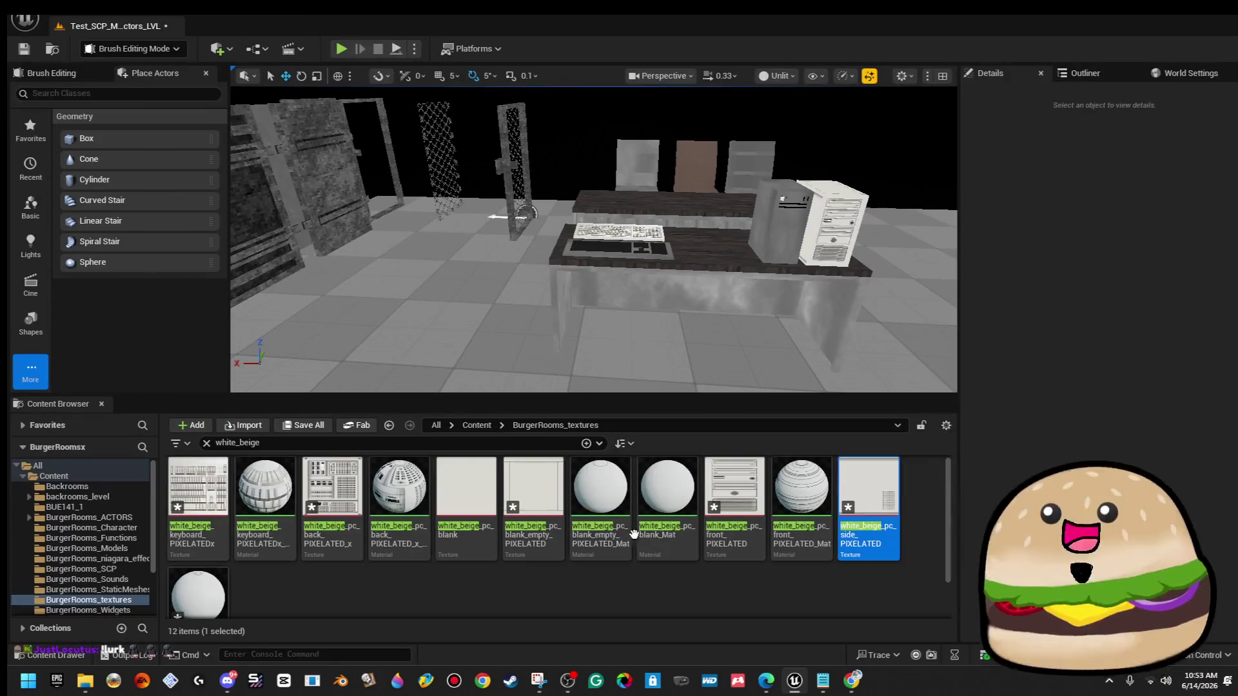
# Briefly bring the YouTube window forward, then hide it again.
pyautogui.moveTo(766, 683)
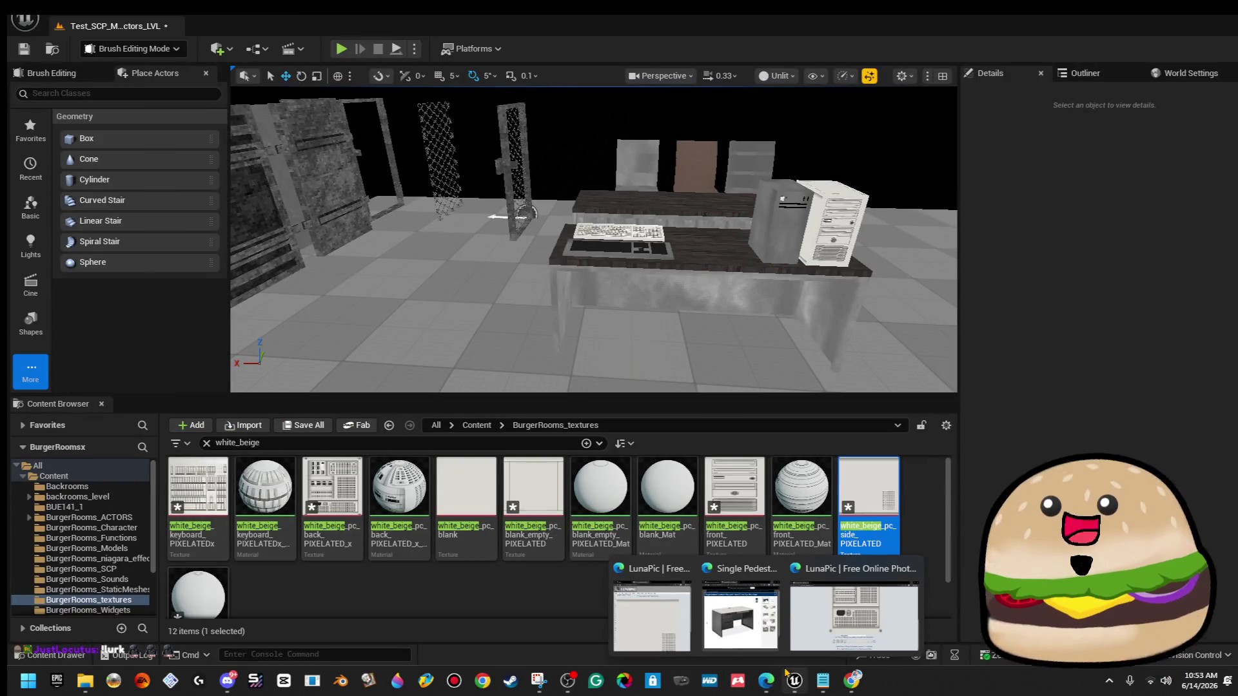
pyautogui.click(852, 680)
pyautogui.click(851, 681)
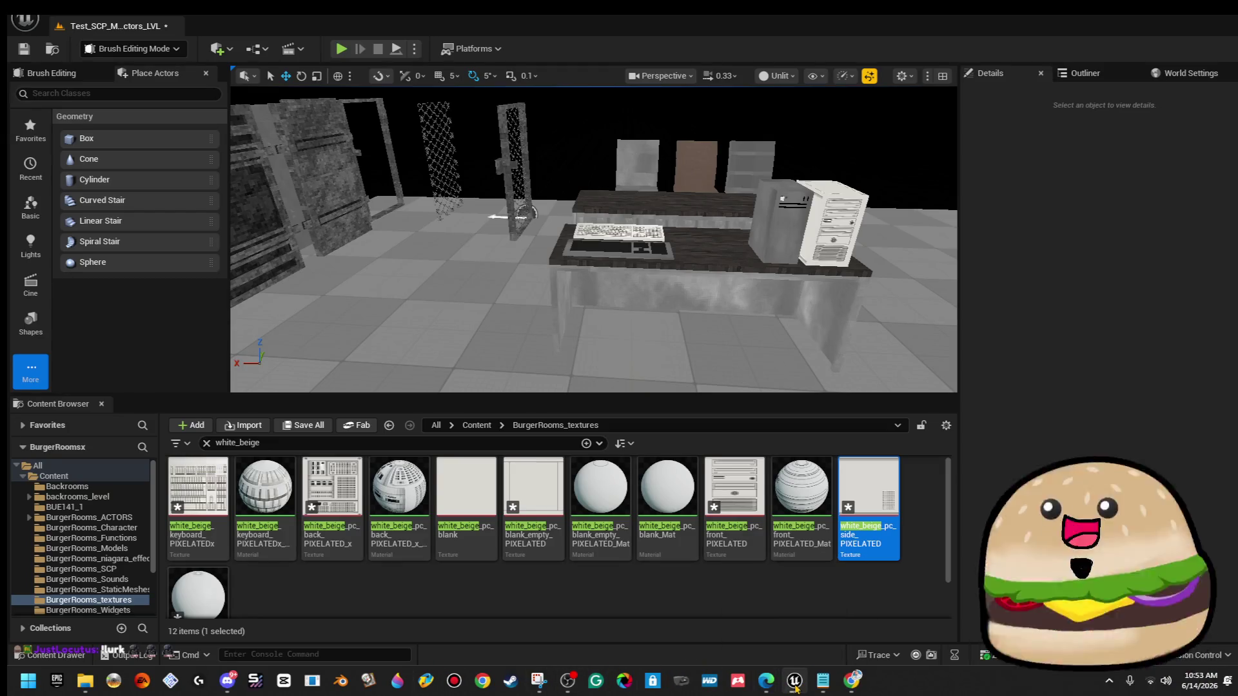
# Close the office desk product page and image search tabs, leaving YouTube in front.
pyautogui.moveTo(768, 682)
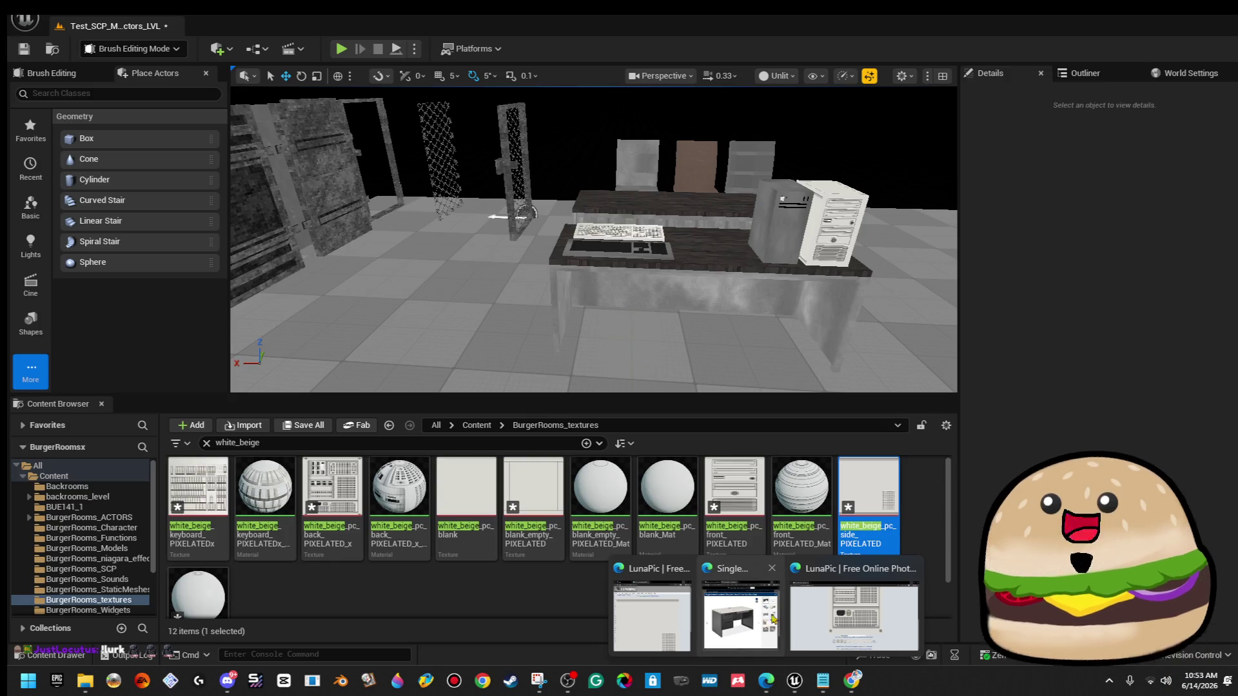
pyautogui.click(740, 616)
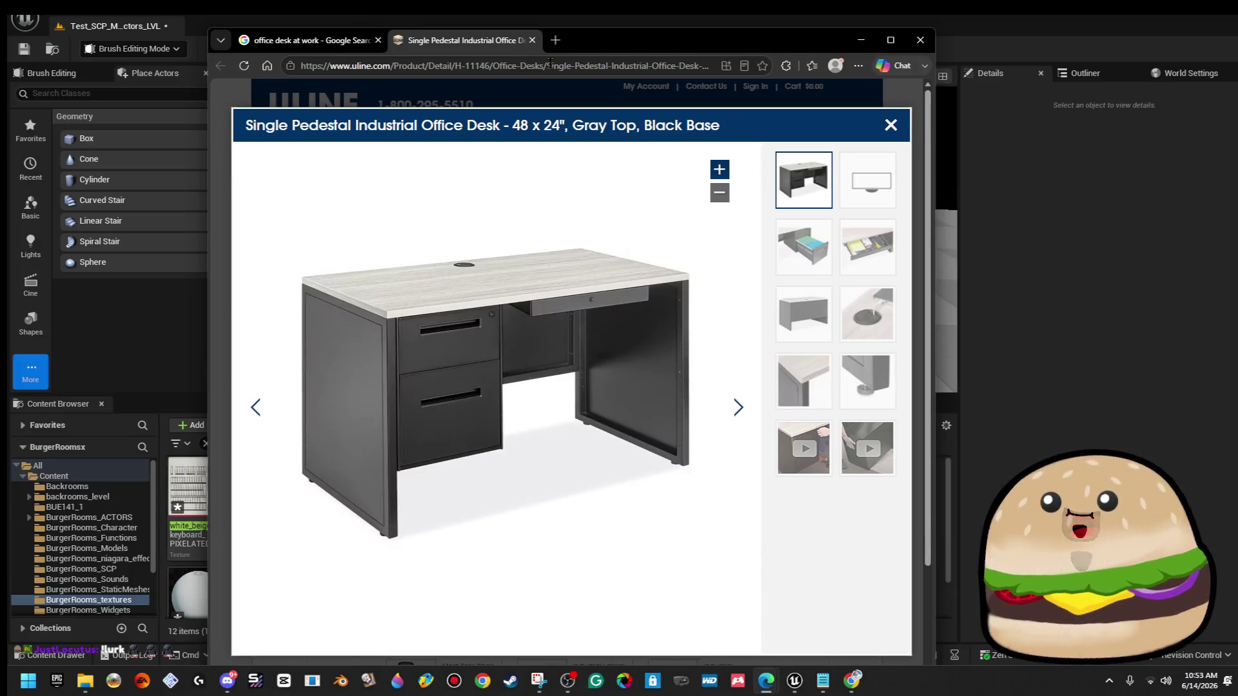
pyautogui.click(532, 40)
pyautogui.click(378, 40)
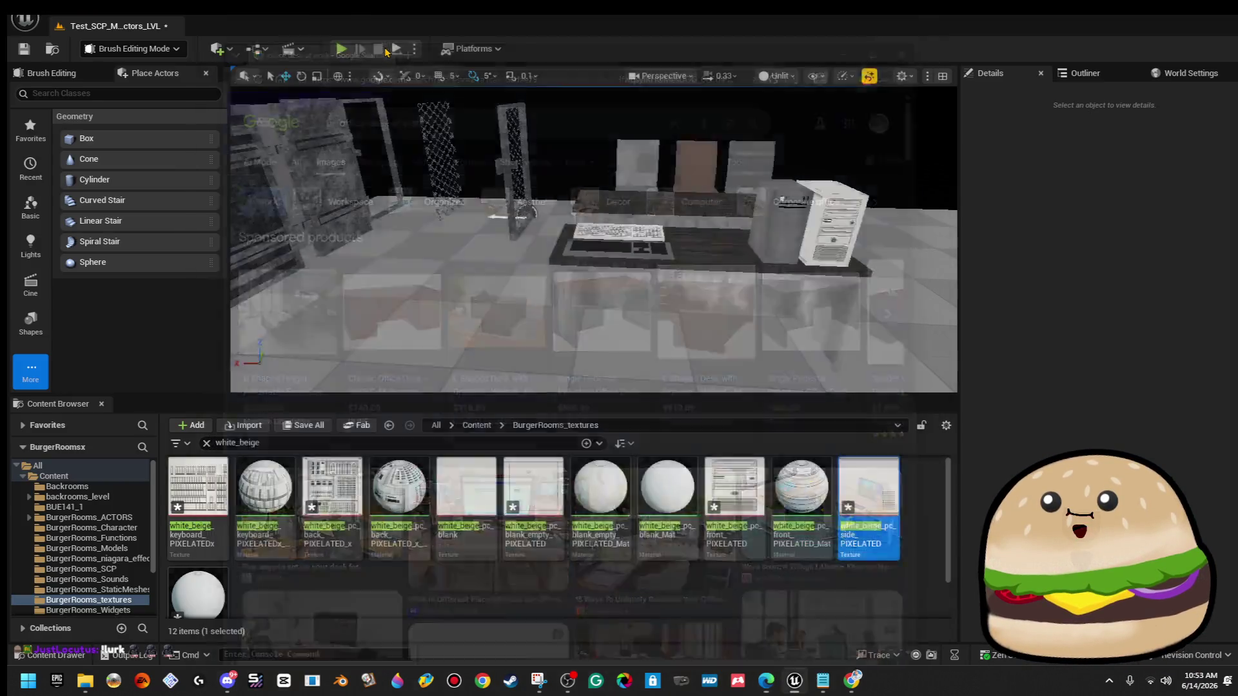
pyautogui.click(841, 683)
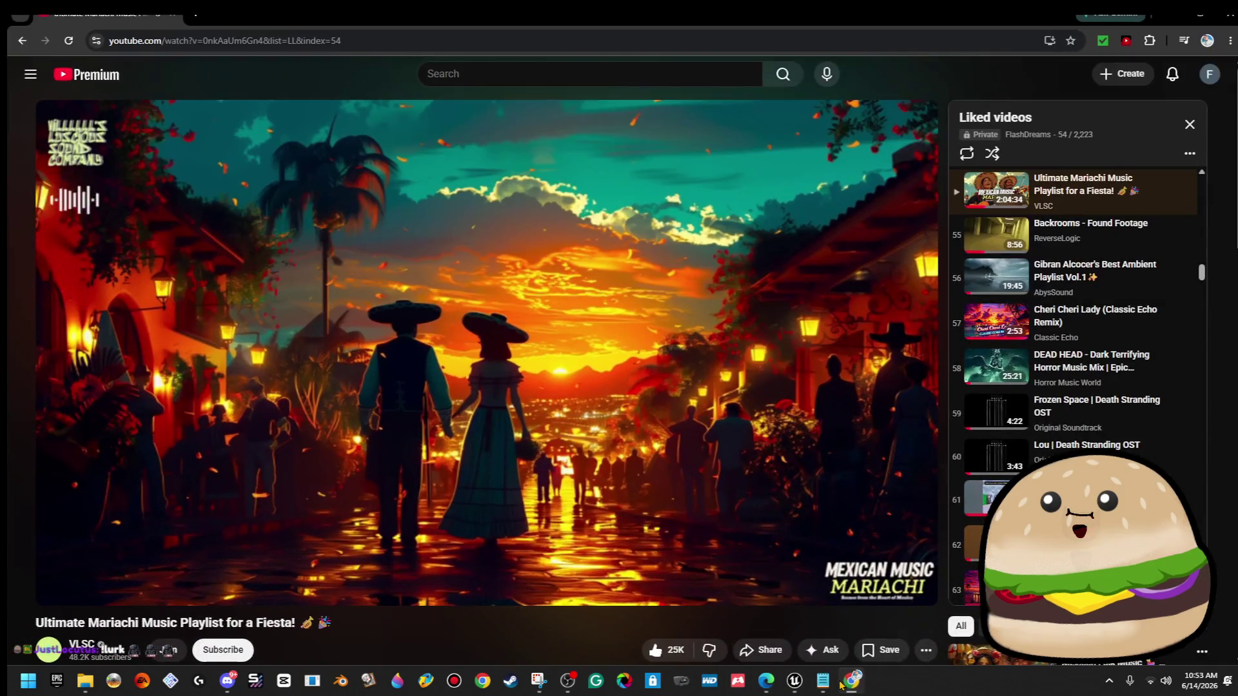
# Slide the YouTube mariachi window almost off the right edge of the screen.
pyautogui.click(842, 682)
pyautogui.click(842, 680)
pyautogui.moveTo(858, 10); pyautogui.dragTo(1228, 31)
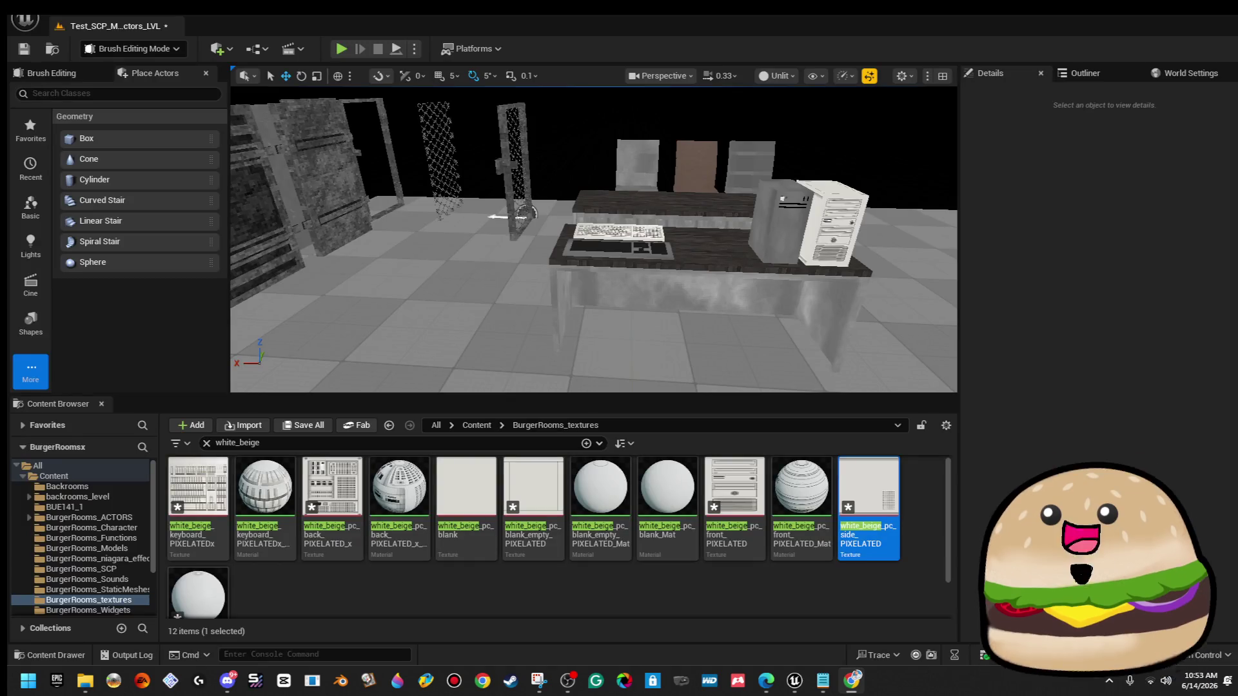
# Close the LunaPic editor tab so the browser shows the Twitch stream manager.
pyautogui.hotkey('alt', 'Tab')
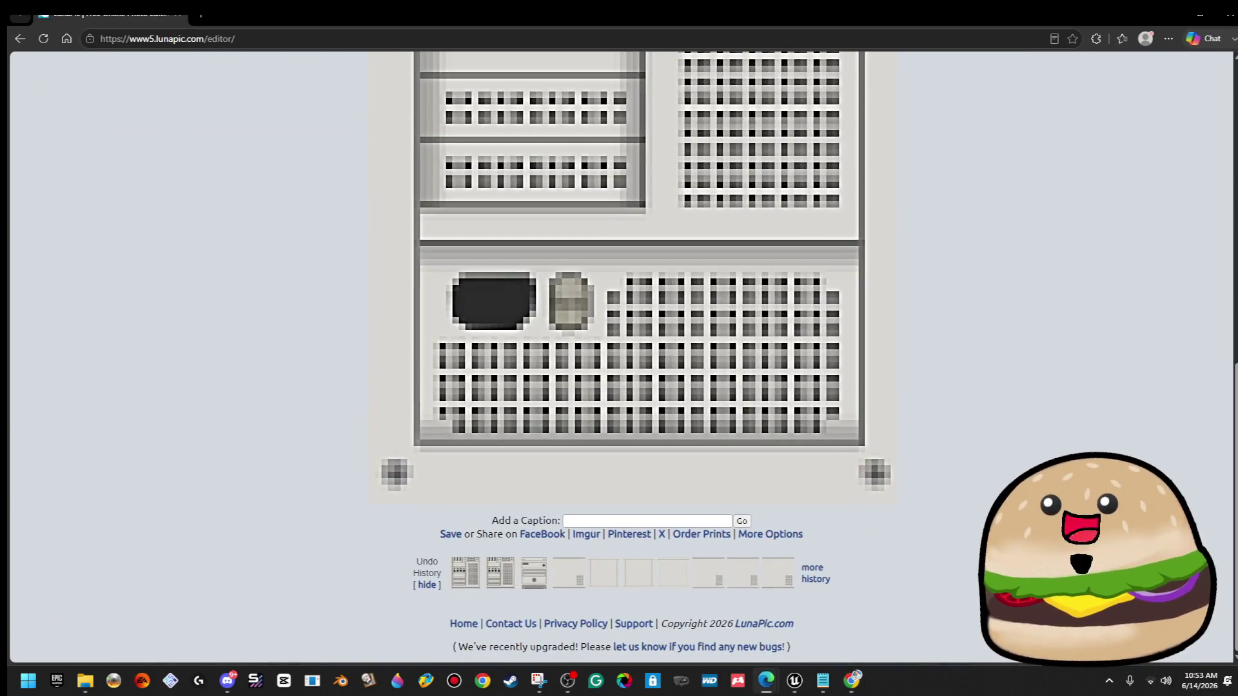
pyautogui.hotkey('alt', 'Tab')
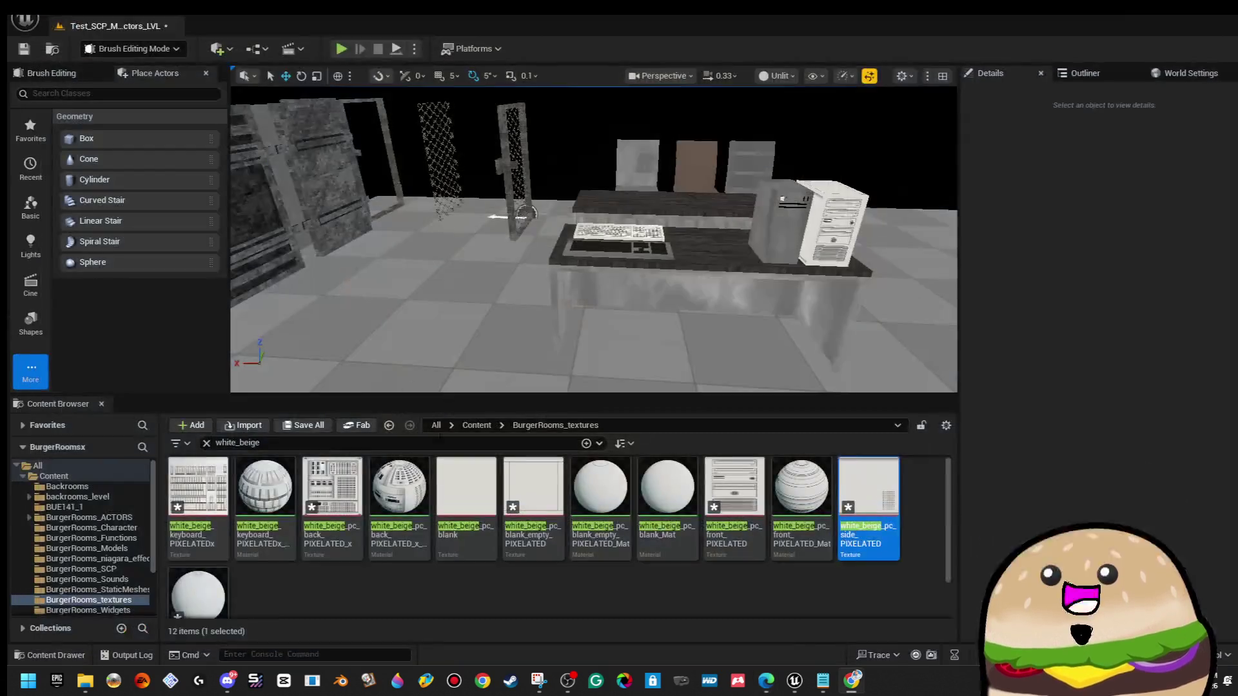
pyautogui.moveTo(780, 681)
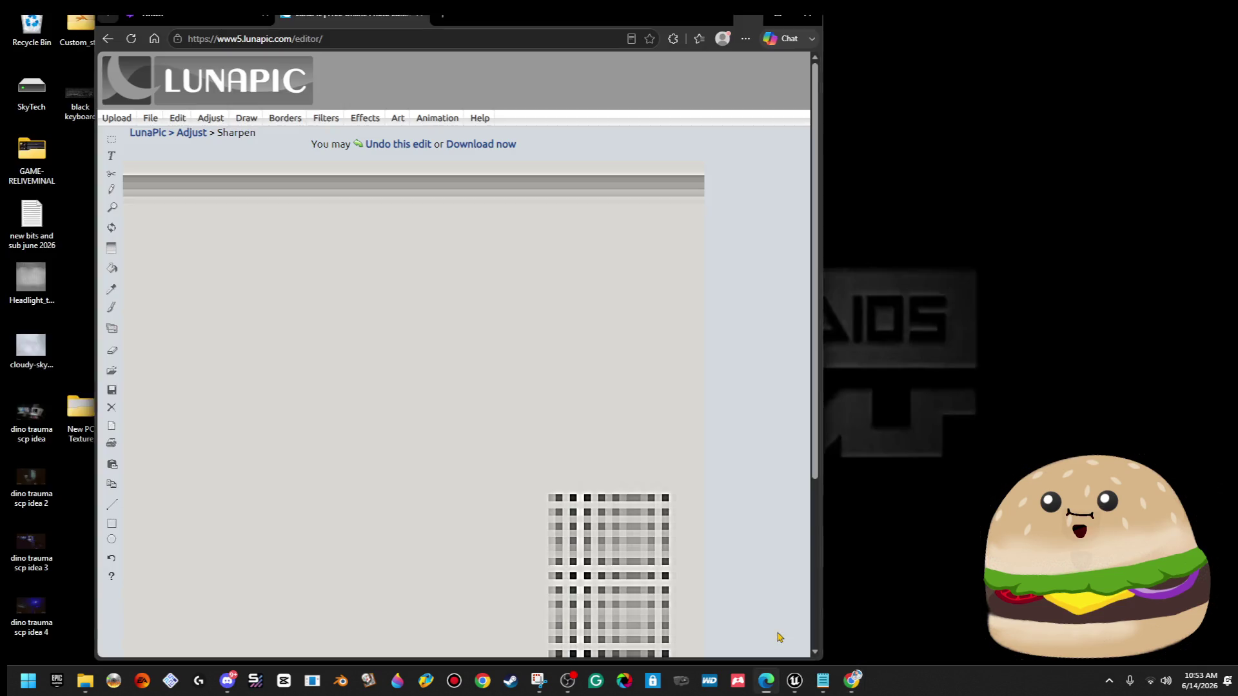
pyautogui.click(780, 640)
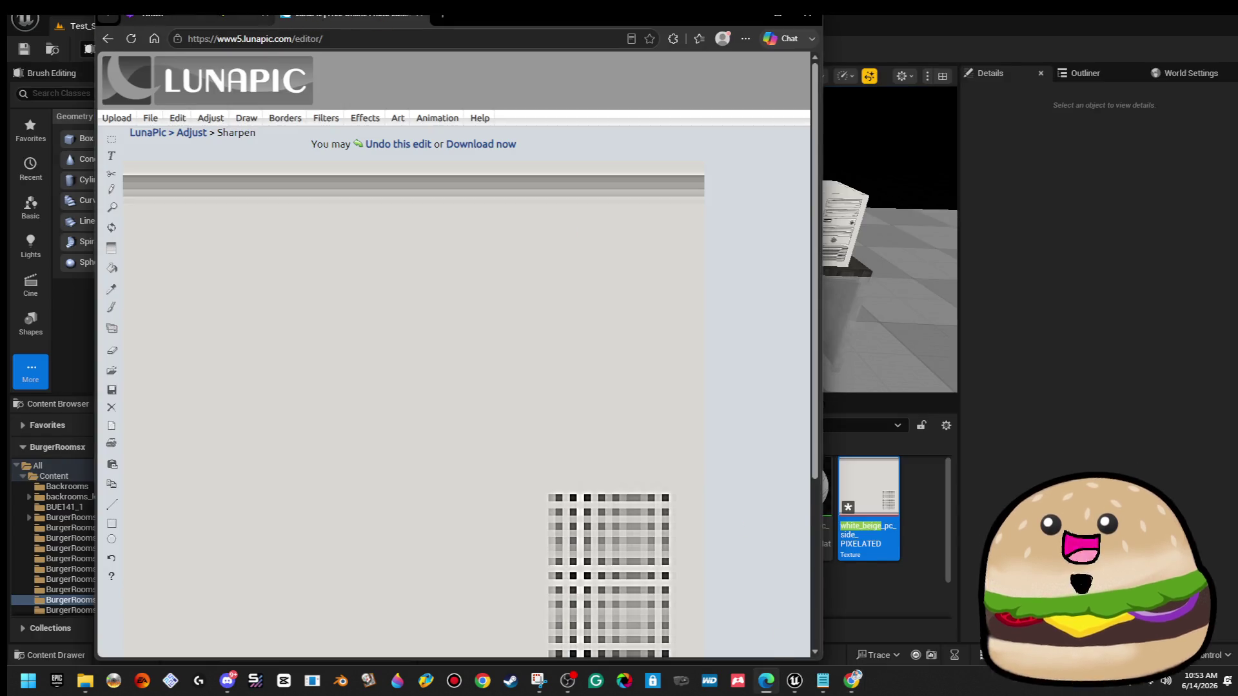
pyautogui.click(194, 14)
pyautogui.click(419, 15)
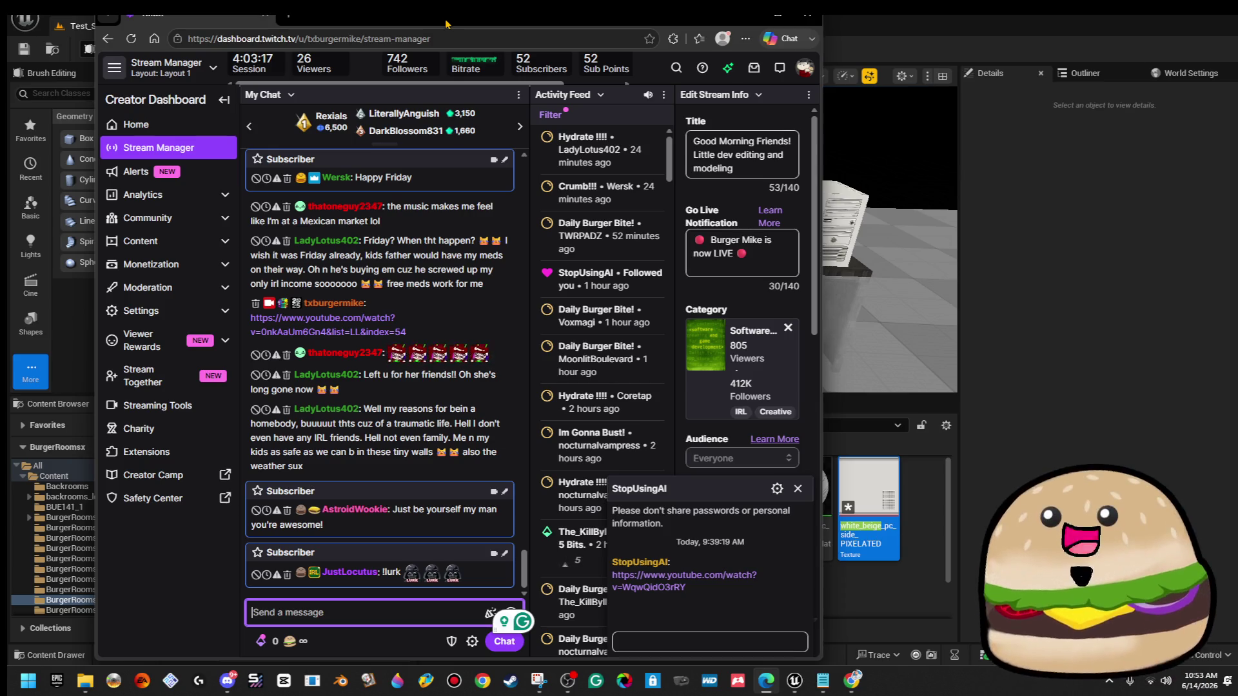
# Dismiss the Twitch whisper popup and push the dashboard window nearly off-screen.
pyautogui.press('Escape')
pyautogui.moveTo(123, 13); pyautogui.dragTo(1237, 13)
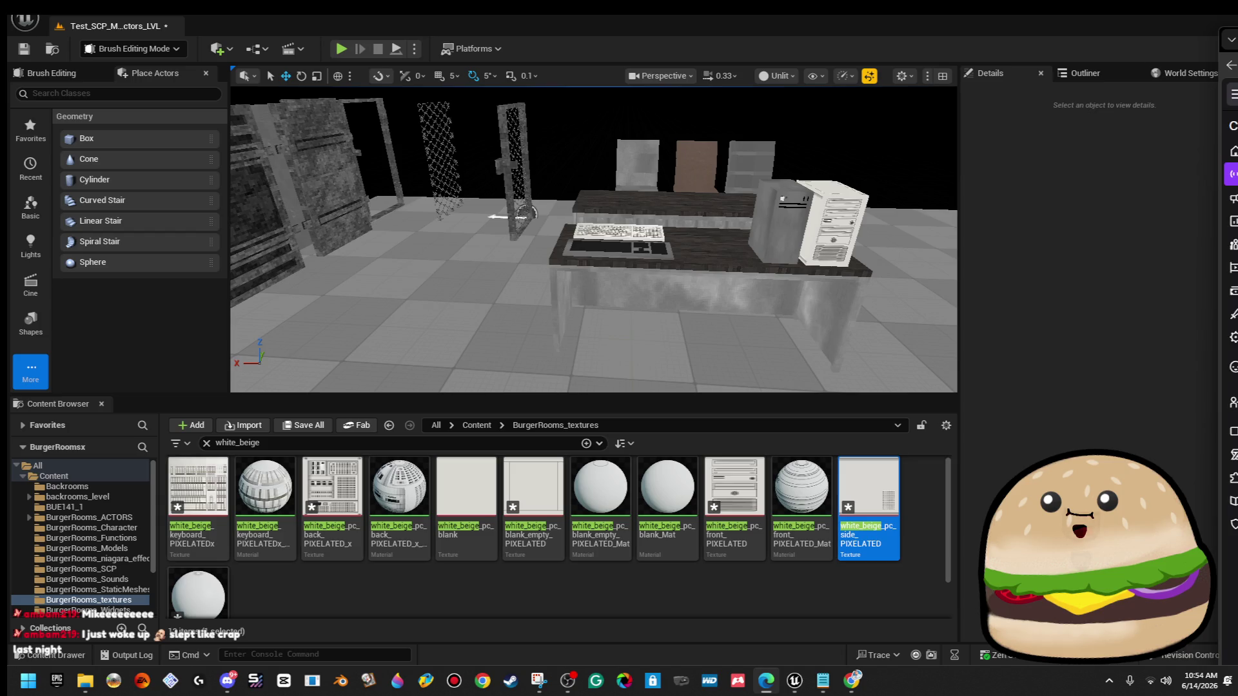
# Orbit the camera and fly in toward the beige keyboard and pixelated PC on the desk.
pyautogui.moveTo(593, 239)
pyautogui.mouseDown()
pyautogui.moveTo(574, 303)
pyautogui.moveTo(598, 175)
pyautogui.mouseUp()
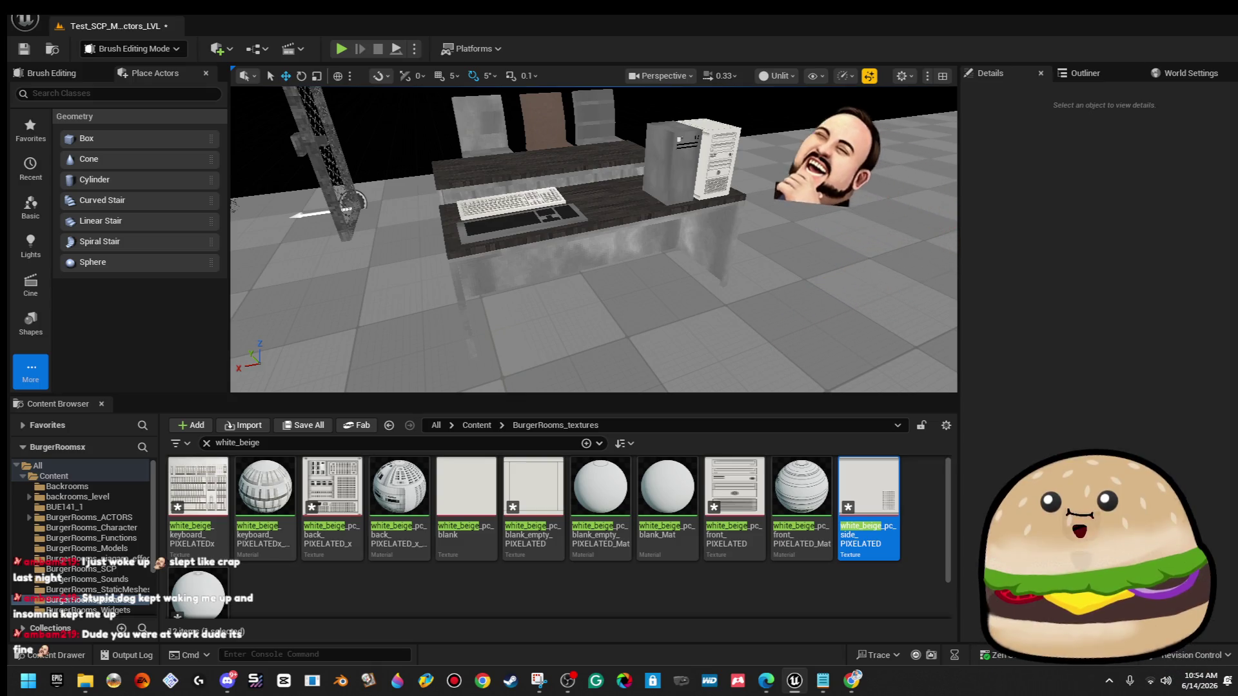
pyautogui.press('Up')
pyautogui.press('Left')
pyautogui.press('Up')
pyautogui.press('Left')
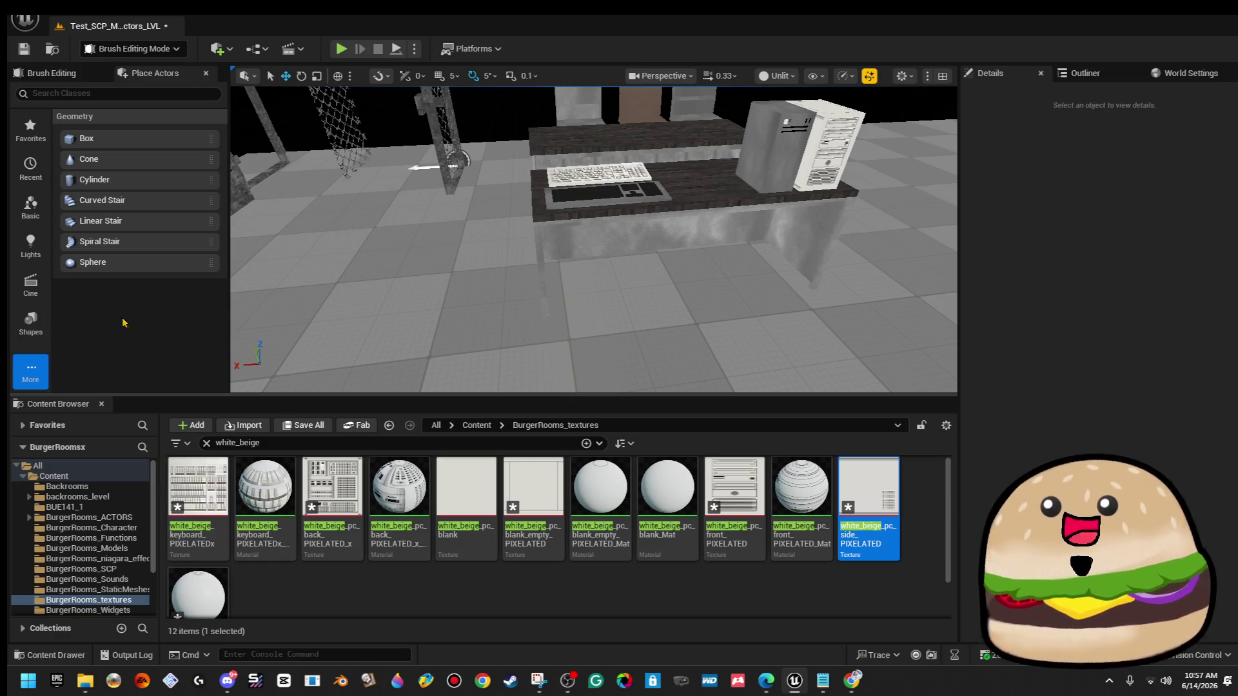
# Reorient the viewport onto the desks, chairs and beige PC, and open a new Chrome window.
pyautogui.moveTo(674, 215); pyautogui.dragTo(669, 204)
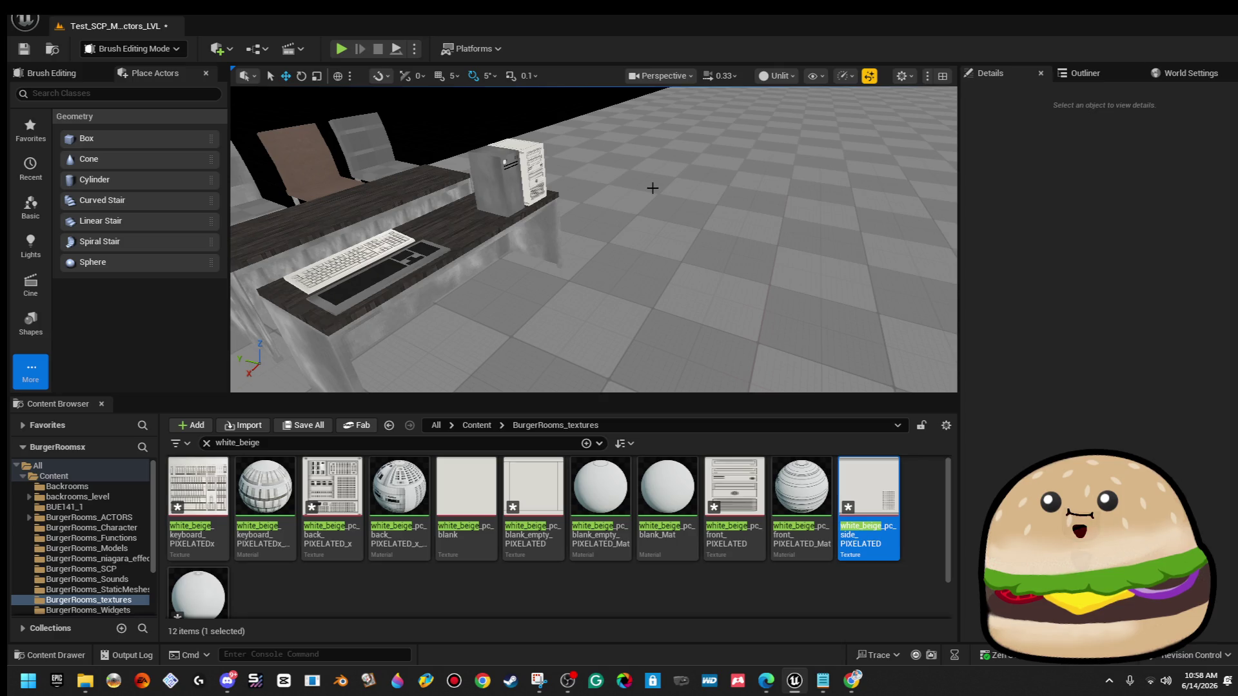
pyautogui.moveTo(653, 187); pyautogui.dragTo(653, 188)
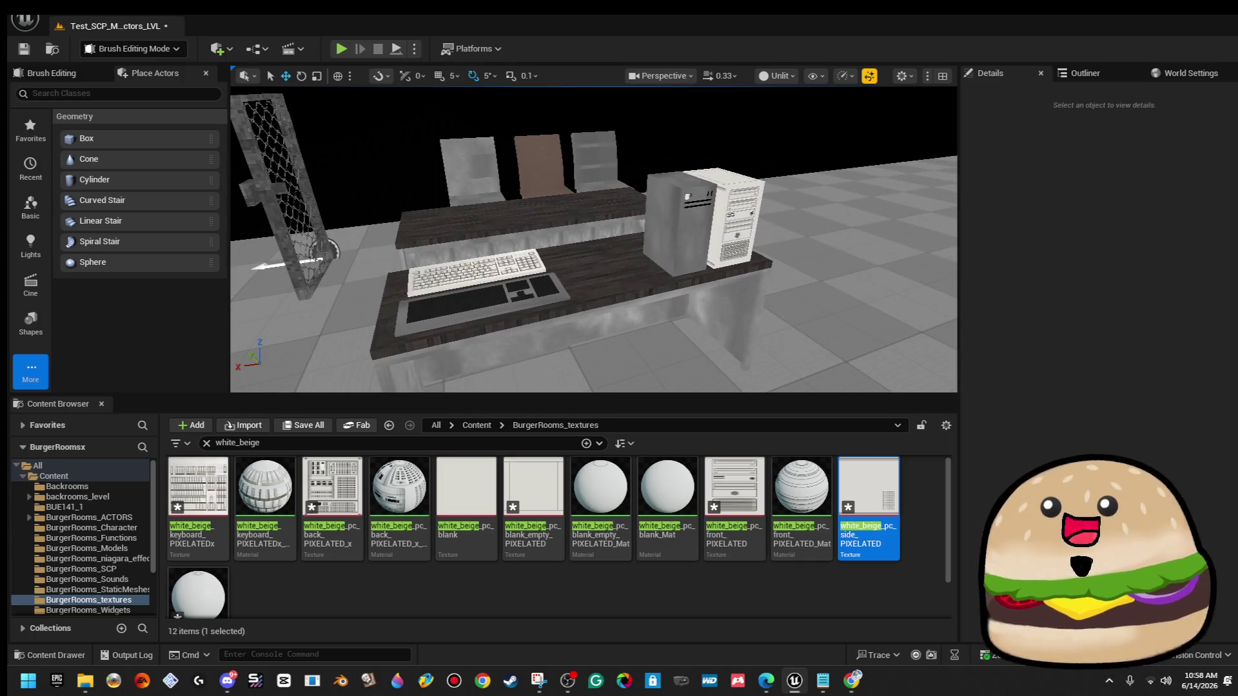
pyautogui.click(851, 680)
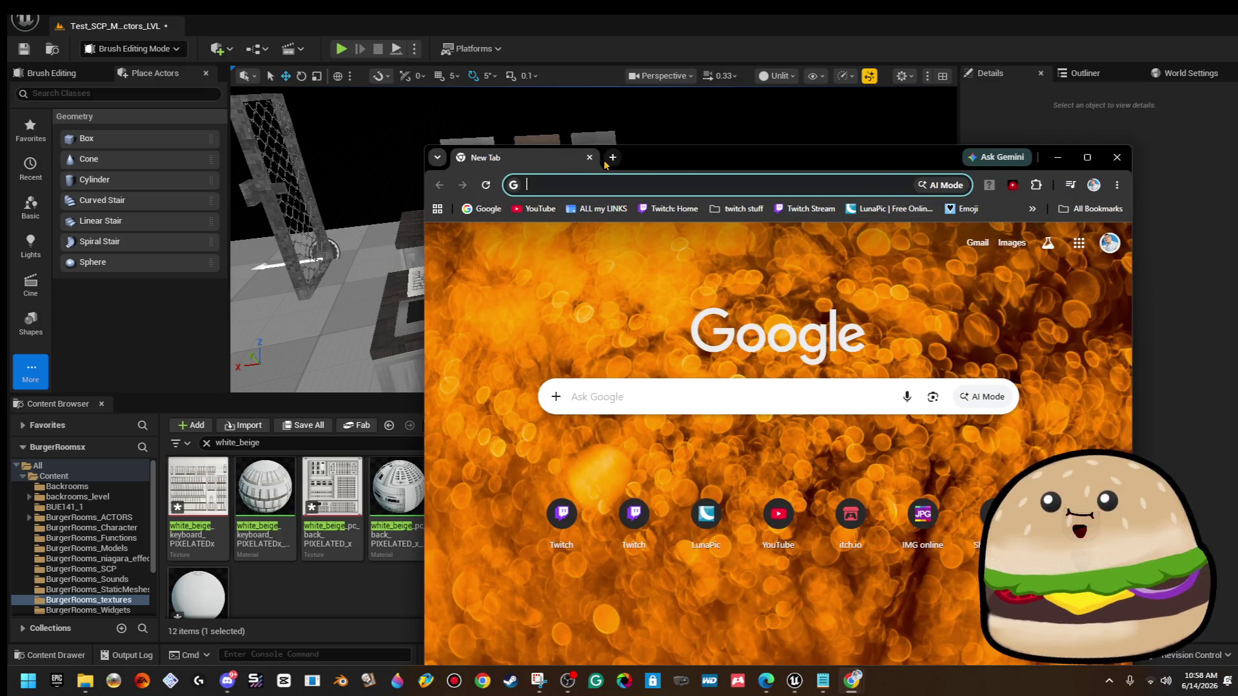
# Close the blank Chrome tab, glance at the 'vintage pc mouse' results, and open the Edge sidebar.
pyautogui.click(590, 158)
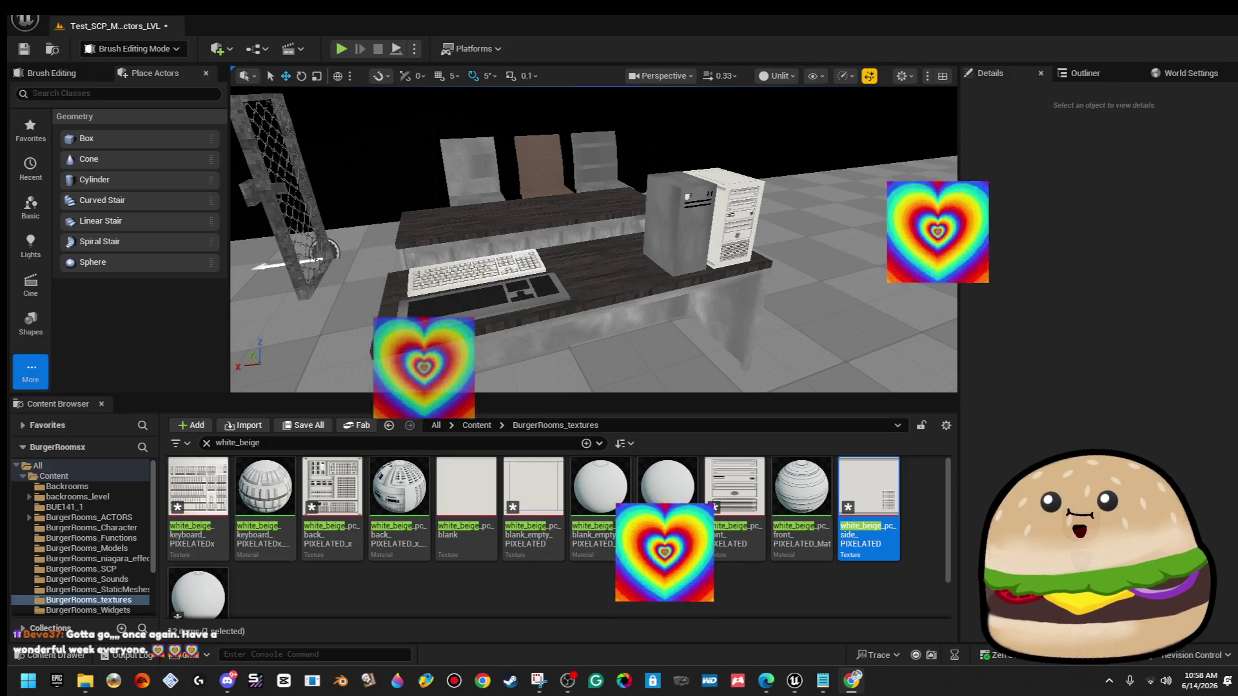
pyautogui.hotkey('alt', 'Tab')
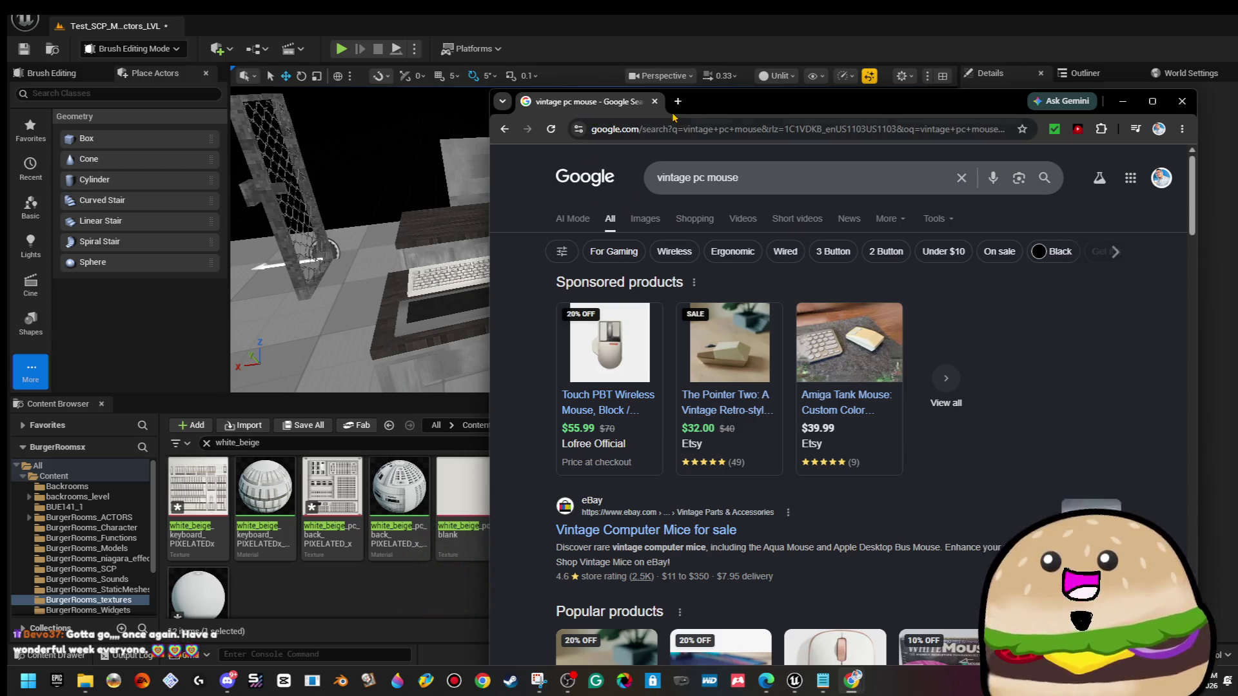
pyautogui.hotkey('alt', 'Tab')
pyautogui.click(767, 680)
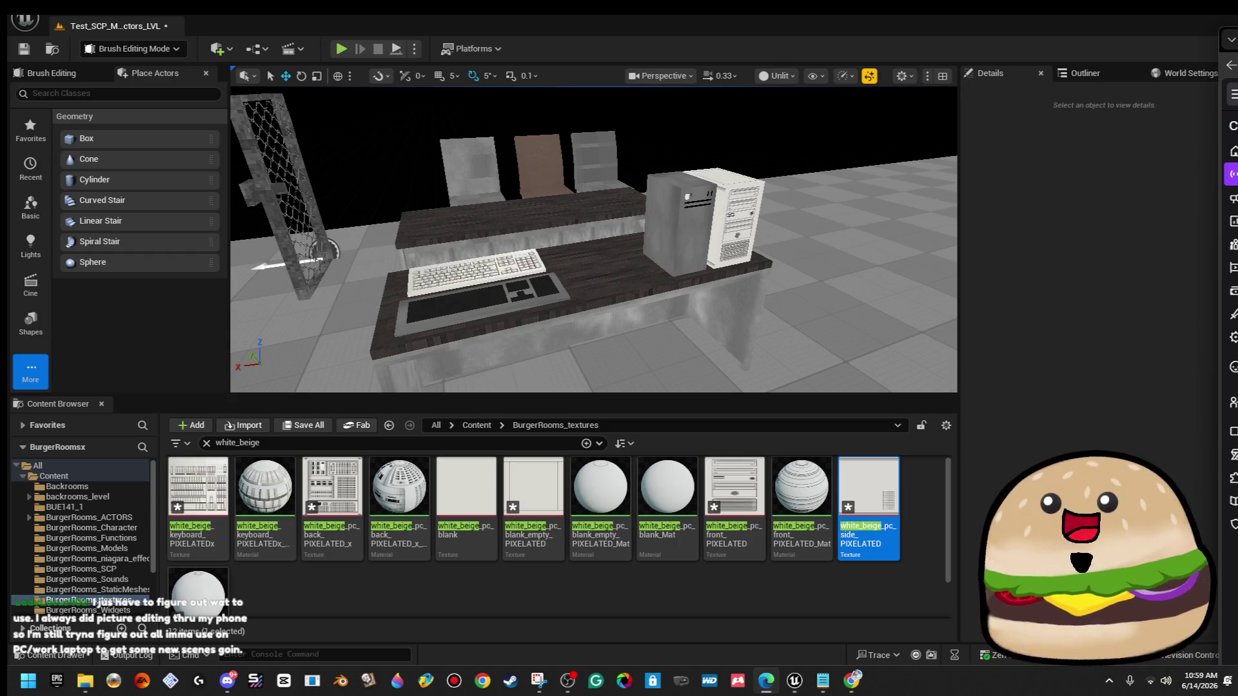
# Look down at the keyboard, launch Chrome with a chosen profile, and place its window over the editor.
pyautogui.moveTo(581, 241); pyautogui.dragTo(581, 210)
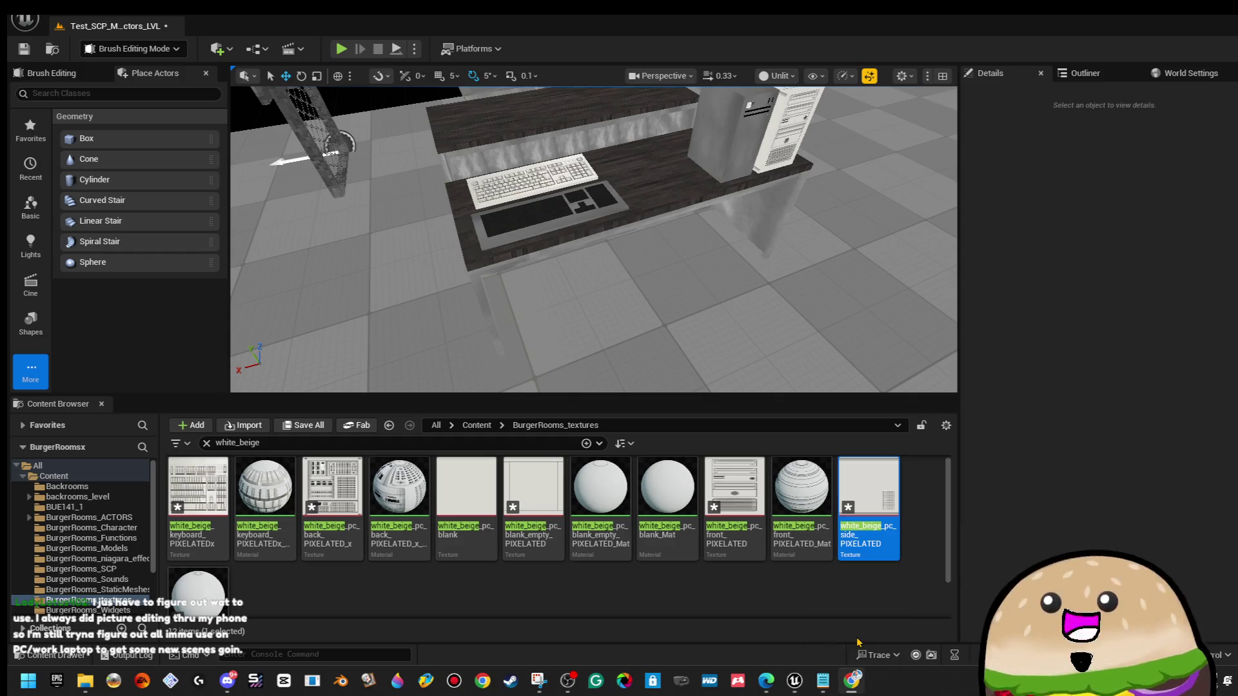
pyautogui.click(481, 682)
pyautogui.click(824, 324)
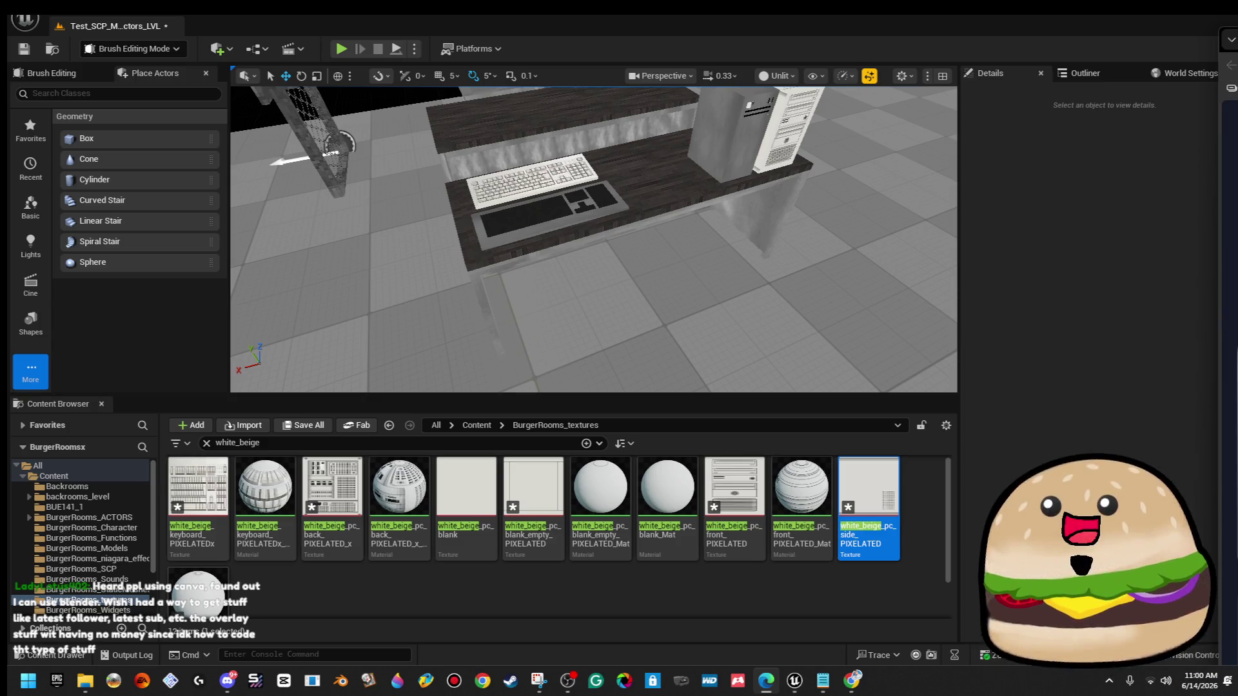
pyautogui.moveTo(1237, 26)
pyautogui.mouseDown()
pyautogui.moveTo(516, 26)
pyautogui.moveTo(375, 82)
pyautogui.moveTo(405, 124)
pyautogui.mouseUp()
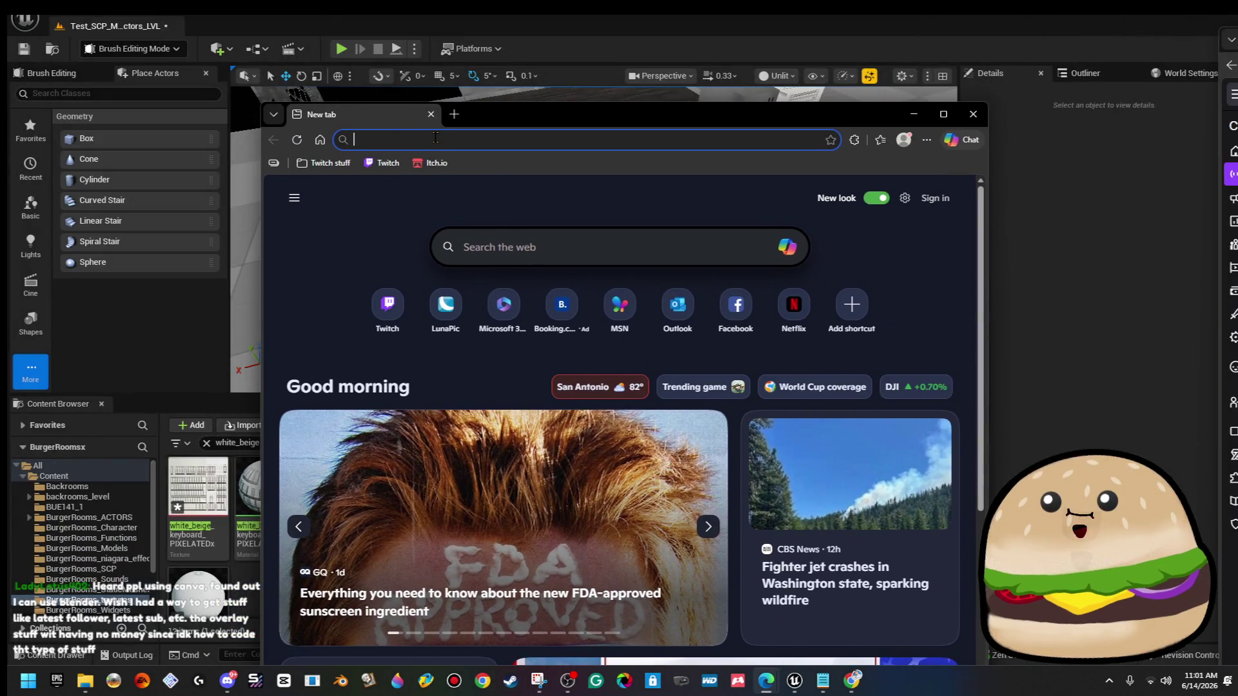
# Search Google Images for 'old mouse vintage'.
pyautogui.write('old mouse vintage')
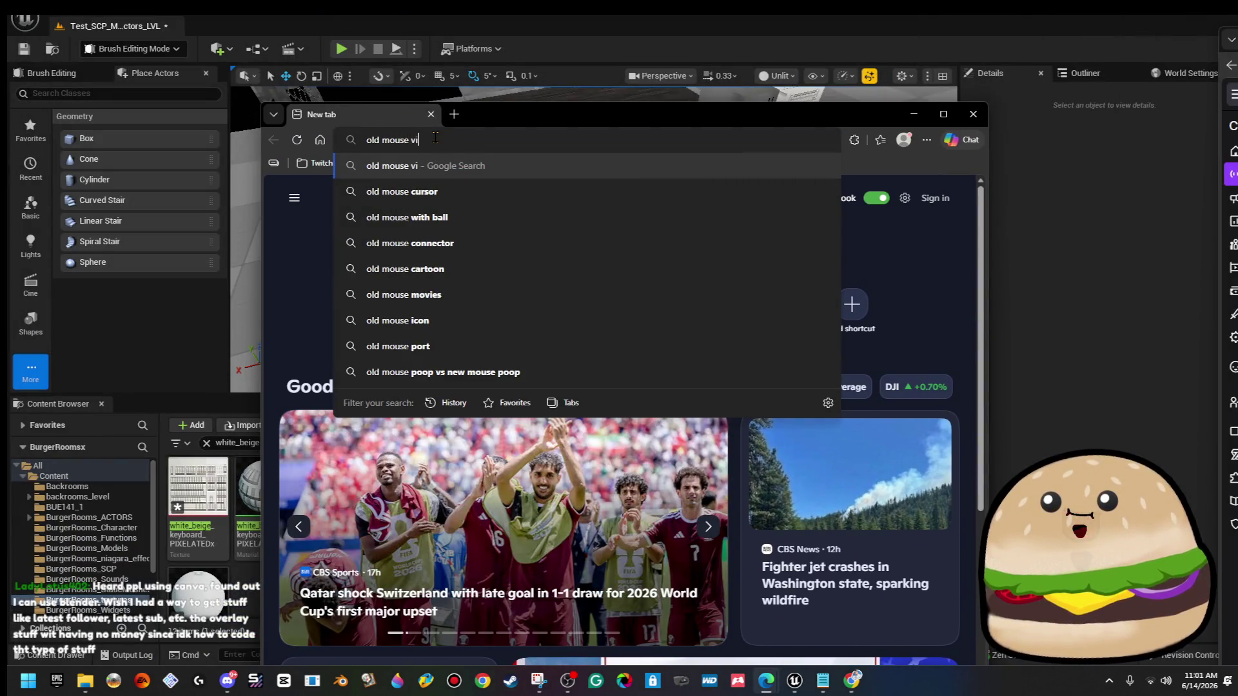
pyautogui.press('Return')
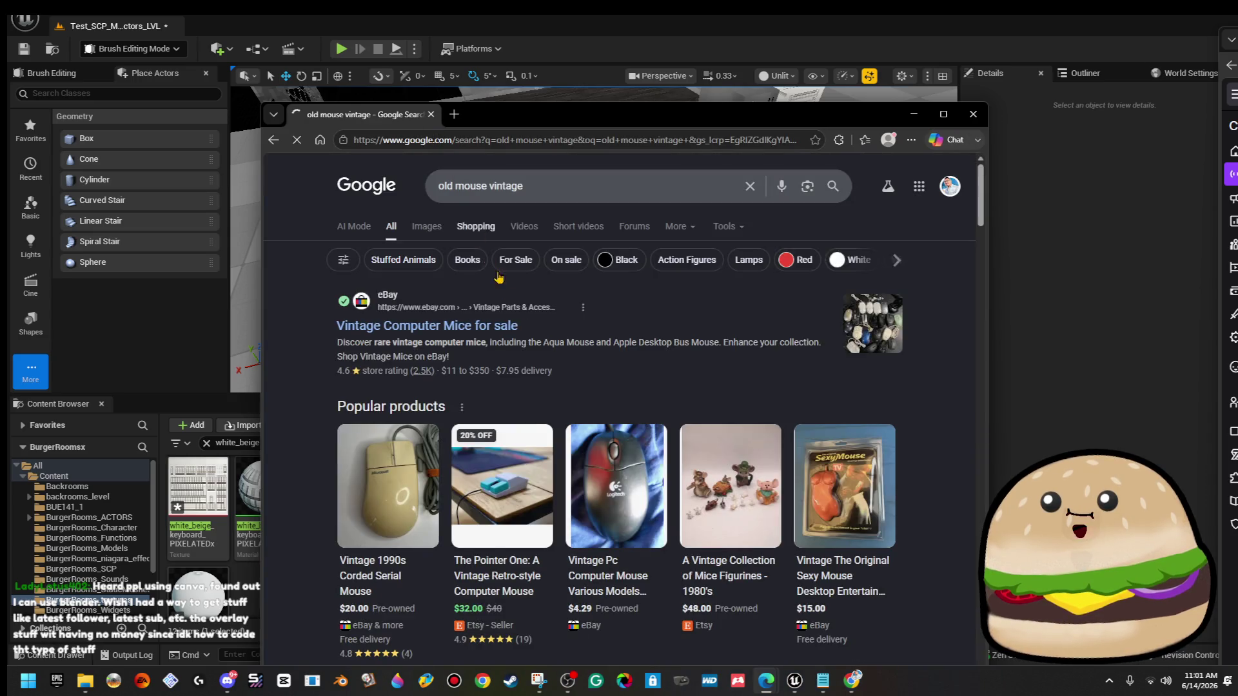
pyautogui.click(426, 226)
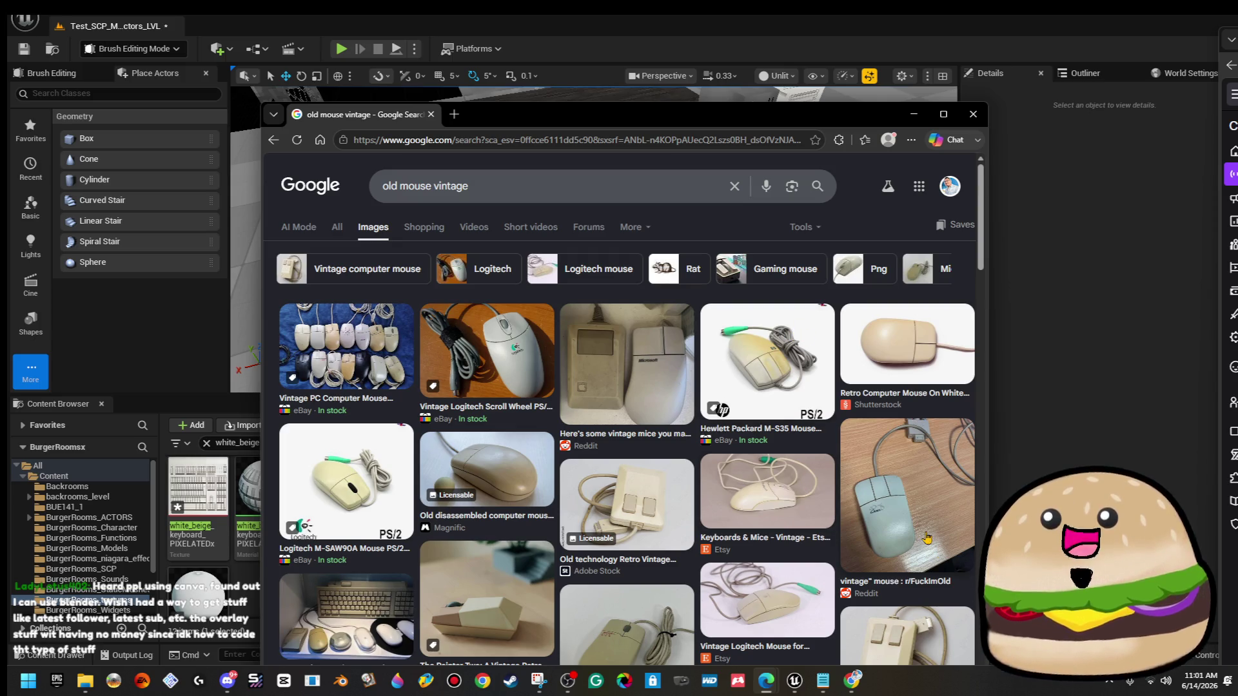
# Preview the Reddit vintage mouse photo, the Vintage CTX Microsoft mouse, and the old mouse 3D icon.
pyautogui.click(940, 555)
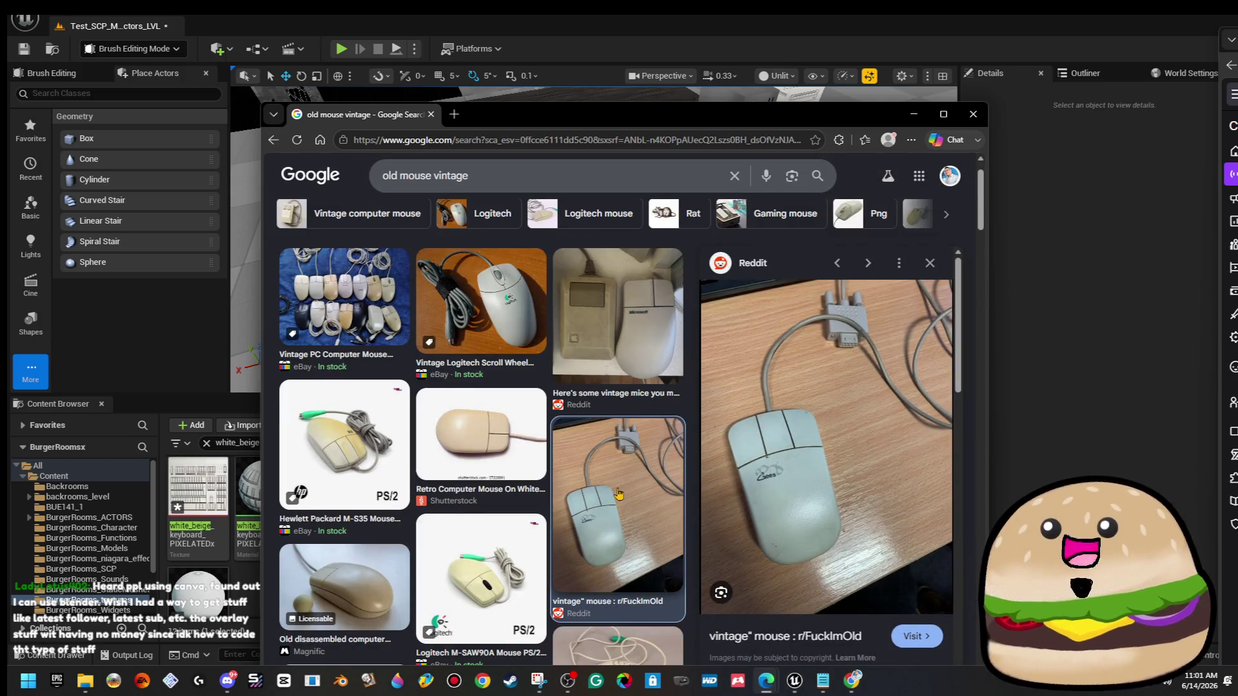
pyautogui.scroll(-5, 619, 487)
pyautogui.click(470, 549)
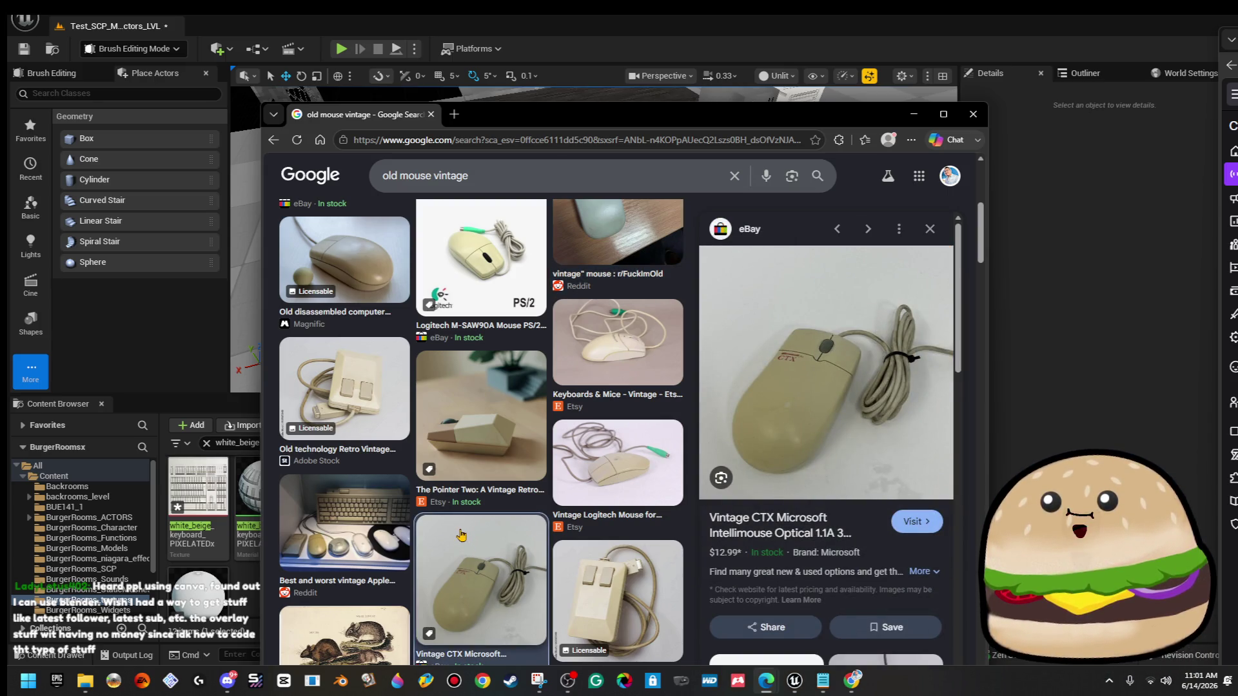
pyautogui.scroll(-5, 464, 530)
pyautogui.scroll(-8, 479, 513)
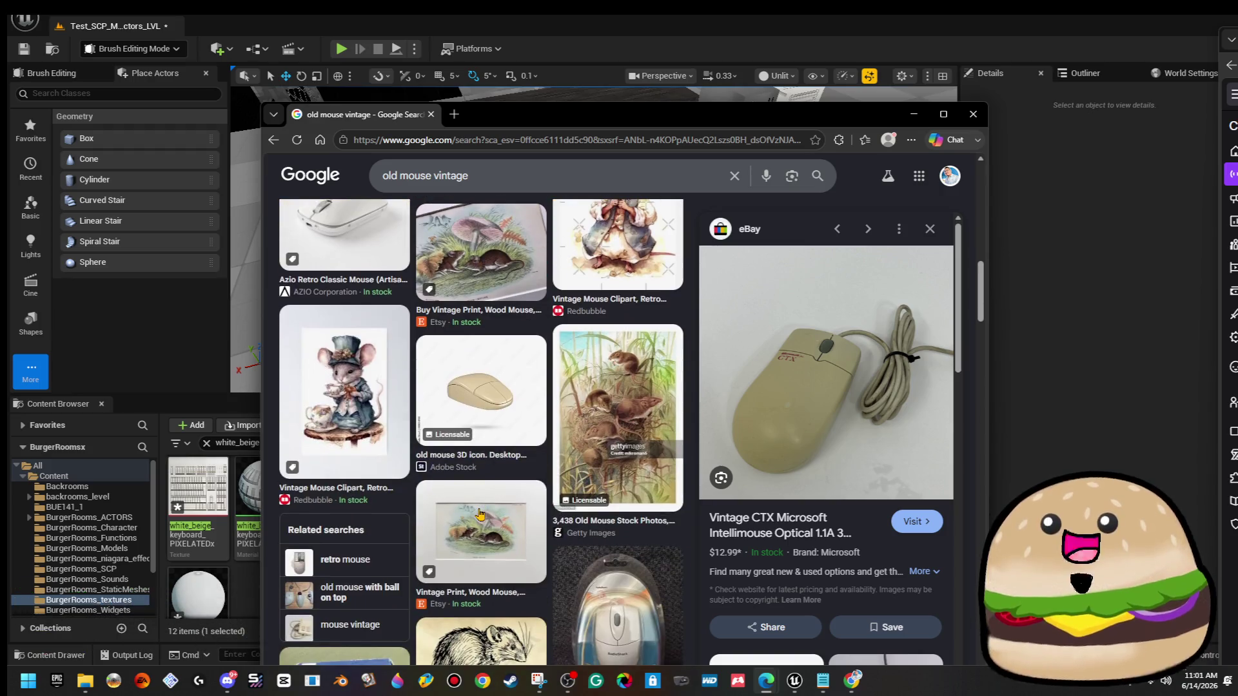
pyautogui.scroll(4, 480, 511)
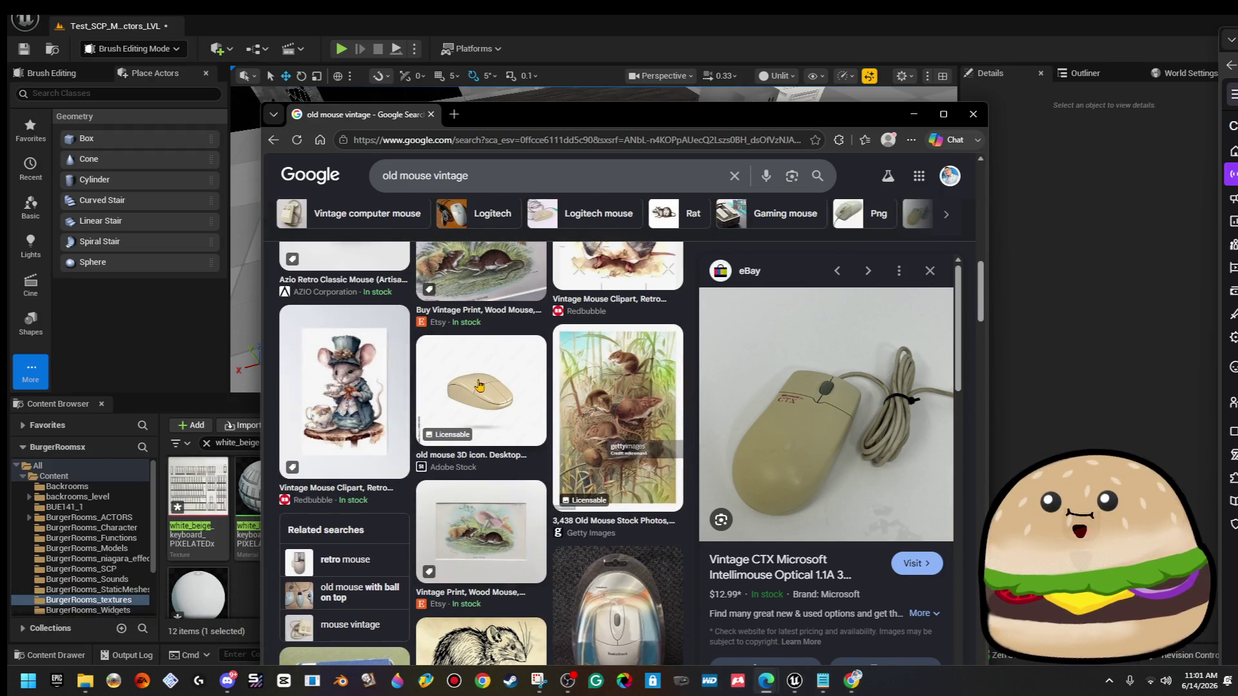
pyautogui.click(479, 387)
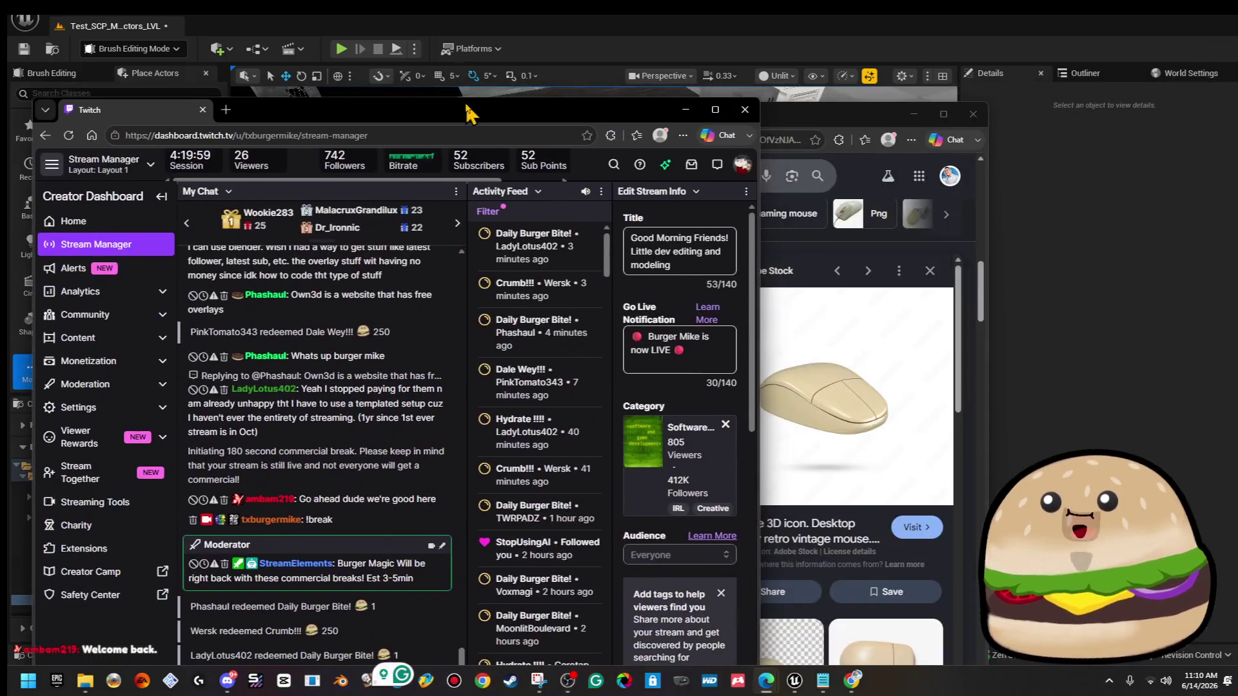
pyautogui.moveTo(470, 110); pyautogui.dragTo(574, 105)
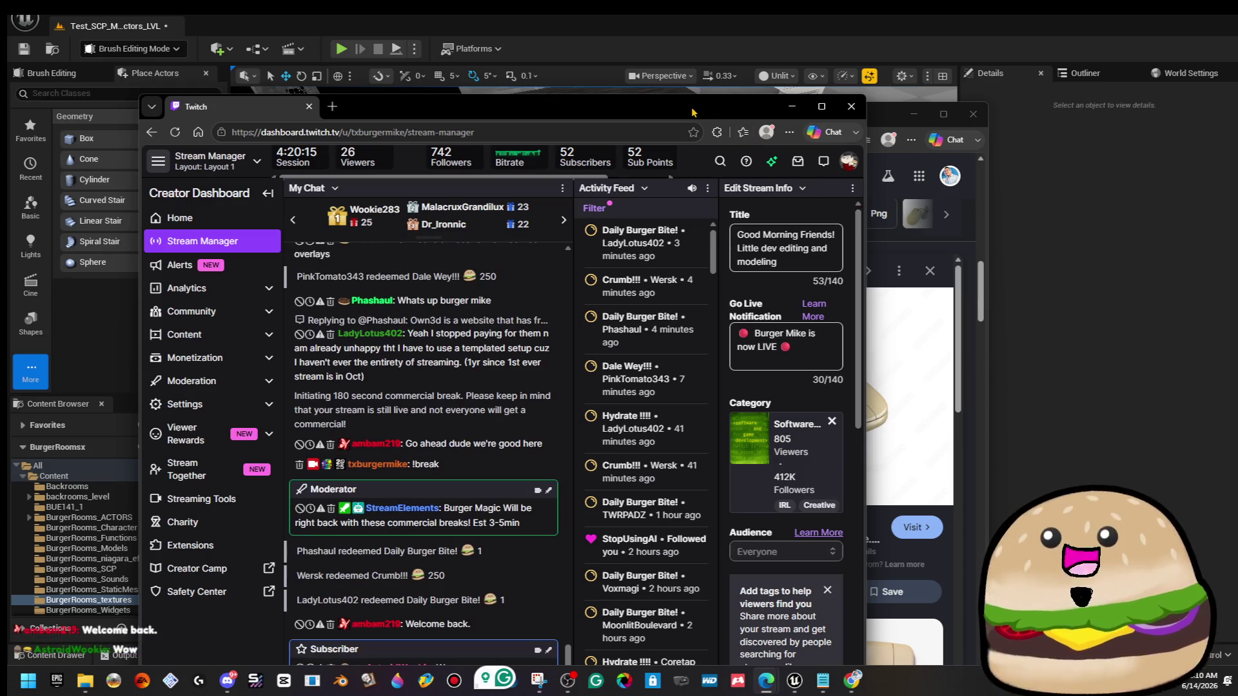
pyautogui.click(792, 105)
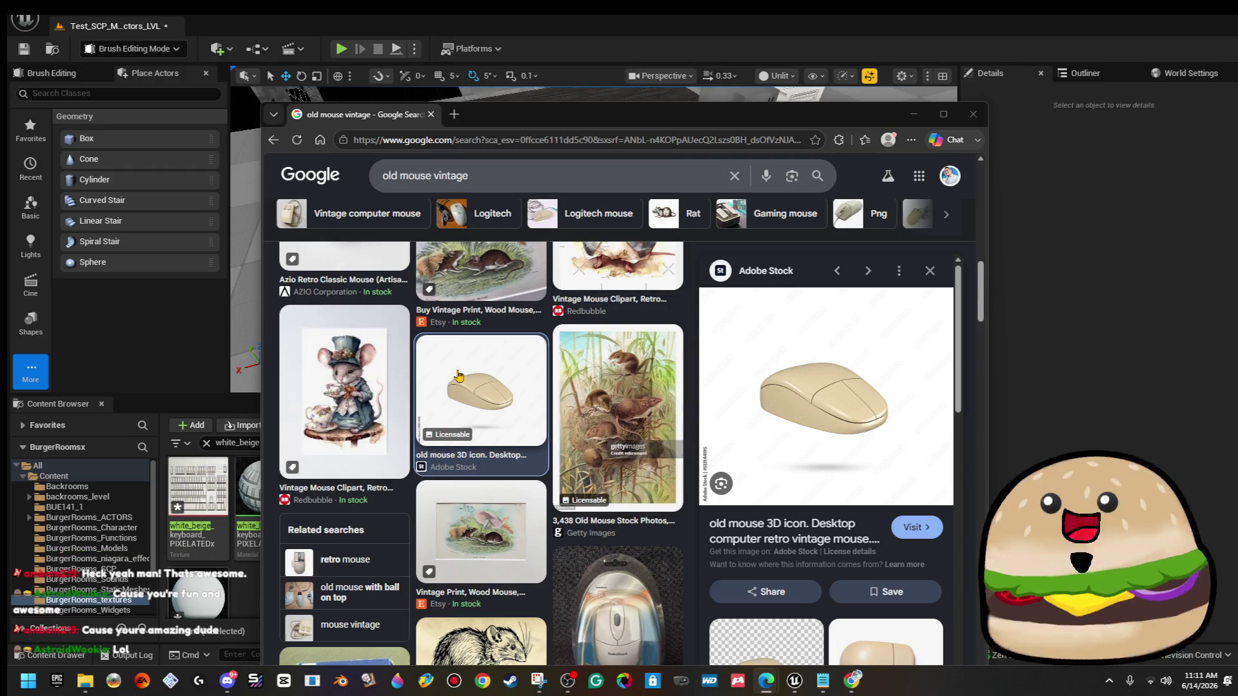
# Browse the 'old mouse vintage' image results, select the query text, and open a blank new tab.
pyautogui.scroll(-3, 422, 386)
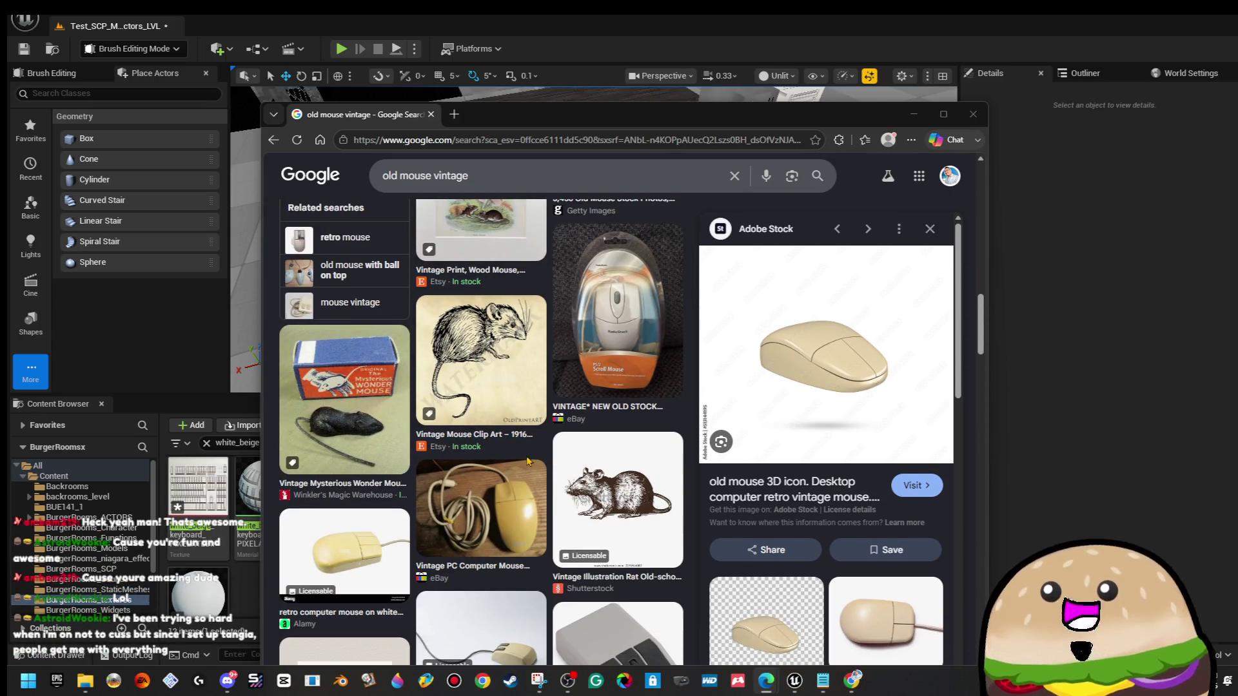
pyautogui.scroll(-2, 564, 464)
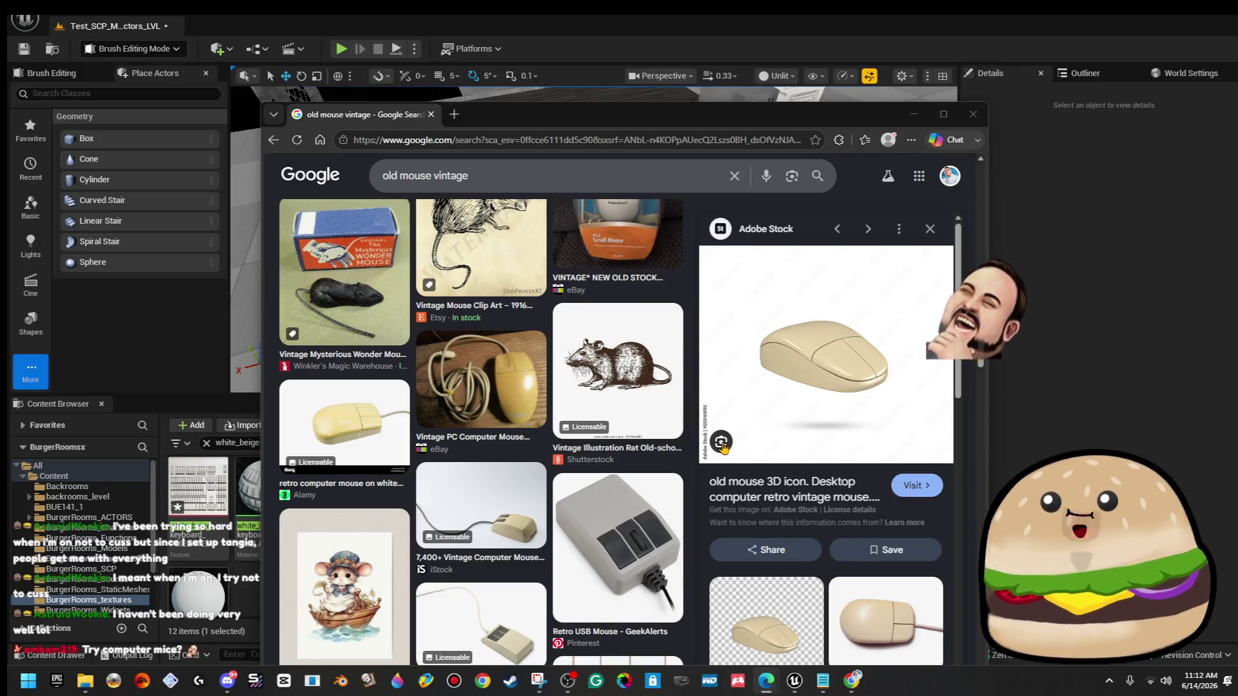
pyautogui.tripleClick(500, 173)
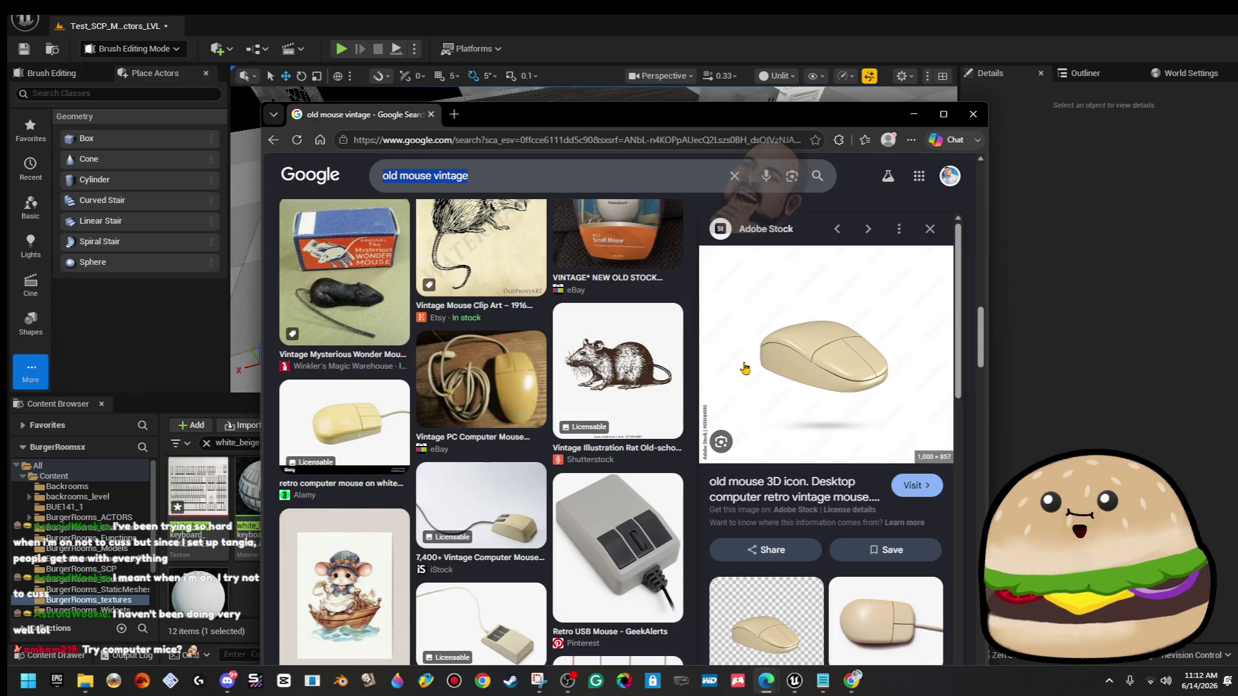
pyautogui.scroll(-5, 848, 363)
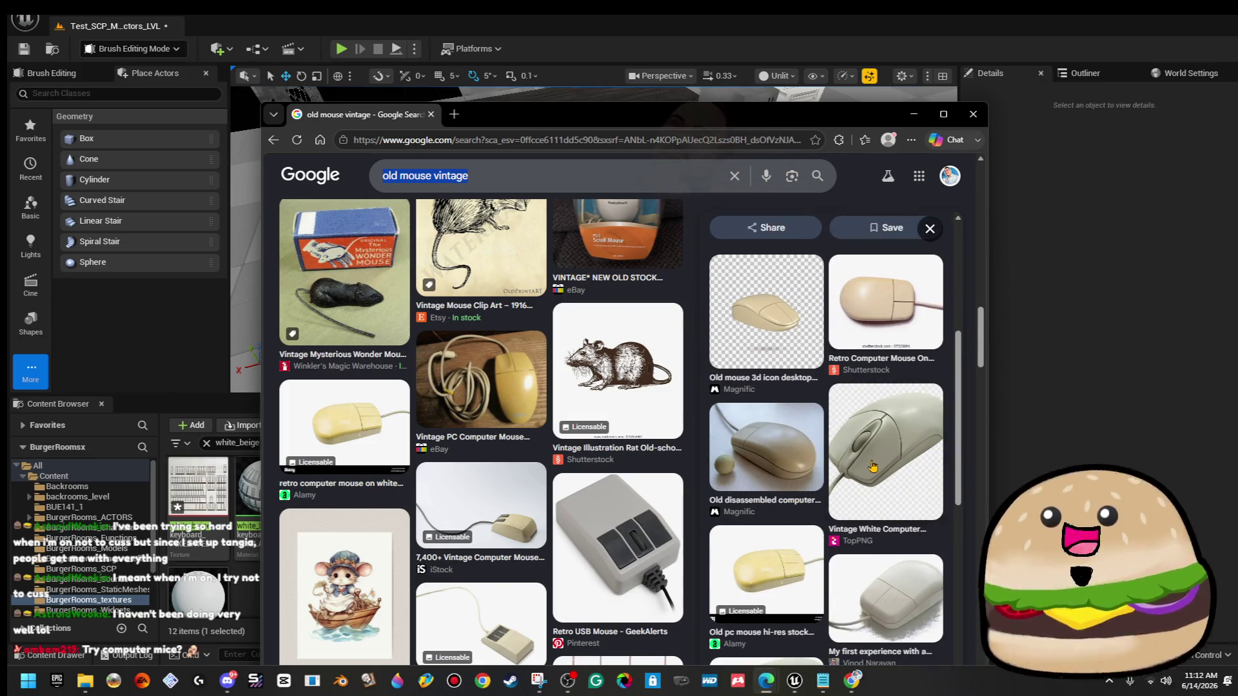
pyautogui.scroll(-1, 896, 491)
pyautogui.scroll(-1, 897, 491)
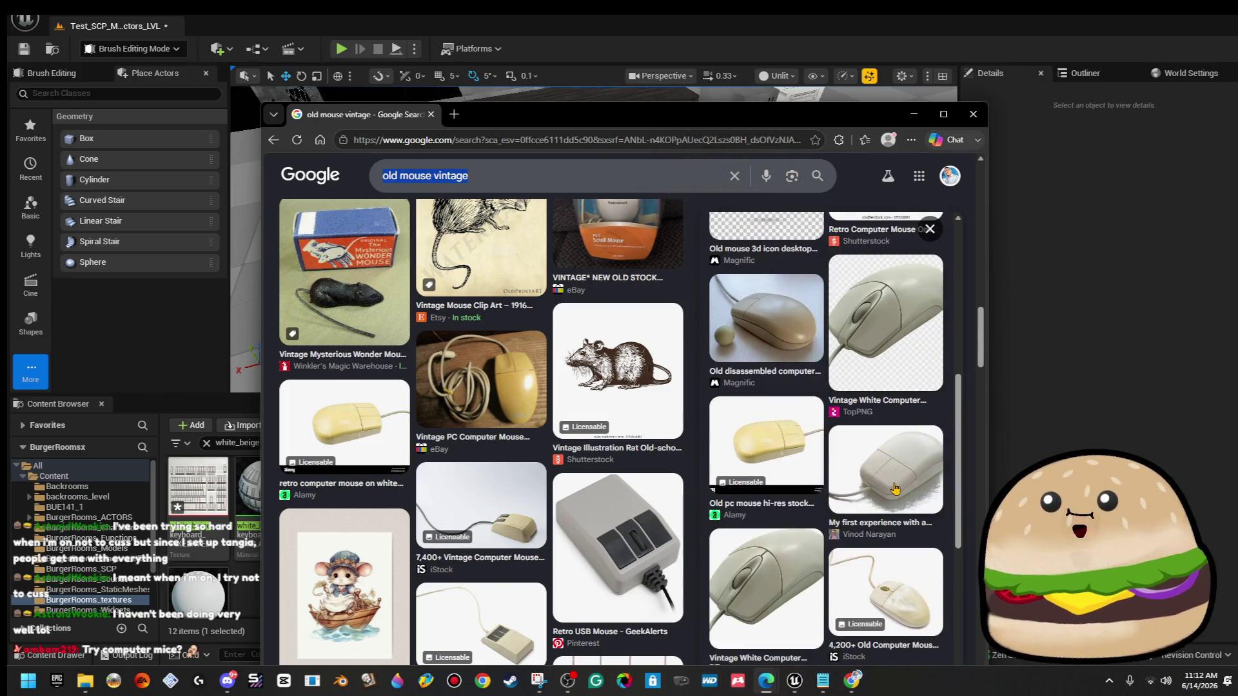
pyautogui.scroll(4, 895, 489)
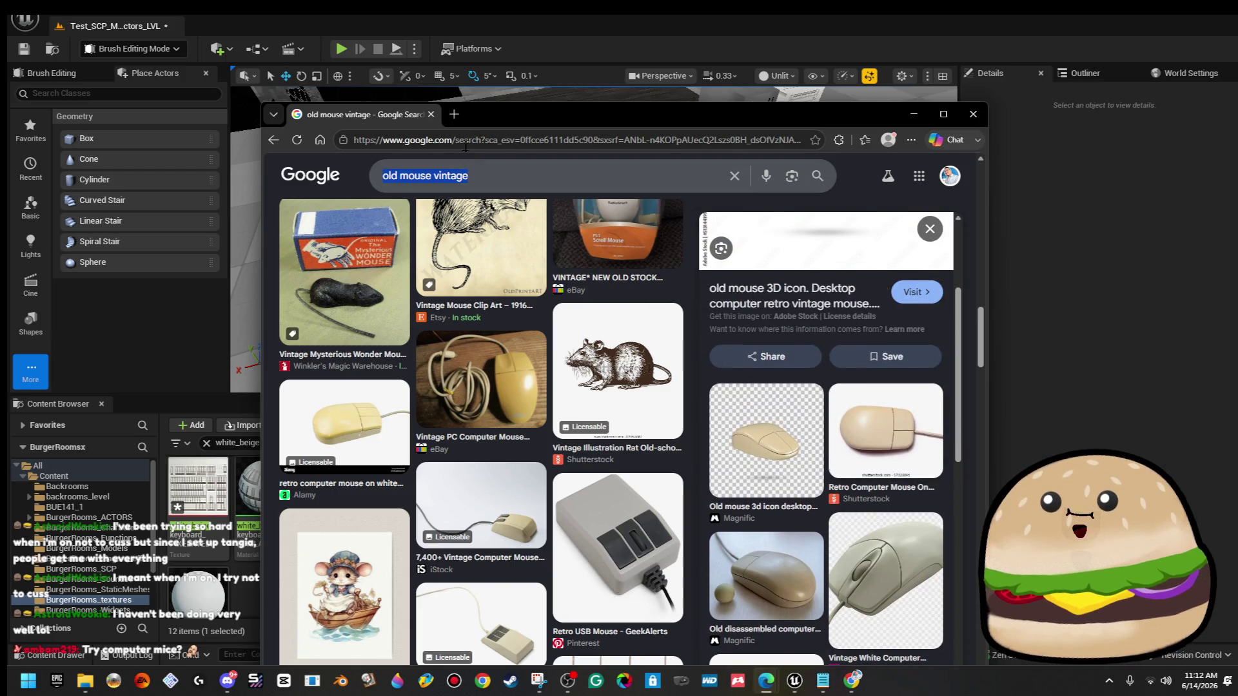
pyautogui.click(454, 114)
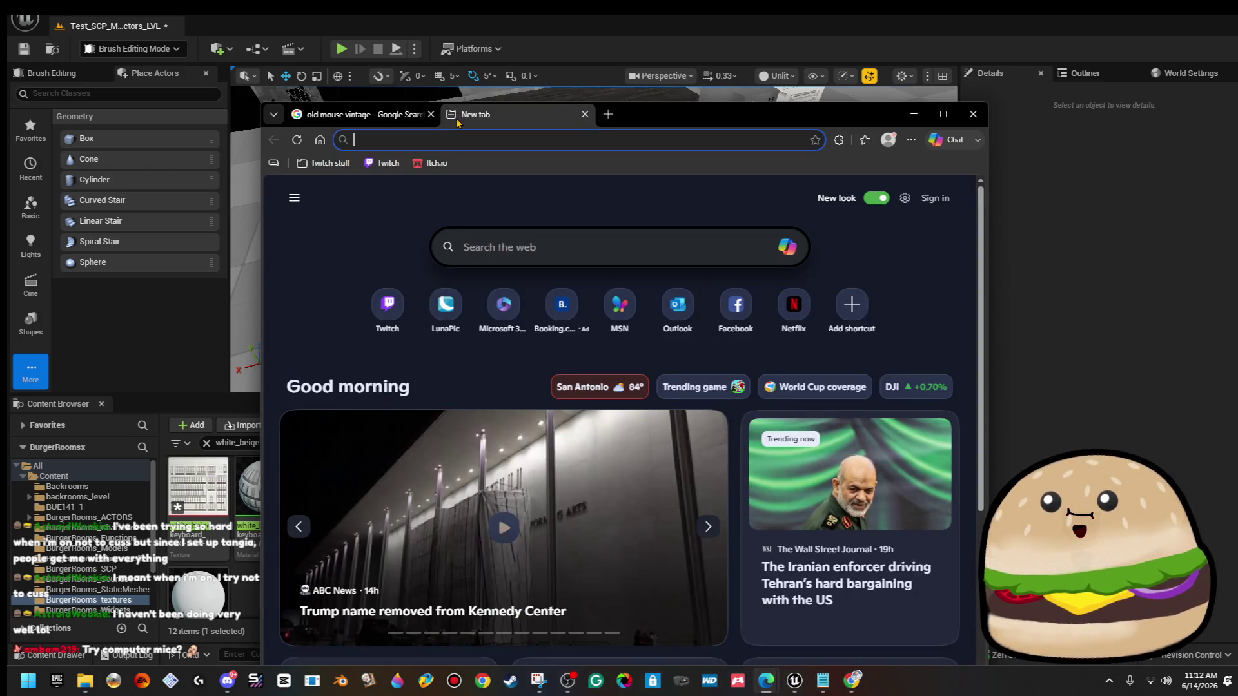
# Search Google for 'computer mice'.
pyautogui.write('google.com')
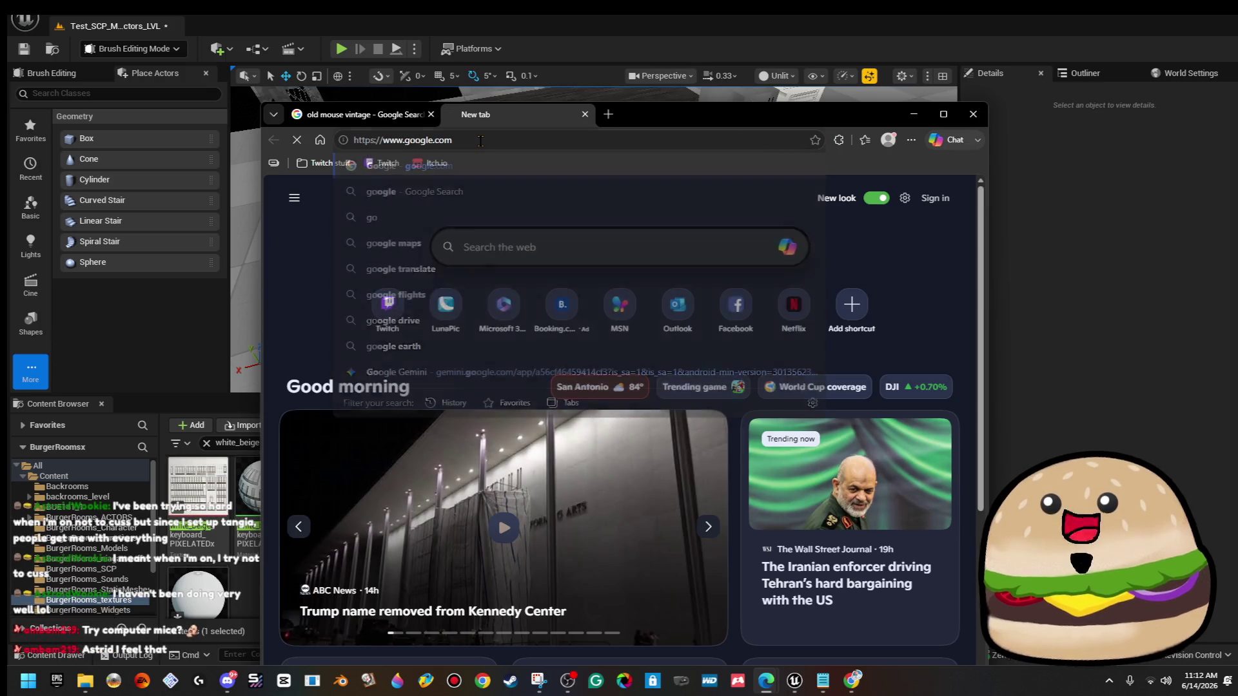
pyautogui.press('Return')
pyautogui.click(588, 414)
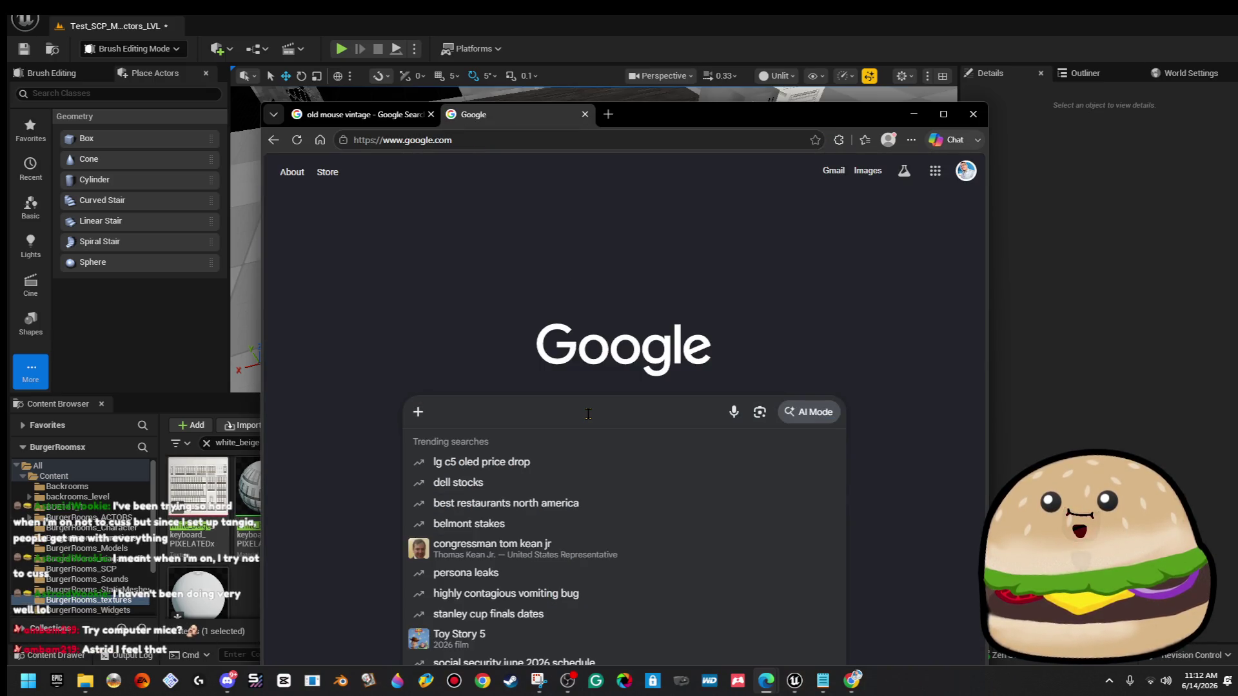
pyautogui.write('c')
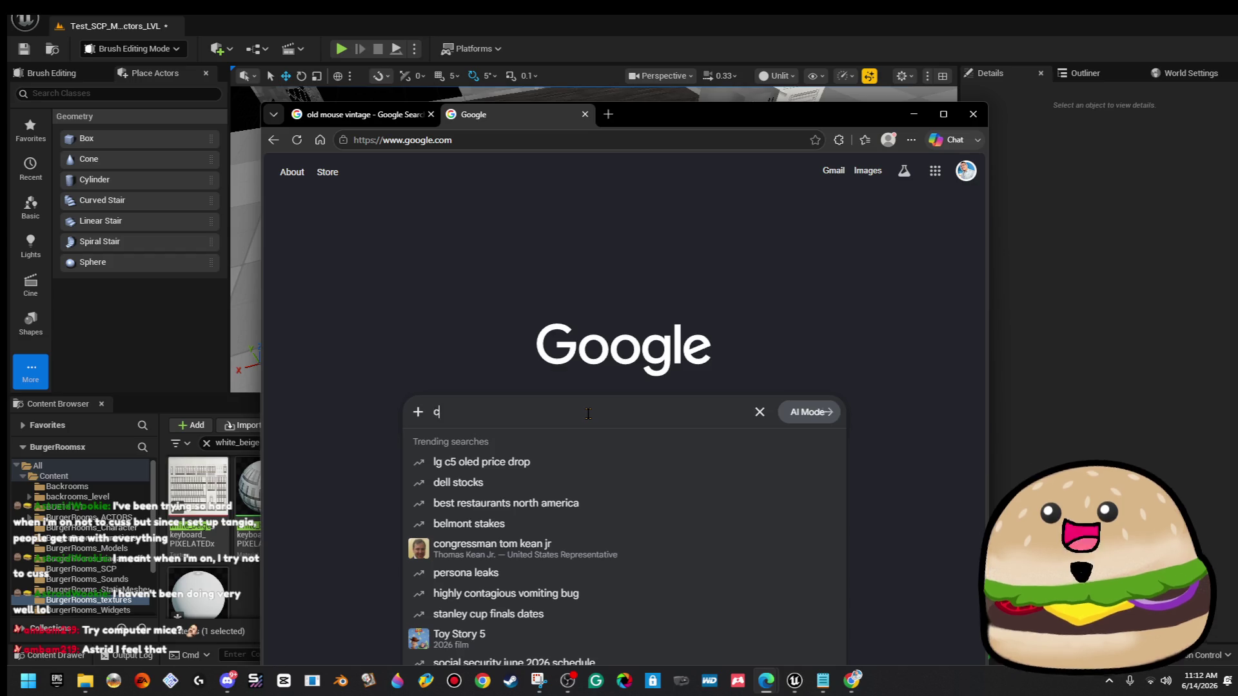
pyautogui.write('omputer mice')
pyautogui.press('Return')
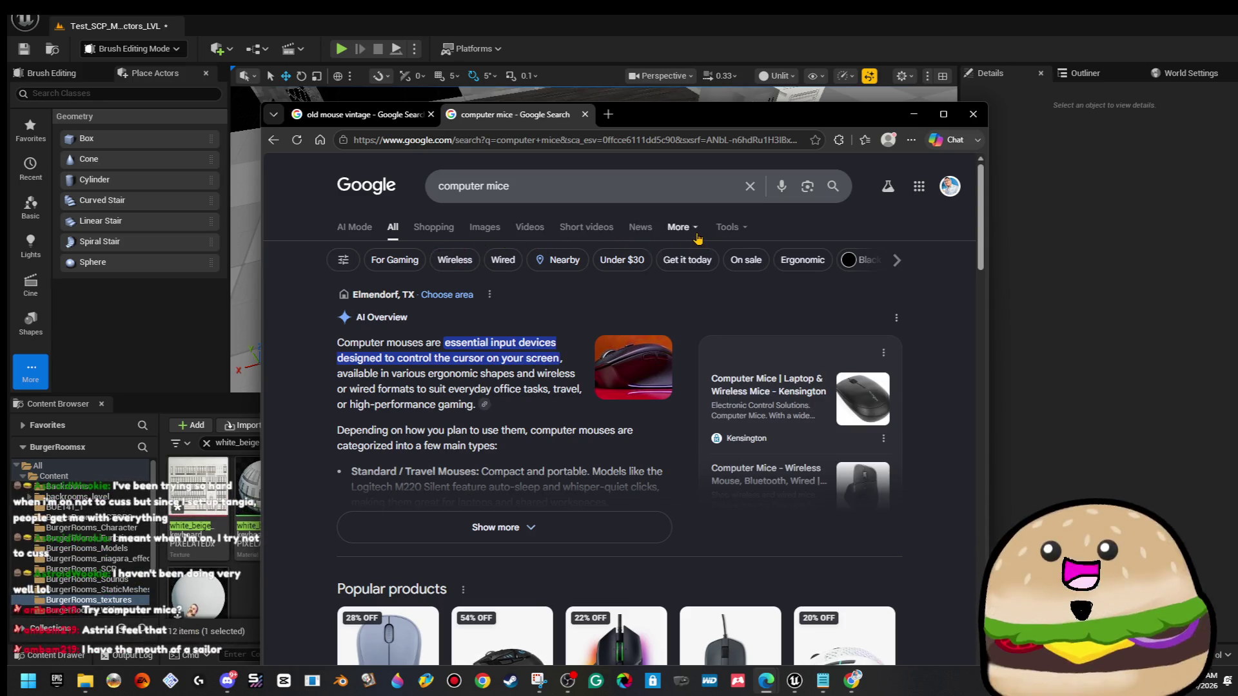
# Switch to image results, scroll through the mouse photos, then minimize the browser.
pyautogui.click(679, 227)
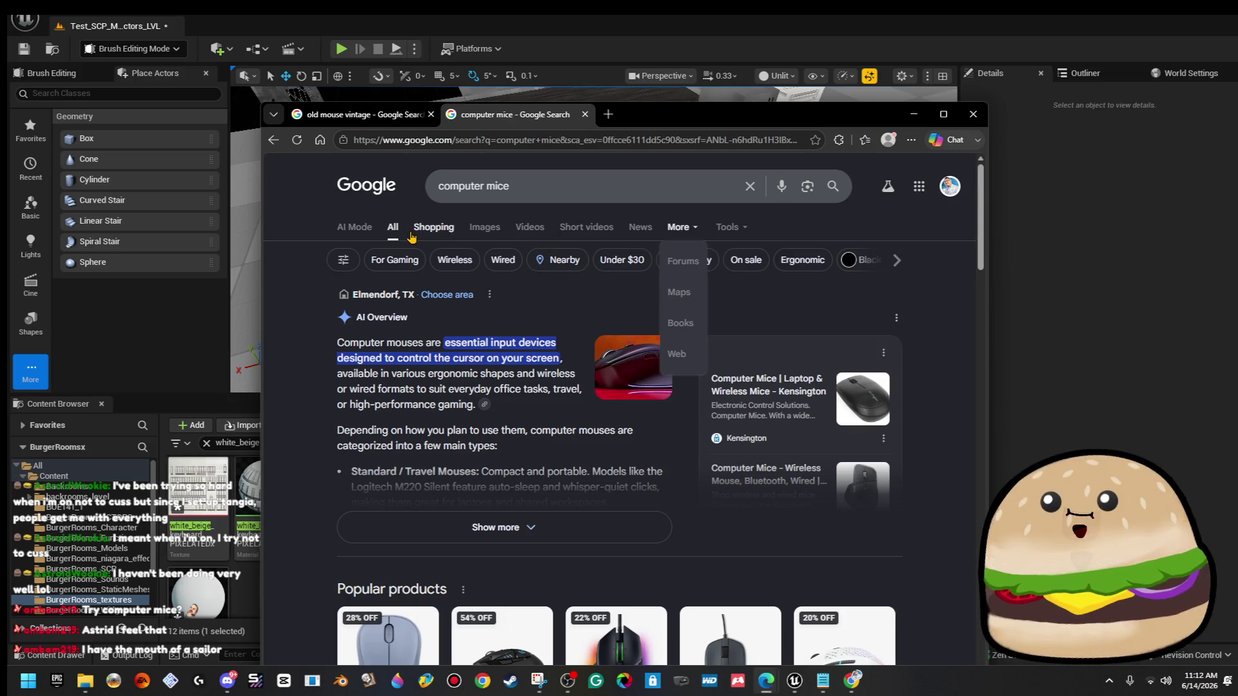
pyautogui.click(484, 228)
pyautogui.scroll(-10, 748, 472)
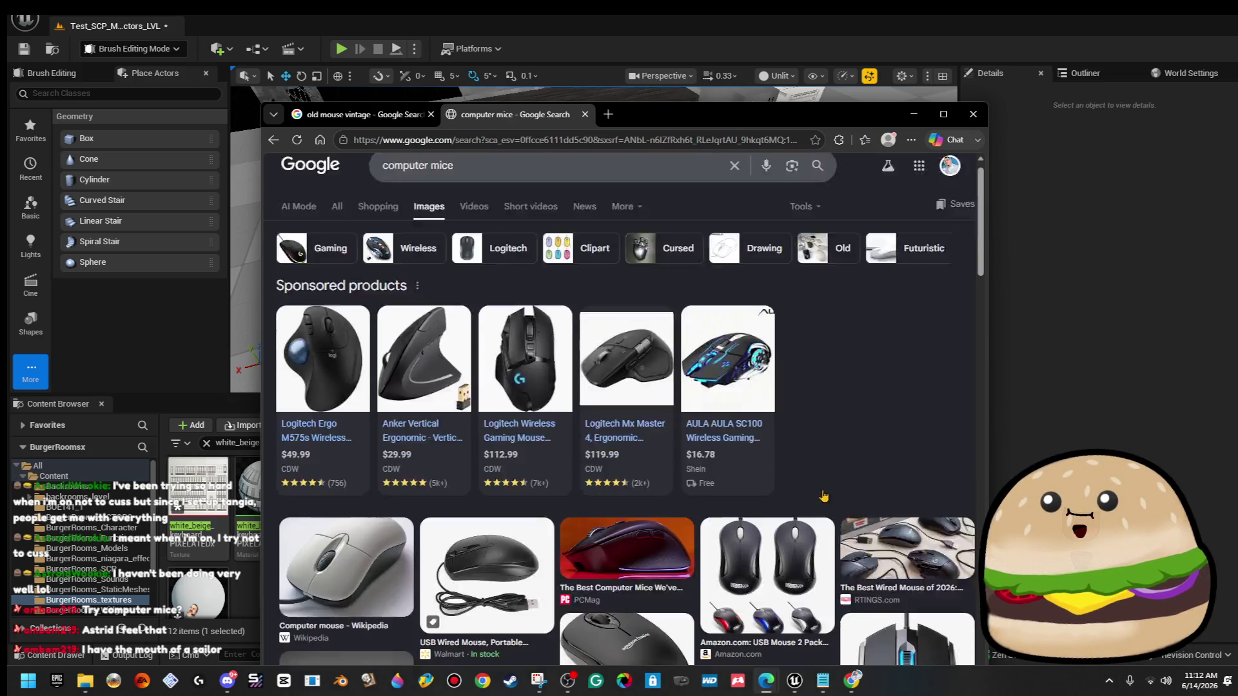
pyautogui.scroll(-10, 833, 497)
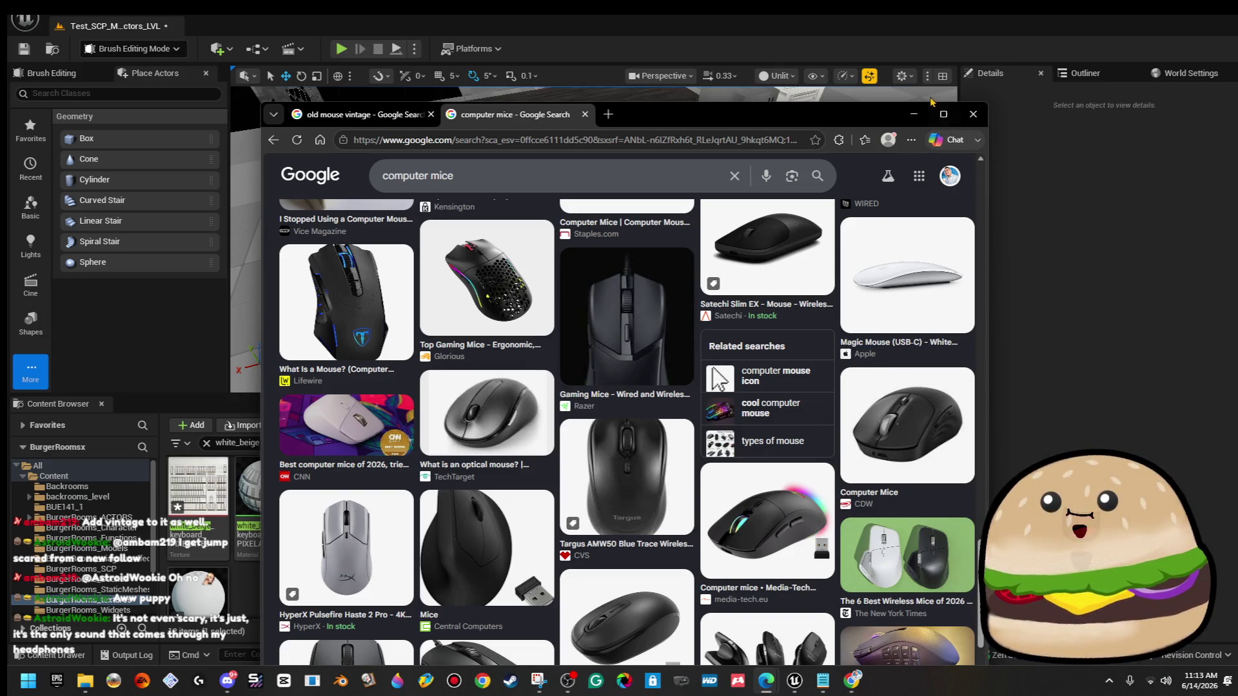
pyautogui.click(914, 114)
# Fly the viewport camera close to the desk, keyboard and PC tower.
pyautogui.moveTo(823, 207); pyautogui.dragTo(767, 194)
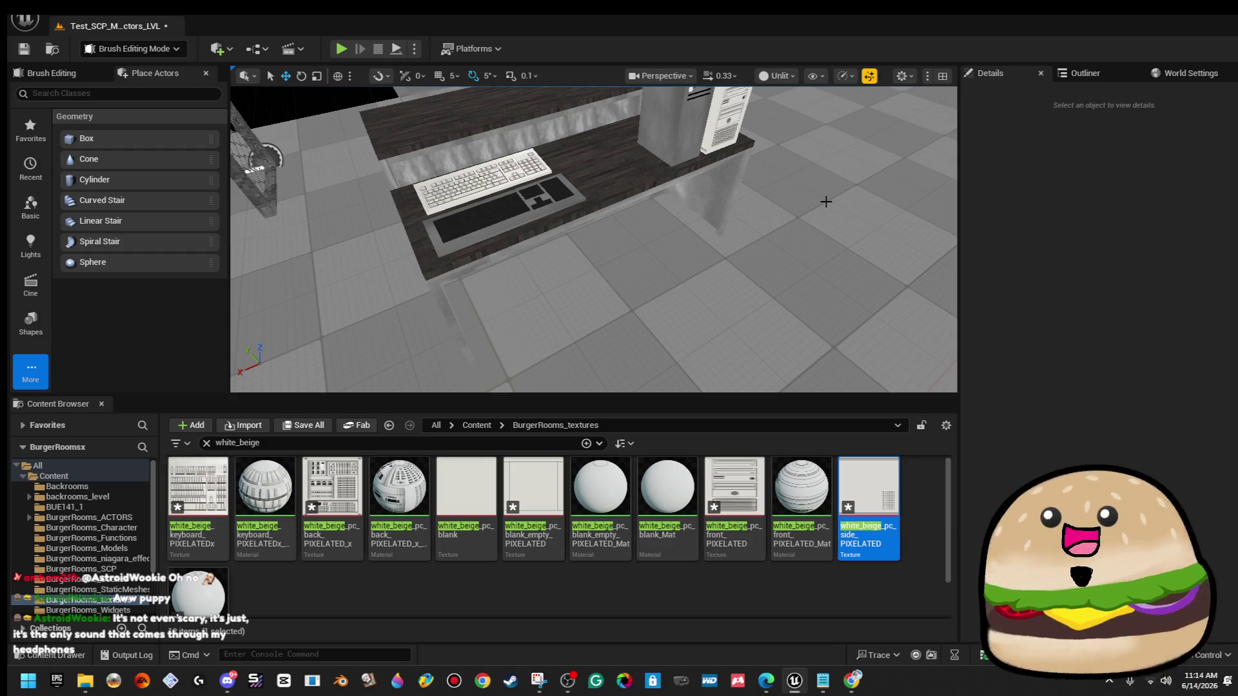
pyautogui.moveTo(705, 290)
pyautogui.mouseDown()
pyautogui.moveTo(690, 245)
pyautogui.moveTo(701, 295)
pyautogui.mouseUp()
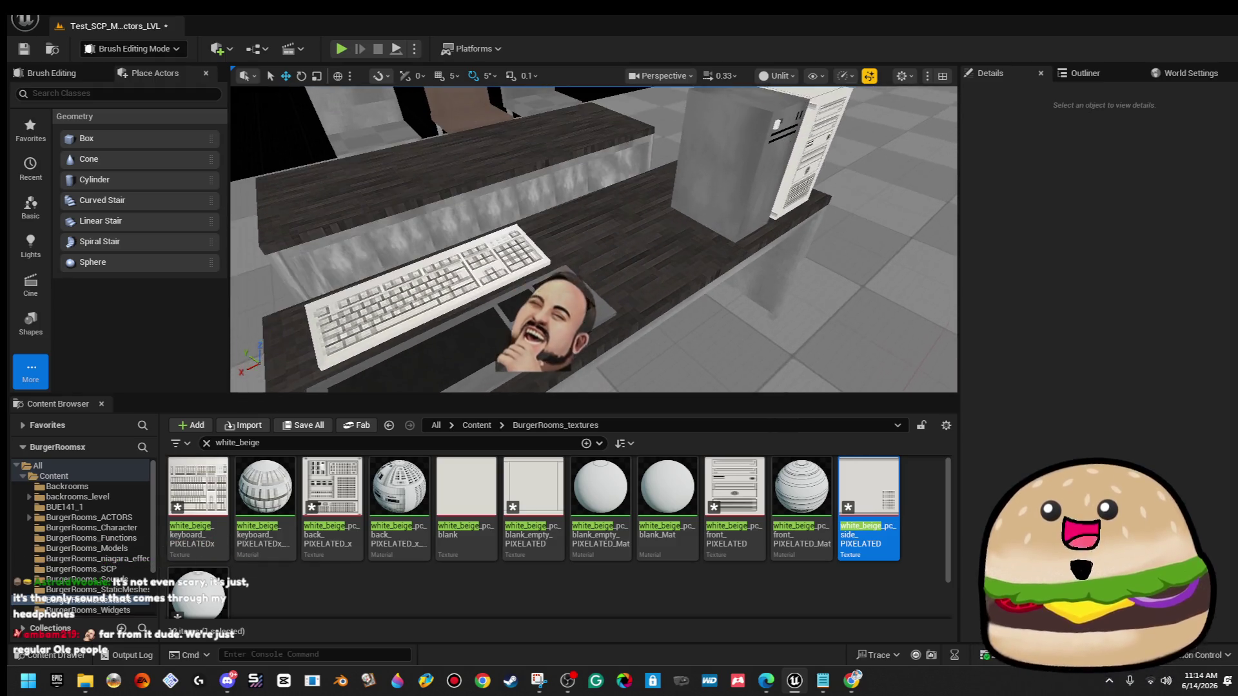
pyautogui.scroll(4, 702, 295)
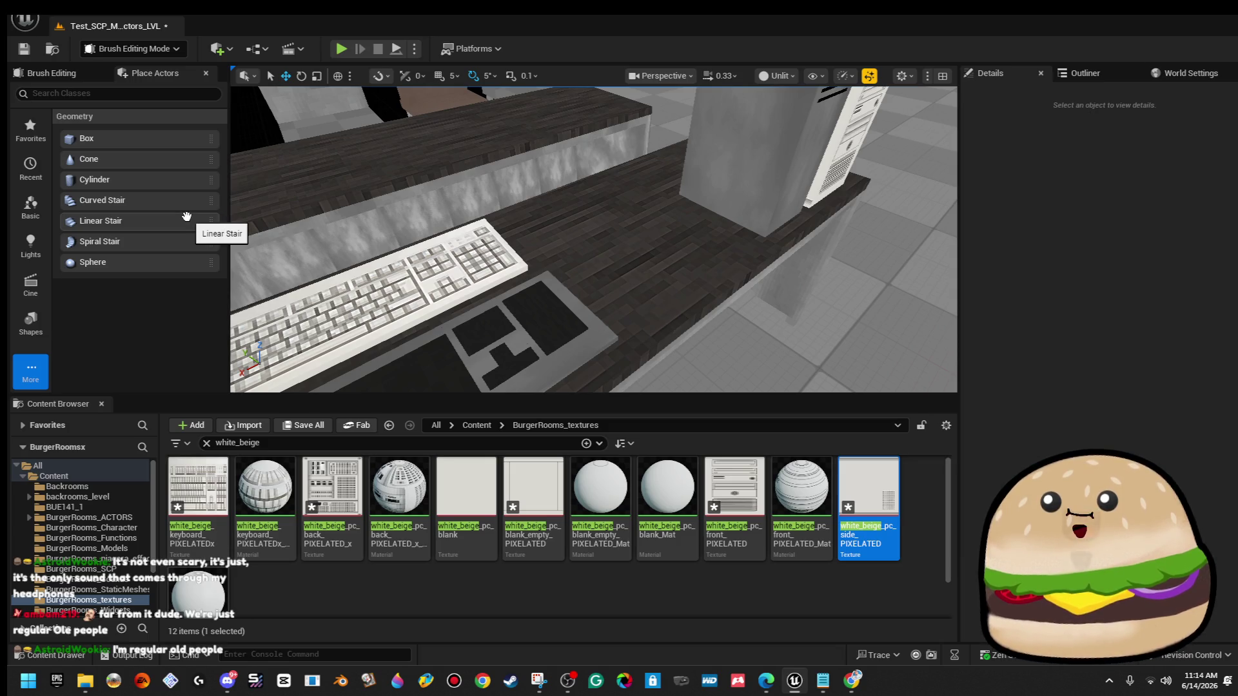
# Place a sphere brush by the desk with tessellation 3 and scale 0.05 on all axes.
pyautogui.moveTo(144, 258)
pyautogui.mouseDown()
pyautogui.moveTo(376, 317)
pyautogui.moveTo(641, 277)
pyautogui.moveTo(632, 254)
pyautogui.mouseUp()
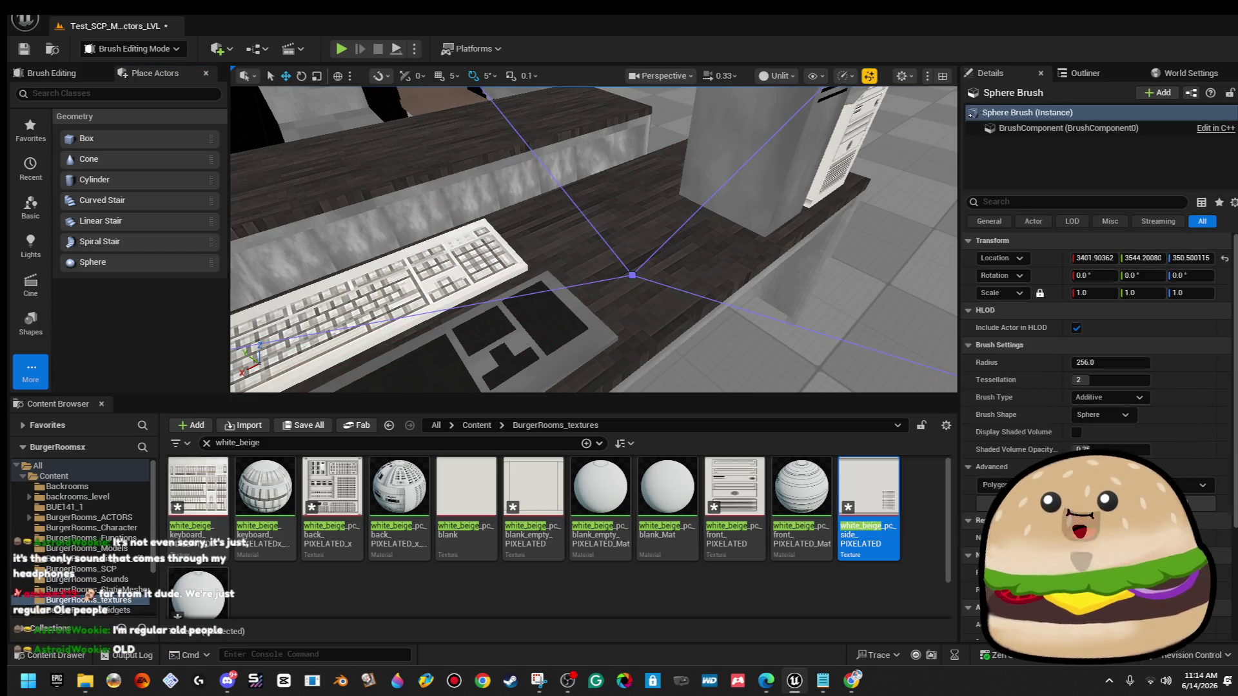
pyautogui.click(1136, 379)
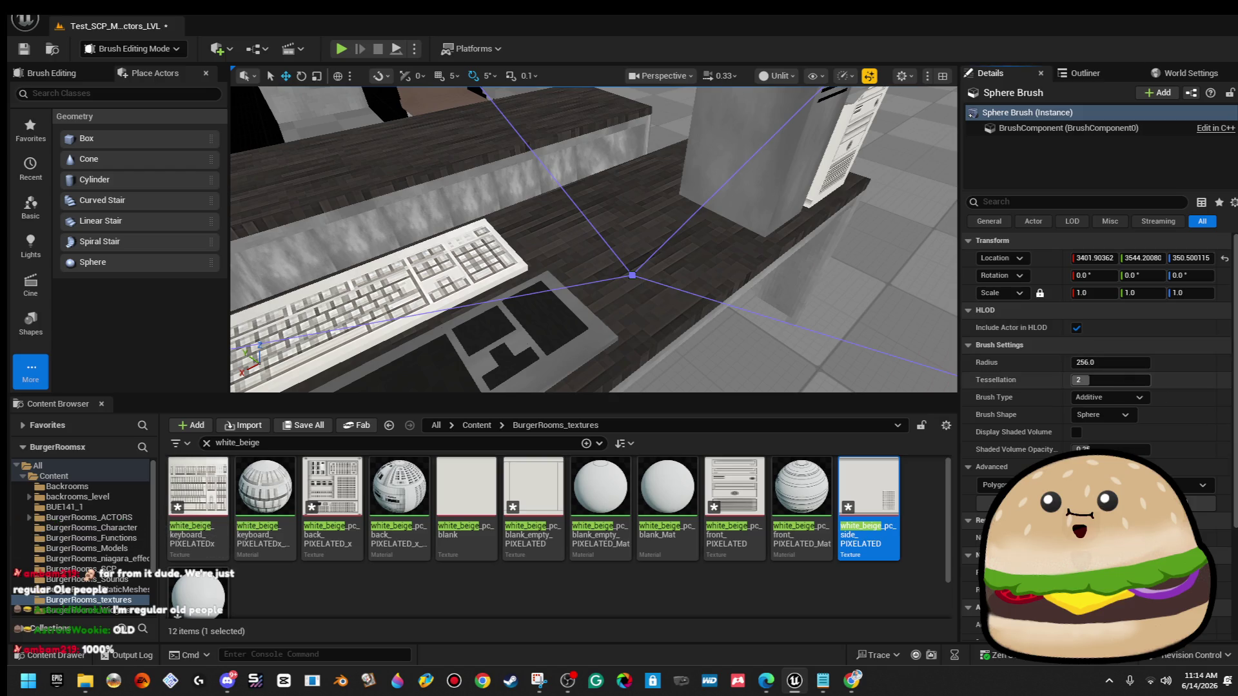
pyautogui.write('3')
pyautogui.press('Return')
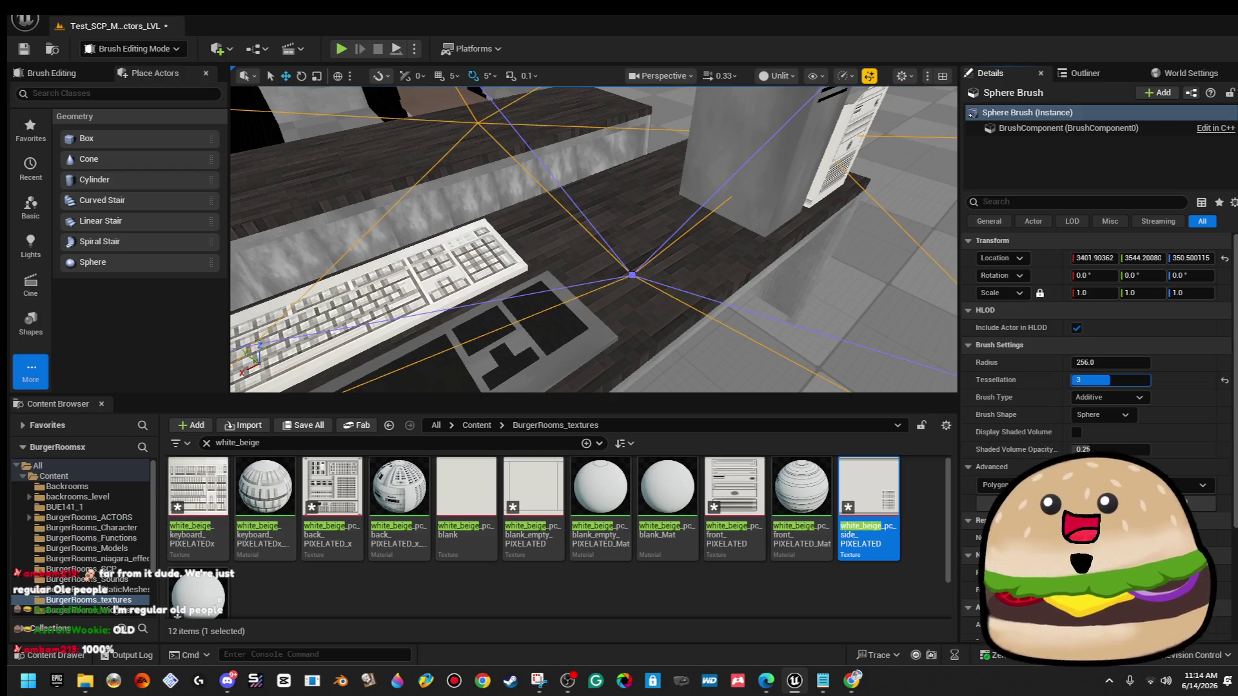
pyautogui.click(1083, 292)
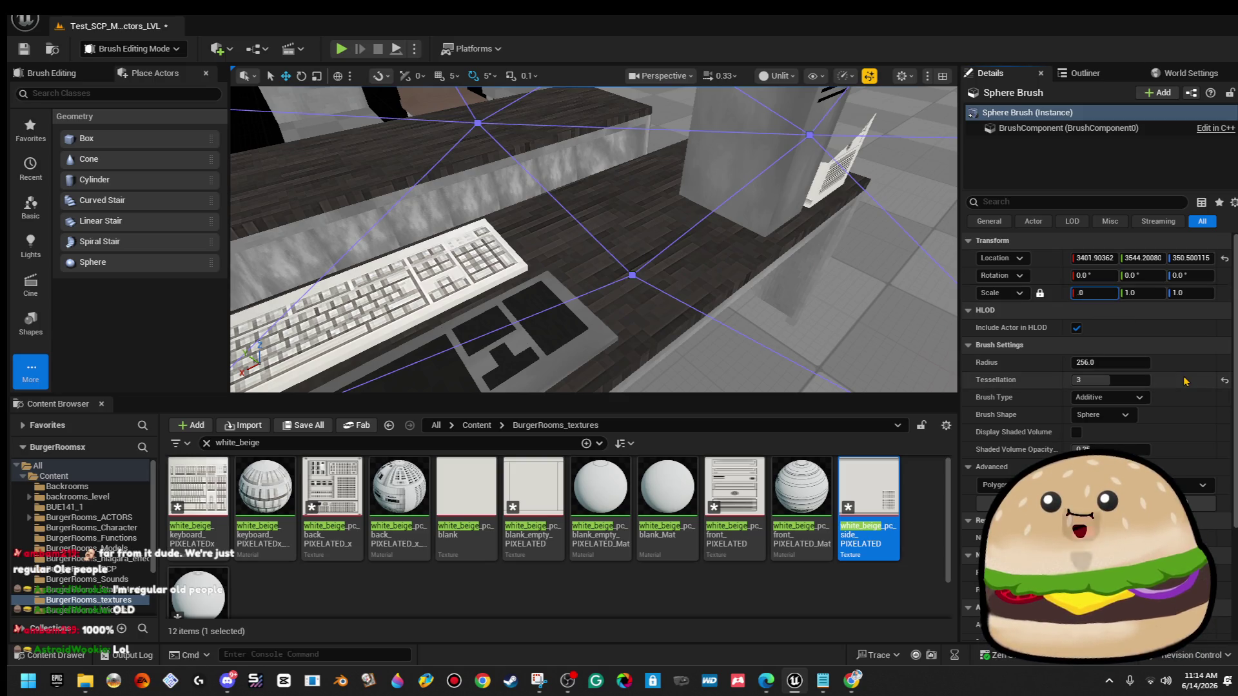
pyautogui.write('.05')
pyautogui.write('0.05')
pyautogui.press('Return')
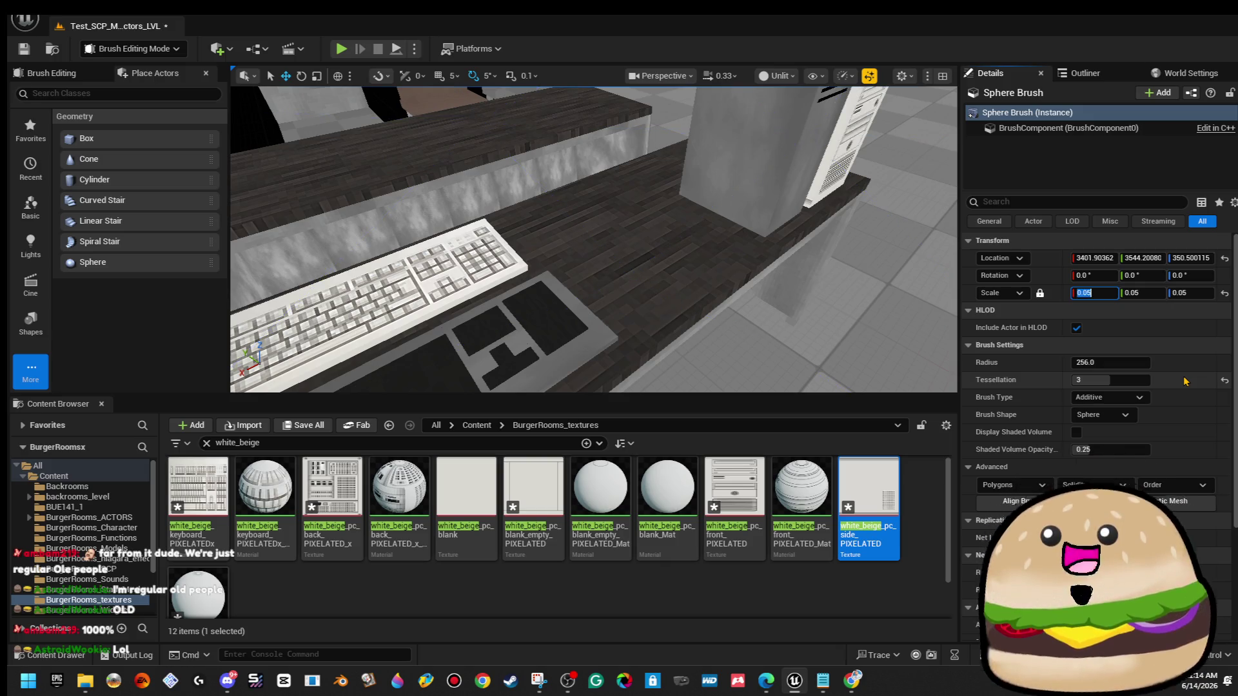
# Lower the sphere brush to Z 100.65 and frame it.
pyautogui.press('f')
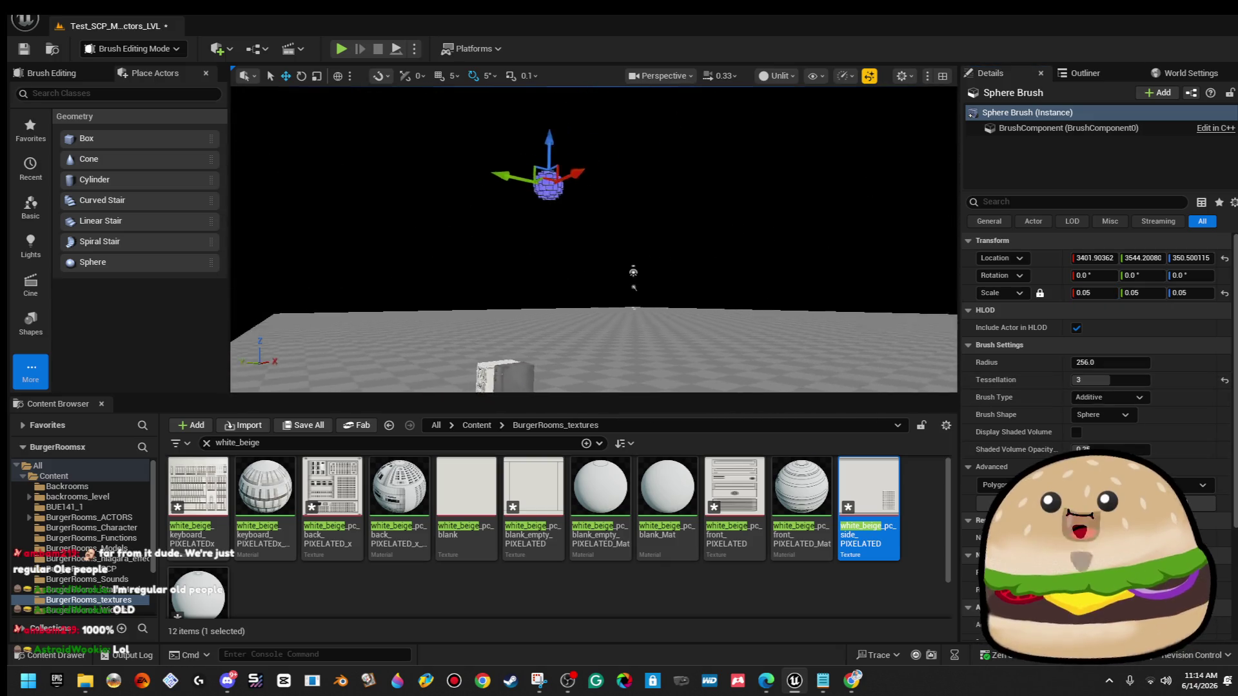
pyautogui.moveTo(574, 140); pyautogui.dragTo(564, 351)
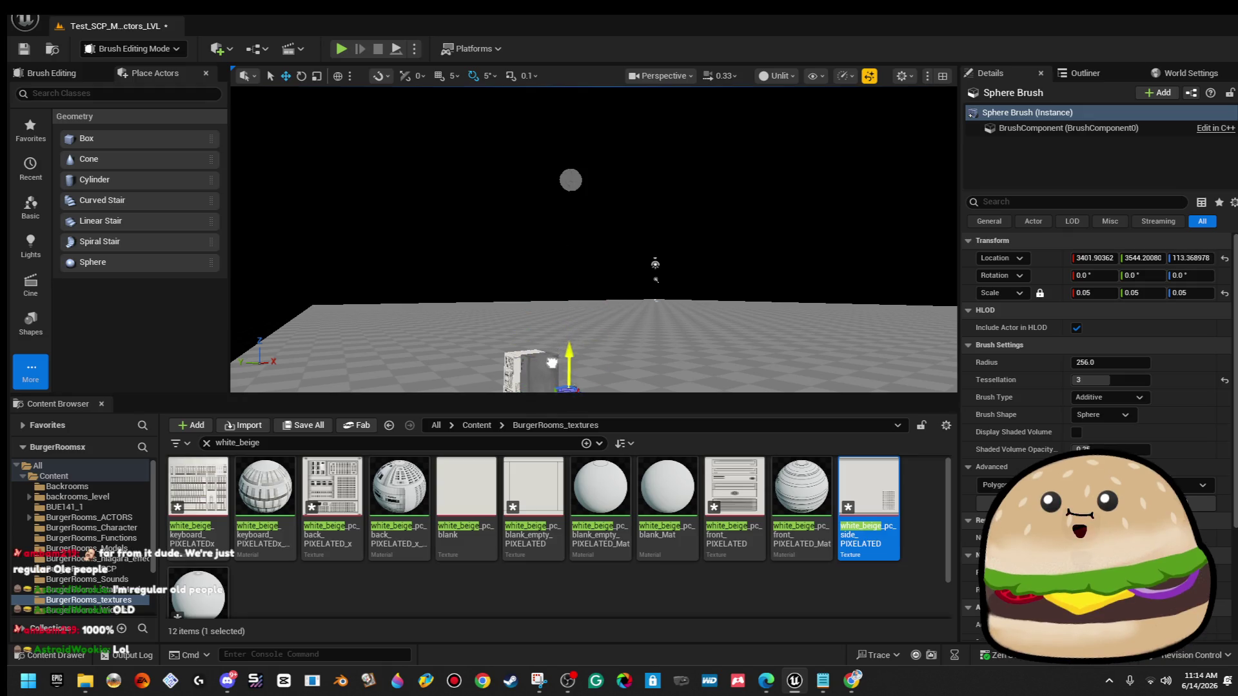
pyautogui.press('f')
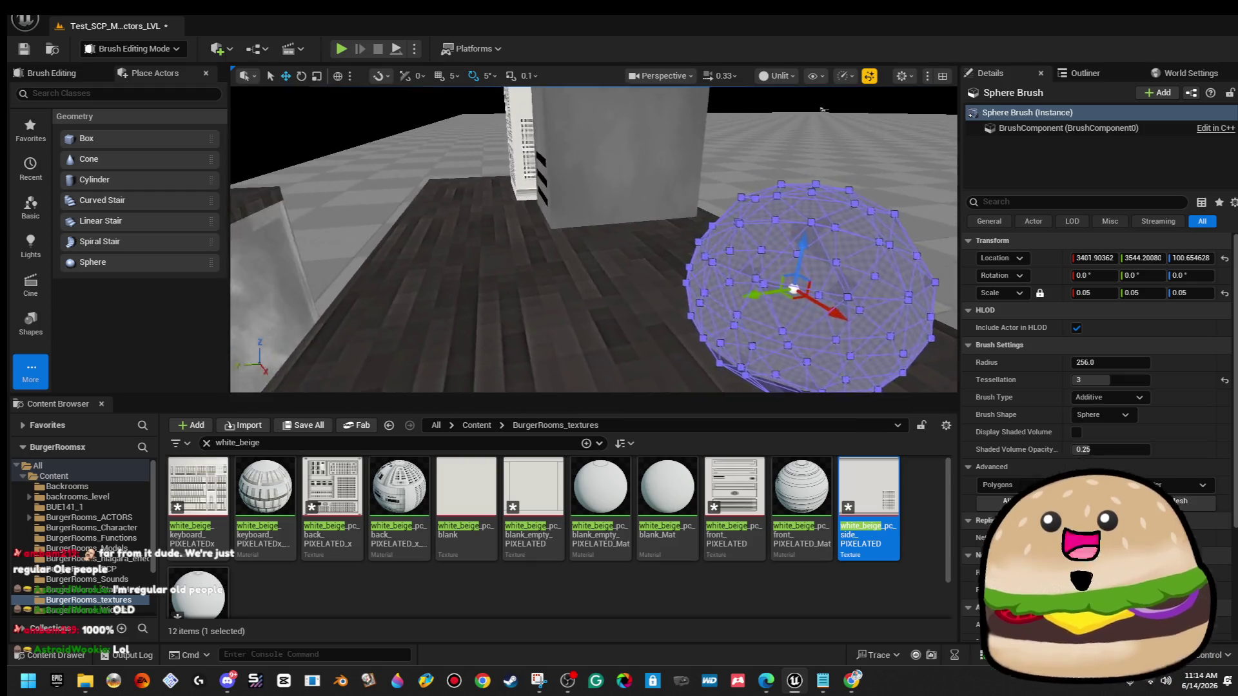
pyautogui.scroll(-5, 590, 295)
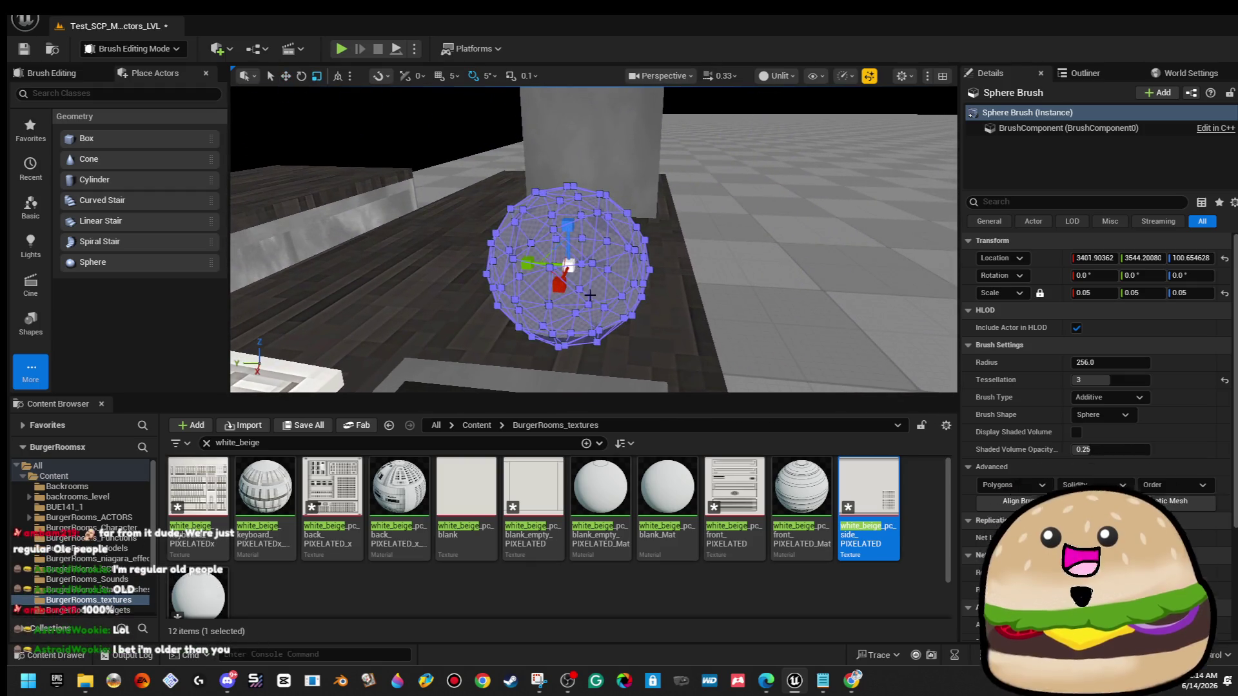
# Move the sphere to Y 3430.75 and pull its left-side vertices outward.
pyautogui.press('w')
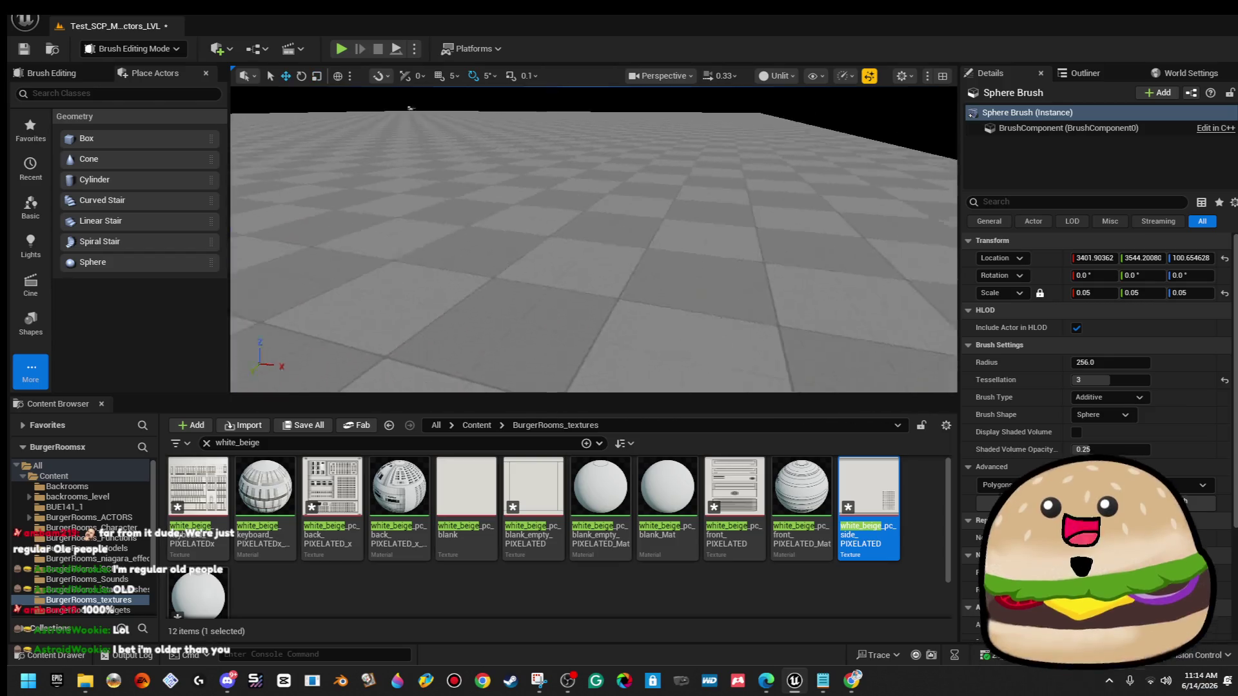
pyautogui.moveTo(341, 183)
pyautogui.mouseDown()
pyautogui.moveTo(340, 220)
pyautogui.moveTo(619, 187)
pyautogui.moveTo(893, 193)
pyautogui.mouseUp()
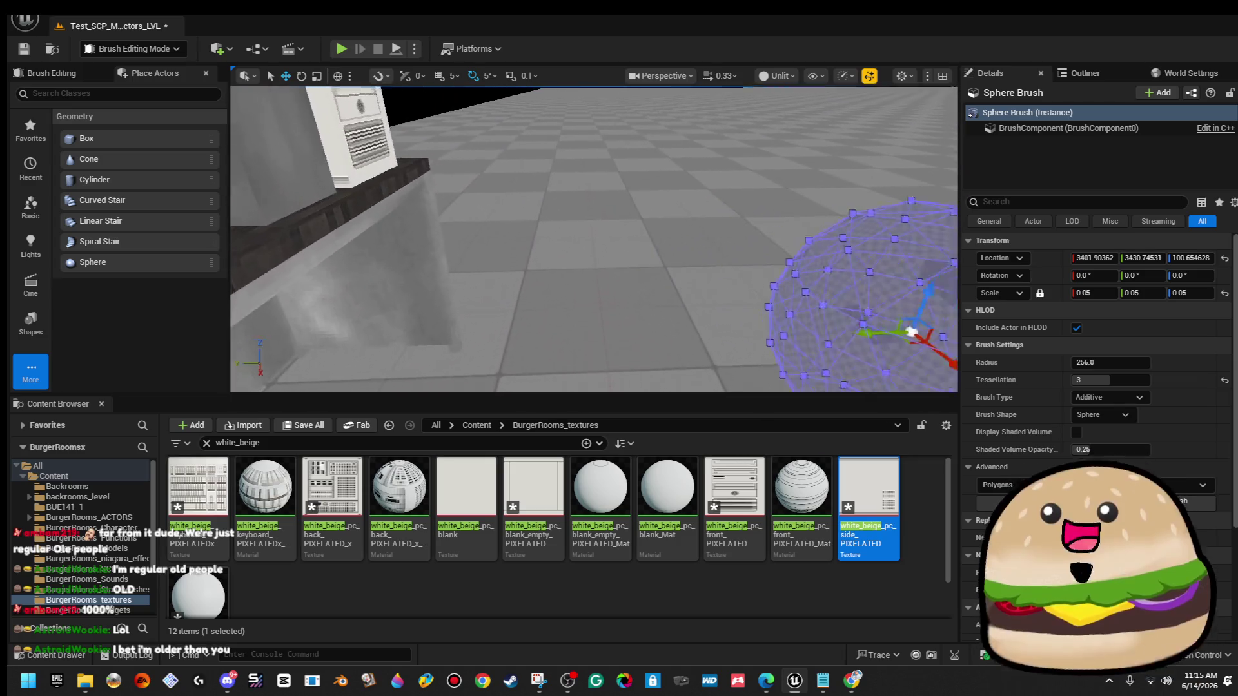
pyautogui.scroll(-3, 782, 213)
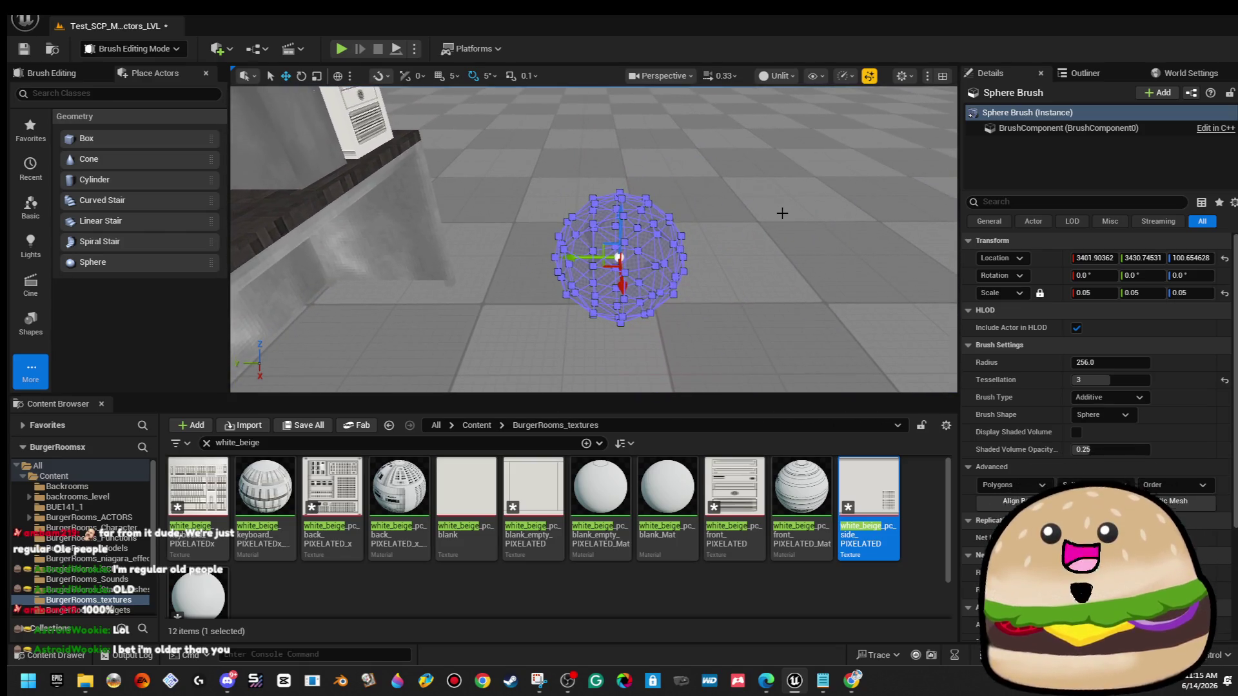
pyautogui.moveTo(514, 178)
pyautogui.mouseDown()
pyautogui.moveTo(580, 368)
pyautogui.moveTo(613, 380)
pyautogui.mouseUp()
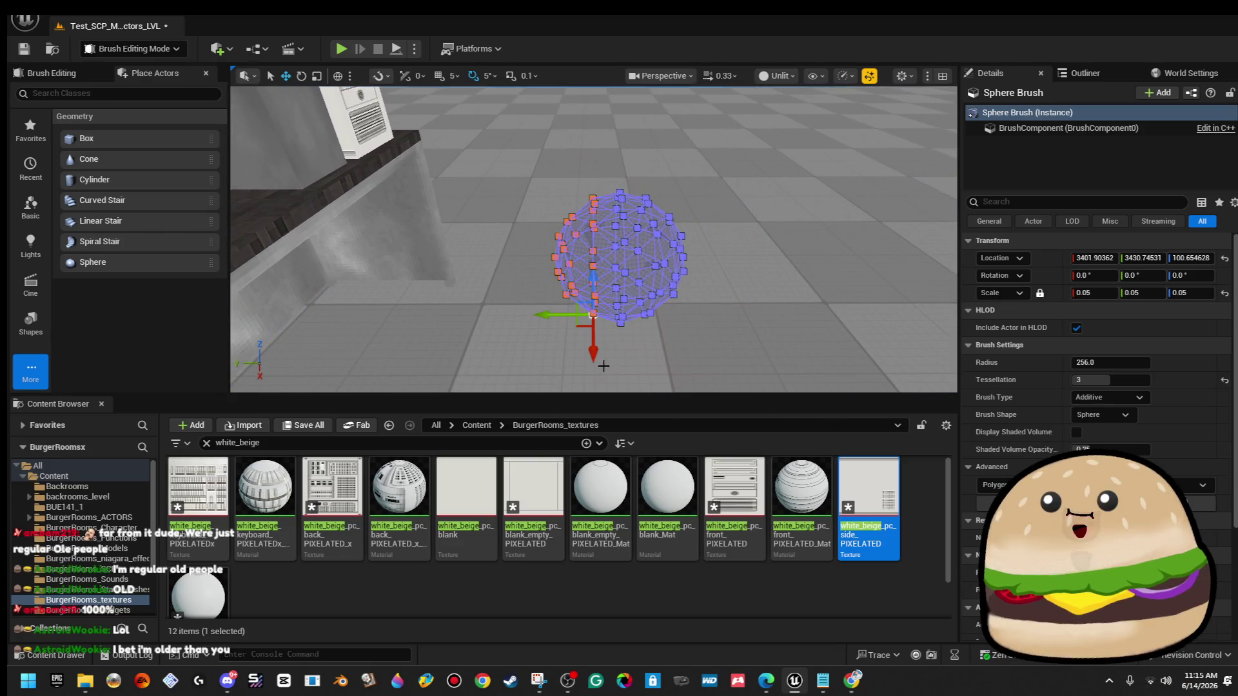
pyautogui.moveTo(549, 310); pyautogui.dragTo(511, 286)
pyautogui.moveTo(497, 199)
pyautogui.mouseDown()
pyautogui.moveTo(569, 379)
pyautogui.moveTo(564, 369)
pyautogui.mouseUp()
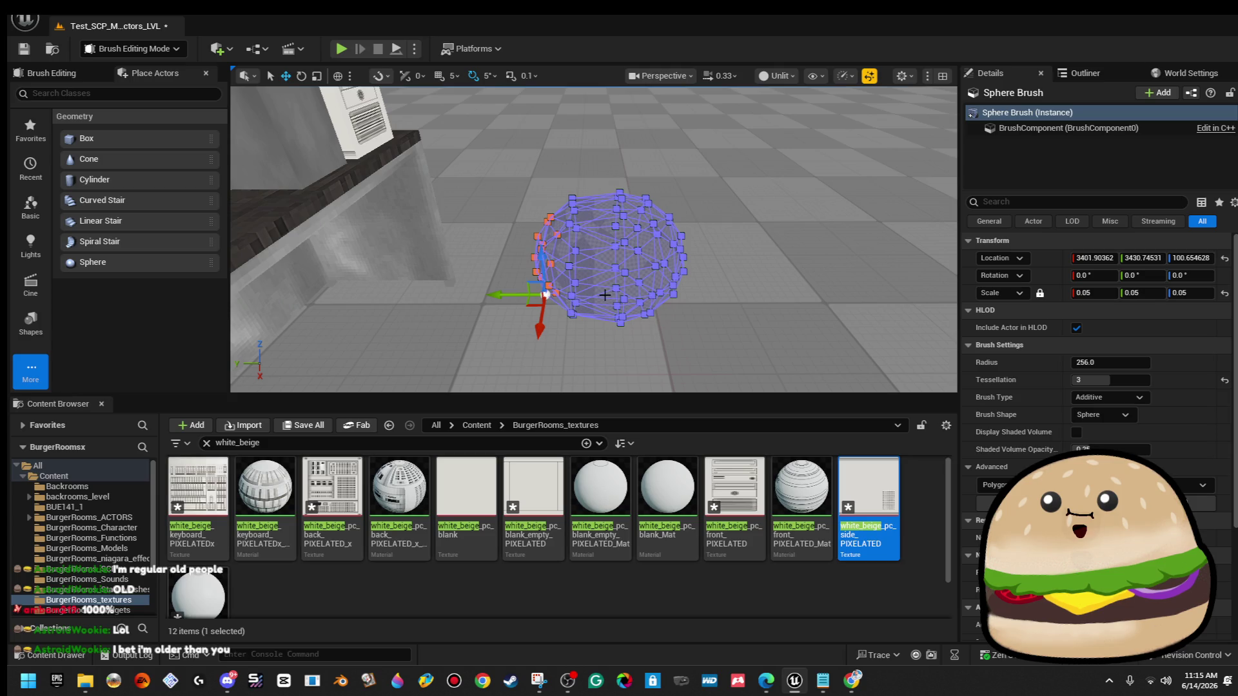
# Reselect the sphere brush and frame it from a view toward the floor.
pyautogui.click(501, 170)
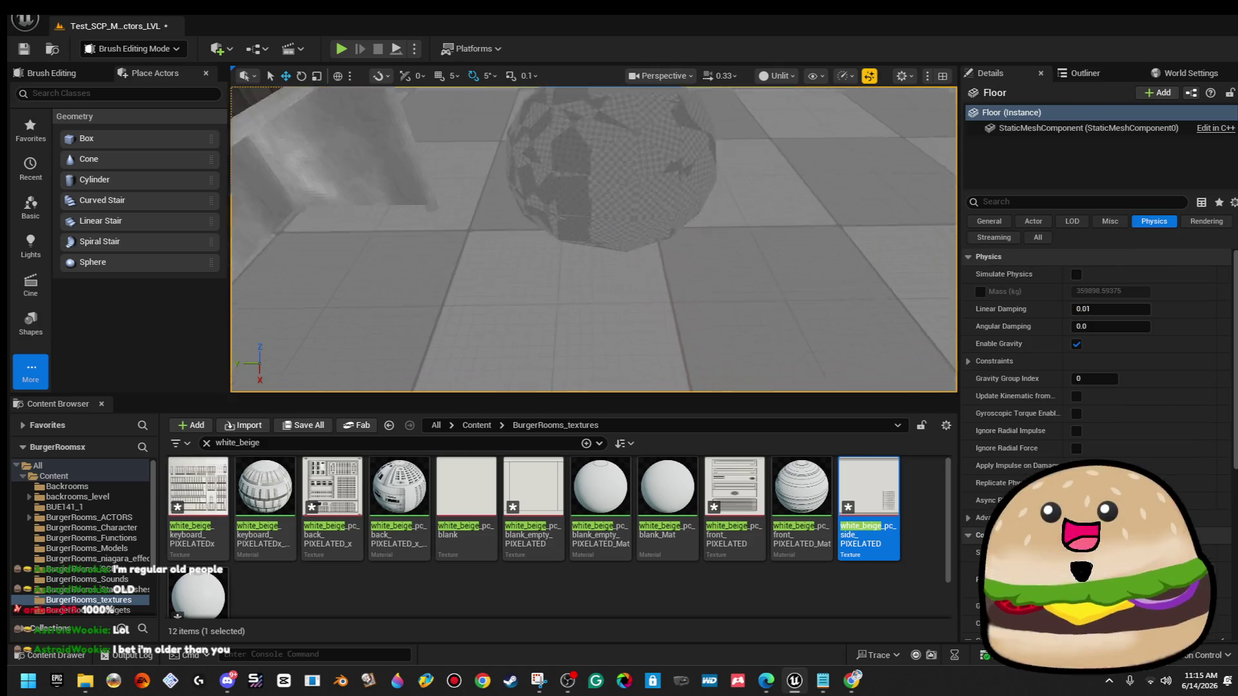
pyautogui.click(629, 230)
pyautogui.scroll(-5, 630, 230)
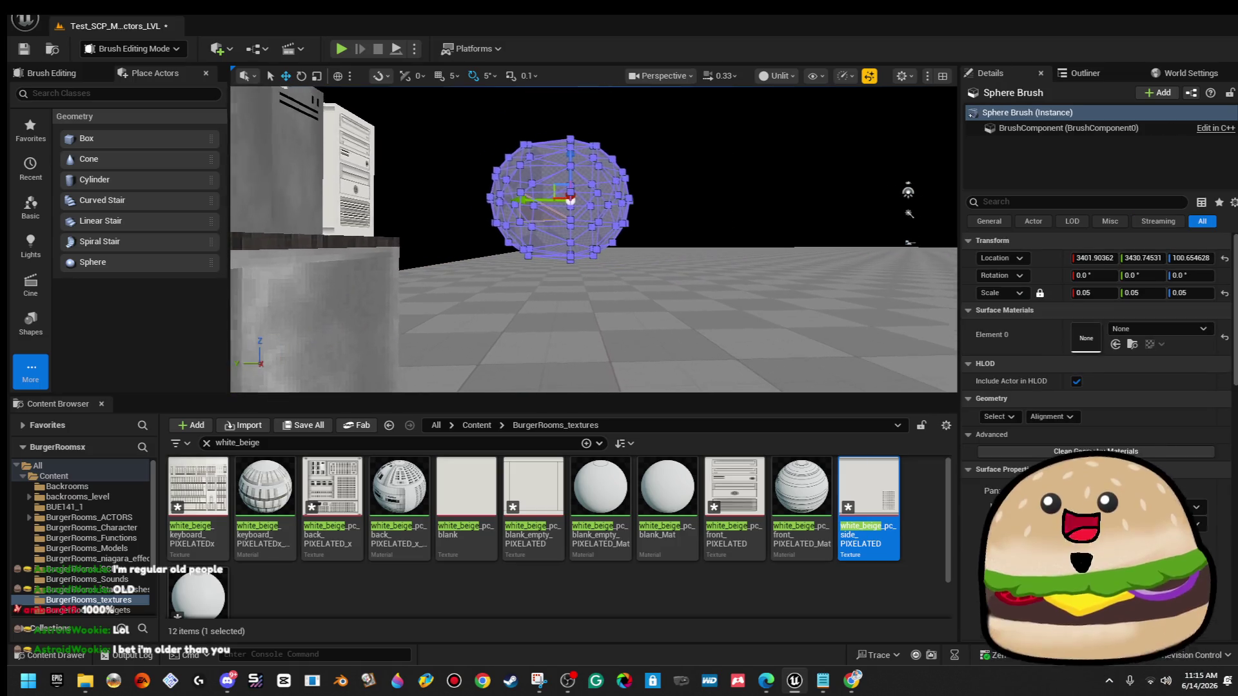
pyautogui.press('f')
pyautogui.scroll(3, 654, 311)
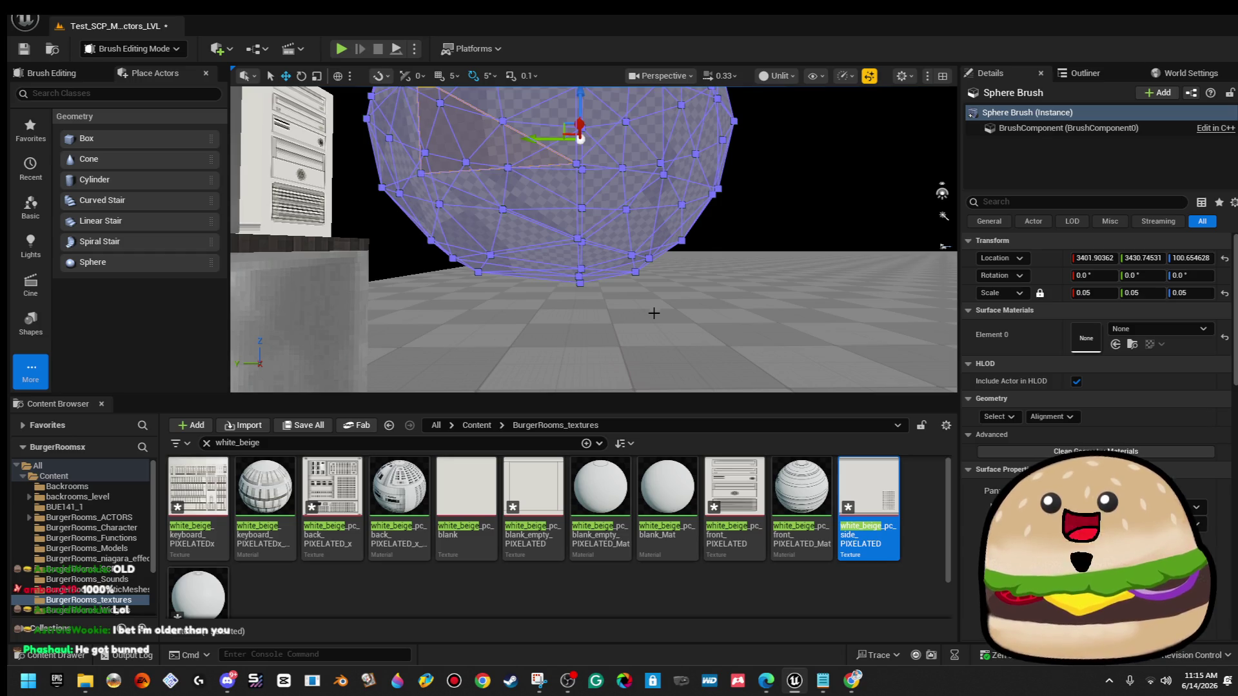
pyautogui.moveTo(704, 284)
pyautogui.mouseDown()
pyautogui.moveTo(704, 303)
pyautogui.moveTo(662, 160)
pyautogui.mouseUp()
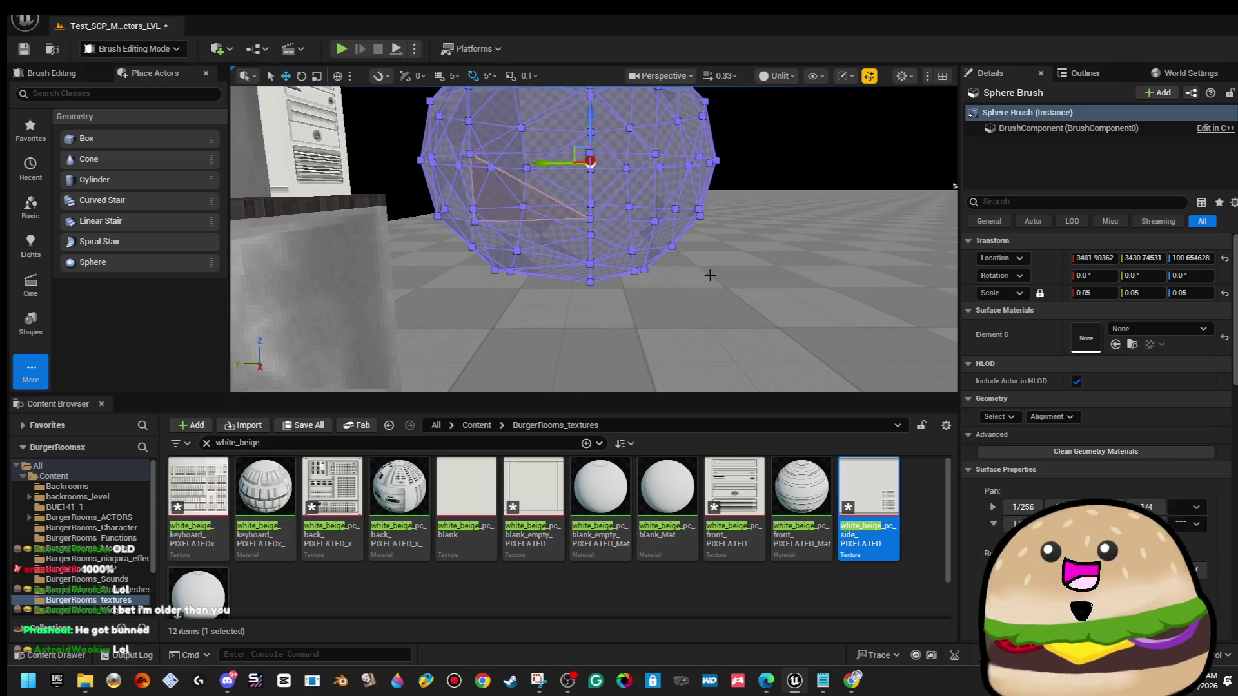
# Move a vertex on the sphere's right side slightly downward.
pyautogui.click(679, 155)
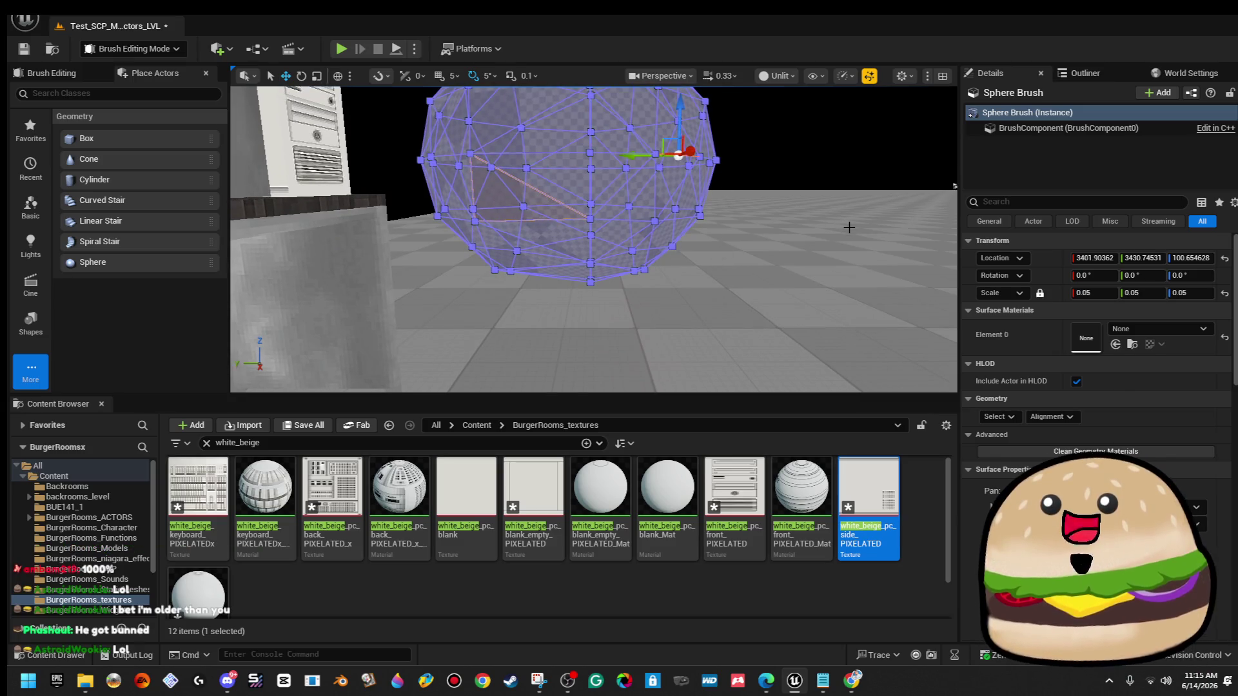
pyautogui.moveTo(583, 154); pyautogui.dragTo(578, 194)
pyautogui.moveTo(677, 163); pyautogui.dragTo(678, 223)
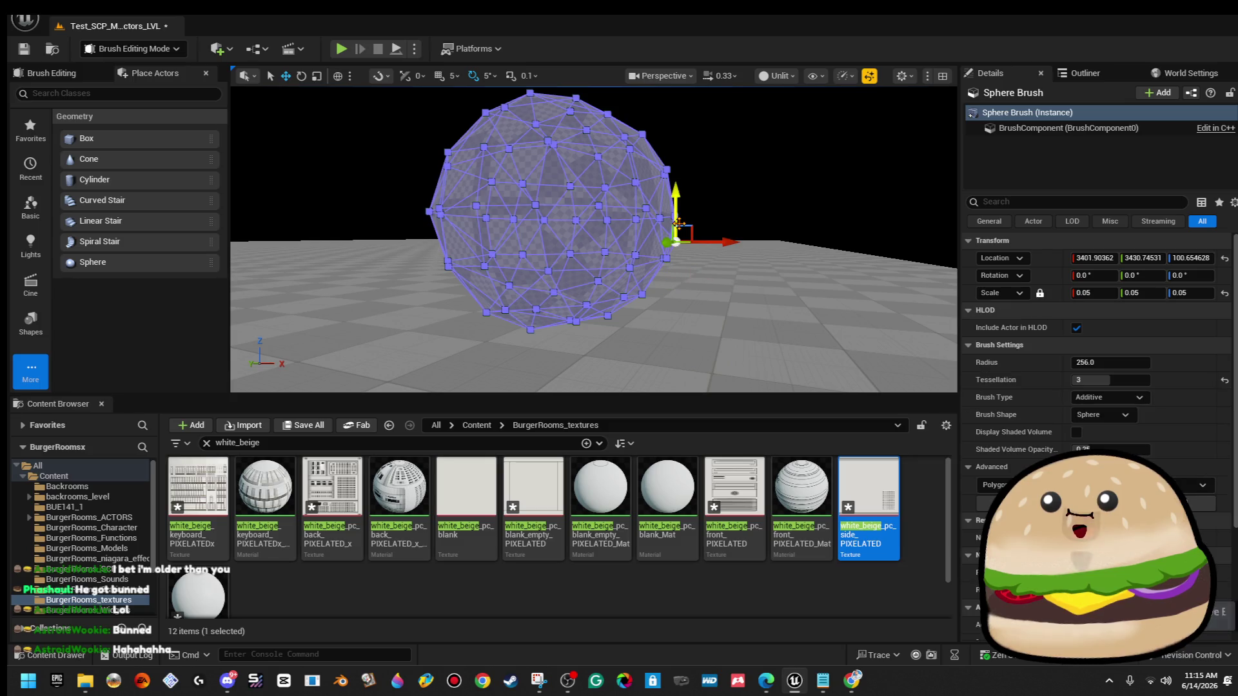
pyautogui.click(677, 223)
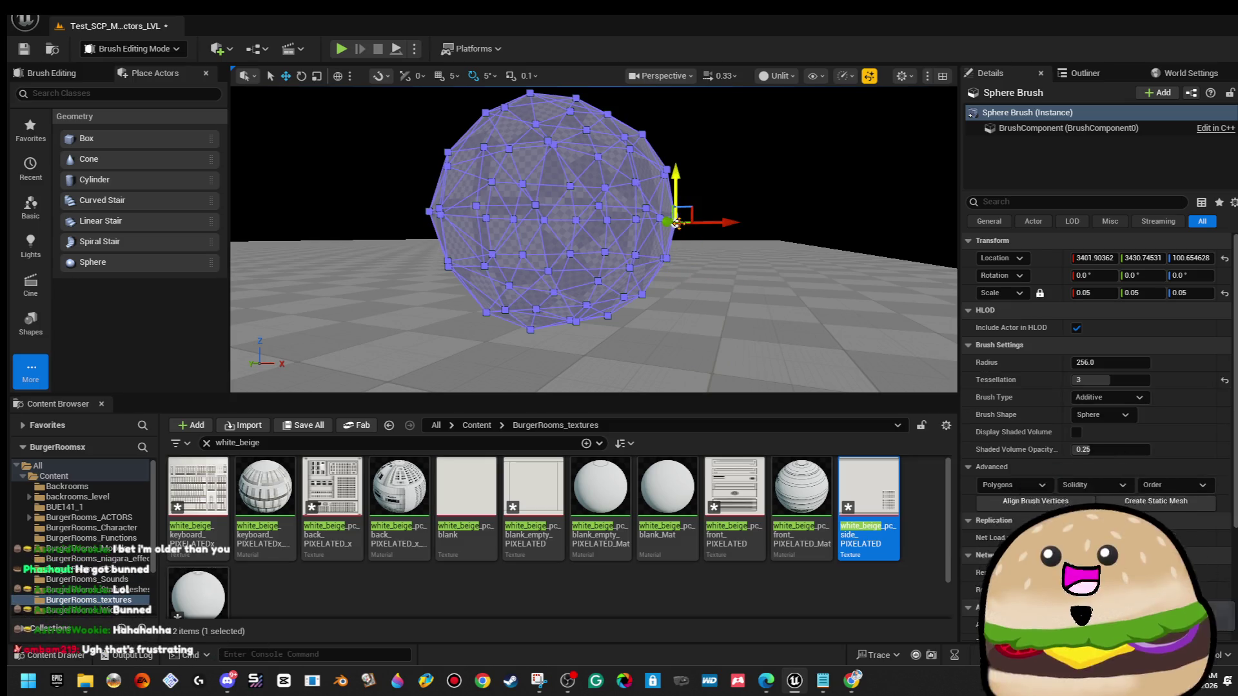
# Orbit beneath the sphere, marquee-select its bottom band of vertices, then reselect the whole brush.
pyautogui.moveTo(727, 212)
pyautogui.mouseDown()
pyautogui.moveTo(722, 245)
pyautogui.moveTo(716, 193)
pyautogui.mouseUp()
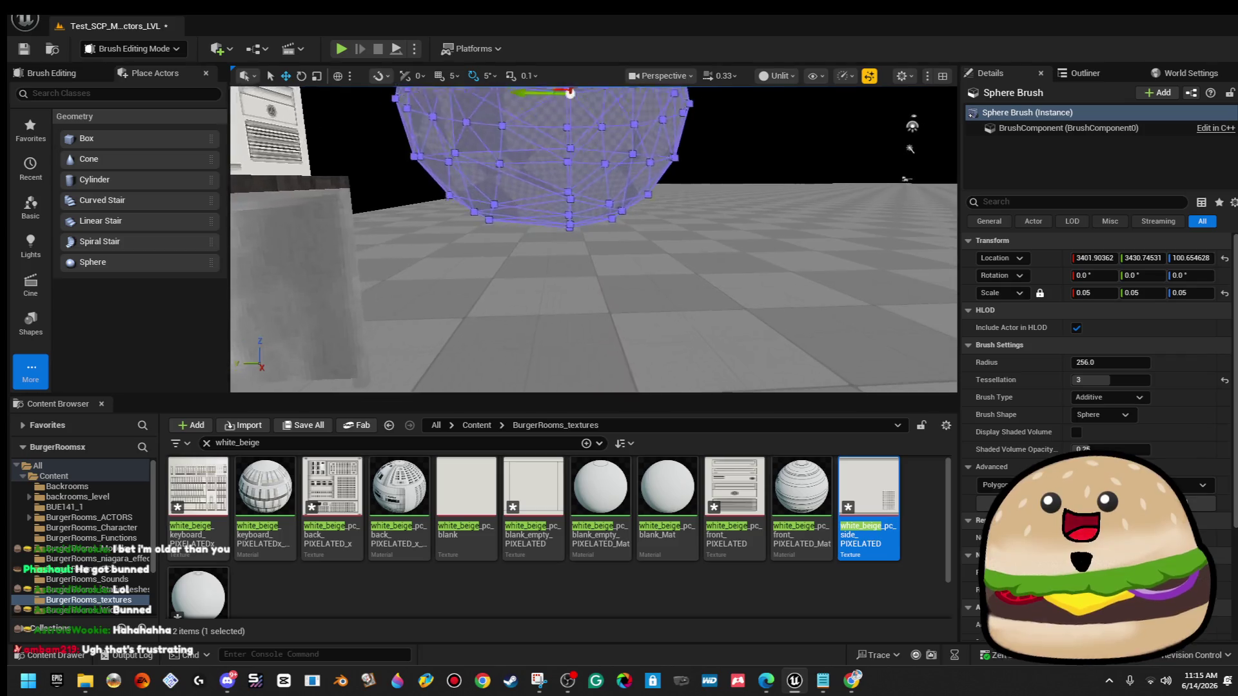
pyautogui.scroll(-3, 594, 238)
pyautogui.scroll(5, 594, 238)
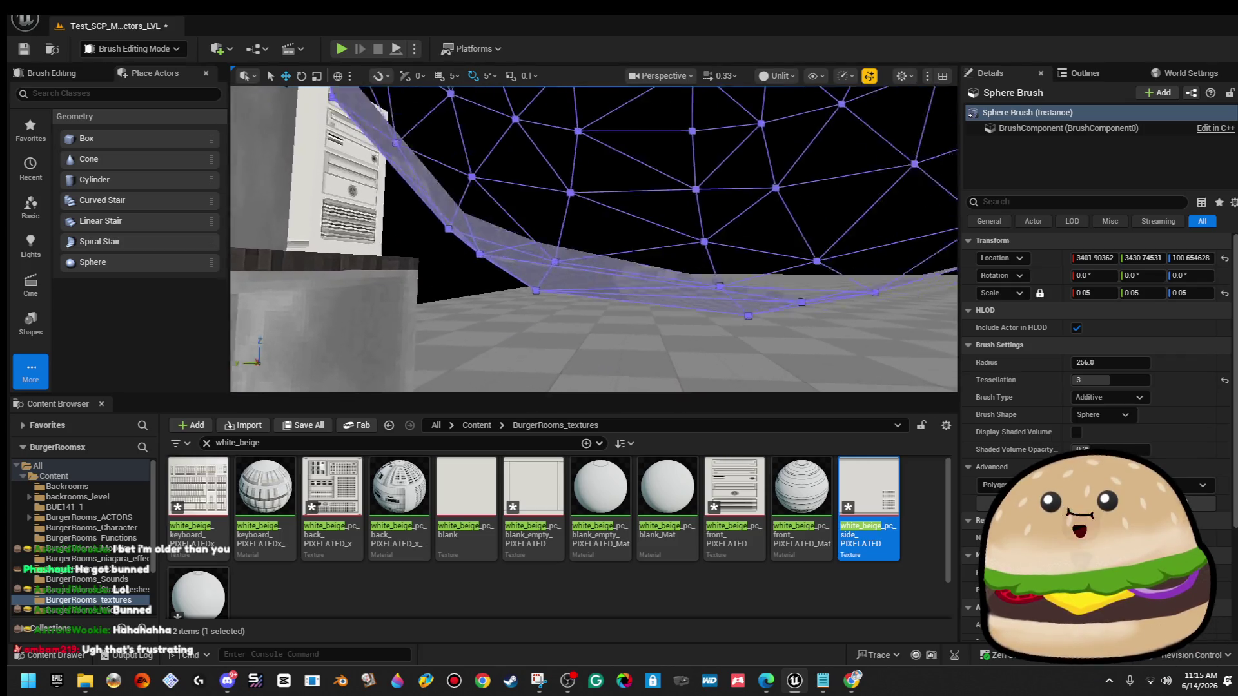
pyautogui.scroll(-3, 676, 289)
pyautogui.scroll(-5, 676, 289)
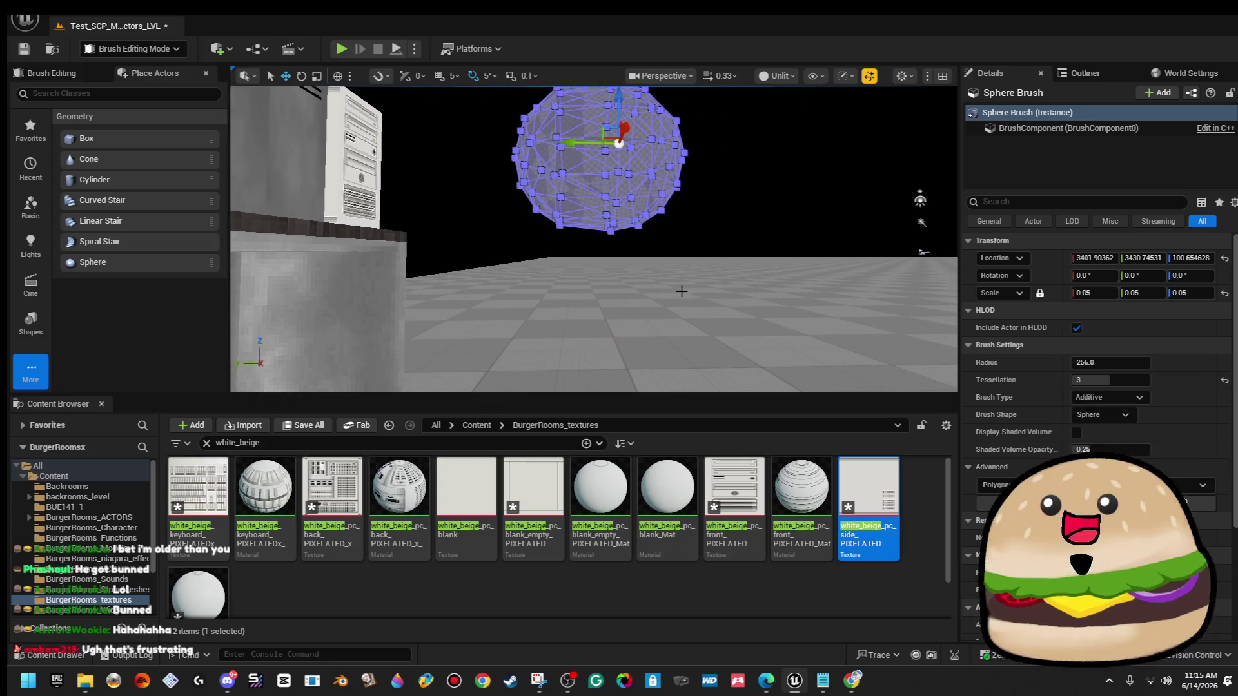
pyautogui.moveTo(681, 292); pyautogui.dragTo(671, 277)
pyautogui.moveTo(952, 227)
pyautogui.mouseDown()
pyautogui.moveTo(903, 262)
pyautogui.moveTo(956, 276)
pyautogui.moveTo(929, 257)
pyautogui.moveTo(712, 259)
pyautogui.mouseUp()
pyautogui.moveTo(573, 215)
pyautogui.mouseDown()
pyautogui.moveTo(593, 270)
pyautogui.moveTo(593, 232)
pyautogui.moveTo(619, 245)
pyautogui.moveTo(586, 226)
pyautogui.moveTo(606, 236)
pyautogui.mouseUp()
pyautogui.scroll(-3, 594, 239)
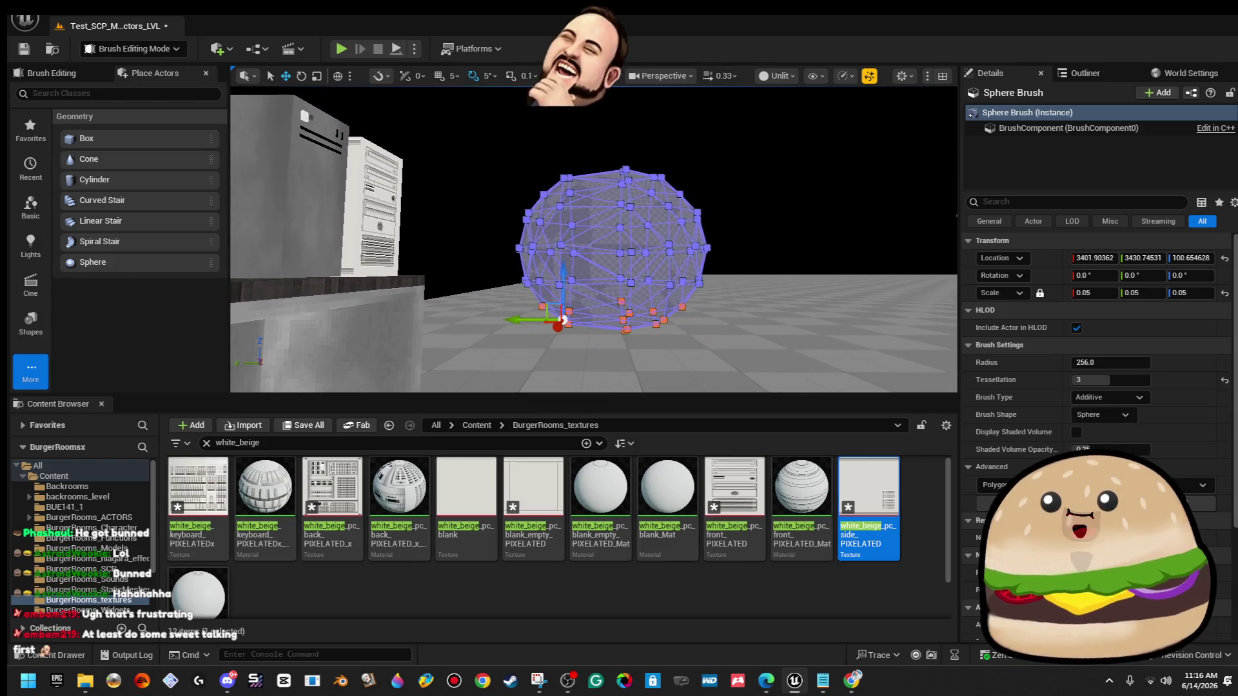
pyautogui.click(746, 287)
pyautogui.click(691, 304)
pyautogui.moveTo(744, 381); pyautogui.dragTo(527, 294)
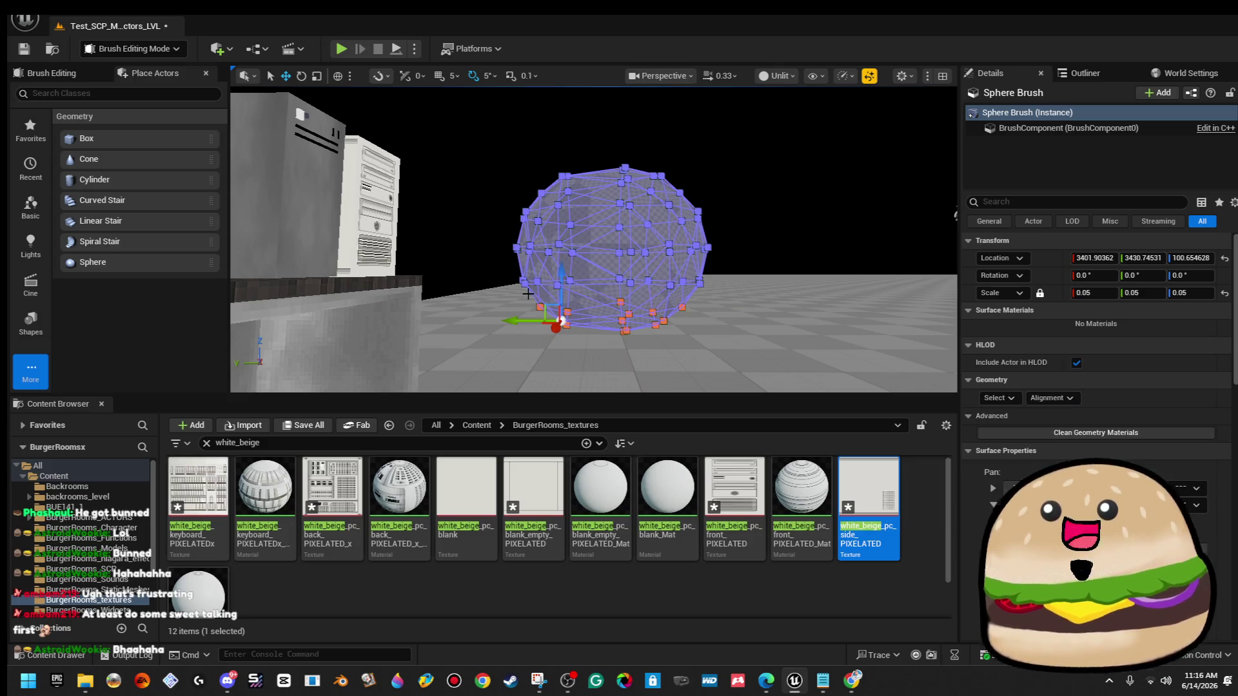
pyautogui.click(742, 161)
pyautogui.click(623, 252)
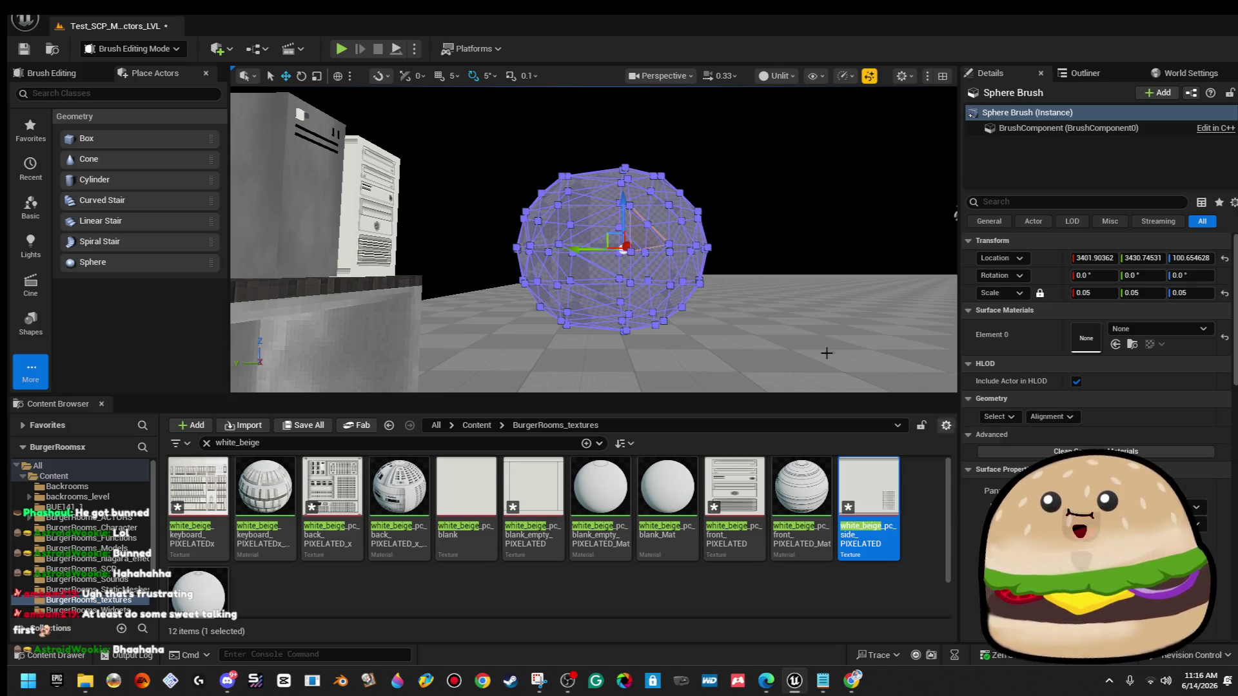
pyautogui.click(777, 296)
pyautogui.click(649, 237)
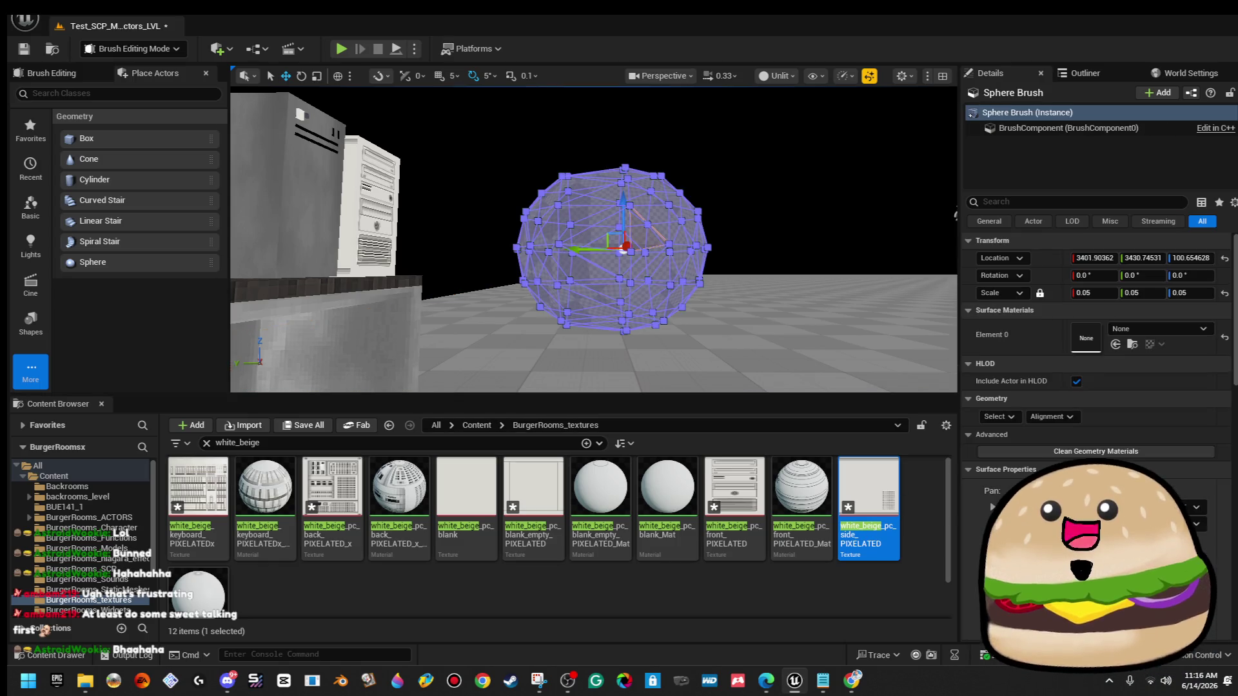
pyautogui.scroll(-10, 1096, 323)
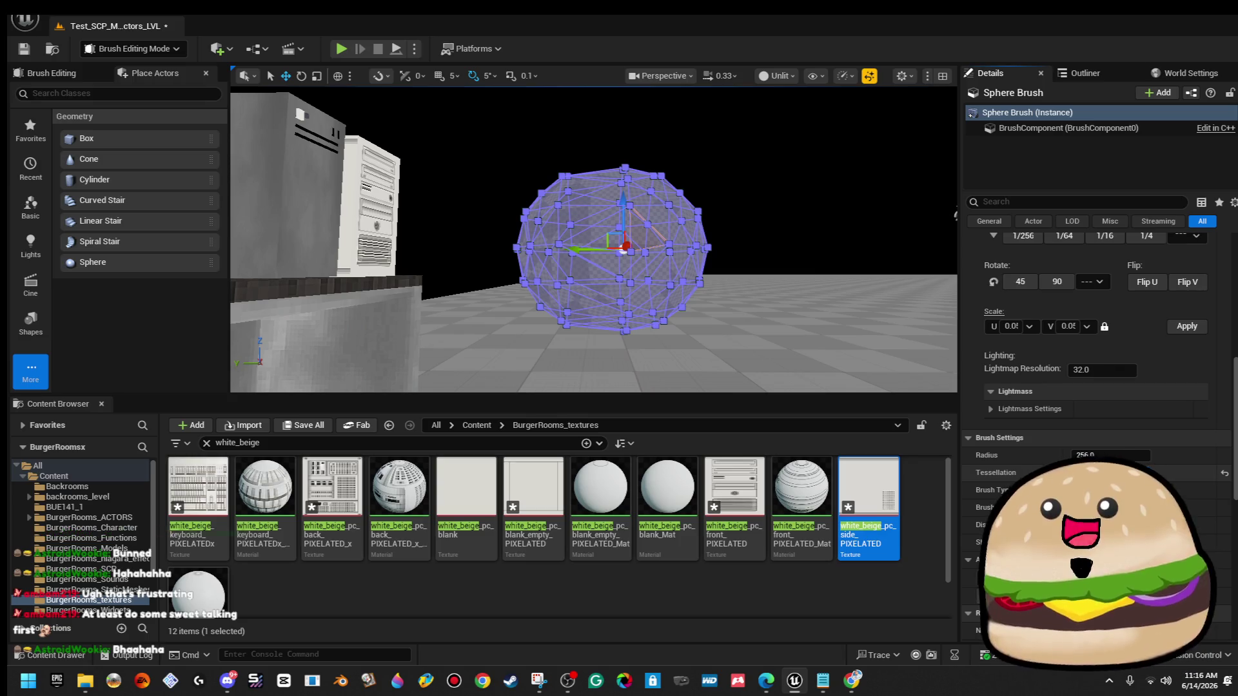
# Lower the sphere brush's tessellation from 3 to 2 and clear the selection.
pyautogui.write('1')
pyautogui.press('Return')
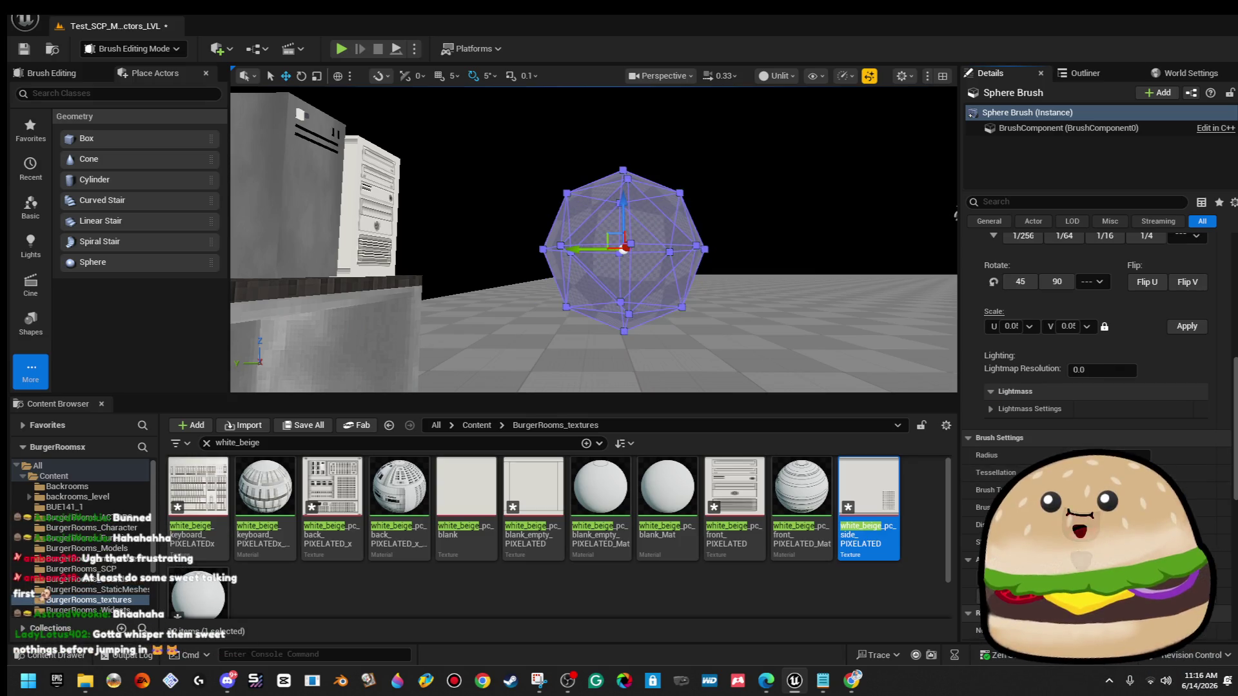
pyautogui.press('r')
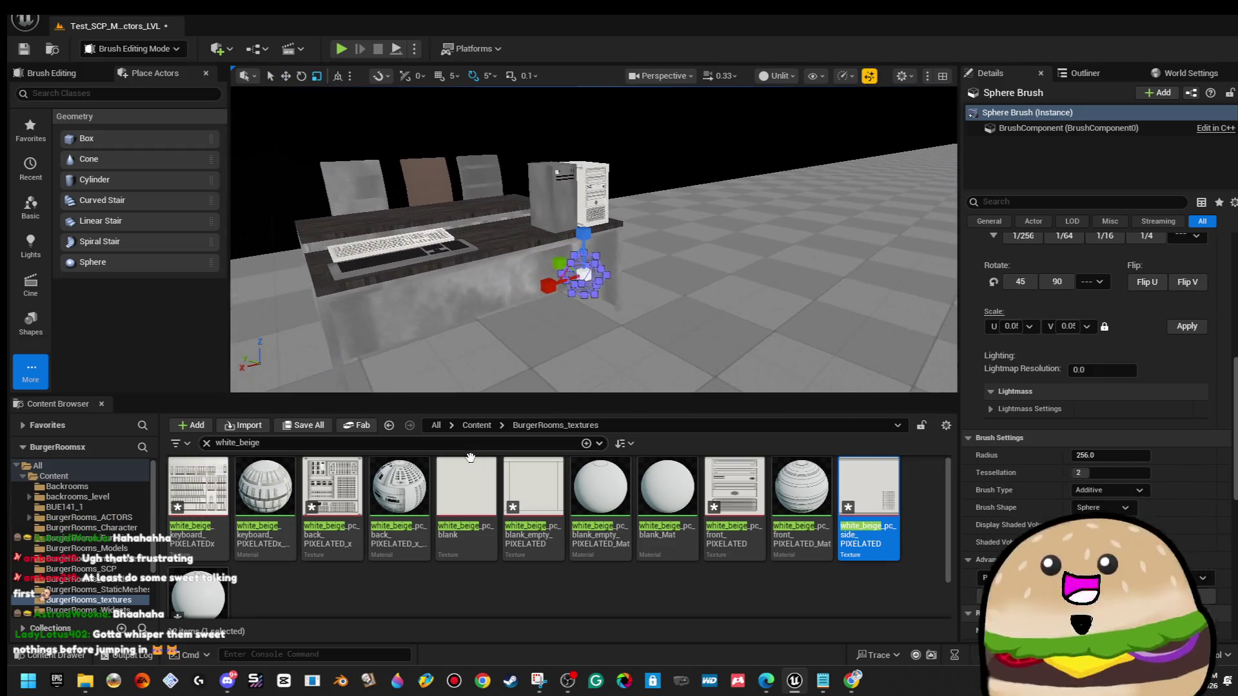
pyautogui.click(678, 190)
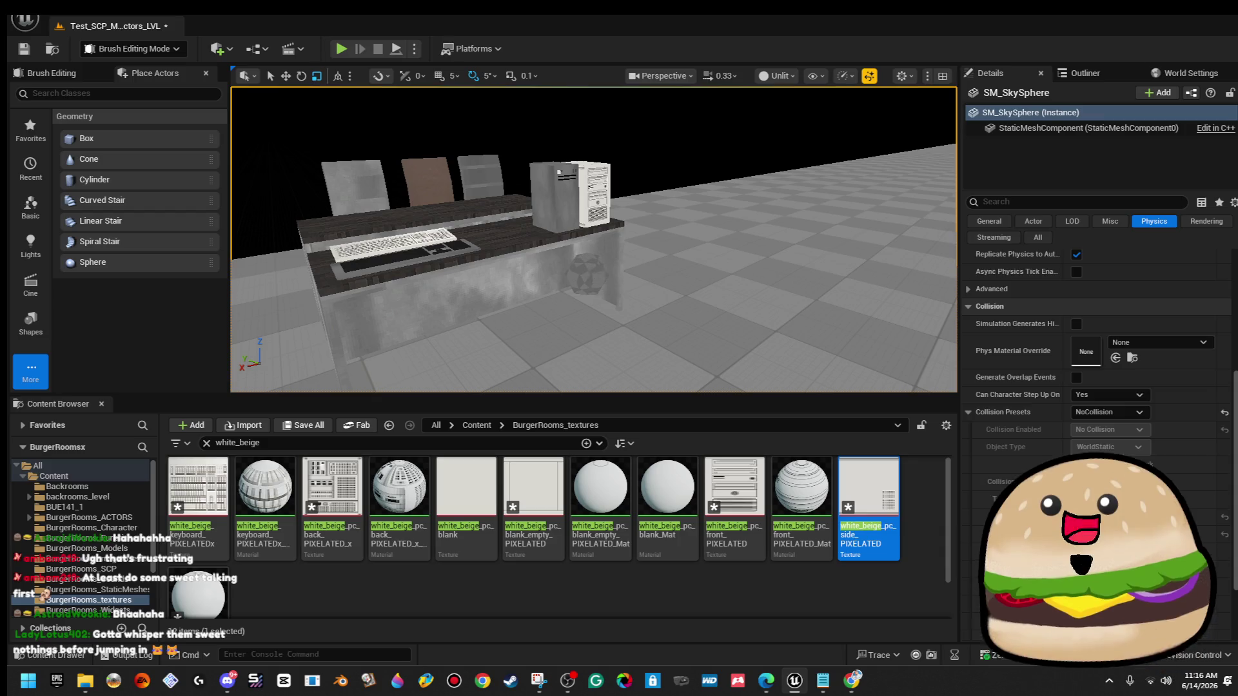
pyautogui.hotkey('ctrl', 'z')
pyautogui.hotkey('ctrl', 'z')
pyautogui.click(411, 441)
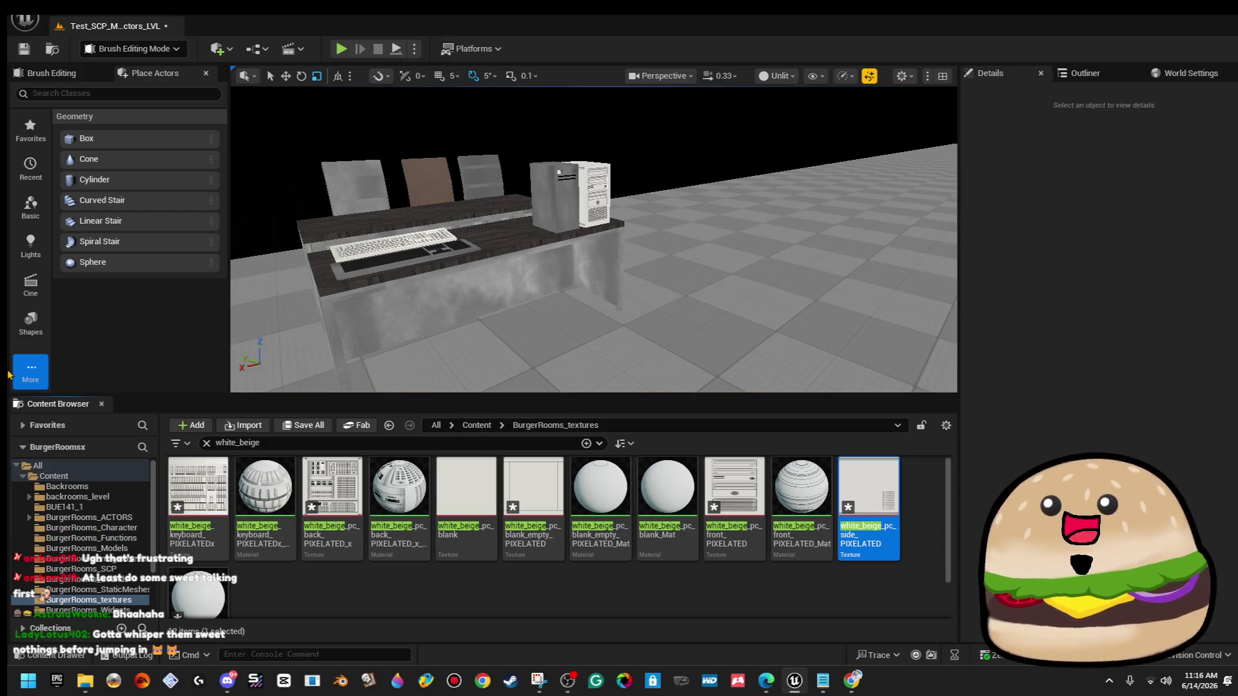
# Search the Content folder for 'mouse' and place the Pc_Mouse mesh beside the keyboard.
pyautogui.hotkey('ctrl', 'a')
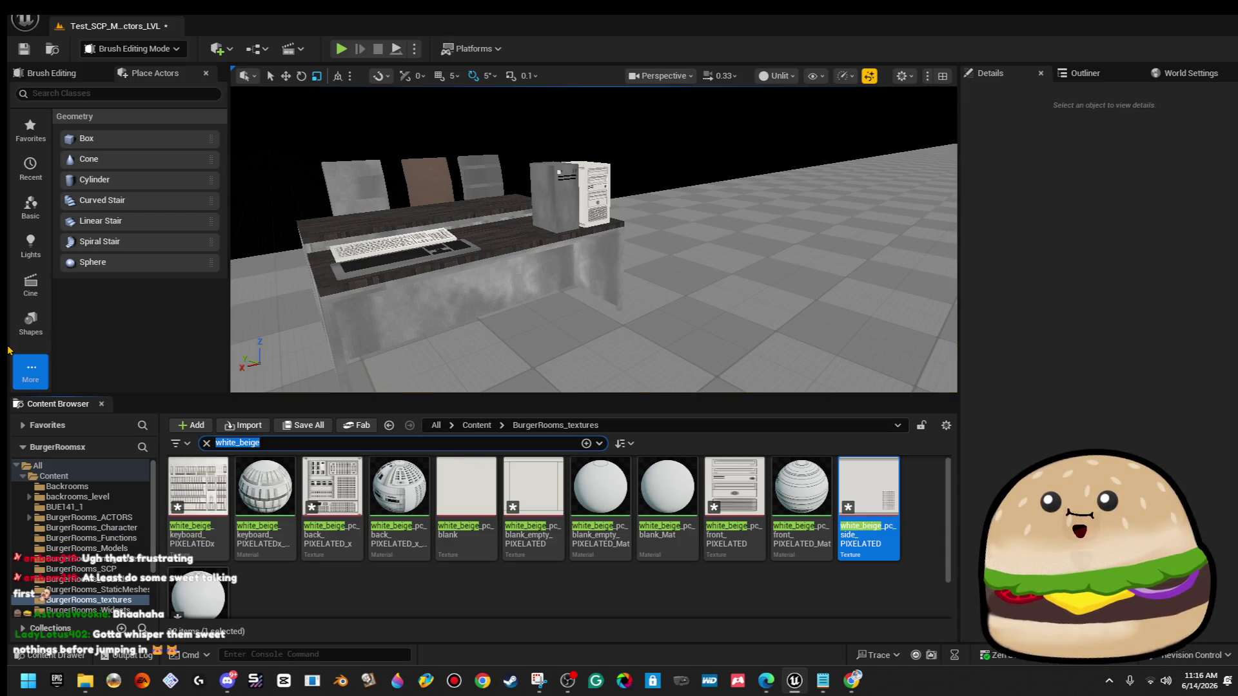
pyautogui.write('mouse')
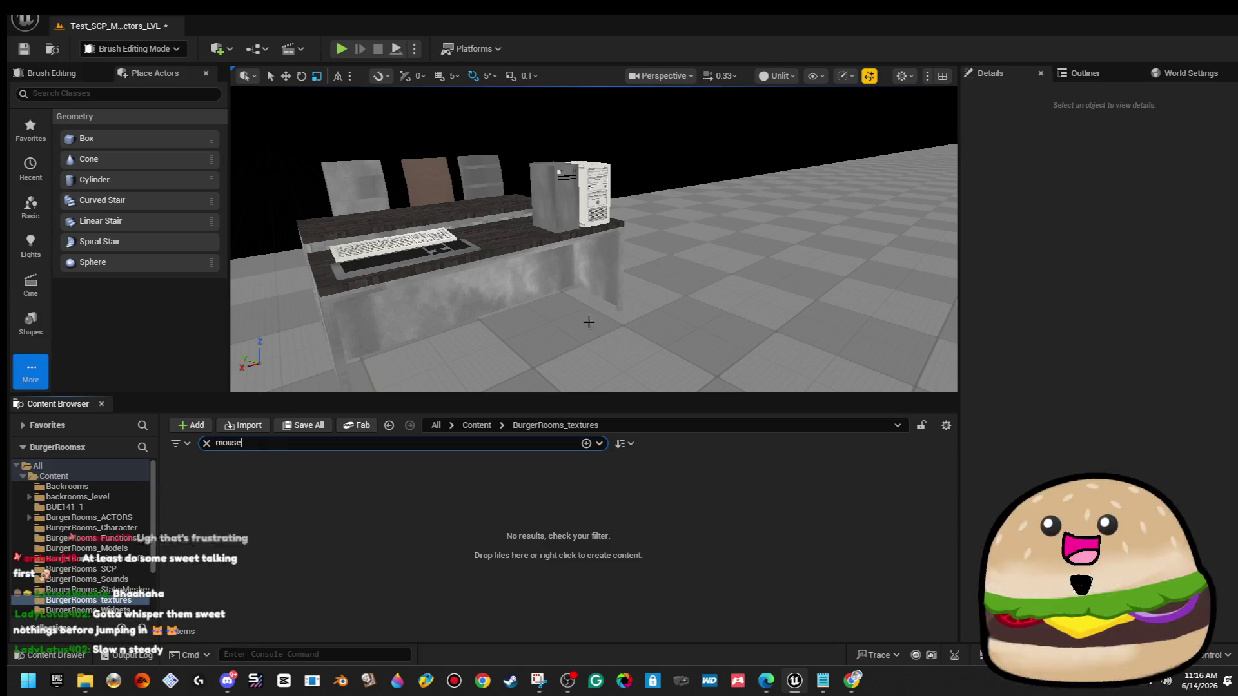
pyautogui.click(477, 425)
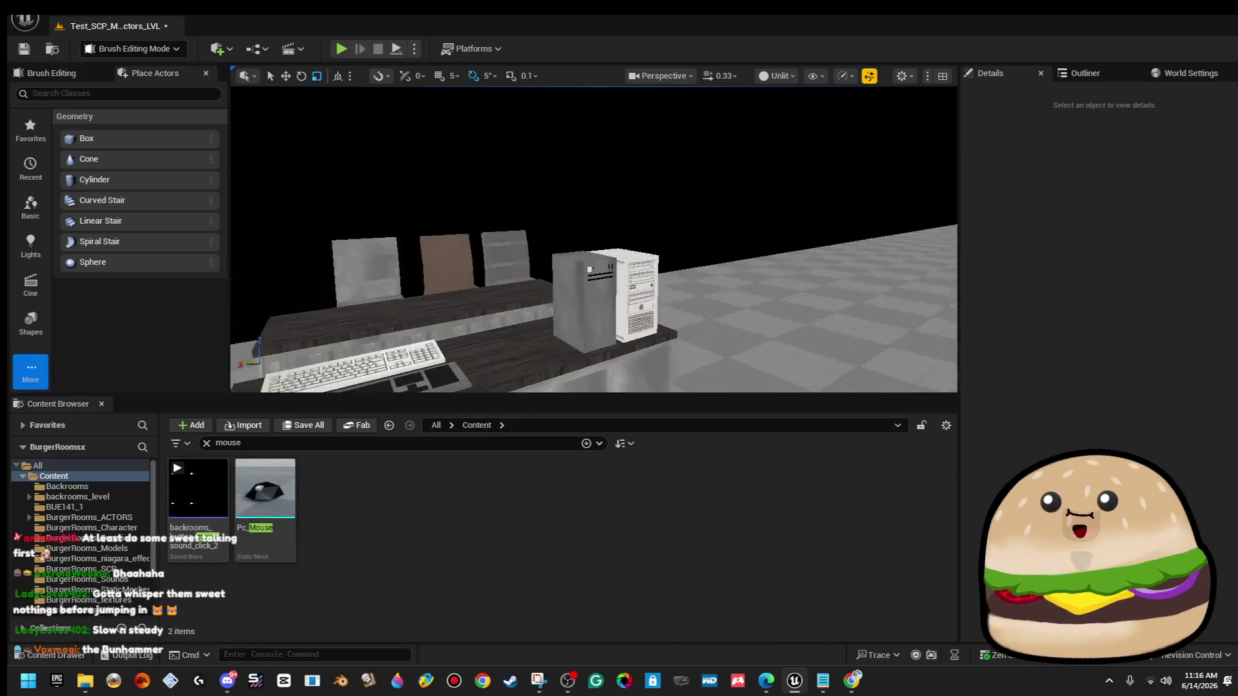
pyautogui.click(263, 486)
pyautogui.moveTo(508, 84); pyautogui.dragTo(487, 108)
pyautogui.press('f')
pyautogui.press('w')
pyautogui.moveTo(558, 259); pyautogui.dragTo(609, 187)
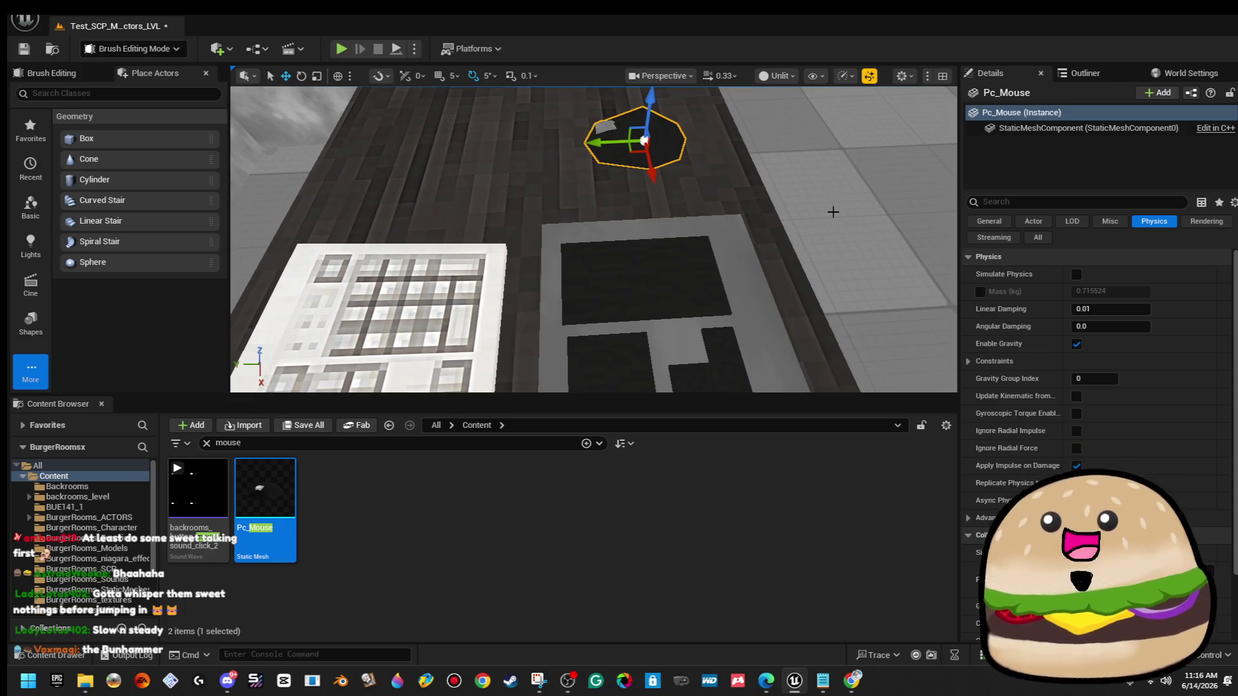
# Reselect the Pc_Mouse and open the material choices for its first slot.
pyautogui.click(849, 185)
pyautogui.hotkey('ctrl', 'z')
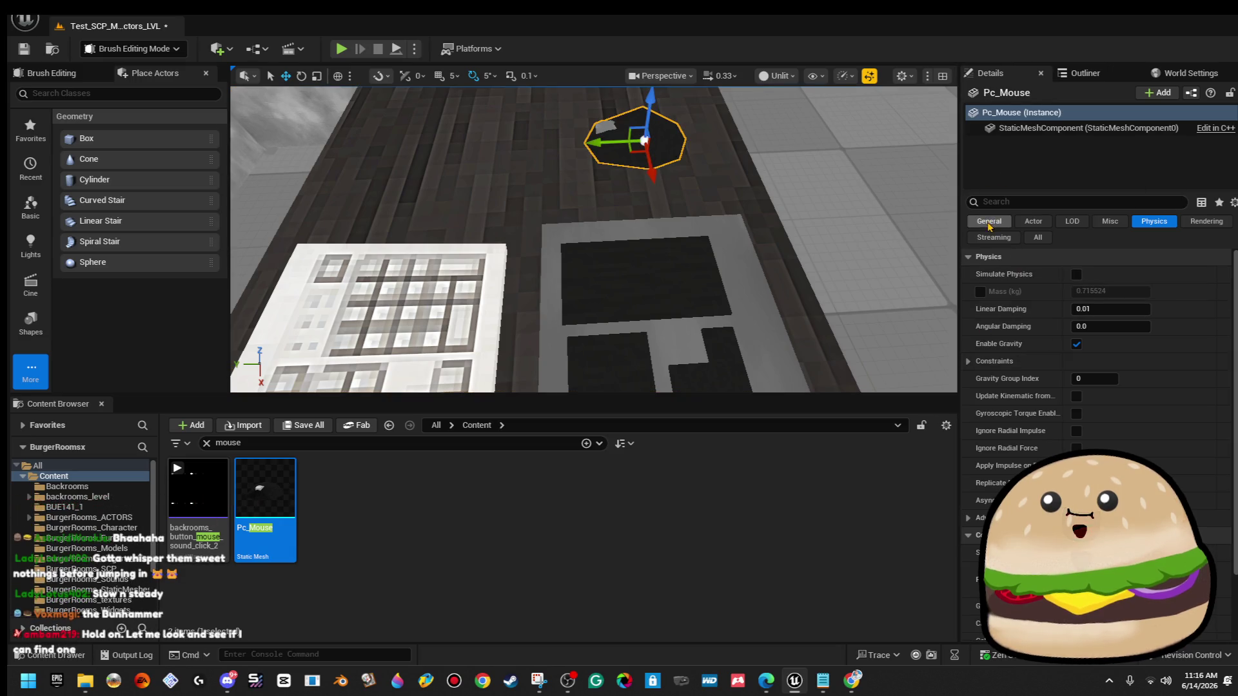
pyautogui.click(1037, 237)
pyautogui.click(1175, 434)
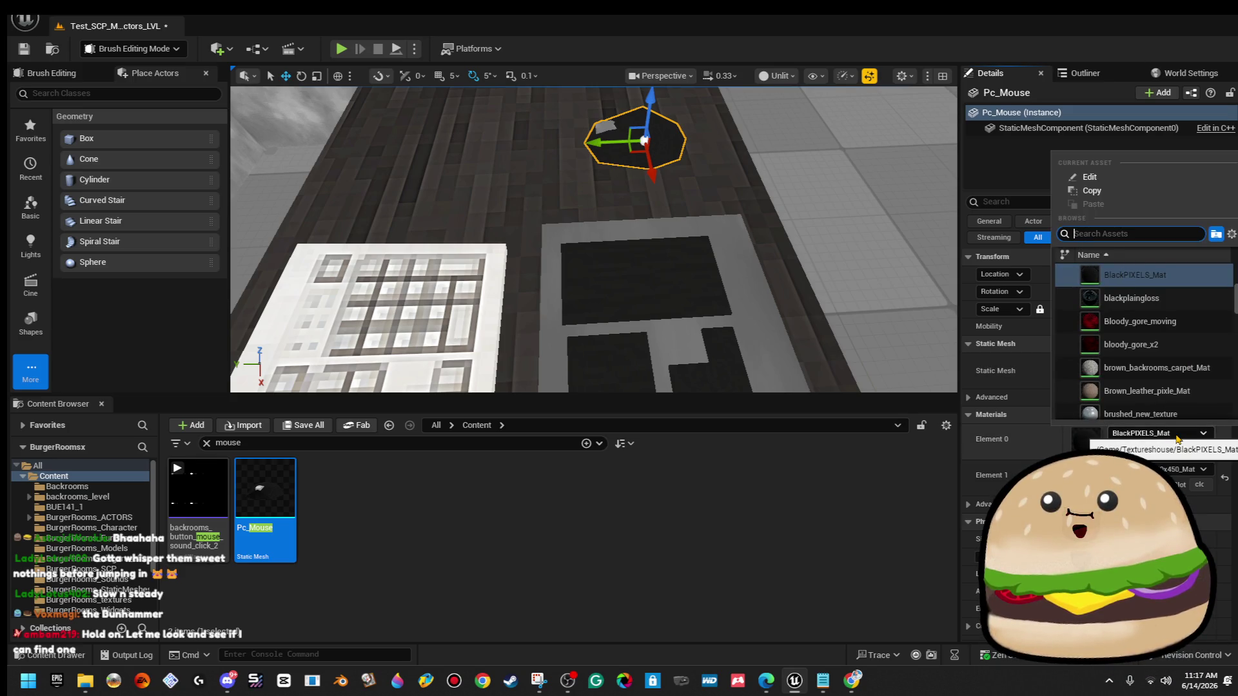
pyautogui.write('pc')
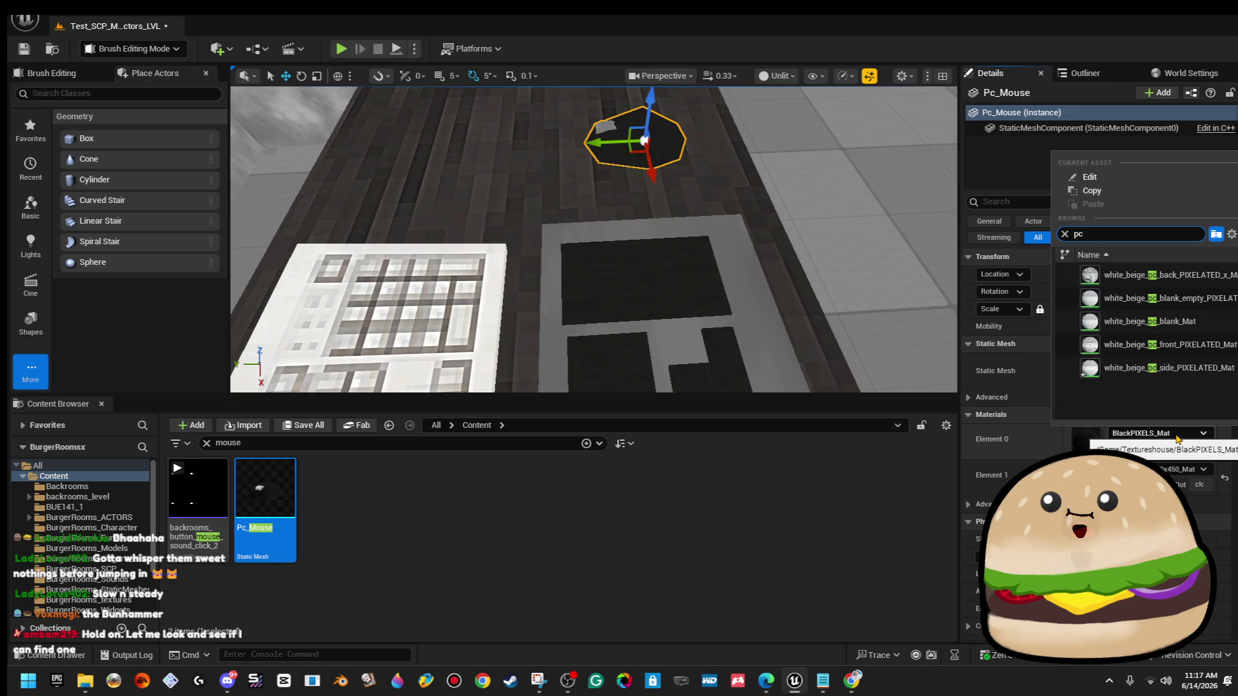
pyautogui.write(' ba')
pyautogui.press('Down')
pyautogui.press('Down')
pyautogui.press('Return')
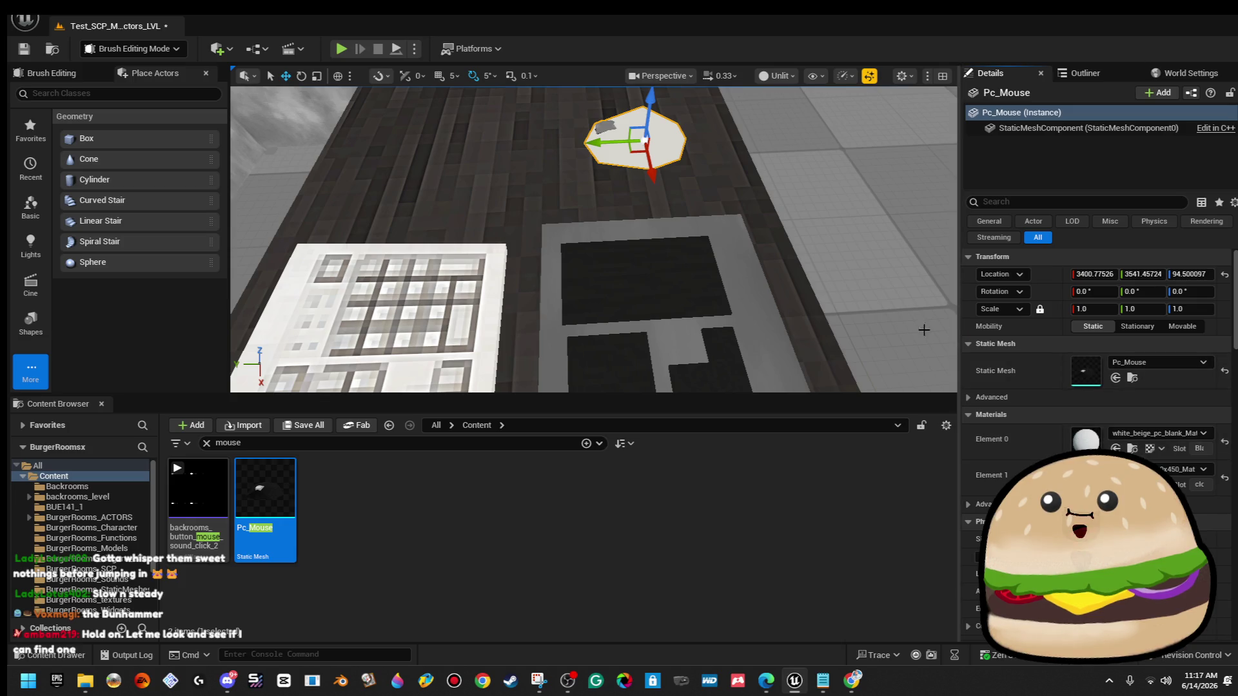
pyautogui.click(782, 197)
pyautogui.moveTo(782, 198)
pyautogui.mouseDown()
pyautogui.moveTo(782, 219)
pyautogui.moveTo(741, 192)
pyautogui.moveTo(683, 193)
pyautogui.mouseUp()
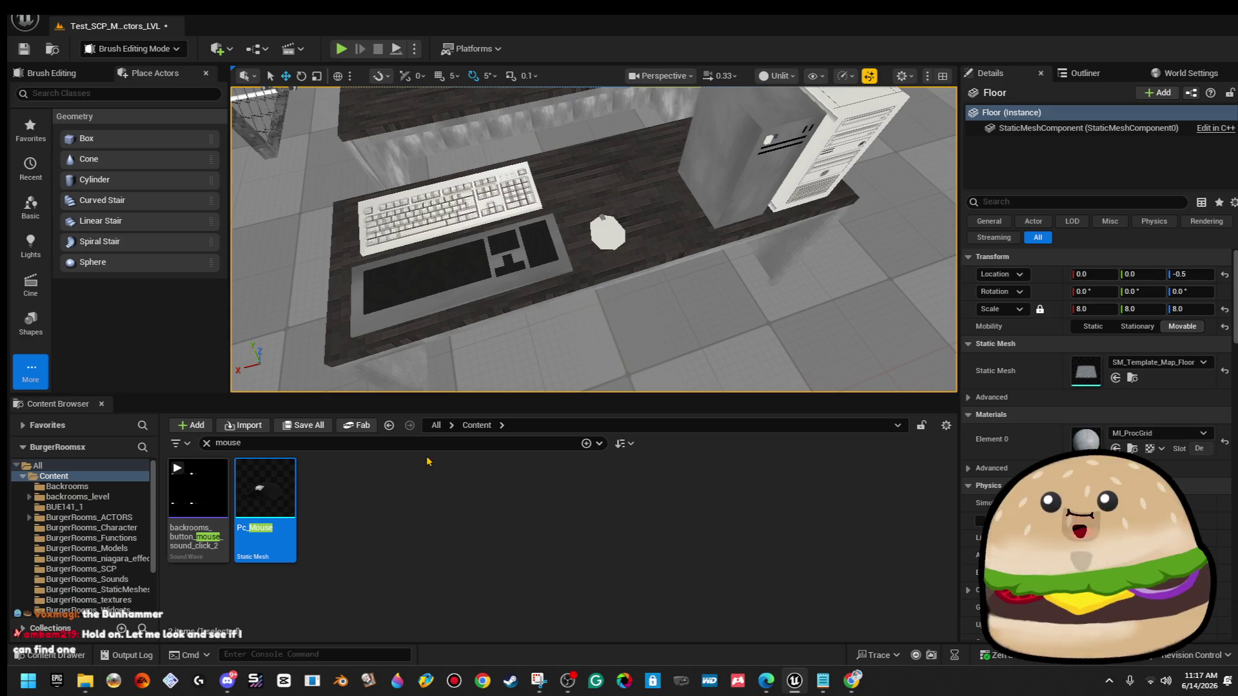
pyautogui.moveTo(606, 219)
pyautogui.mouseDown()
pyautogui.moveTo(619, 196)
pyautogui.moveTo(612, 213)
pyautogui.moveTo(607, 199)
pyautogui.moveTo(580, 213)
pyautogui.mouseUp()
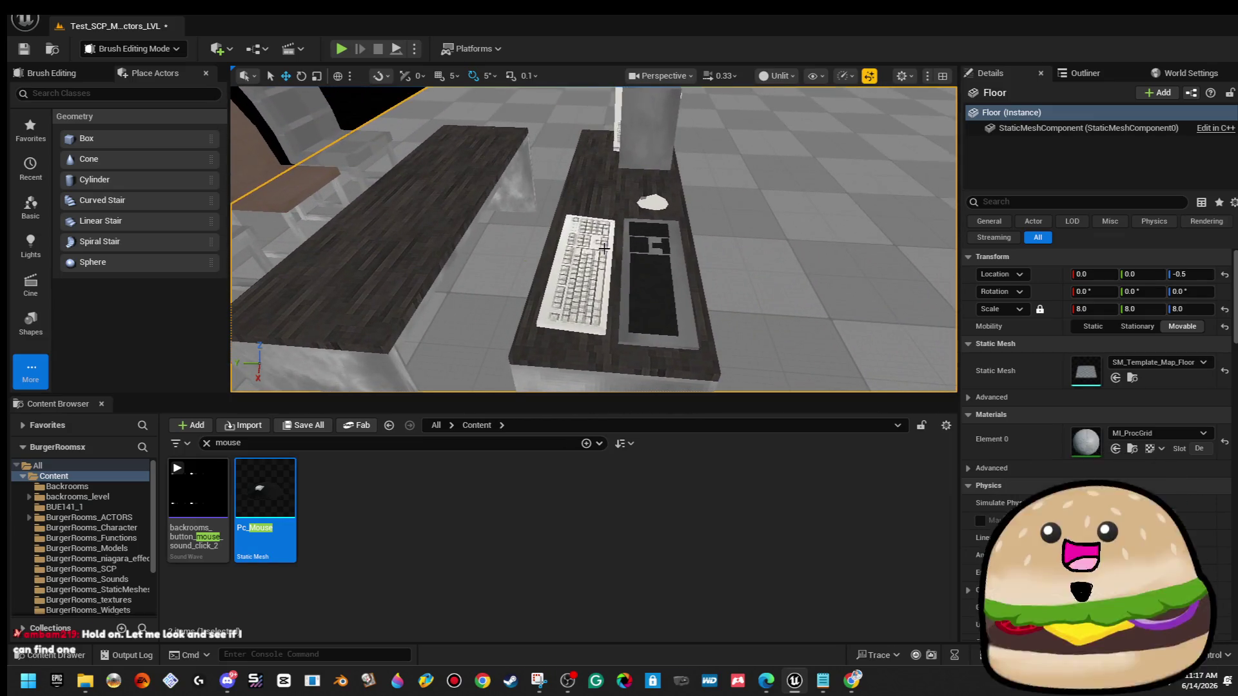
# Select the keyboard alone and swing the view around the desk.
pyautogui.click(577, 271)
pyautogui.keyDown('ctrl'); pyautogui.click(626, 248); pyautogui.keyUp('ctrl')
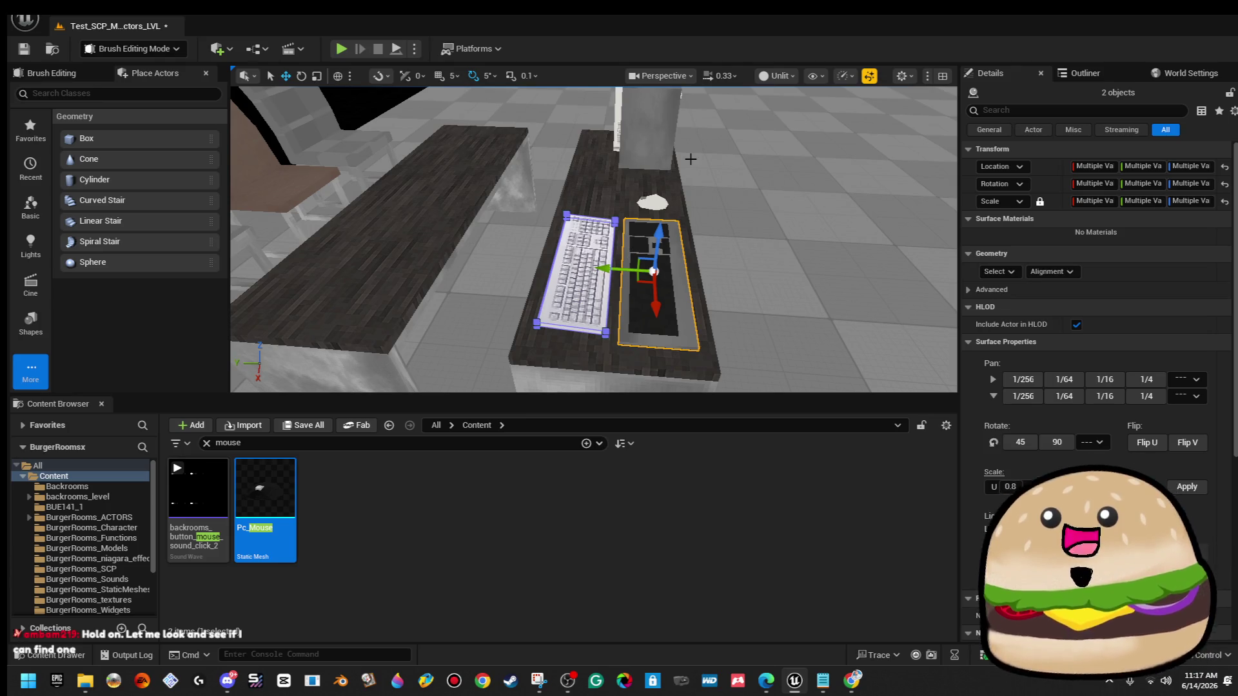
pyautogui.hotkey('ctrl', 'z')
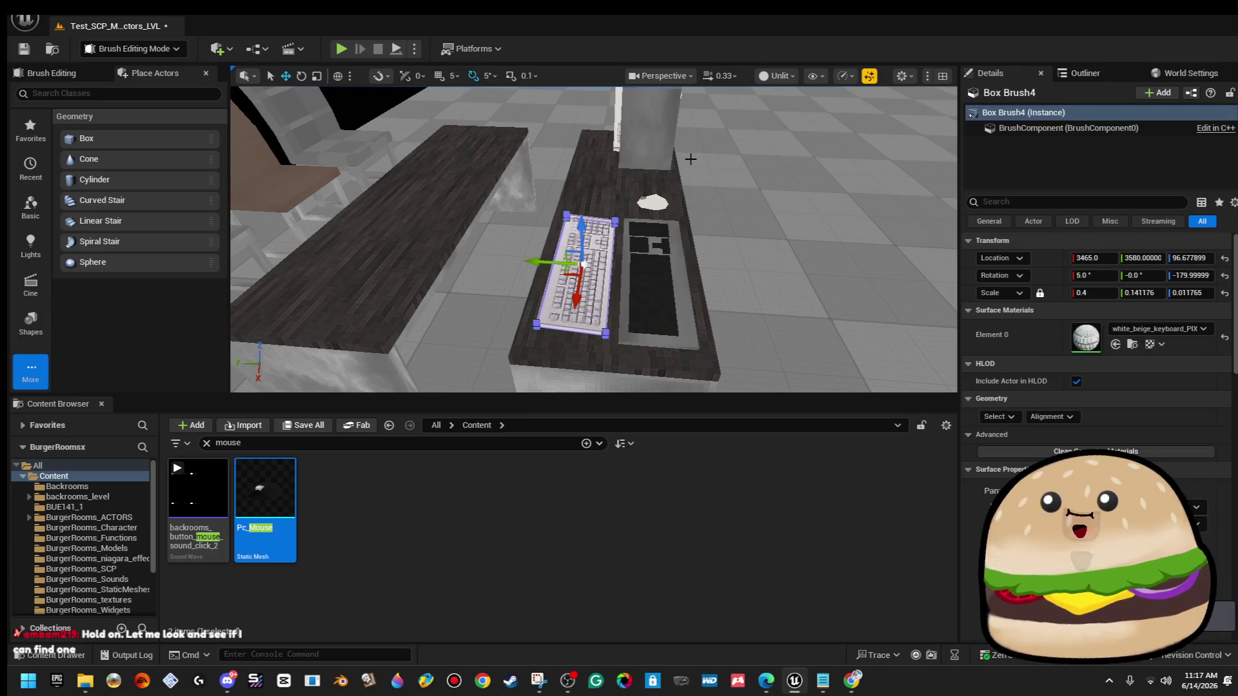
pyautogui.click(691, 159)
pyautogui.moveTo(691, 159); pyautogui.dragTo(695, 157)
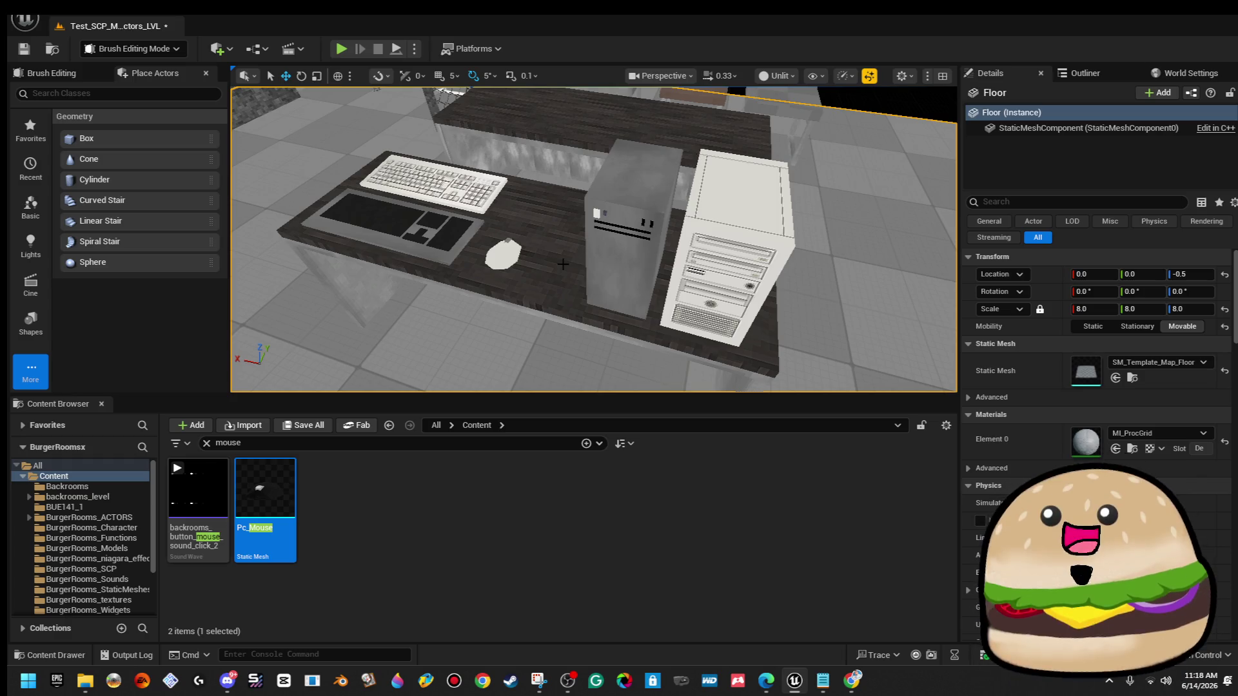
# Duplicate the desk as New_Desk_pixel_MESH2 to the left of the original.
pyautogui.click(696, 158)
pyautogui.press('f')
pyautogui.moveTo(818, 296)
pyautogui.mouseDown()
pyautogui.moveTo(780, 277)
pyautogui.moveTo(817, 296)
pyautogui.mouseUp()
pyautogui.moveTo(733, 261); pyautogui.dragTo(486, 334)
pyautogui.moveTo(547, 205); pyautogui.dragTo(878, 369)
pyautogui.click(878, 370)
pyautogui.moveTo(658, 291); pyautogui.dragTo(632, 290)
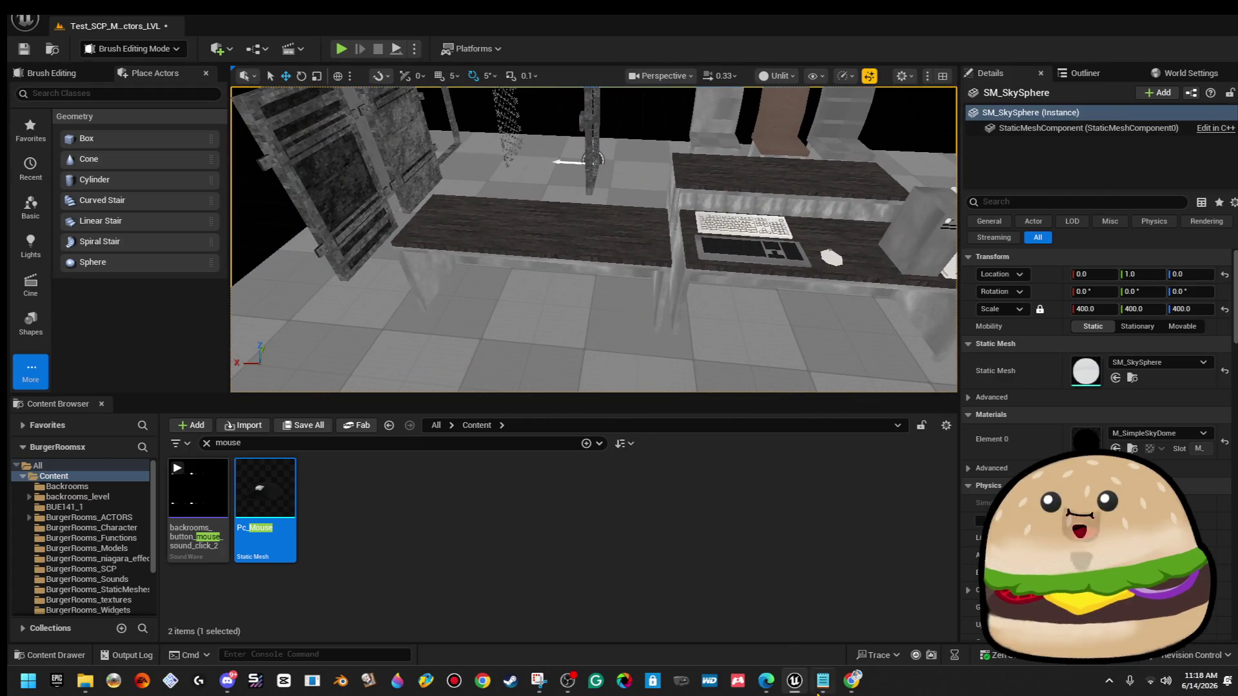
# Bring the Google 'computer mice' results window back to the front.
pyautogui.moveTo(845, 684)
pyautogui.moveTo(766, 684)
pyautogui.click(810, 610)
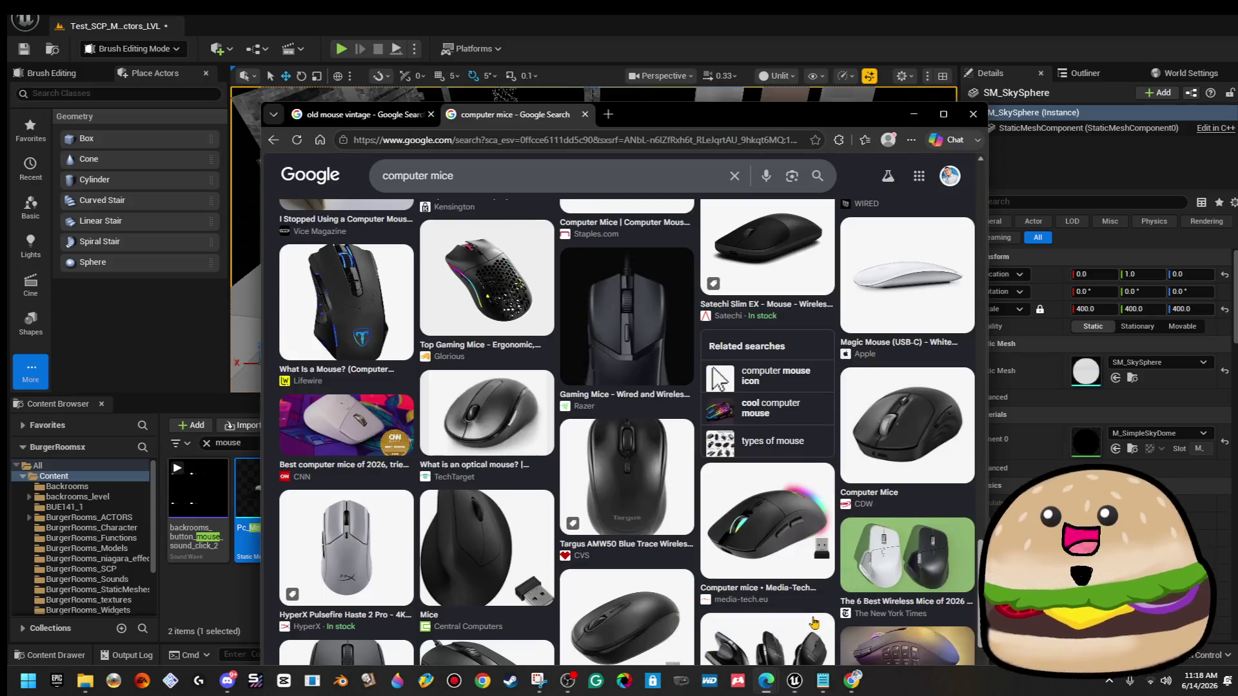
# Search 'vintage pc monitor crt' and open the 15" CRT monitor unboxing video on YouTube.
pyautogui.tripleClick(487, 178)
pyautogui.write('vintage pc monitor')
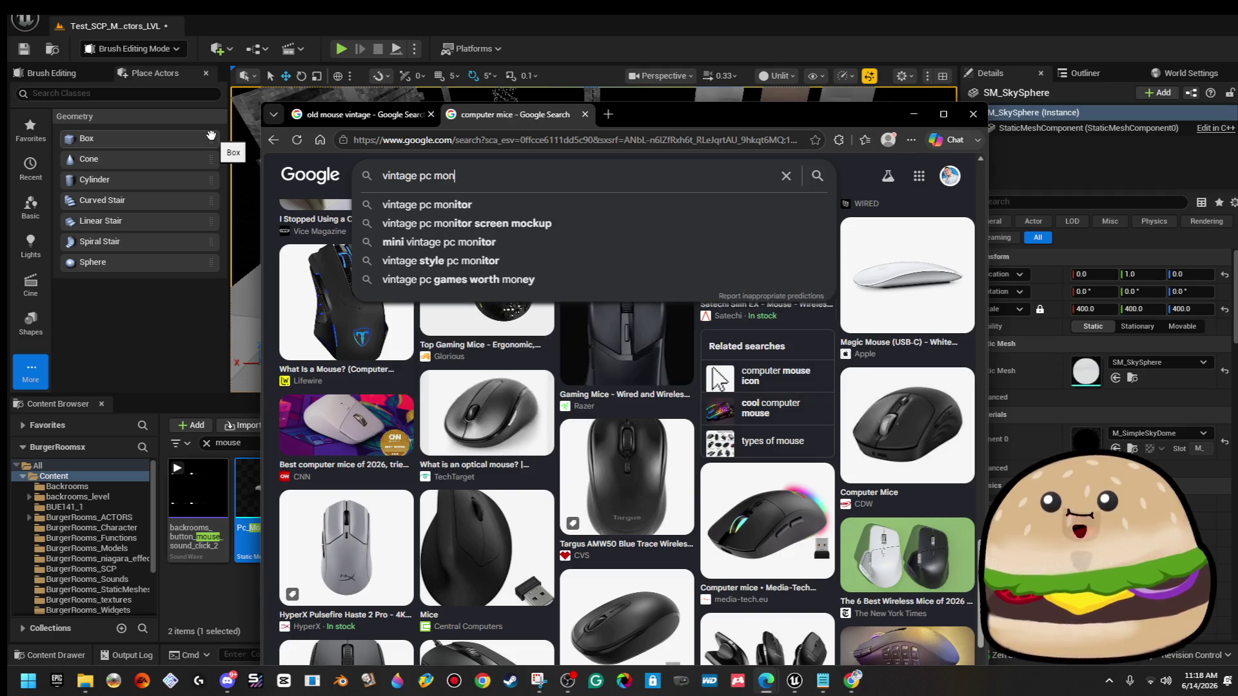
pyautogui.press('Return')
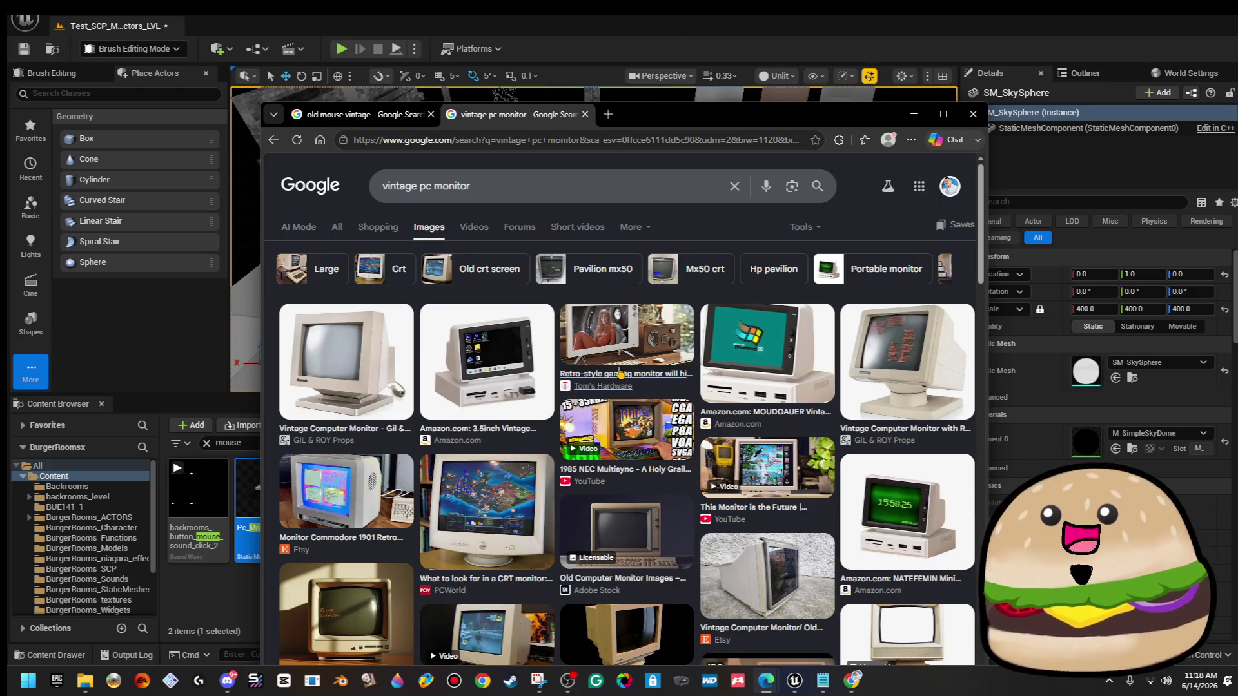
pyautogui.click(504, 190)
pyautogui.write('crt')
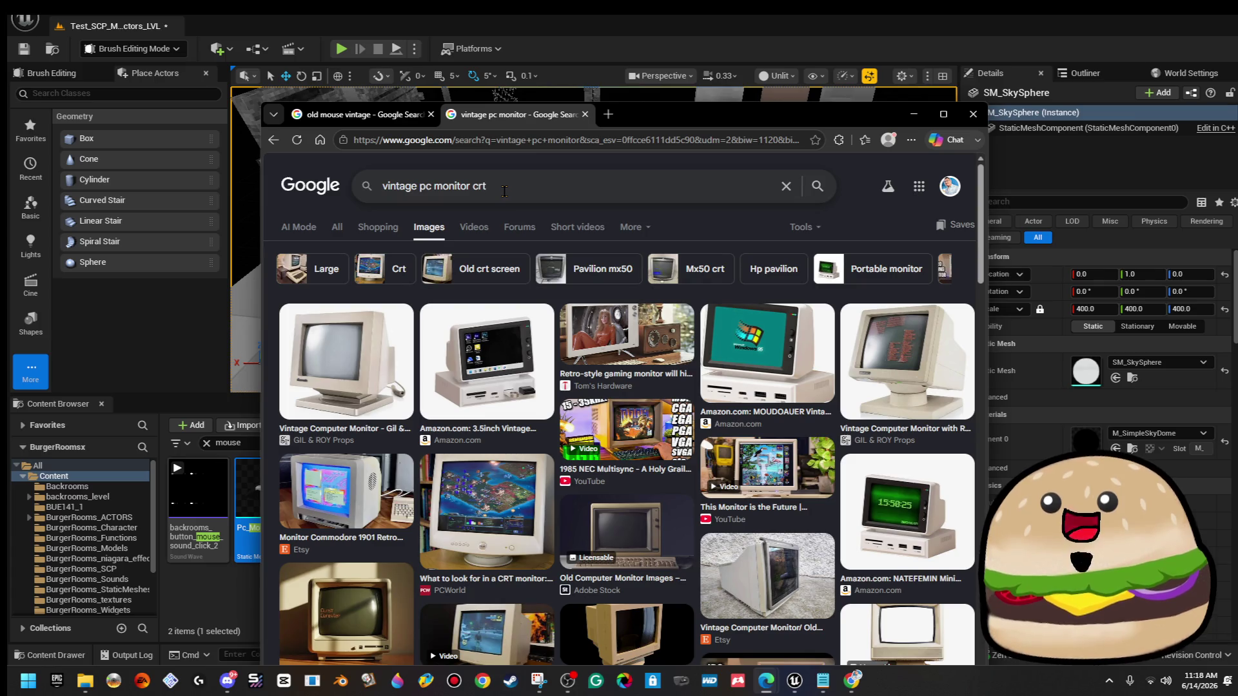
pyautogui.click(573, 629)
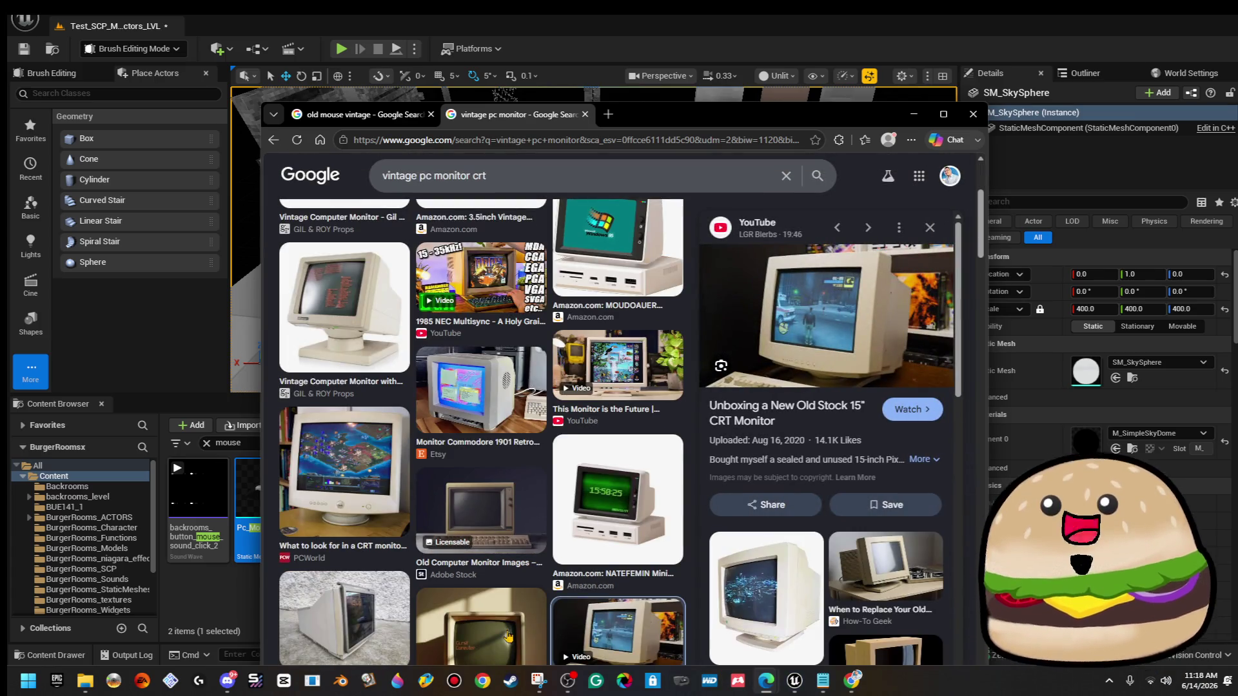
pyautogui.click(924, 415)
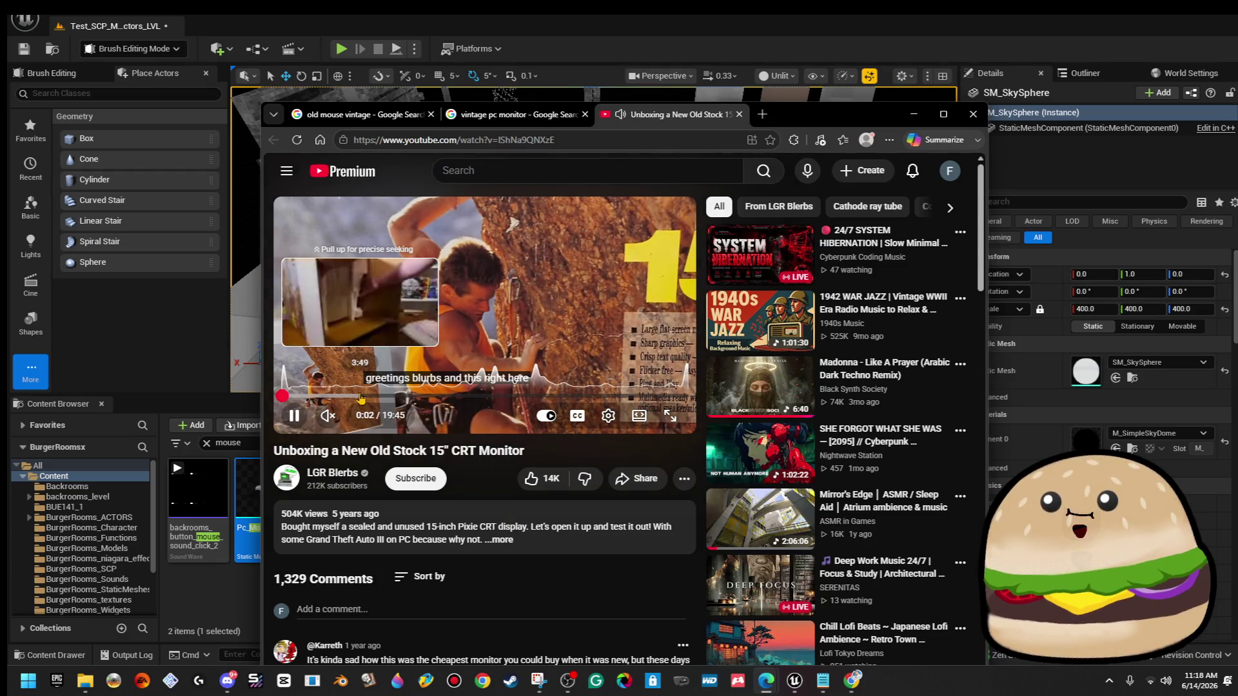
# Seek the CRT unboxing video to 8:13, pause it, and make it full screen.
pyautogui.click(361, 397)
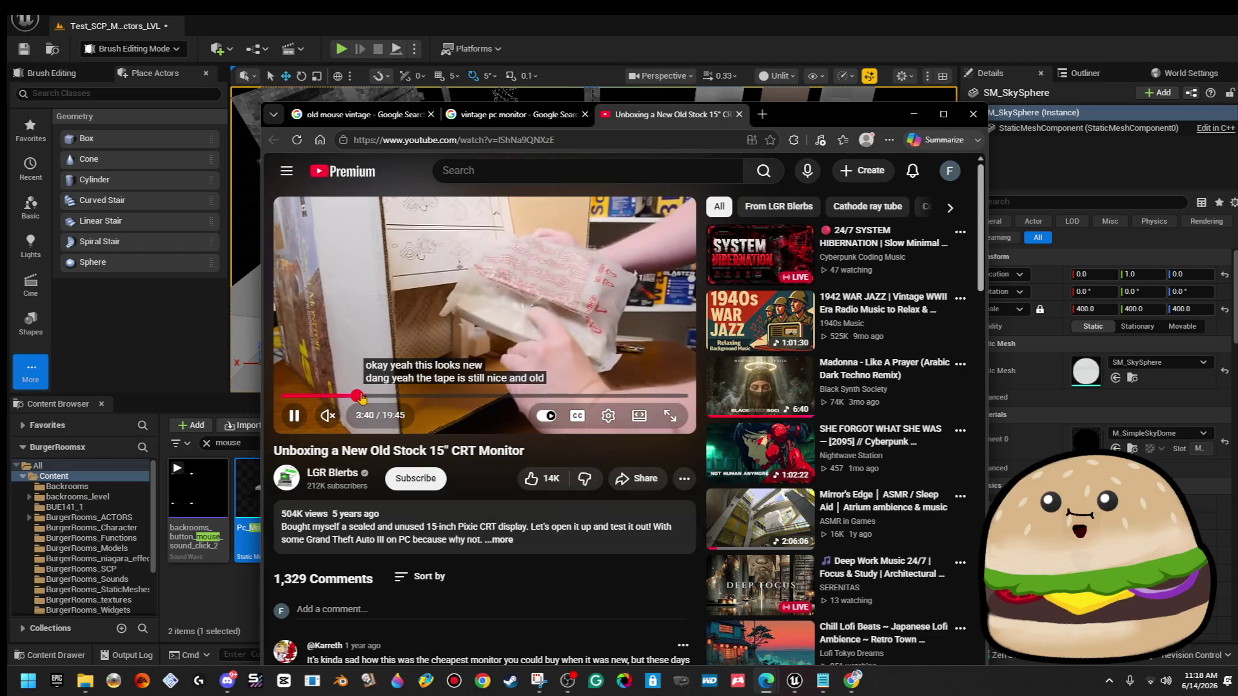
pyautogui.moveTo(361, 397); pyautogui.dragTo(450, 399)
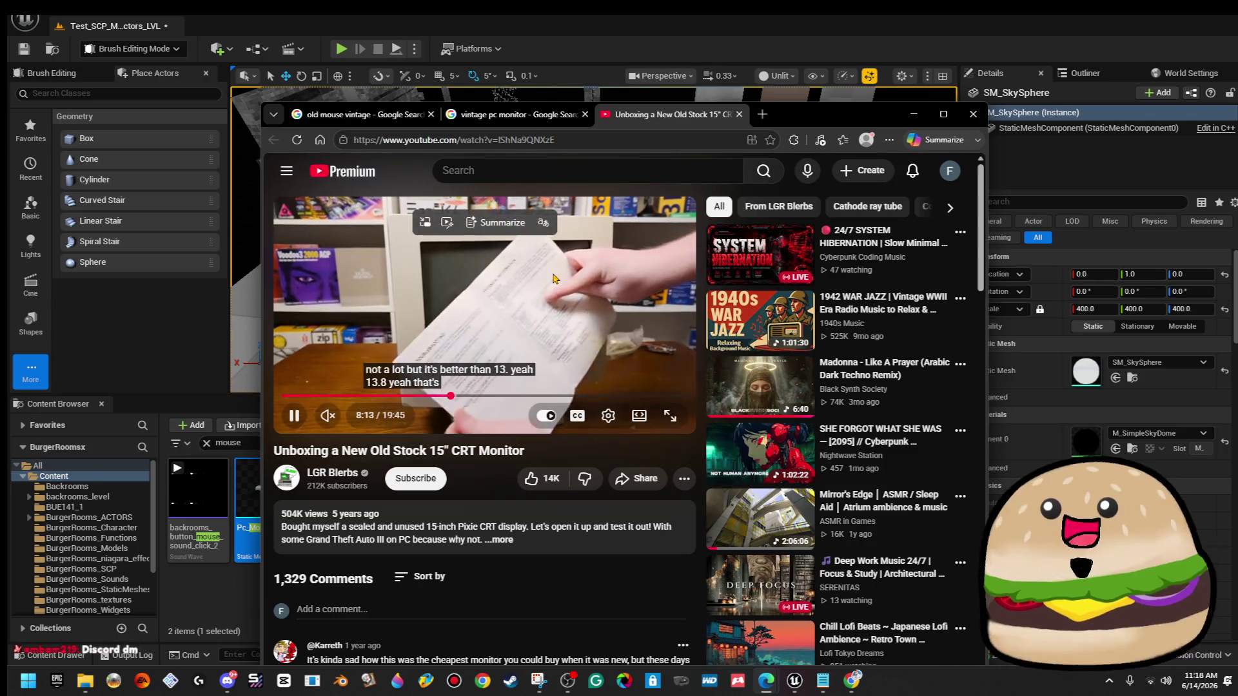
pyautogui.press('space')
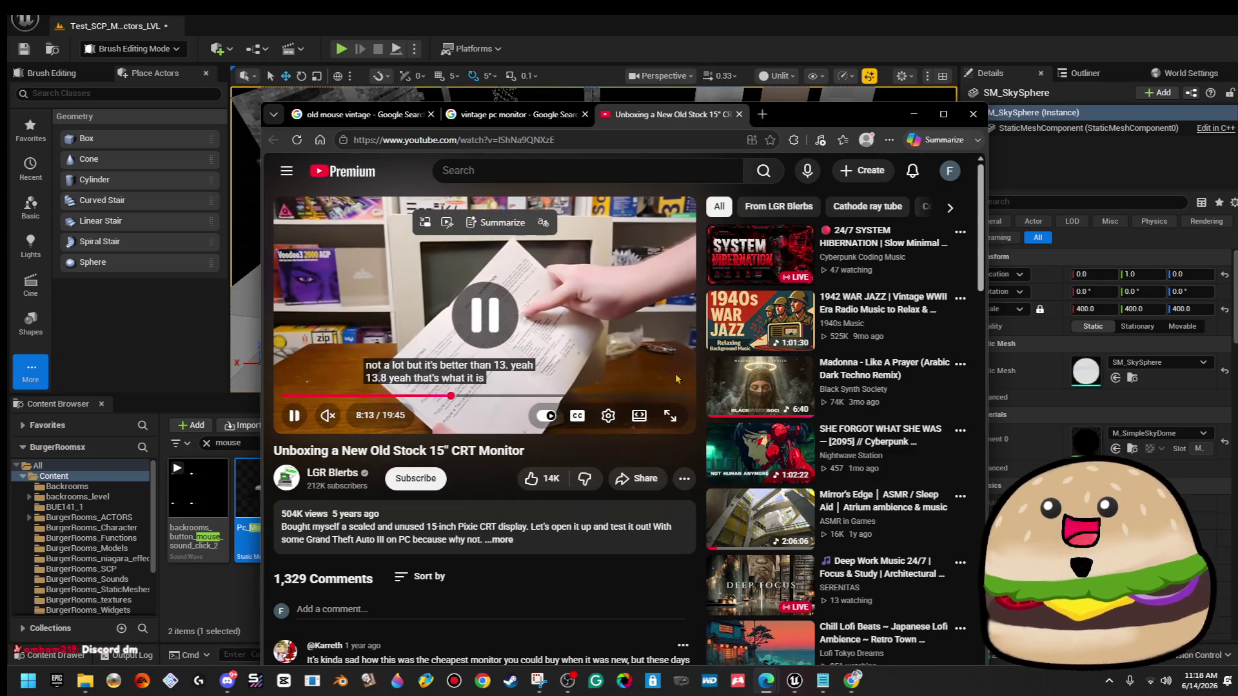
pyautogui.click(671, 414)
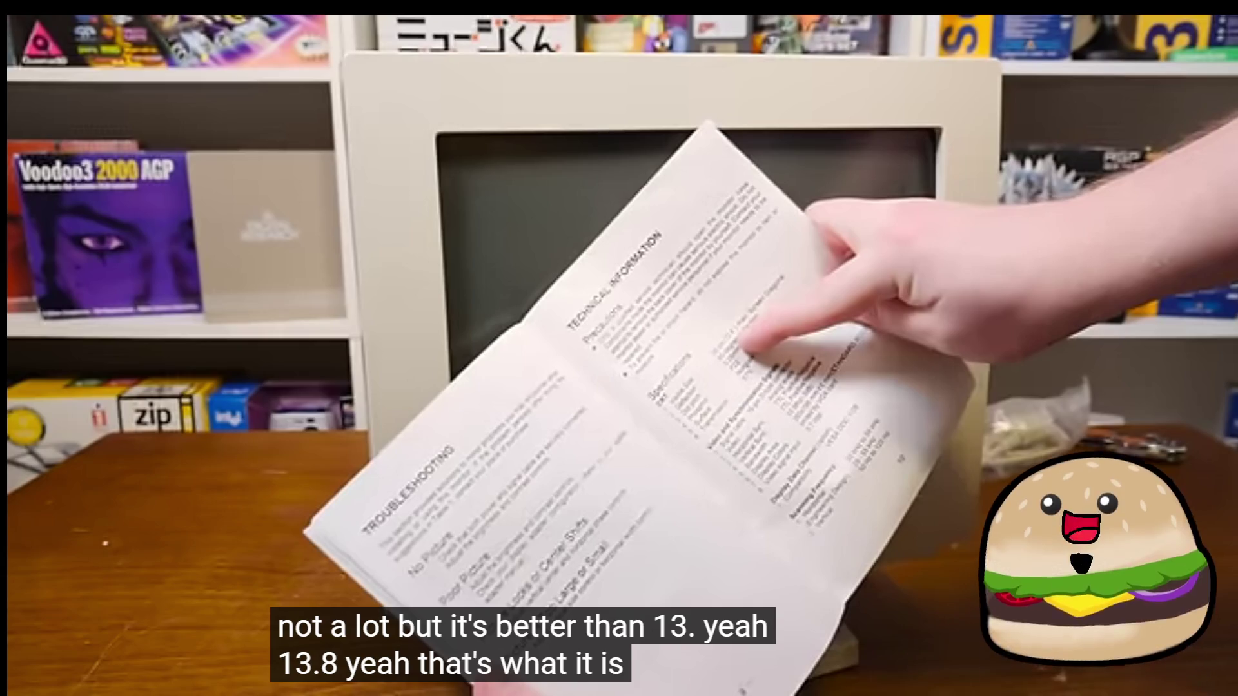
# Nudge playback to 8:28 and pause on the beige monitor's front and controls.
pyautogui.click(837, 441)
pyautogui.press('Right')
pyautogui.press('Right')
pyautogui.press('Right')
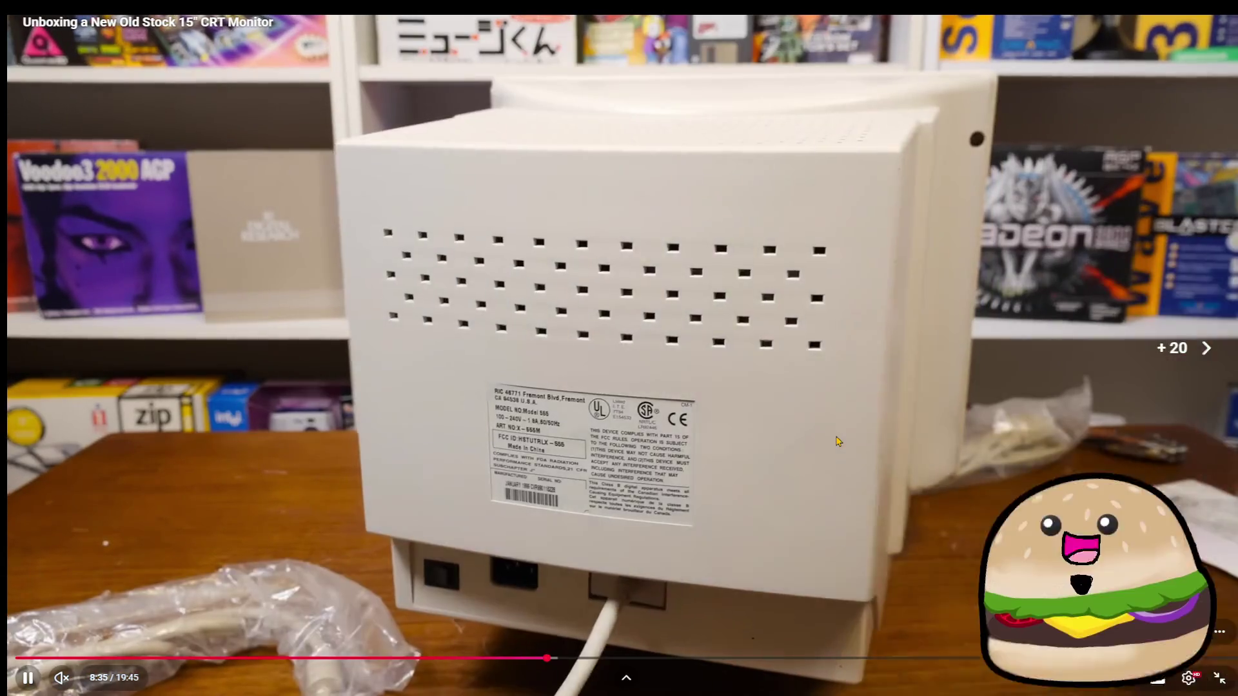
pyautogui.press('Left')
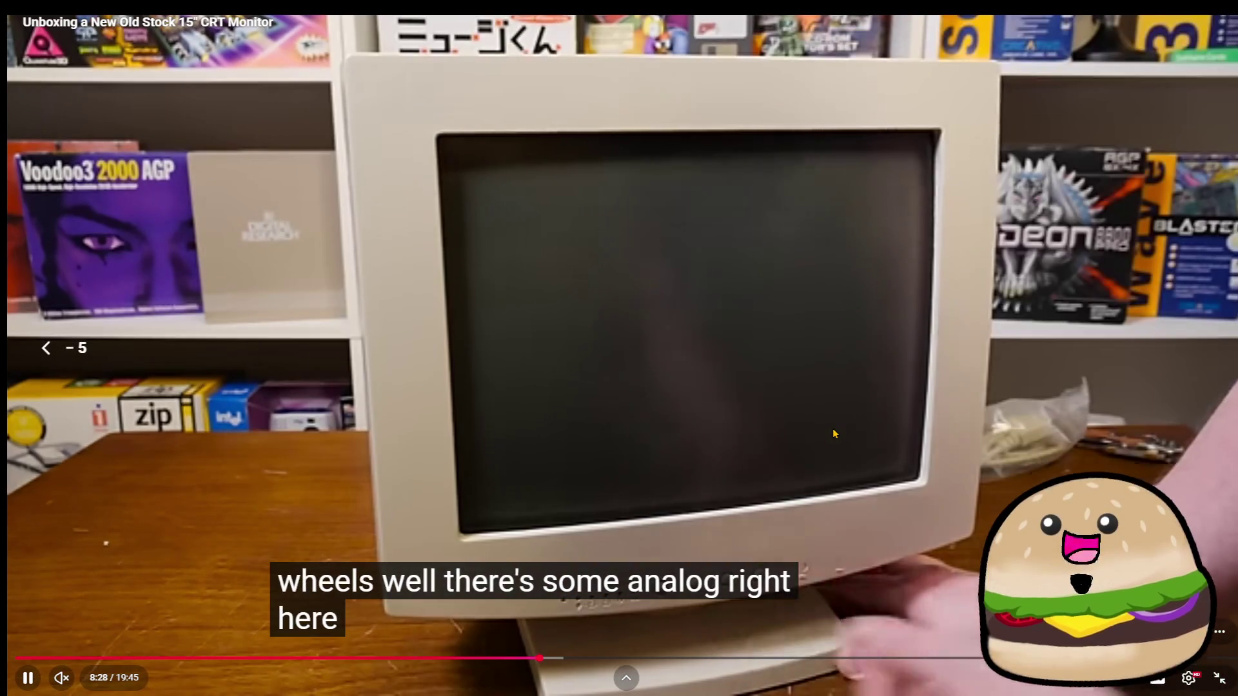
pyautogui.press('space')
pyautogui.press('space')
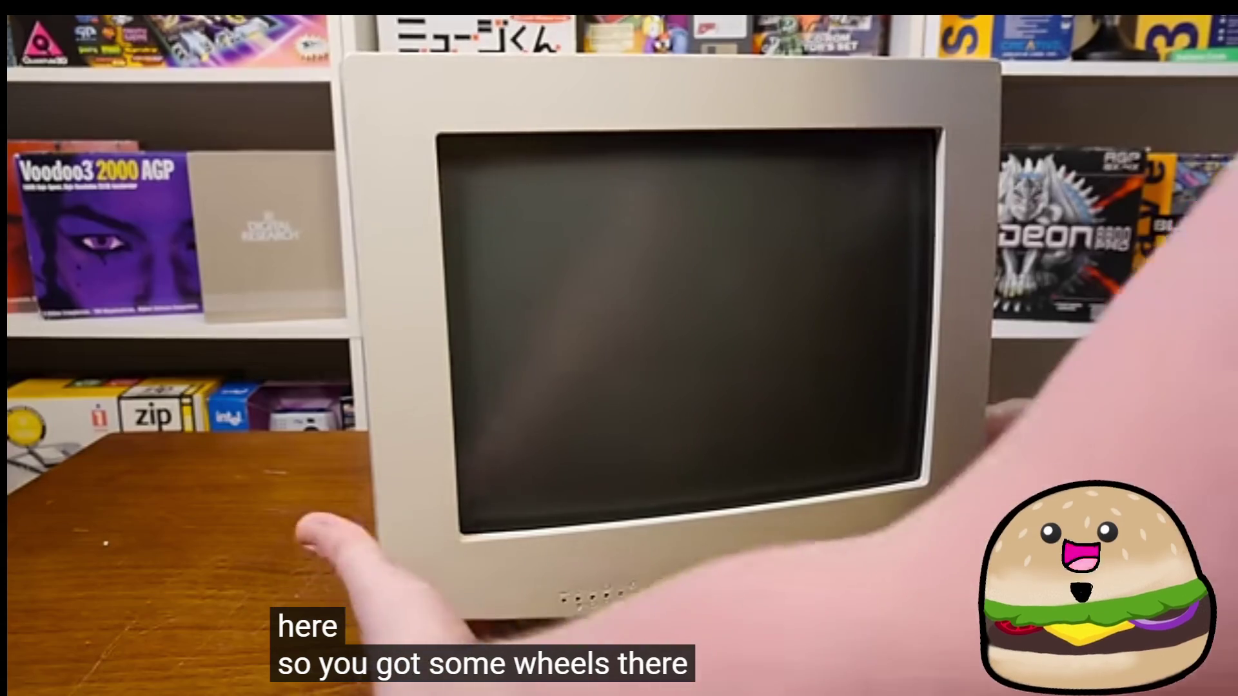
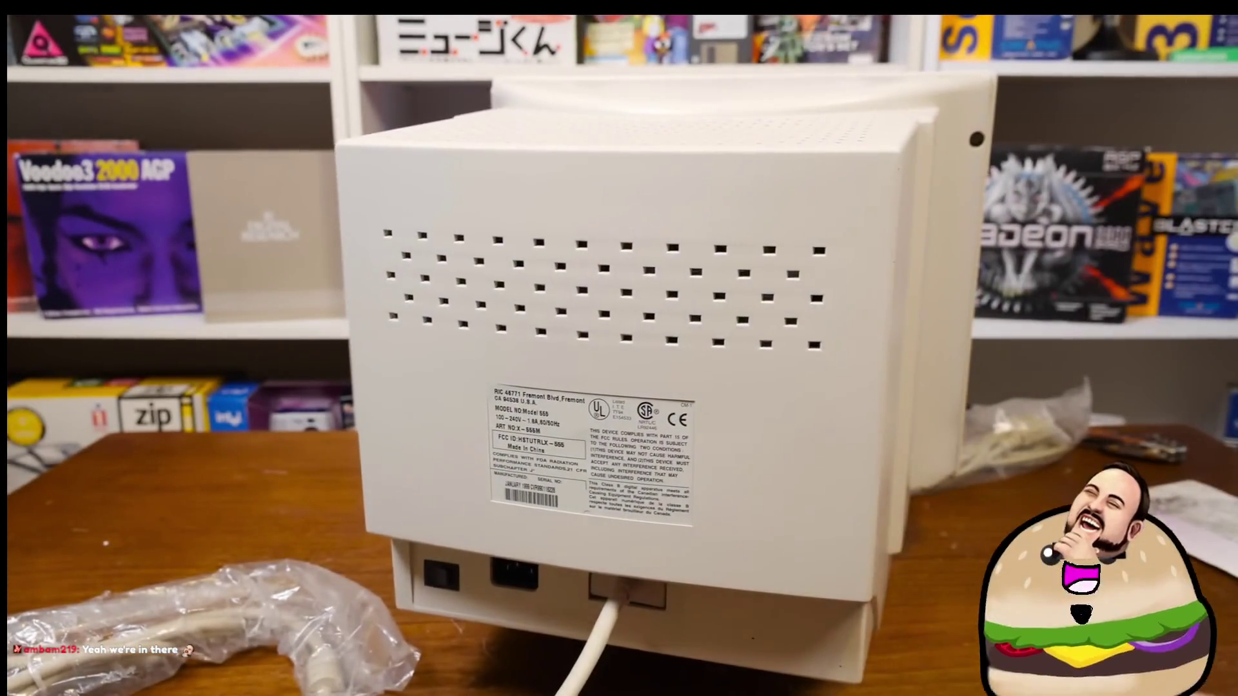
# Rewind the CRT unboxing video a few seconds, pause it and exit fullscreen.
pyautogui.moveTo(704, 337)
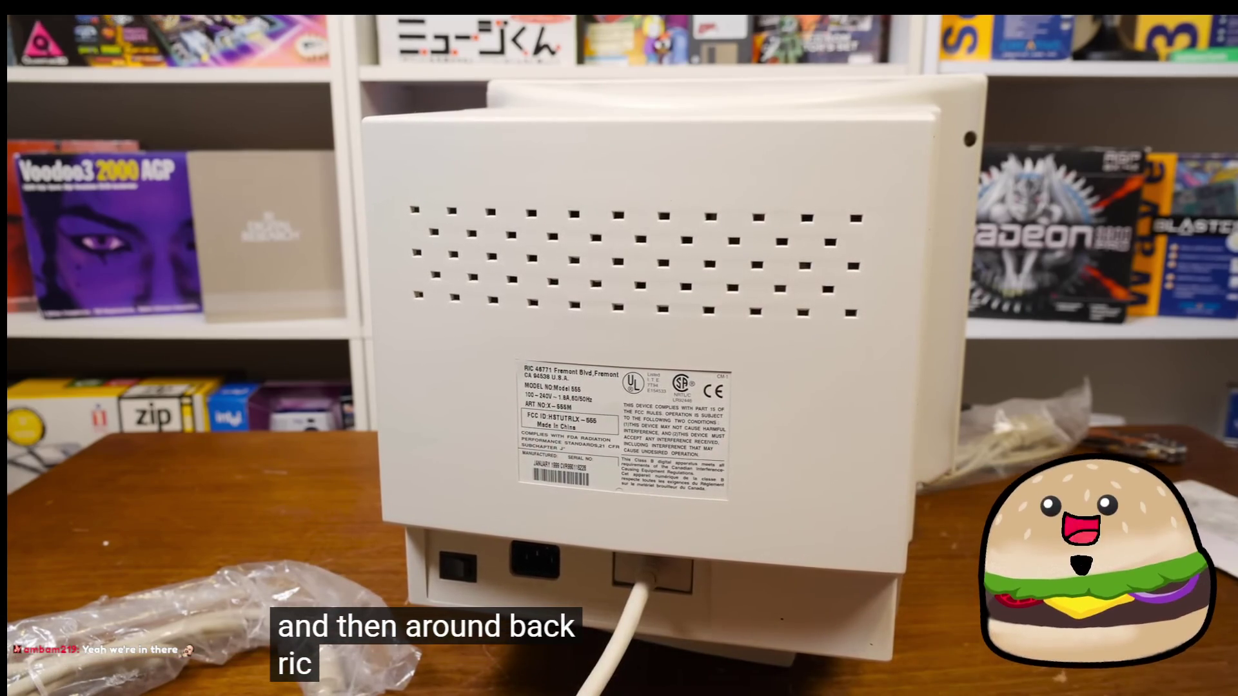
pyautogui.press('Left')
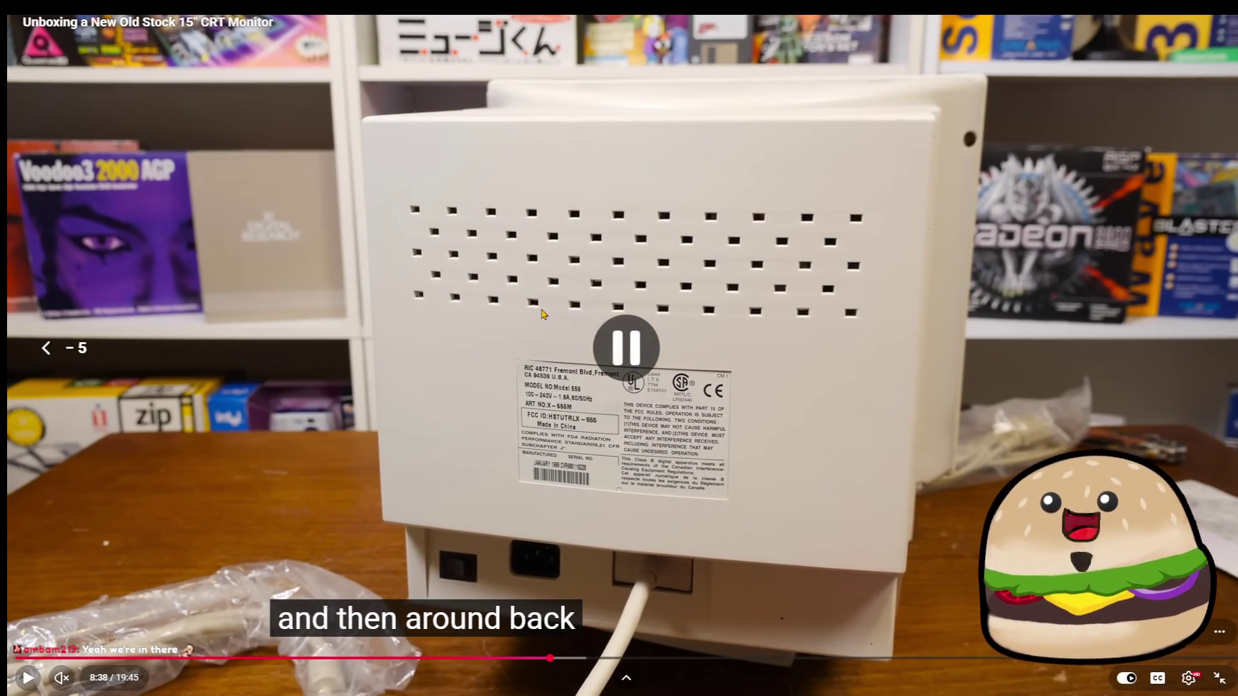
pyautogui.press('Left')
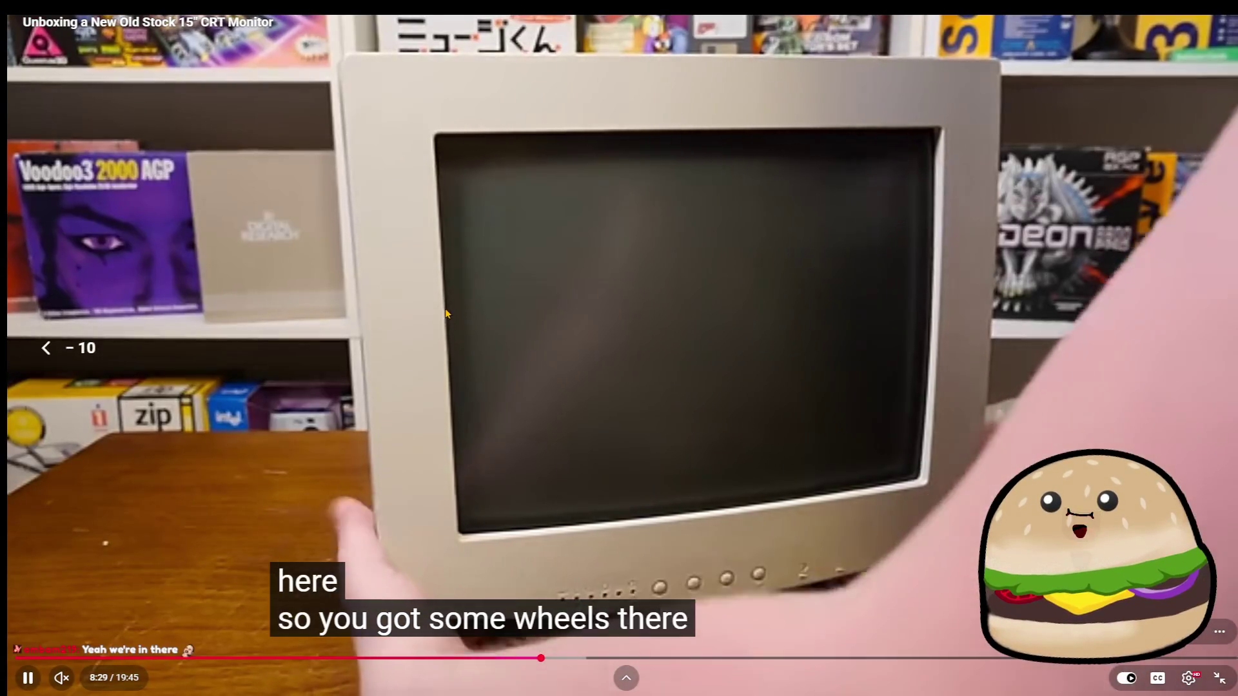
pyautogui.click(969, 396)
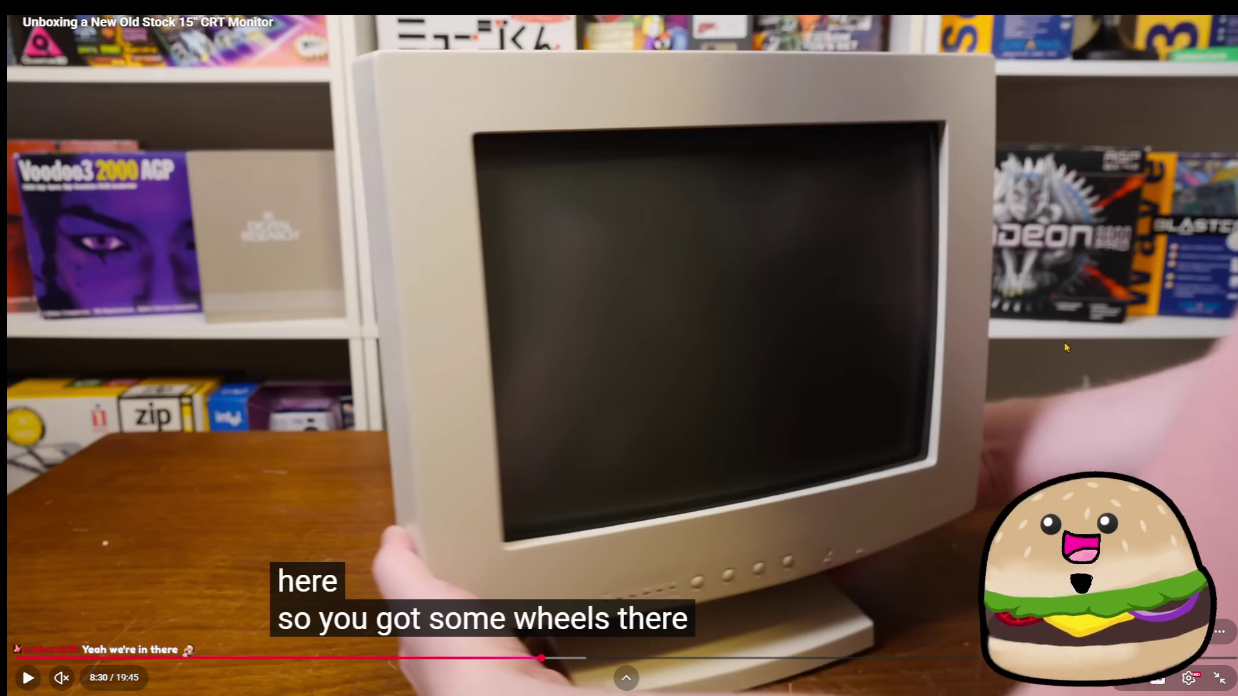
pyautogui.click(1216, 679)
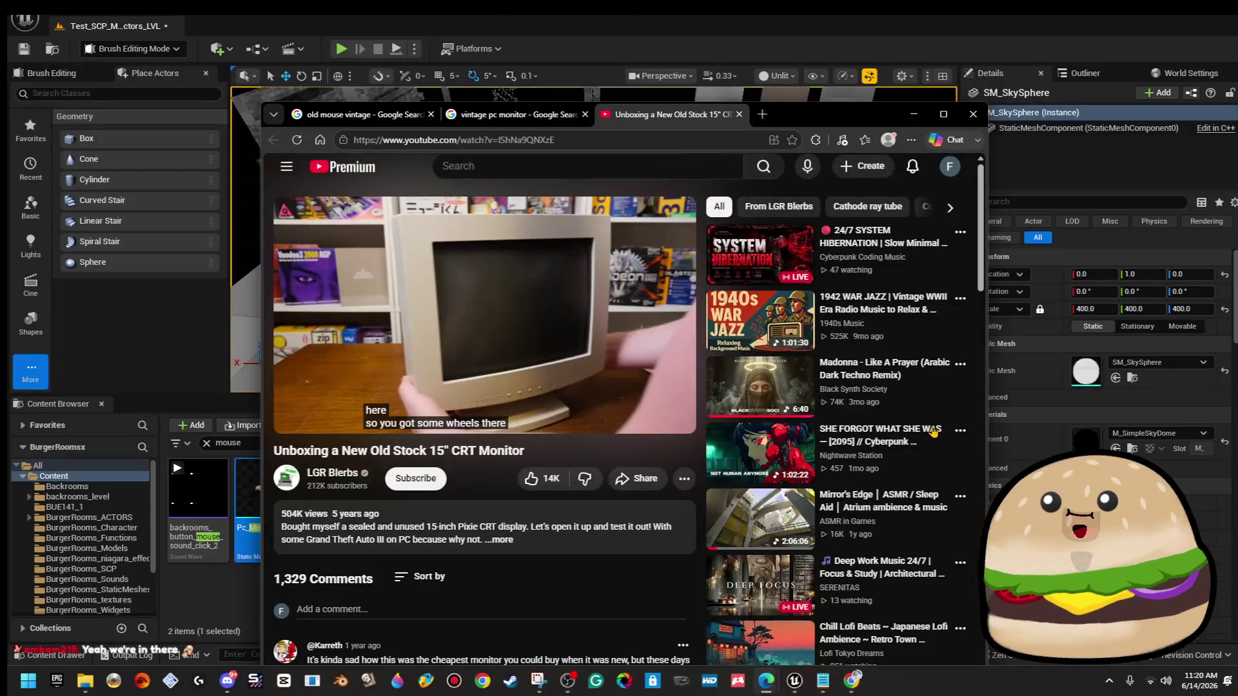
# Seek back to the beige monitor's front view, resume playback, and return to Unreal.
pyautogui.click(656, 361)
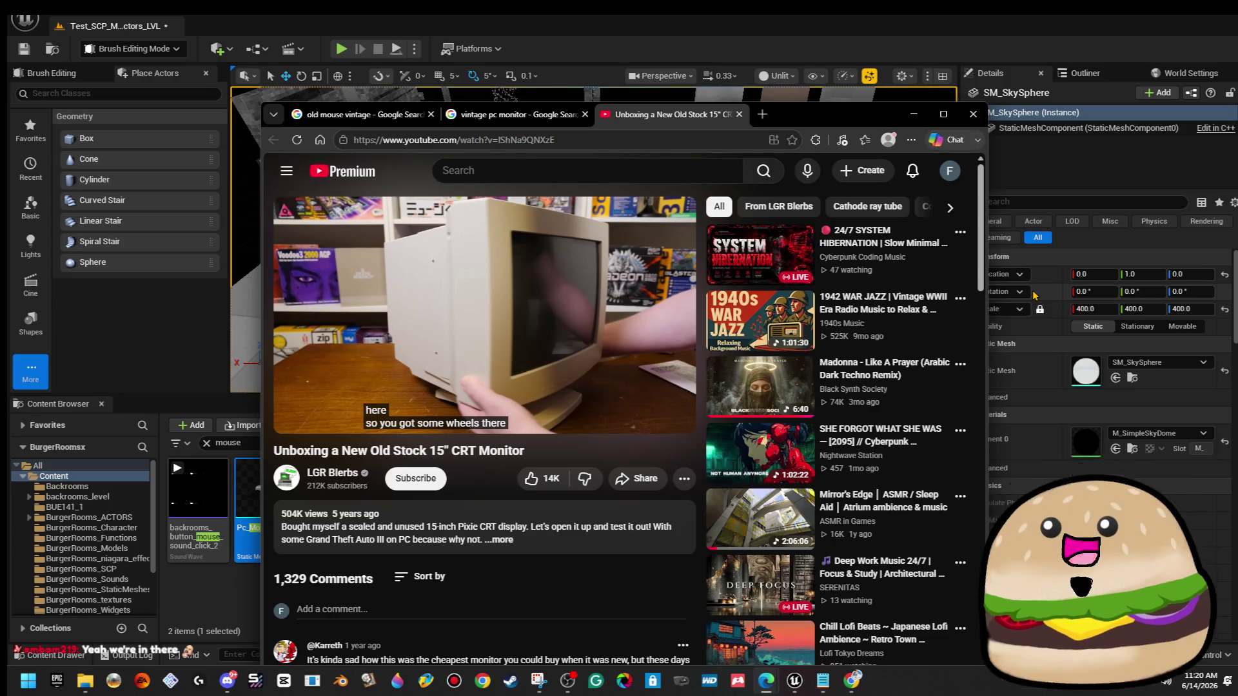
pyautogui.click(583, 359)
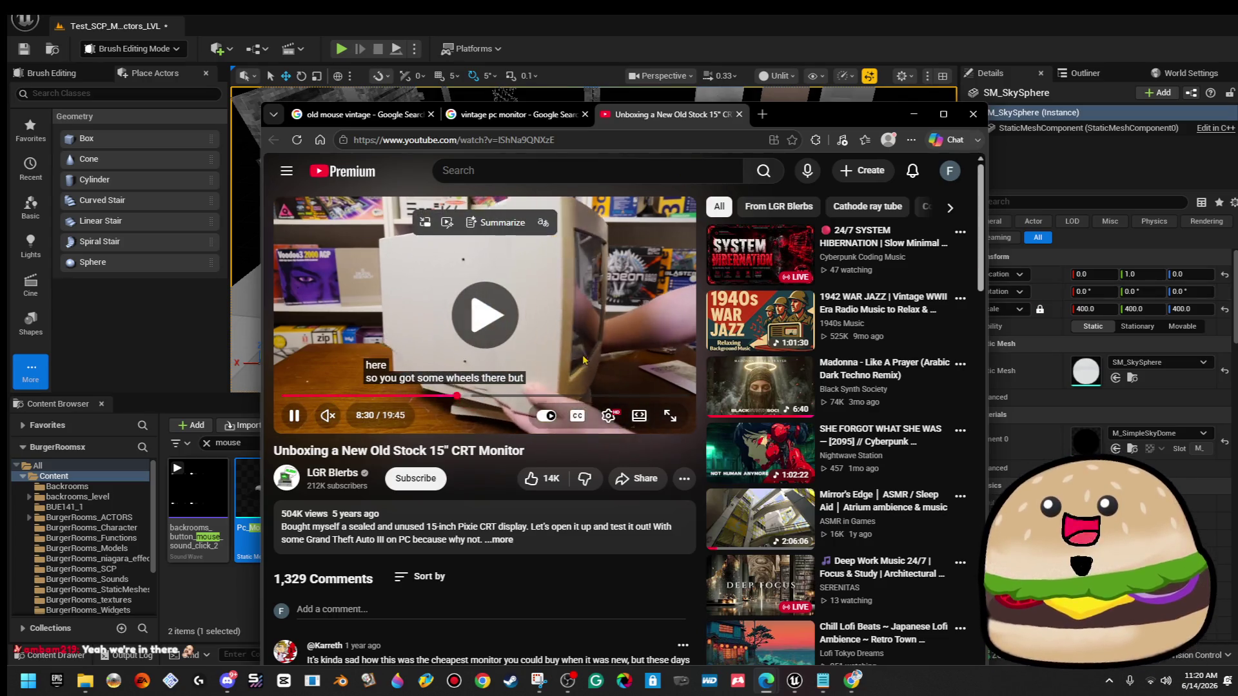
pyautogui.press('Right')
pyautogui.press('Right')
pyautogui.press('Right')
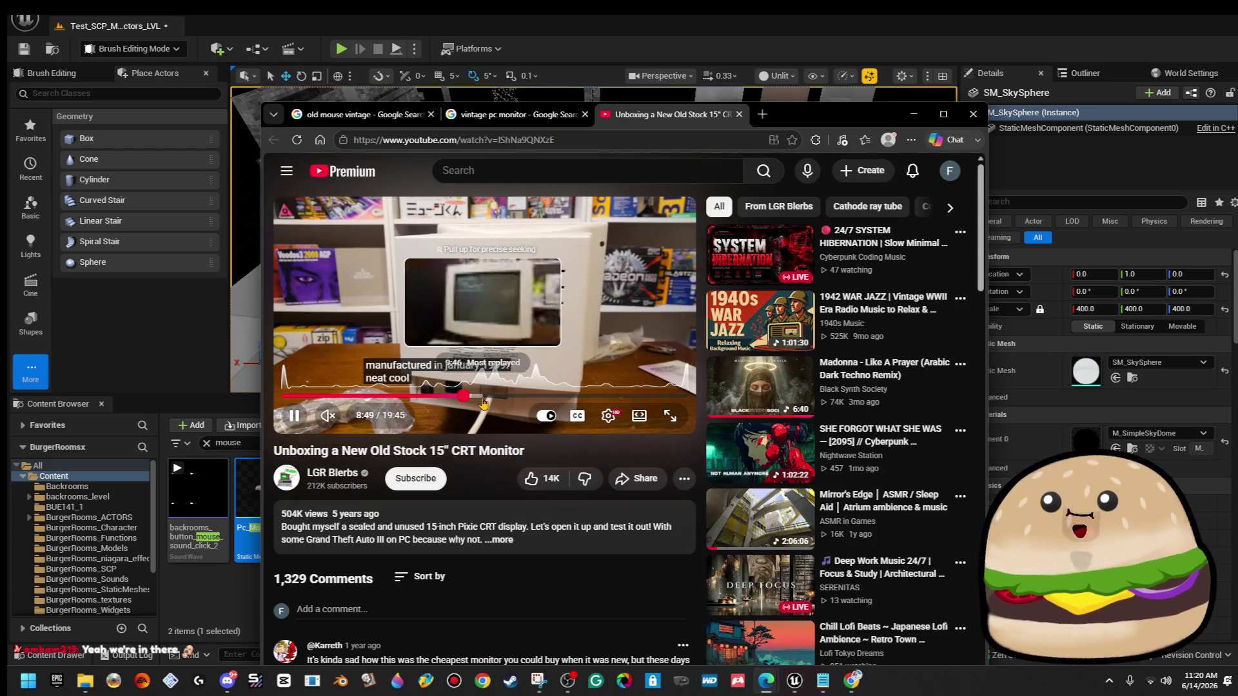
pyautogui.press('Left')
pyautogui.press('Left')
pyautogui.press('Left')
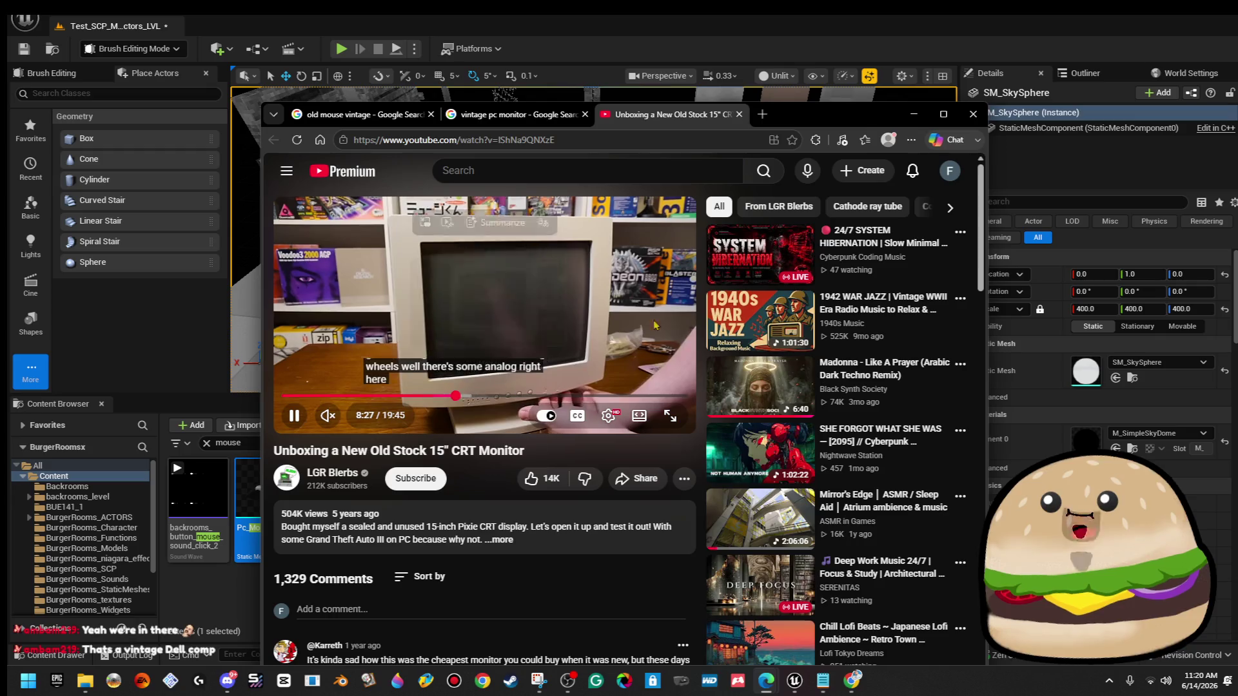
pyautogui.press('space')
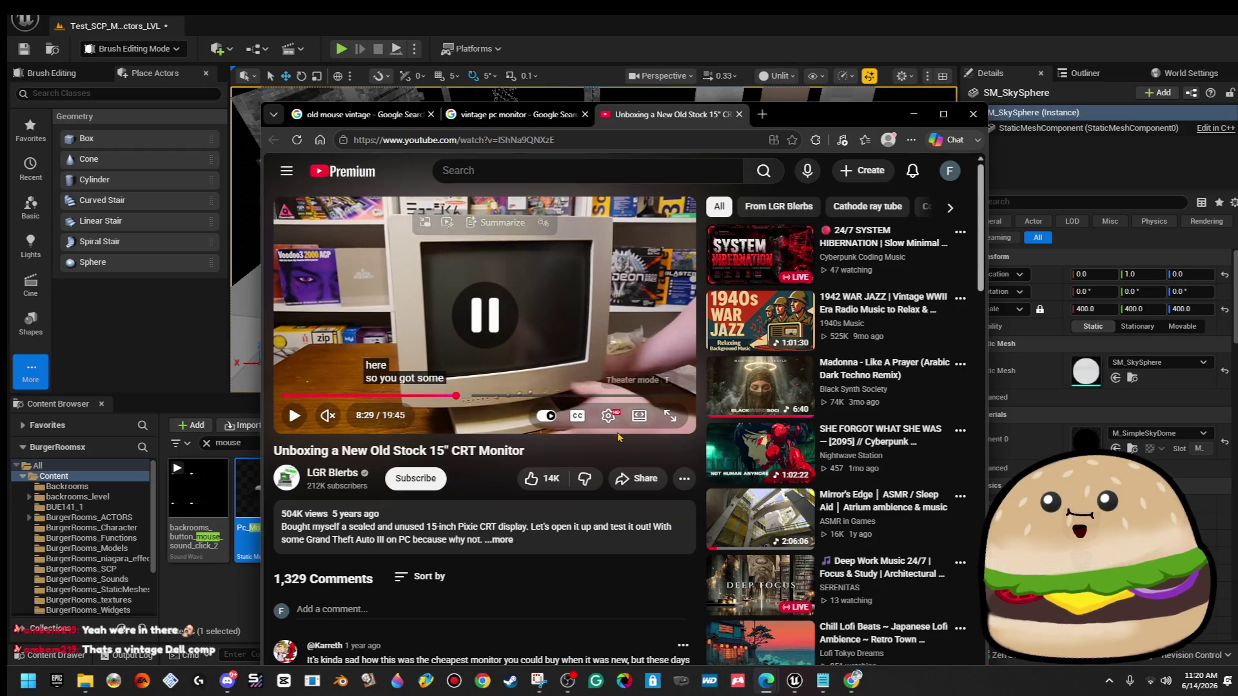
pyautogui.press('space')
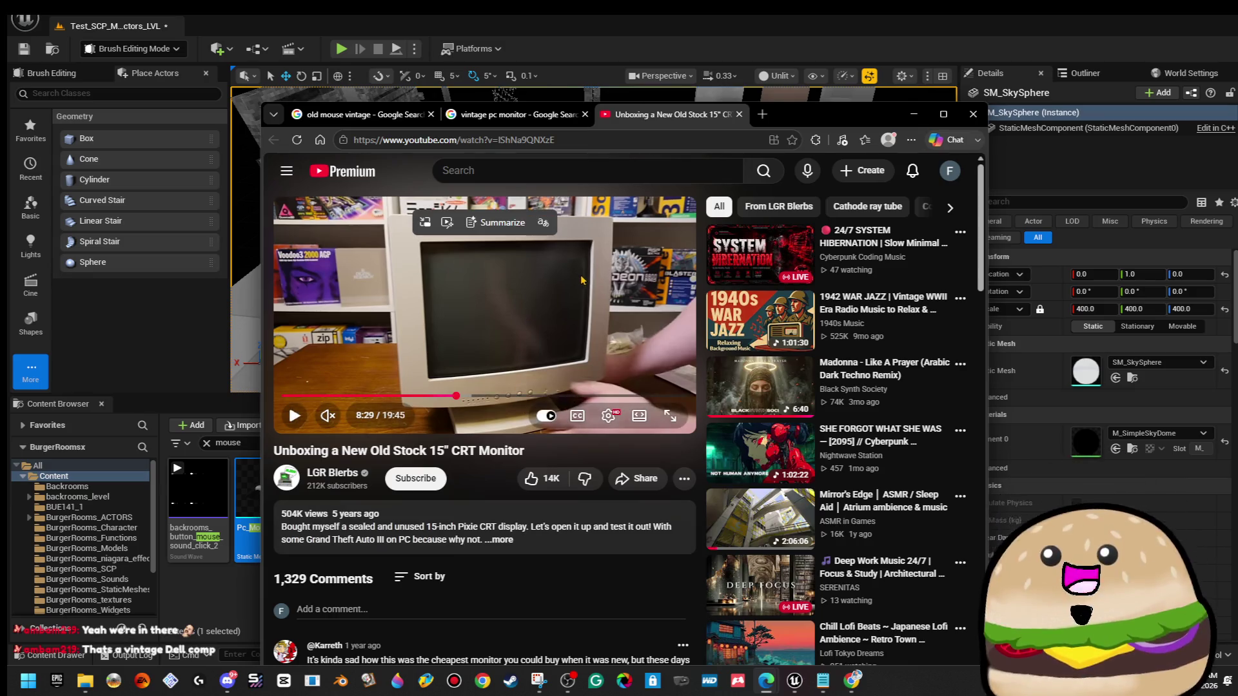
pyautogui.click(532, 268)
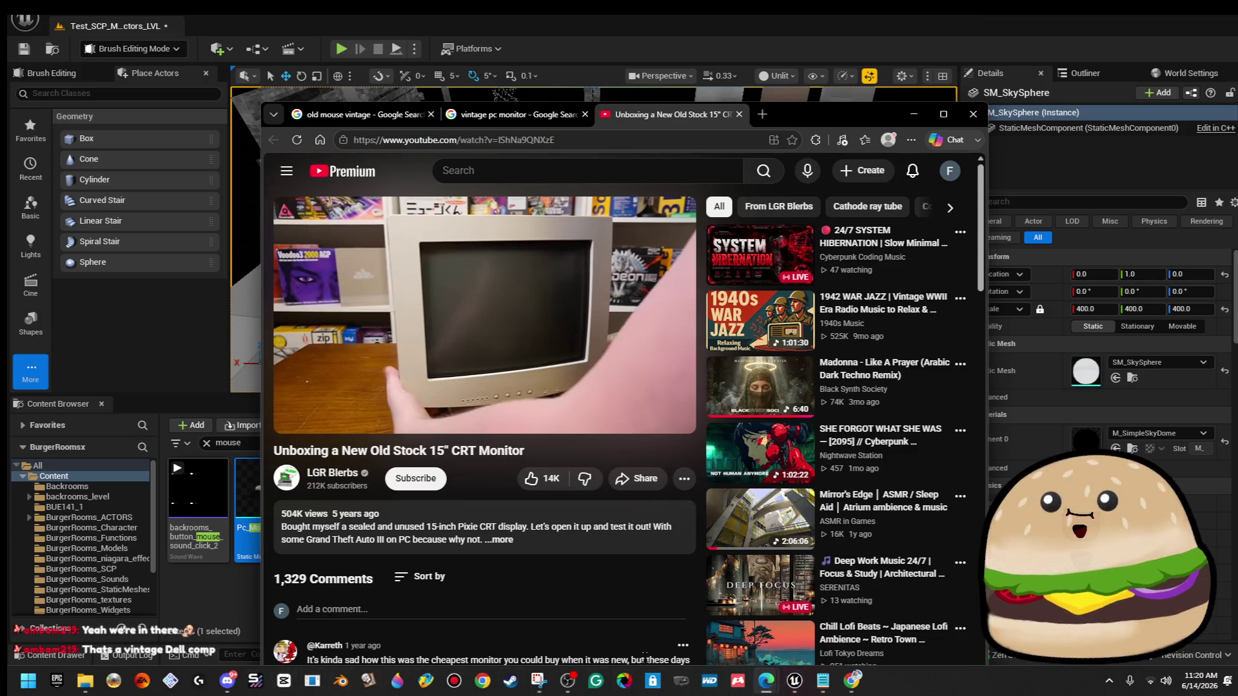
pyautogui.click(804, 677)
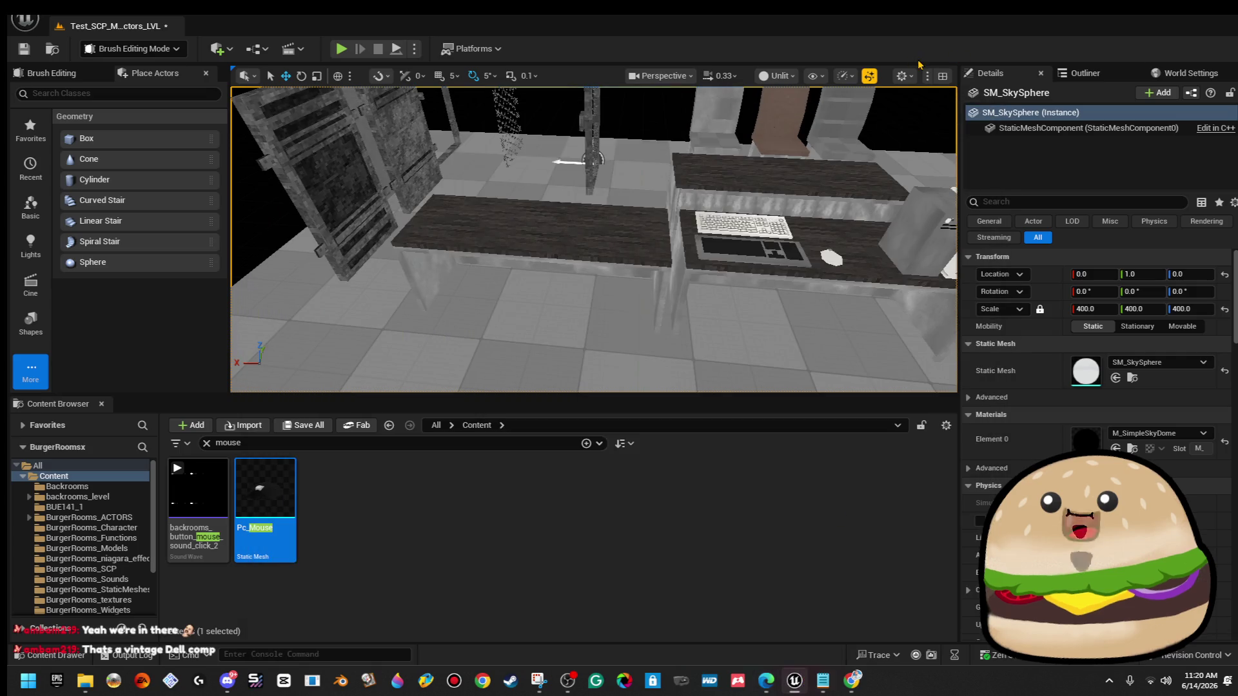
# Select the box brush on the desk and nudge it along X.
pyautogui.moveTo(626, 392); pyautogui.dragTo(626, 430)
pyautogui.moveTo(632, 348); pyautogui.dragTo(580, 361)
pyautogui.moveTo(703, 313); pyautogui.dragTo(694, 312)
pyautogui.click(341, 326)
pyautogui.moveTo(341, 326); pyautogui.dragTo(477, 280)
pyautogui.moveTo(477, 281); pyautogui.dragTo(412, 206)
# Select the brush's surfaces and assign white_beige_pc_blank_Mat as Element 0's material.
pyautogui.rightClick(692, 196)
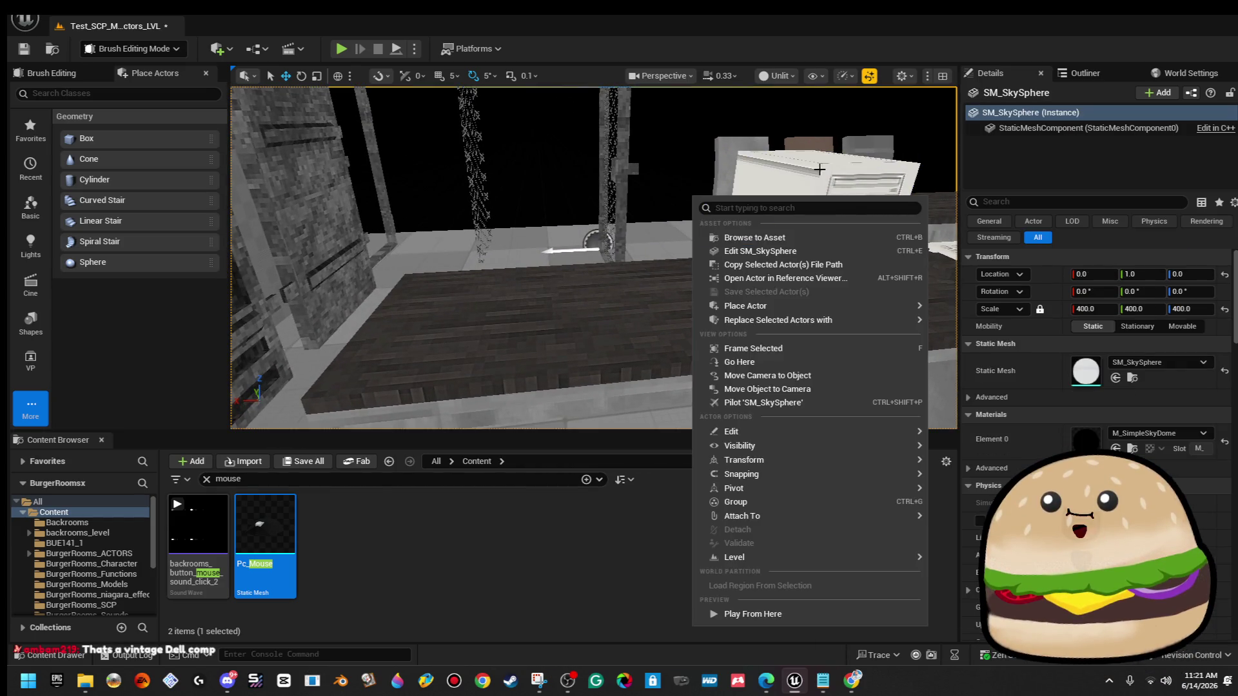
pyautogui.click(831, 184)
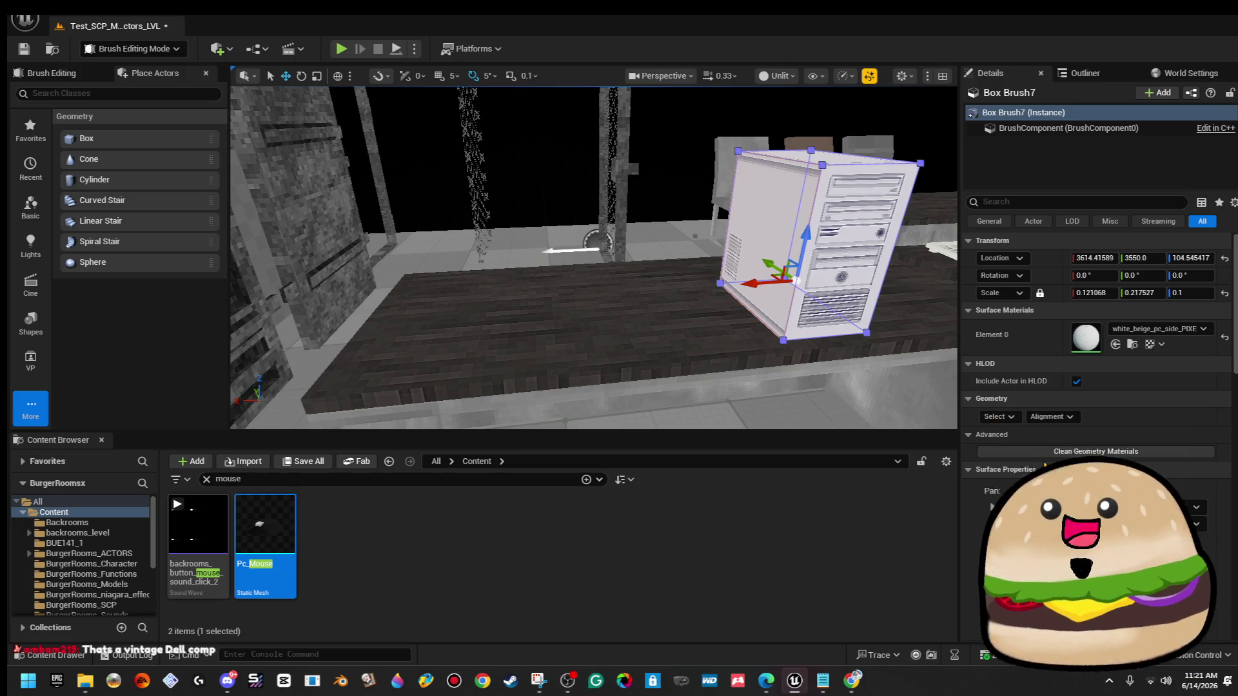
pyautogui.click(1122, 328)
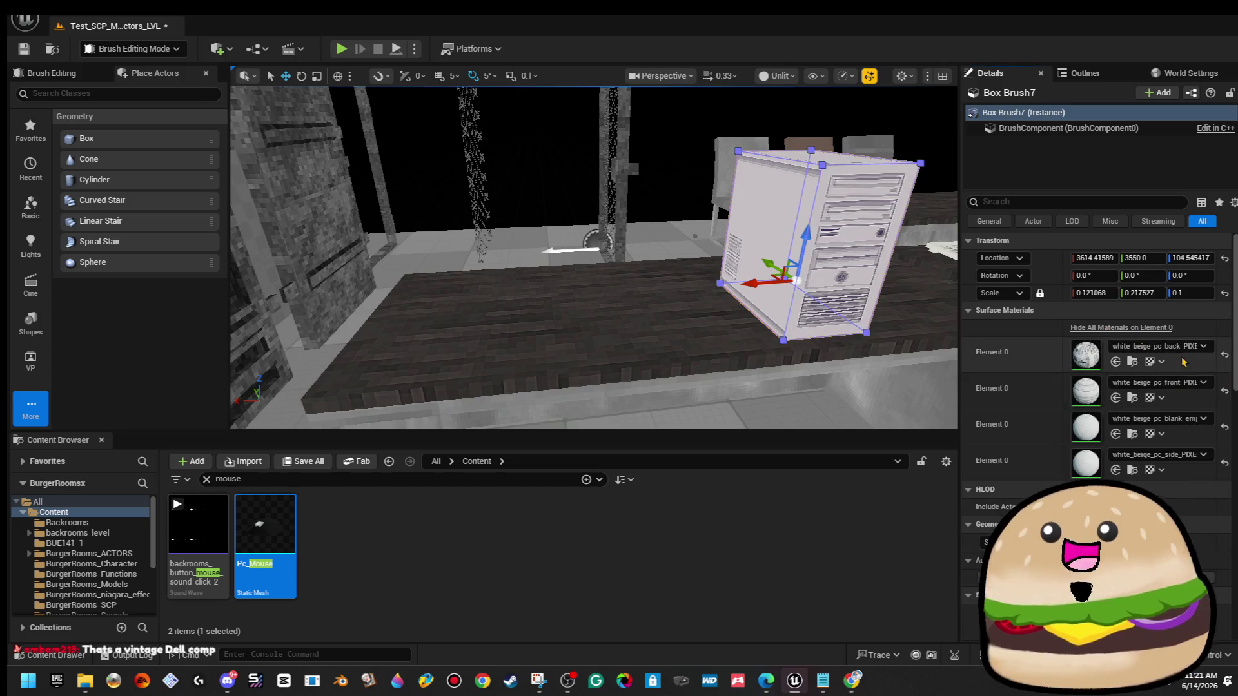
pyautogui.click(1225, 356)
pyautogui.click(1184, 330)
pyautogui.write('pc bl')
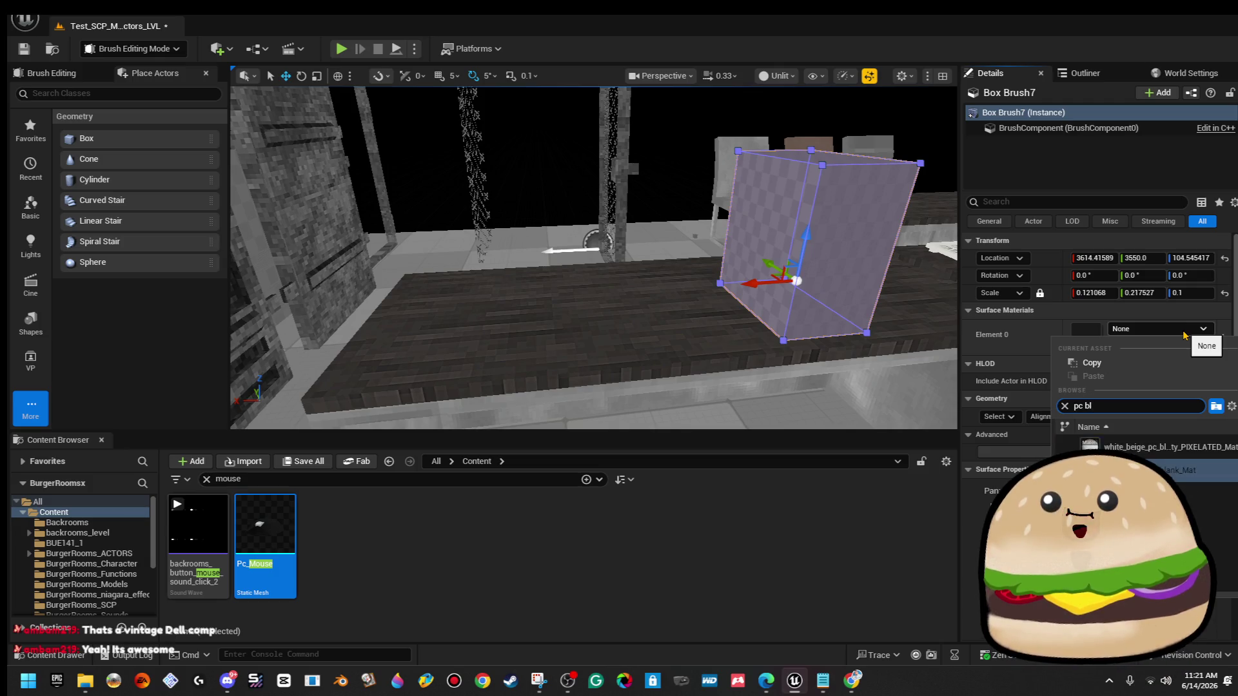
pyautogui.press('Return')
# Reset the brush's surface material to default, then deselect the brush.
pyautogui.moveTo(710, 143)
pyautogui.mouseDown()
pyautogui.moveTo(800, 243)
pyautogui.moveTo(851, 278)
pyautogui.mouseUp()
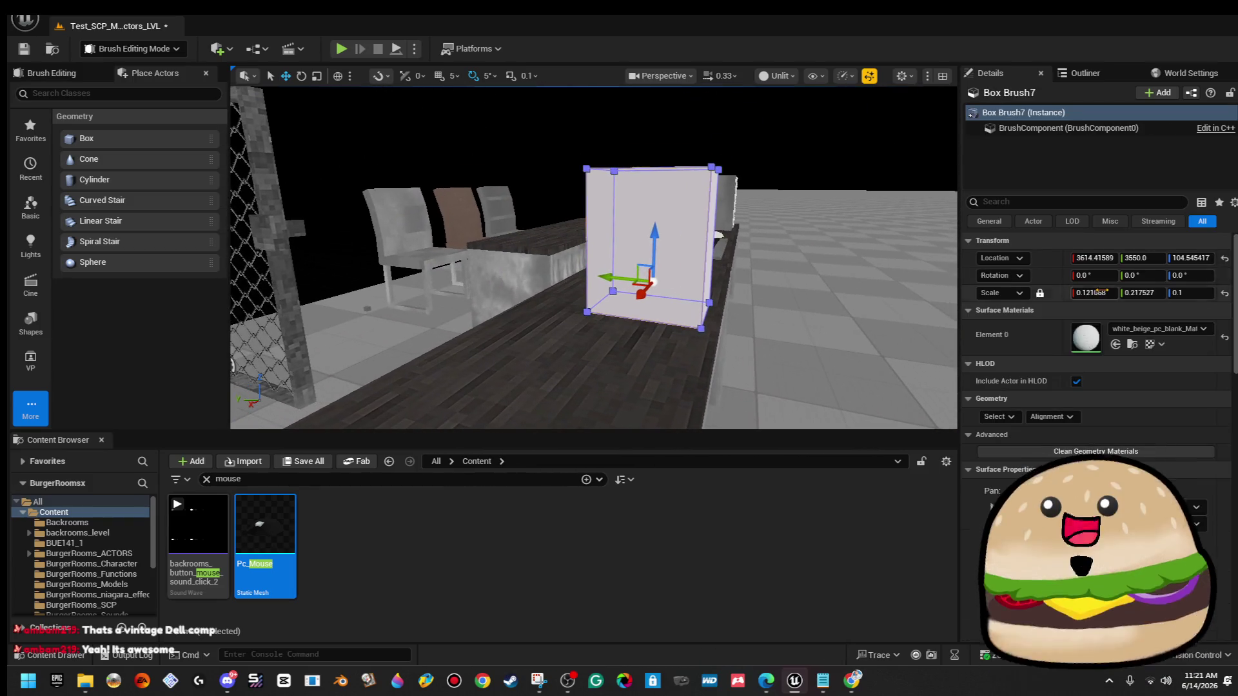
pyautogui.click(1224, 339)
pyautogui.moveTo(699, 218); pyautogui.dragTo(700, 218)
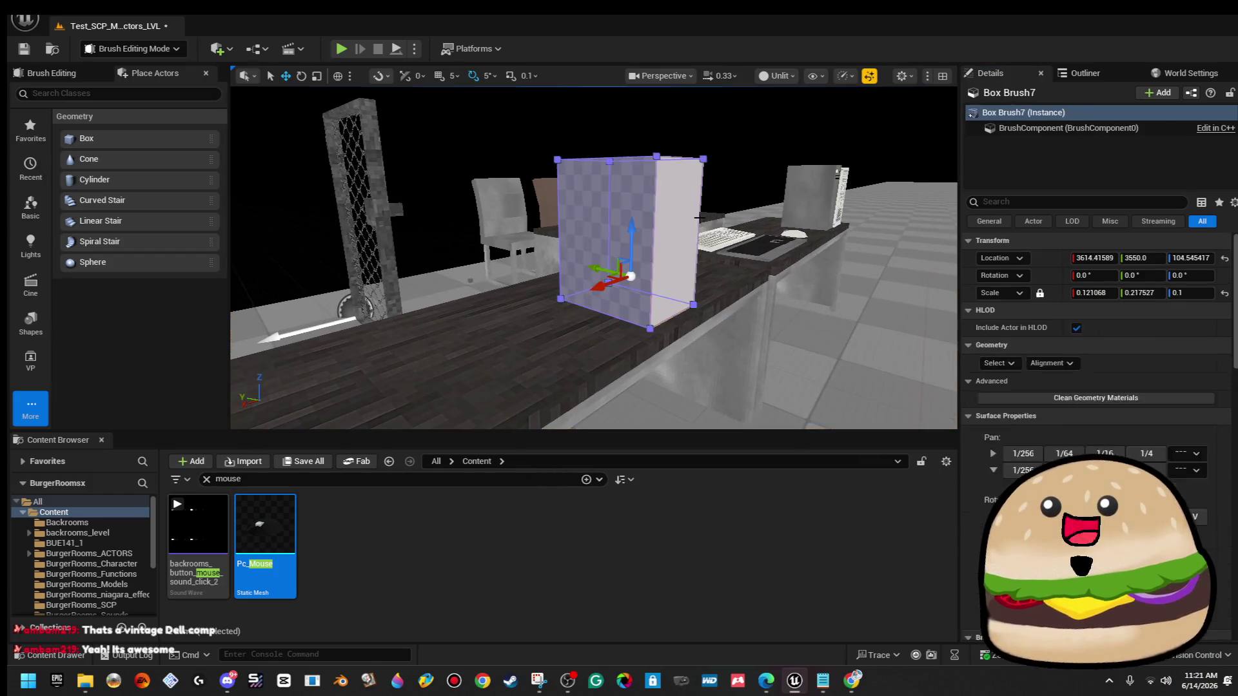
pyautogui.click(1089, 456)
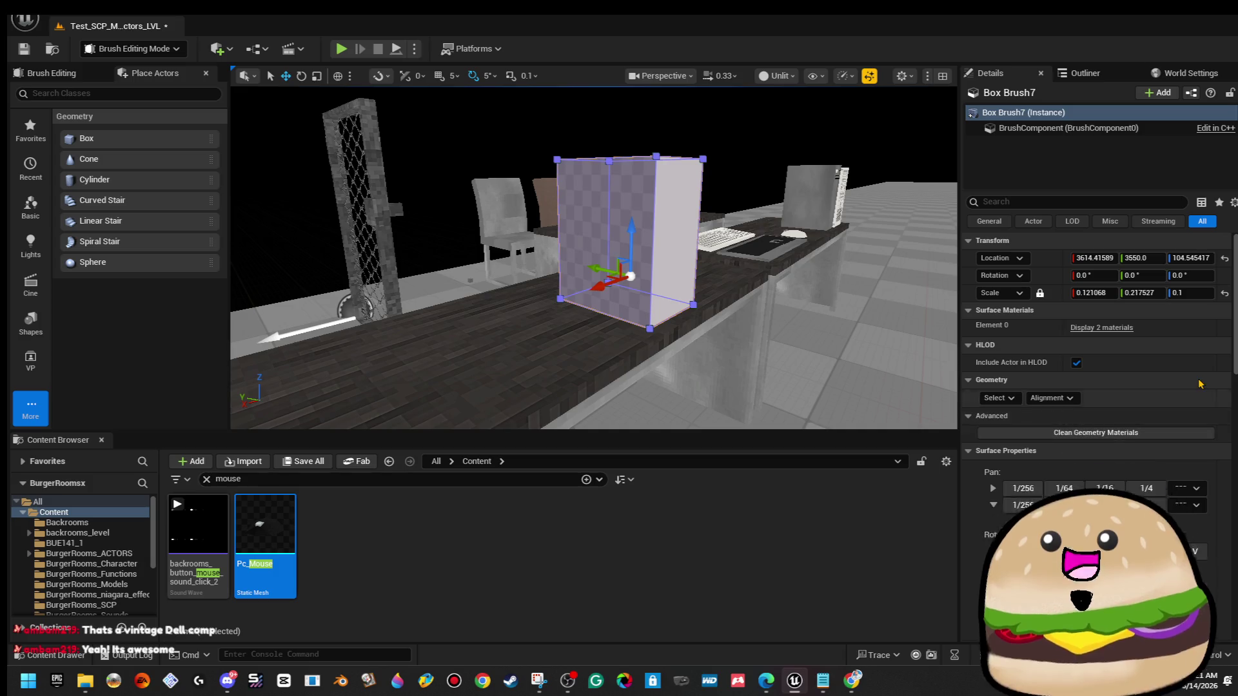
pyautogui.click(1086, 329)
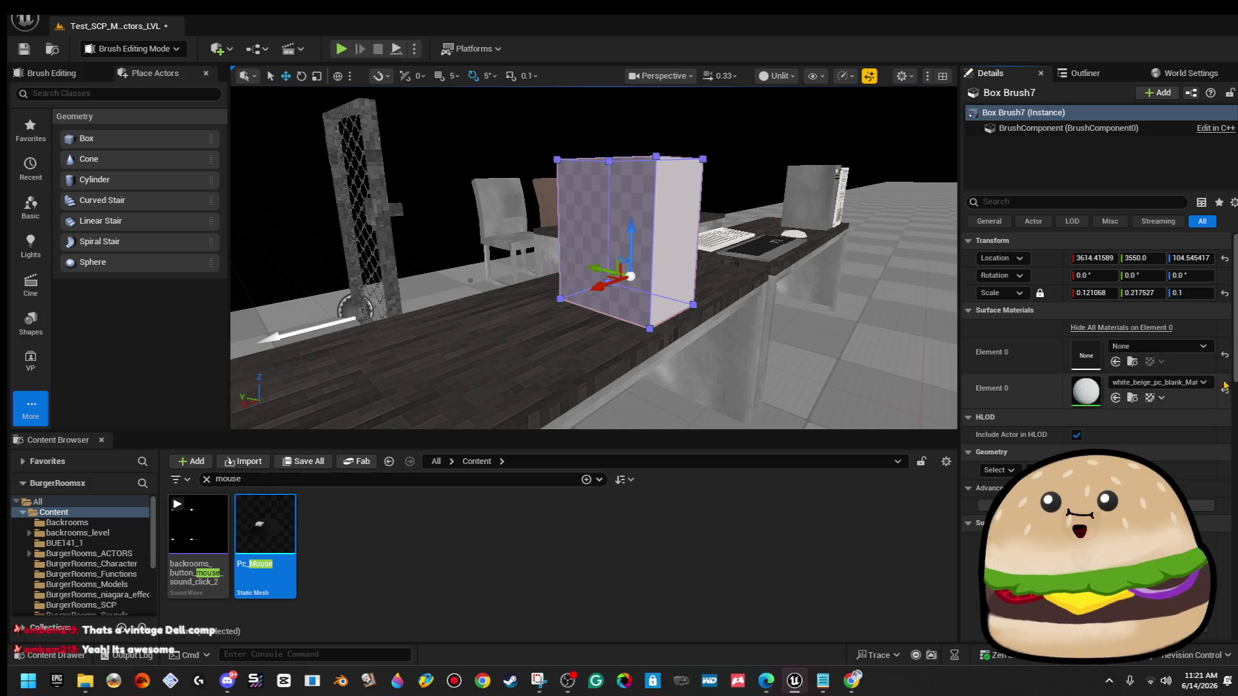
pyautogui.click(619, 213)
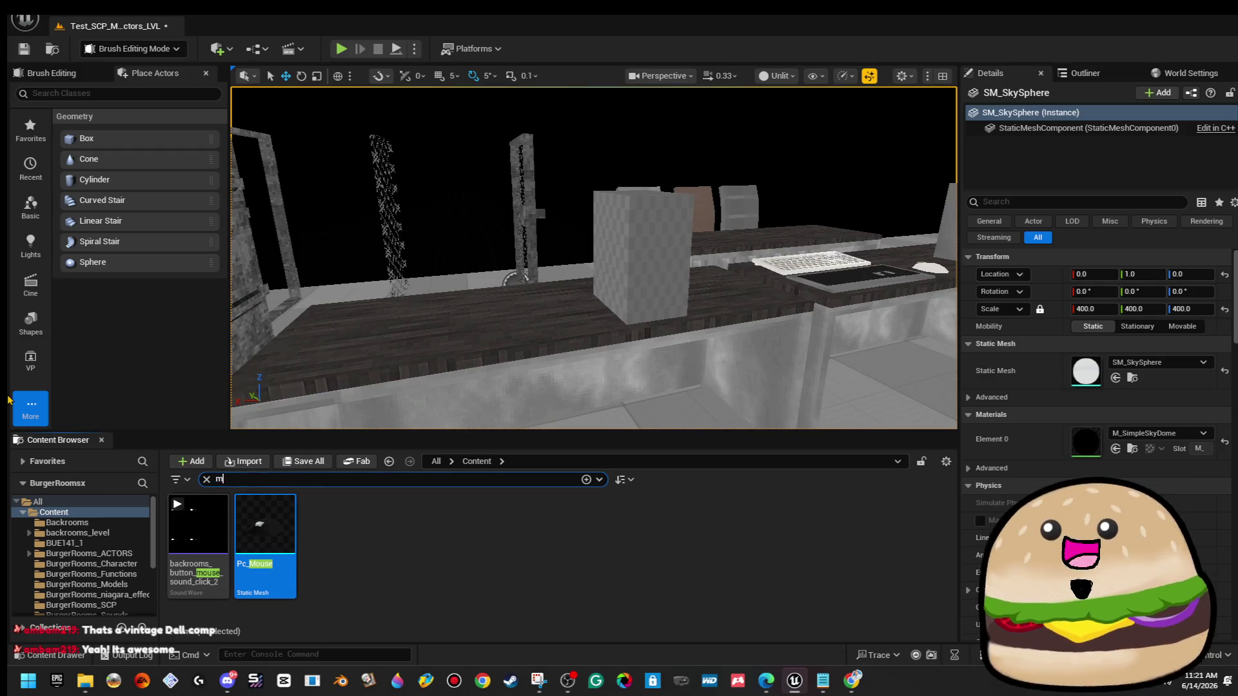
# Place the PC_Monitor mesh on the desk and switch to the rotate tool.
pyautogui.moveTo(198, 526)
pyautogui.mouseDown()
pyautogui.moveTo(409, 313)
pyautogui.moveTo(388, 301)
pyautogui.moveTo(396, 336)
pyautogui.moveTo(357, 341)
pyautogui.mouseUp()
pyautogui.press('e')
pyautogui.moveTo(783, 309)
pyautogui.mouseDown()
pyautogui.moveTo(782, 238)
pyautogui.moveTo(876, 172)
pyautogui.mouseUp()
# Change the viewport from Unlit to Lit rendering so lighting and sky show.
pyautogui.click(764, 74)
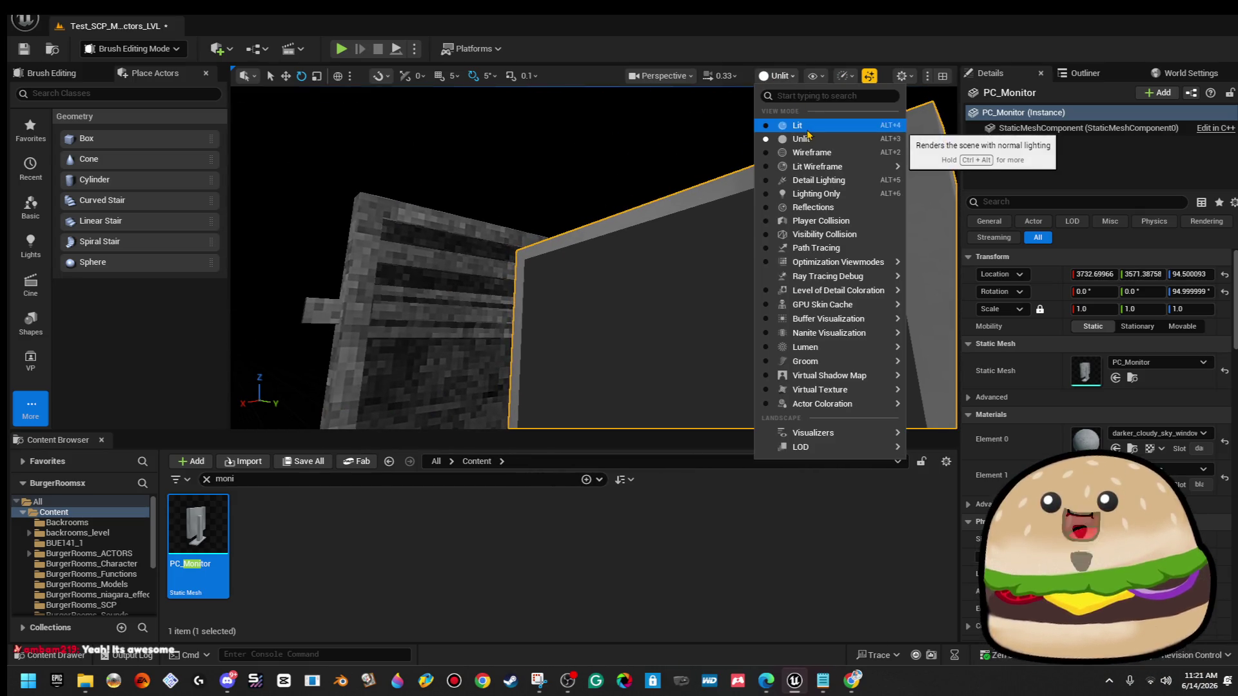
pyautogui.click(806, 128)
pyautogui.moveTo(876, 173)
pyautogui.mouseDown()
pyautogui.moveTo(922, 148)
pyautogui.moveTo(928, 123)
pyautogui.moveTo(839, 167)
pyautogui.mouseUp()
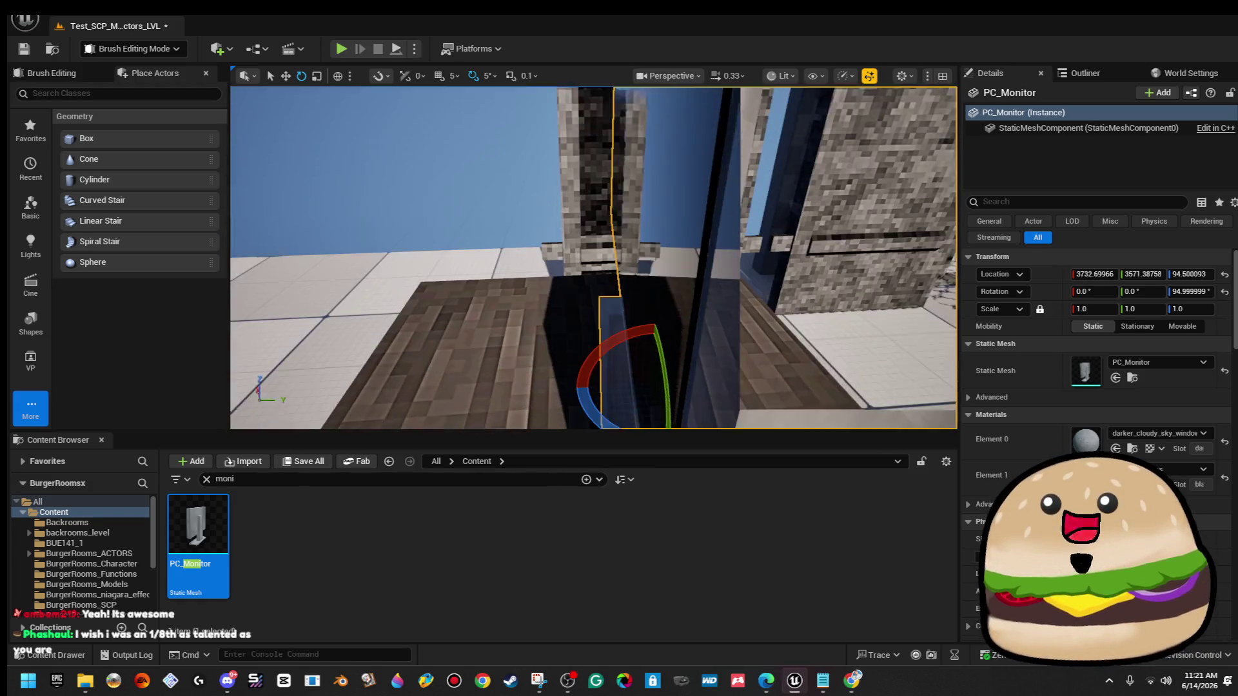
pyautogui.moveTo(838, 168)
pyautogui.mouseDown()
pyautogui.moveTo(696, 180)
pyautogui.moveTo(780, 173)
pyautogui.moveTo(774, 187)
pyautogui.moveTo(683, 177)
pyautogui.moveTo(761, 182)
pyautogui.moveTo(800, 218)
pyautogui.moveTo(786, 213)
pyautogui.moveTo(919, 232)
pyautogui.moveTo(864, 233)
pyautogui.mouseUp()
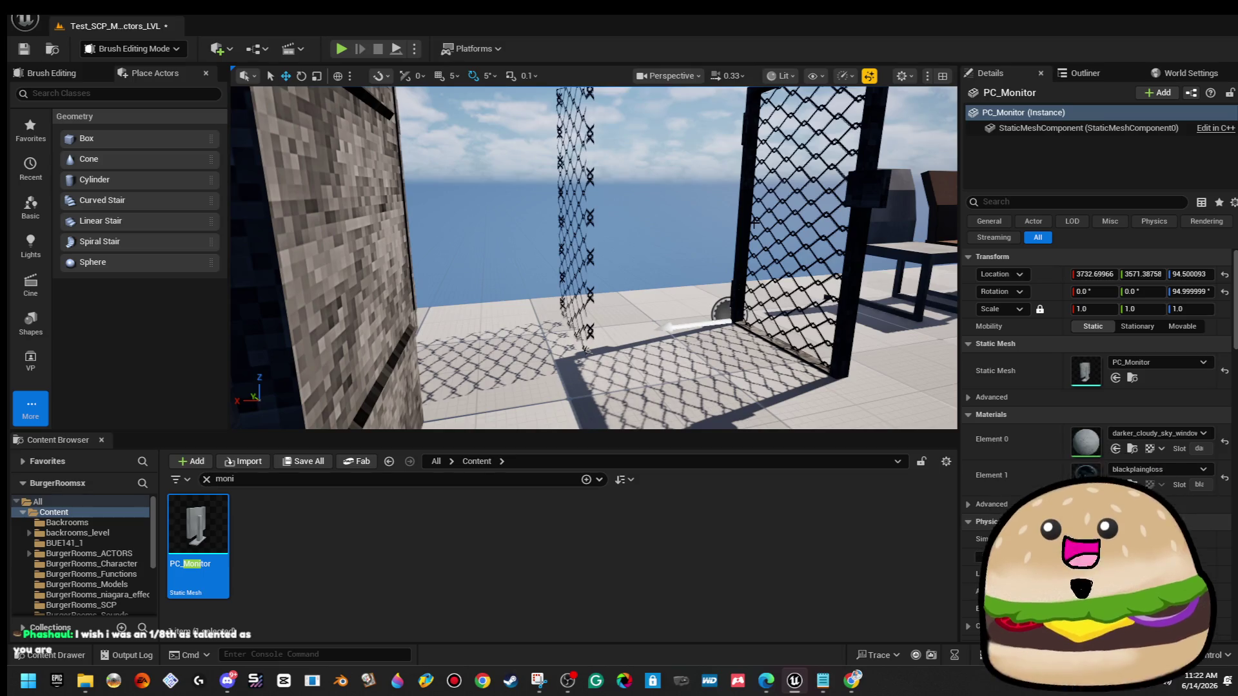
# Select Box Brush7 on the desk and redo its narrowing into a thin slab.
pyautogui.click(684, 244)
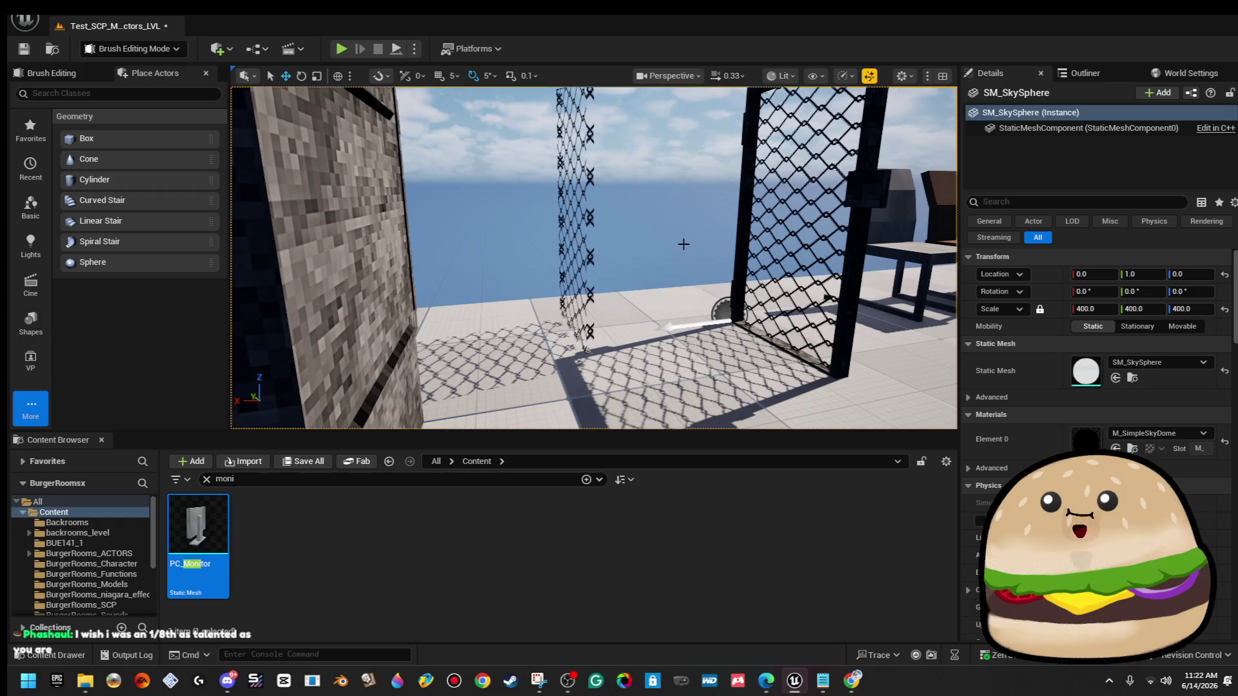
pyautogui.moveTo(683, 243); pyautogui.dragTo(671, 174)
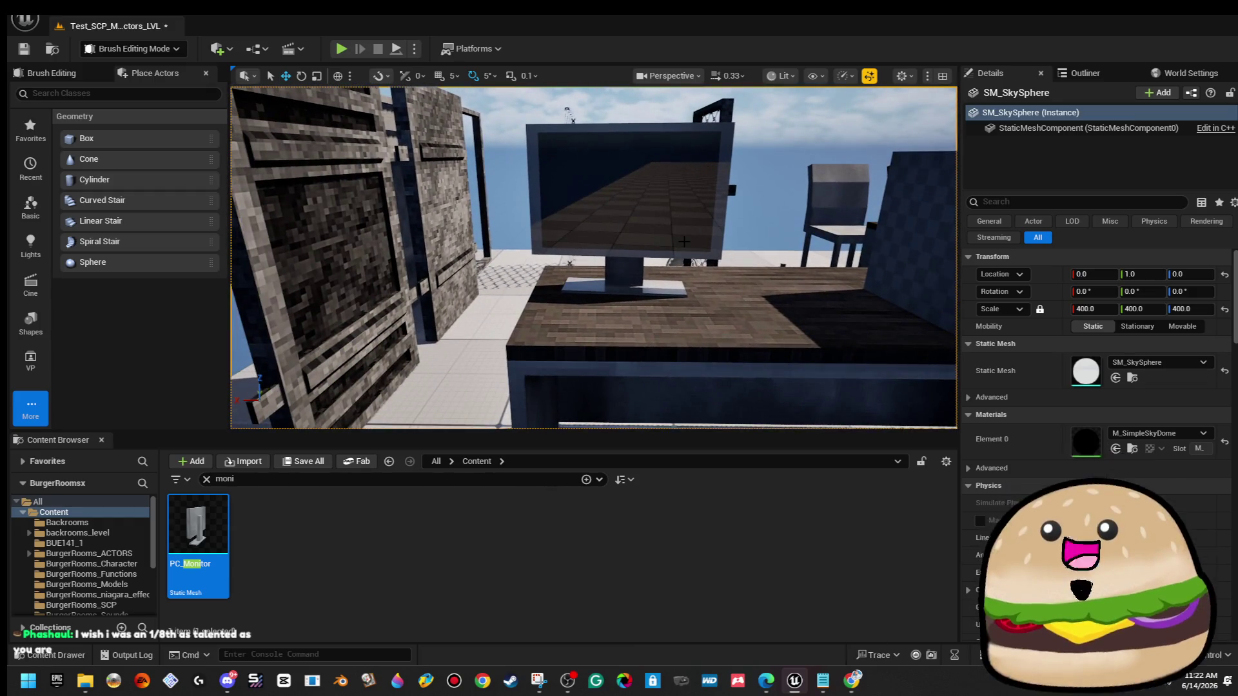
pyautogui.moveTo(684, 242); pyautogui.dragTo(729, 239)
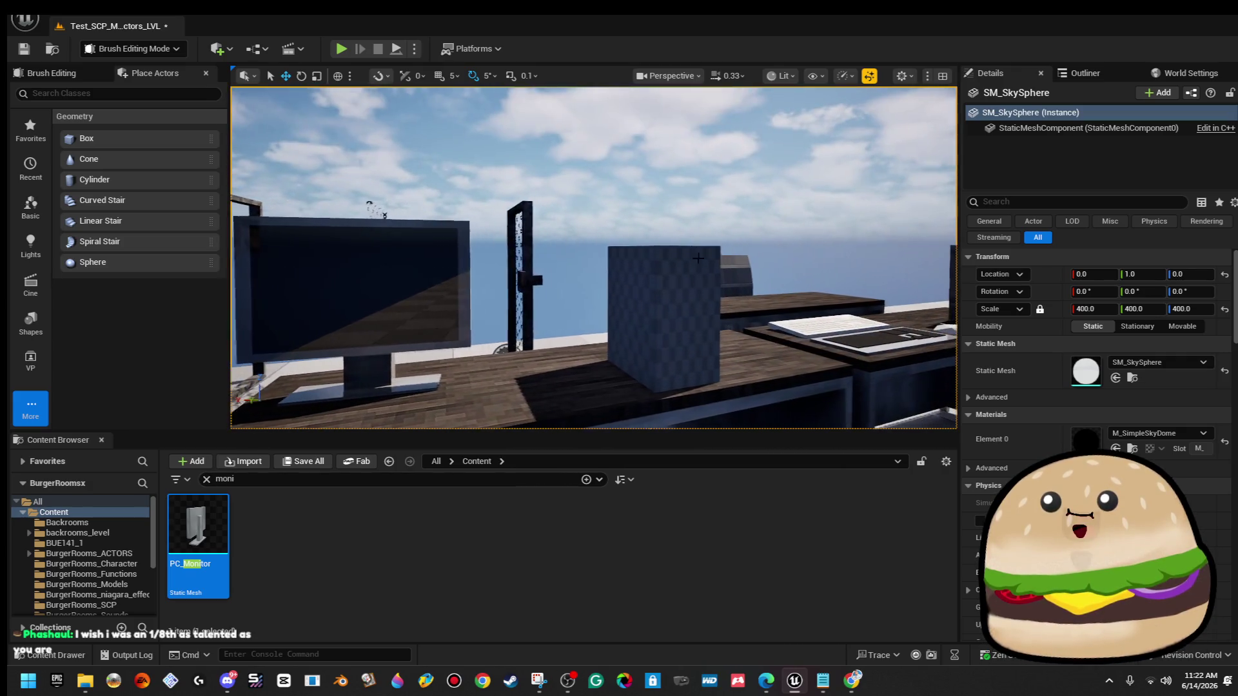
pyautogui.click(671, 303)
pyautogui.moveTo(671, 303)
pyautogui.mouseDown()
pyautogui.moveTo(716, 322)
pyautogui.moveTo(668, 327)
pyautogui.moveTo(613, 303)
pyautogui.moveTo(627, 324)
pyautogui.moveTo(574, 316)
pyautogui.moveTo(558, 328)
pyautogui.mouseUp()
pyautogui.hotkey('ctrl', 'z')
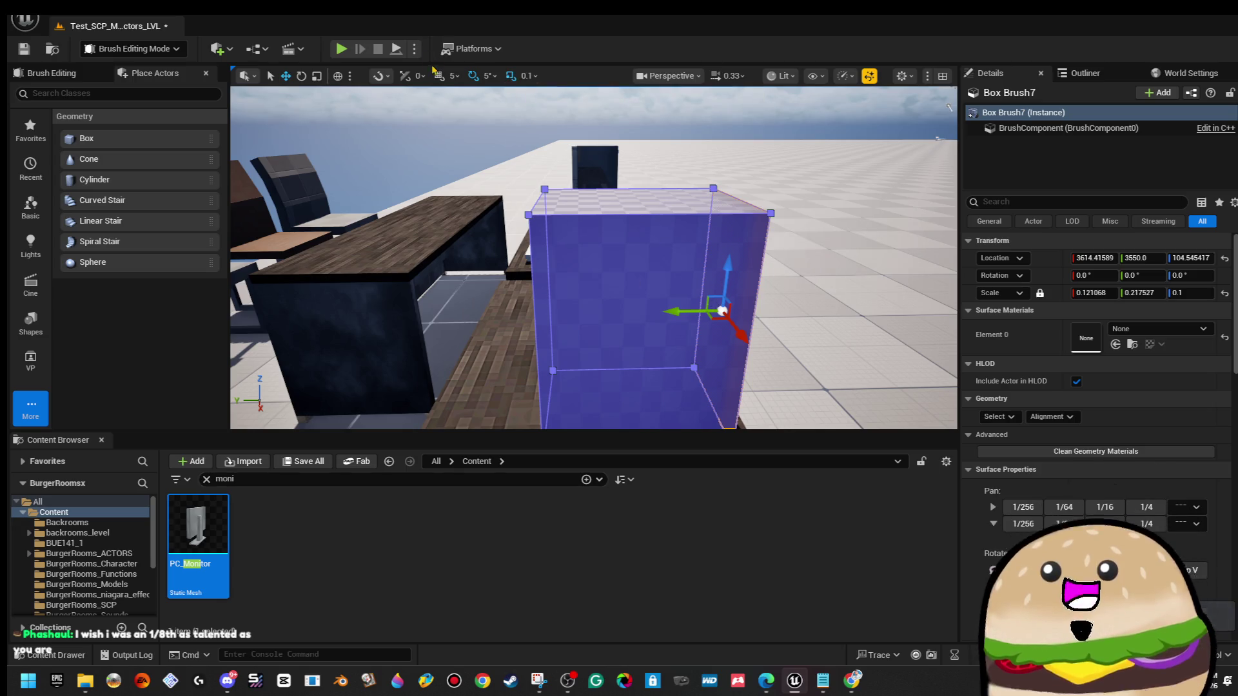
pyautogui.hotkey('ctrl', 'y')
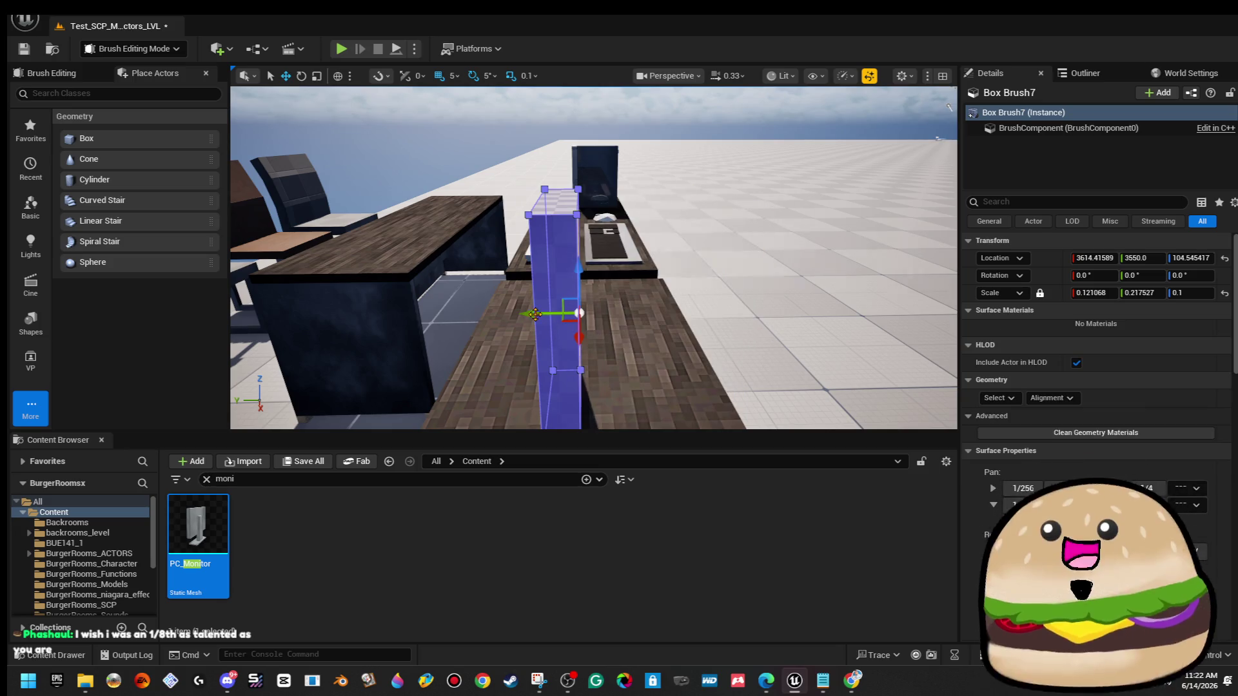
# Raise Box Brush7 10 units along Z to Location Z 114.545417.
pyautogui.moveTo(516, 312); pyautogui.dragTo(545, 312)
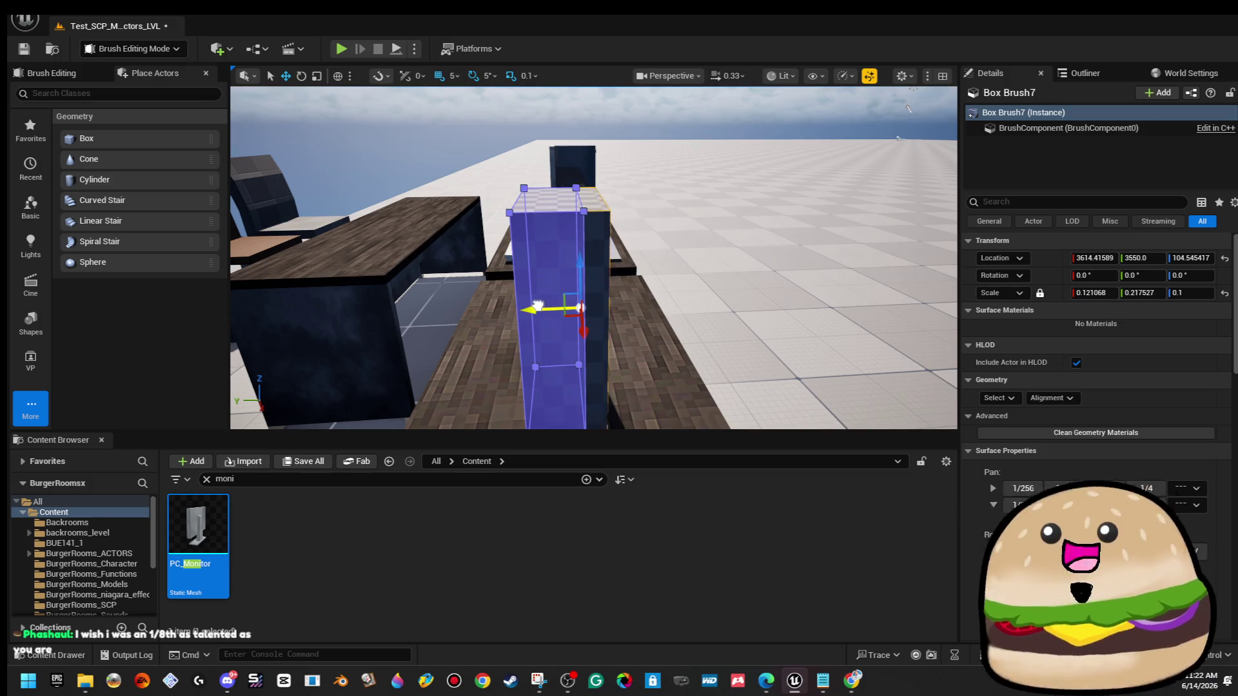
pyautogui.moveTo(699, 240); pyautogui.dragTo(529, 248)
pyautogui.moveTo(671, 316); pyautogui.dragTo(682, 319)
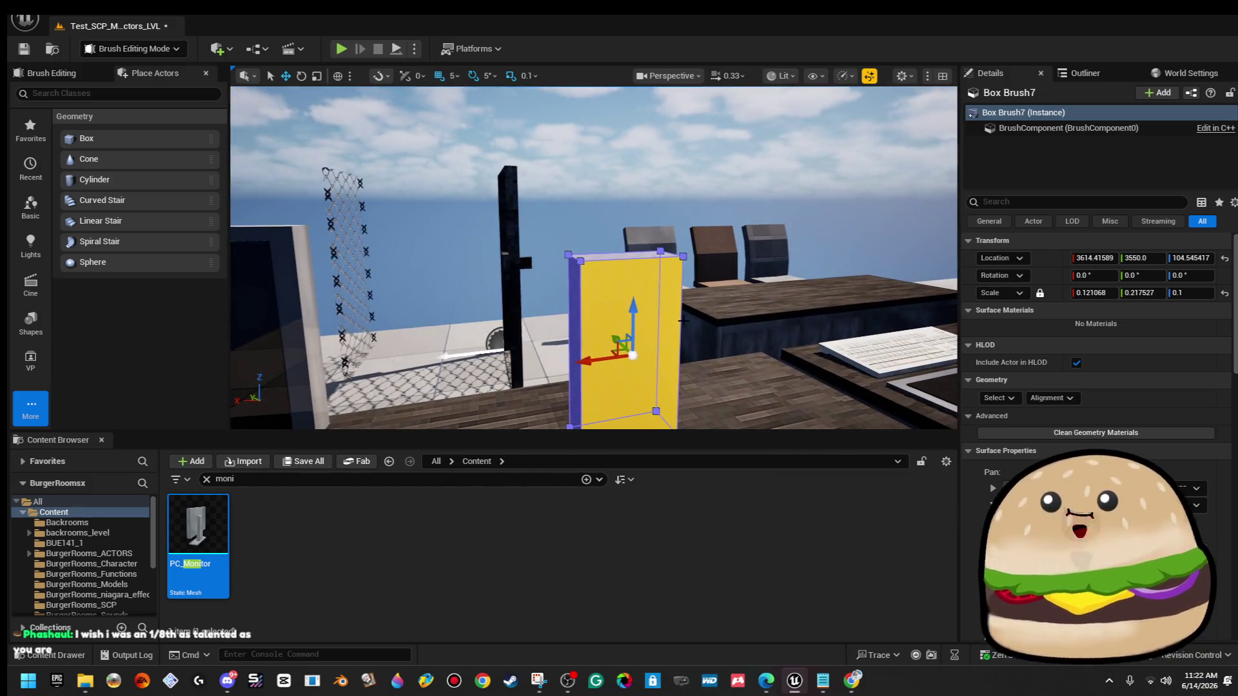
pyautogui.moveTo(582, 299)
pyautogui.mouseDown()
pyautogui.moveTo(607, 288)
pyautogui.moveTo(507, 292)
pyautogui.mouseUp()
pyautogui.moveTo(676, 189)
pyautogui.mouseDown()
pyautogui.moveTo(626, 183)
pyautogui.moveTo(677, 207)
pyautogui.mouseUp()
pyautogui.click(677, 207)
pyautogui.click(575, 278)
pyautogui.moveTo(572, 278)
pyautogui.mouseDown()
pyautogui.moveTo(348, 278)
pyautogui.moveTo(702, 341)
pyautogui.moveTo(636, 343)
pyautogui.mouseUp()
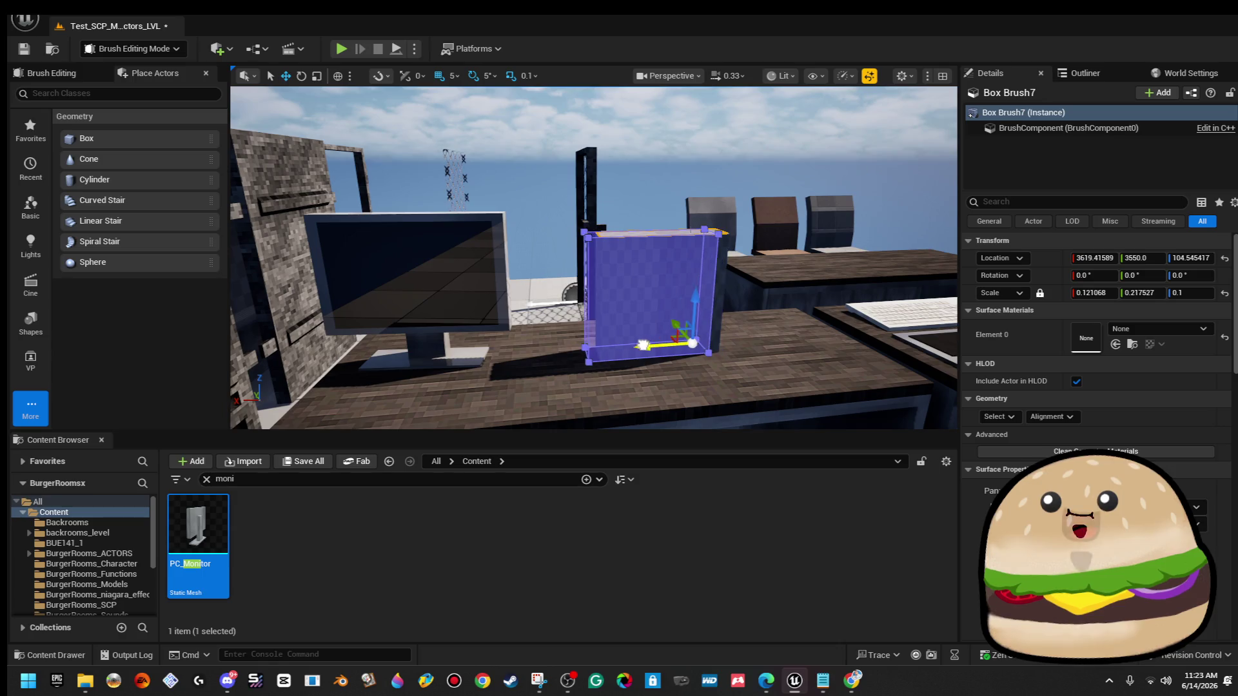
pyautogui.moveTo(682, 305)
pyautogui.mouseDown()
pyautogui.moveTo(686, 257)
pyautogui.moveTo(613, 294)
pyautogui.moveTo(490, 320)
pyautogui.moveTo(578, 268)
pyautogui.moveTo(568, 263)
pyautogui.mouseUp()
pyautogui.moveTo(658, 280); pyautogui.dragTo(677, 371)
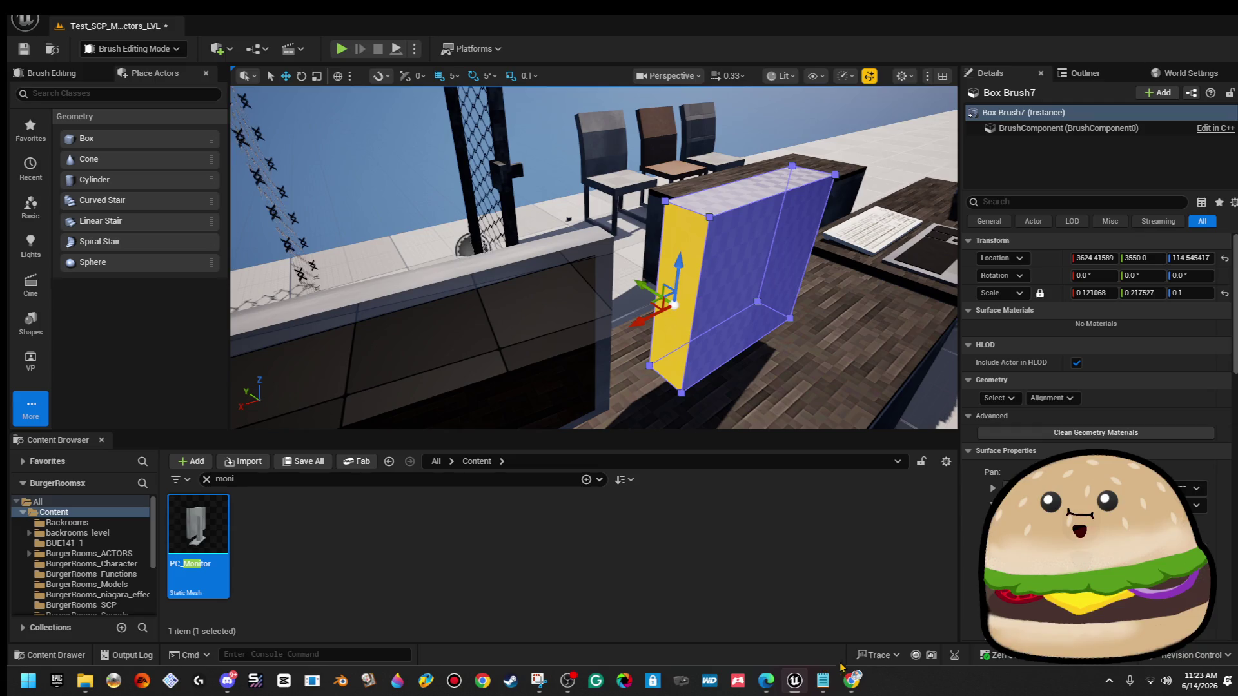
# Bring the CRT monitor reference video back up from the taskbar.
pyautogui.moveTo(847, 671)
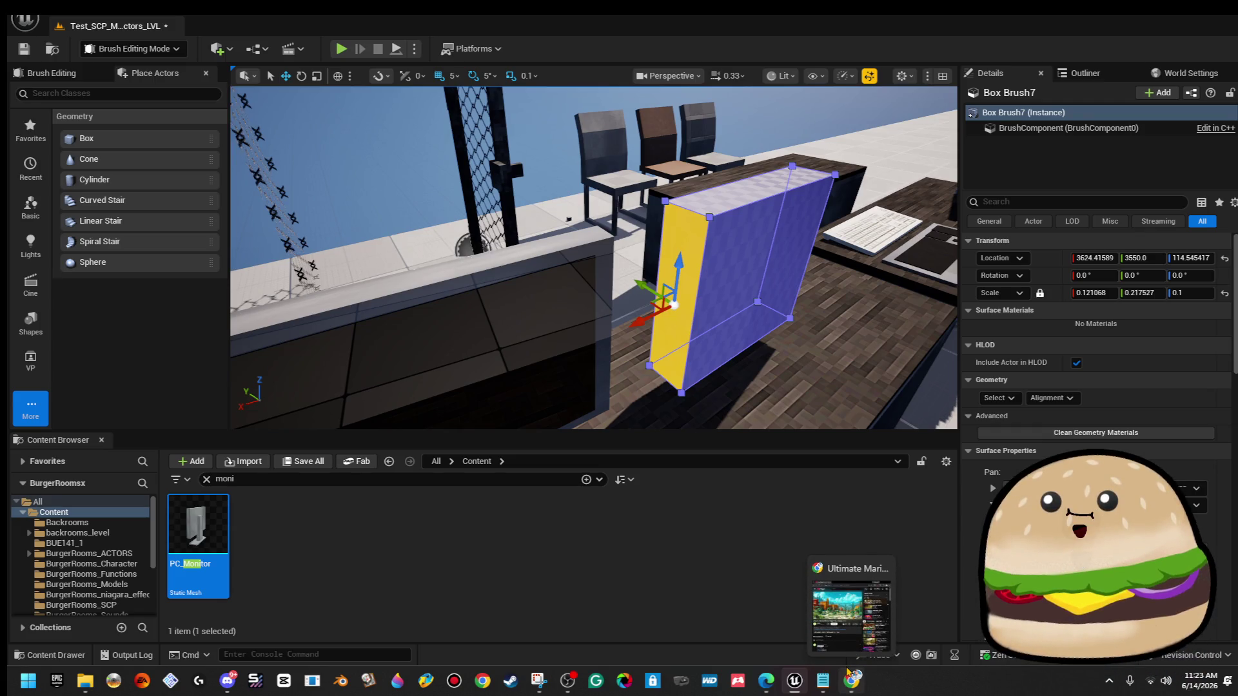
pyautogui.moveTo(764, 682)
pyautogui.click(794, 604)
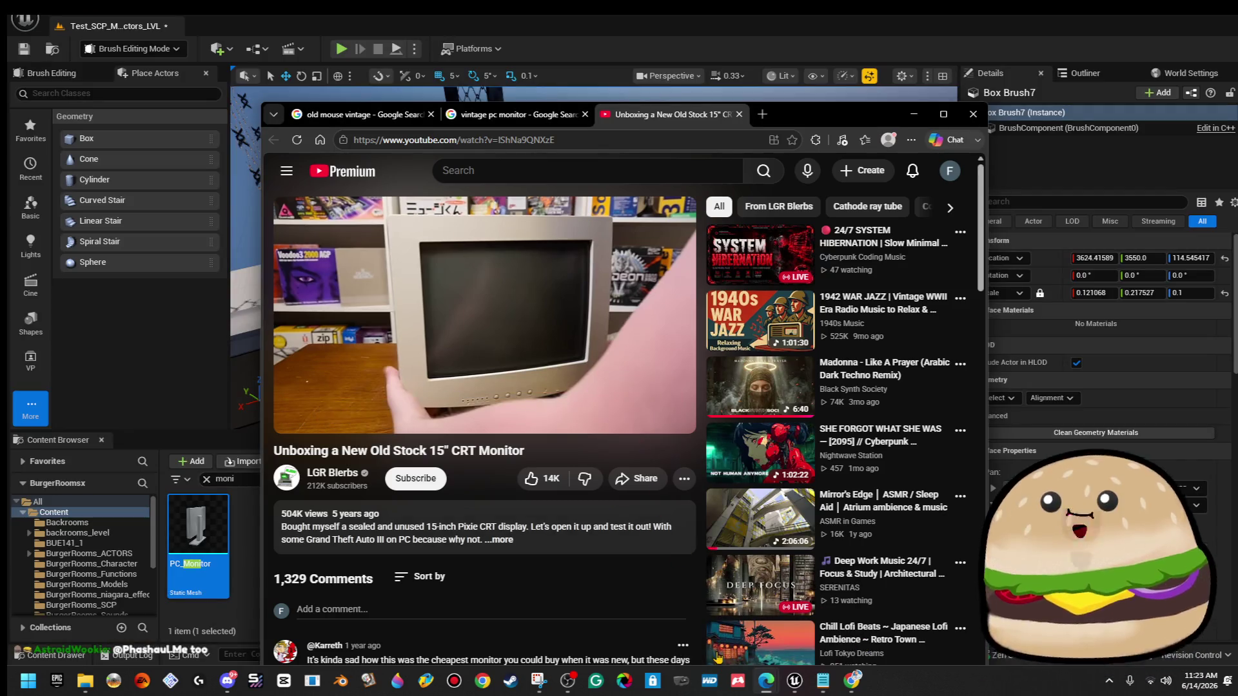
pyautogui.click(608, 355)
pyautogui.press('l')
pyautogui.press('l')
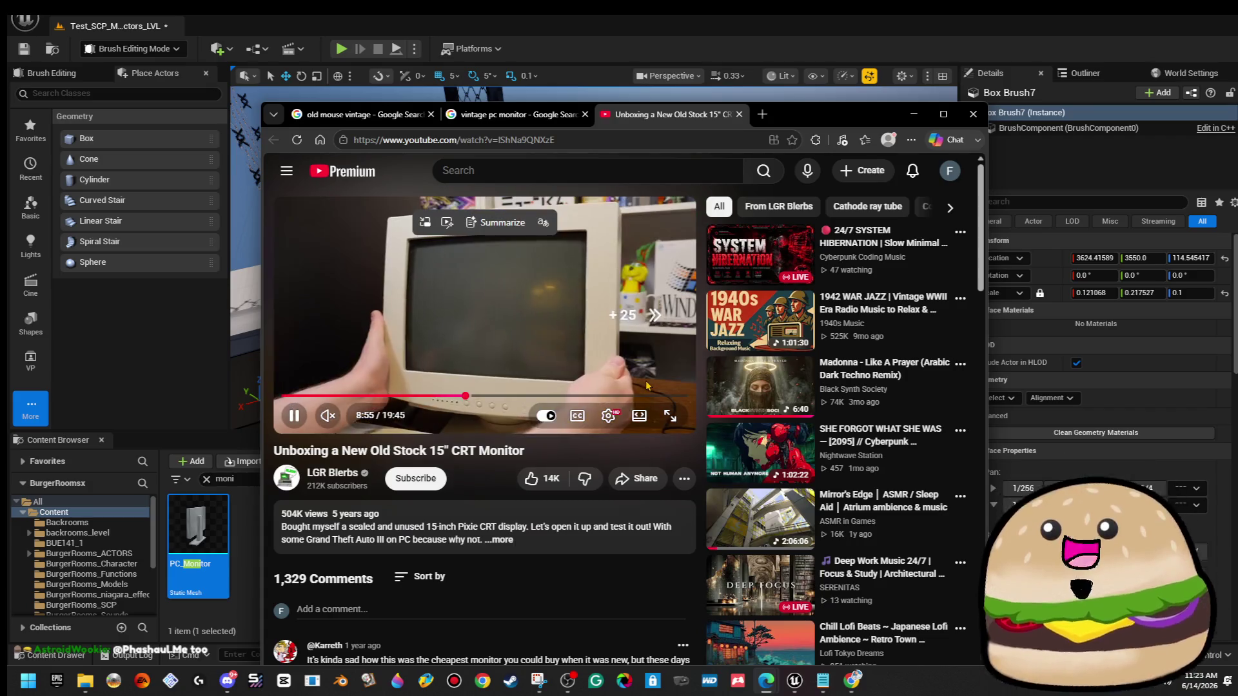
pyautogui.click(669, 416)
pyautogui.click(609, 299)
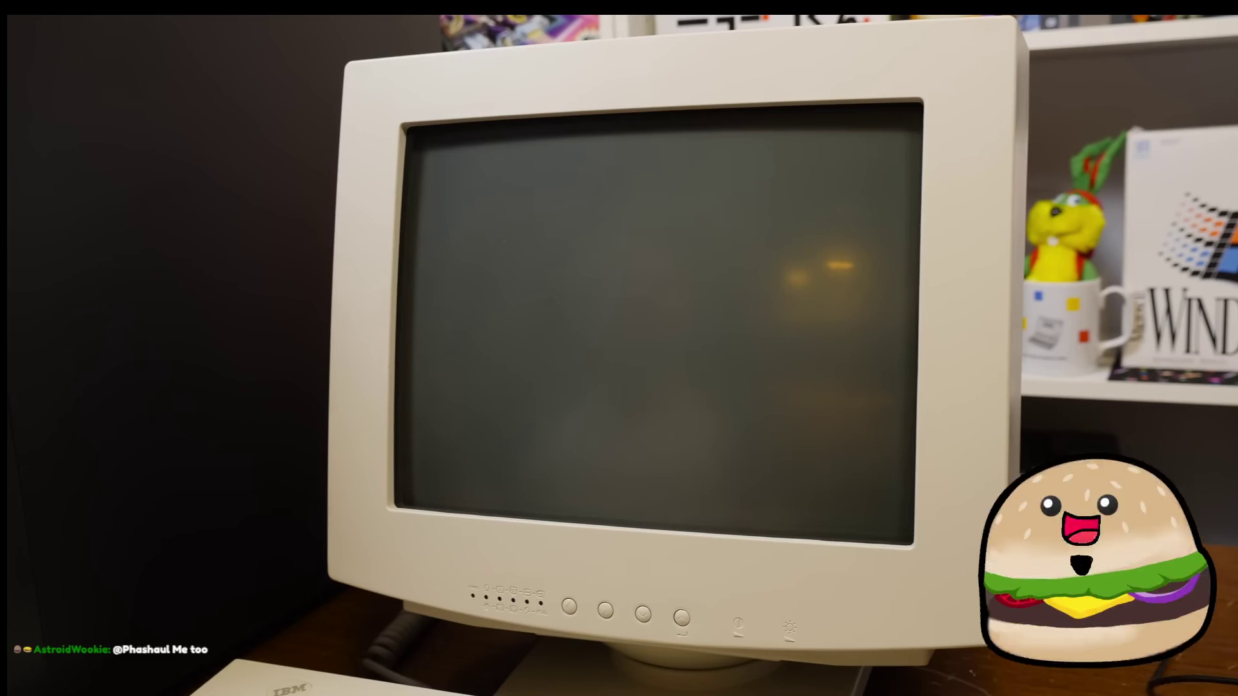
pyautogui.click(1221, 444)
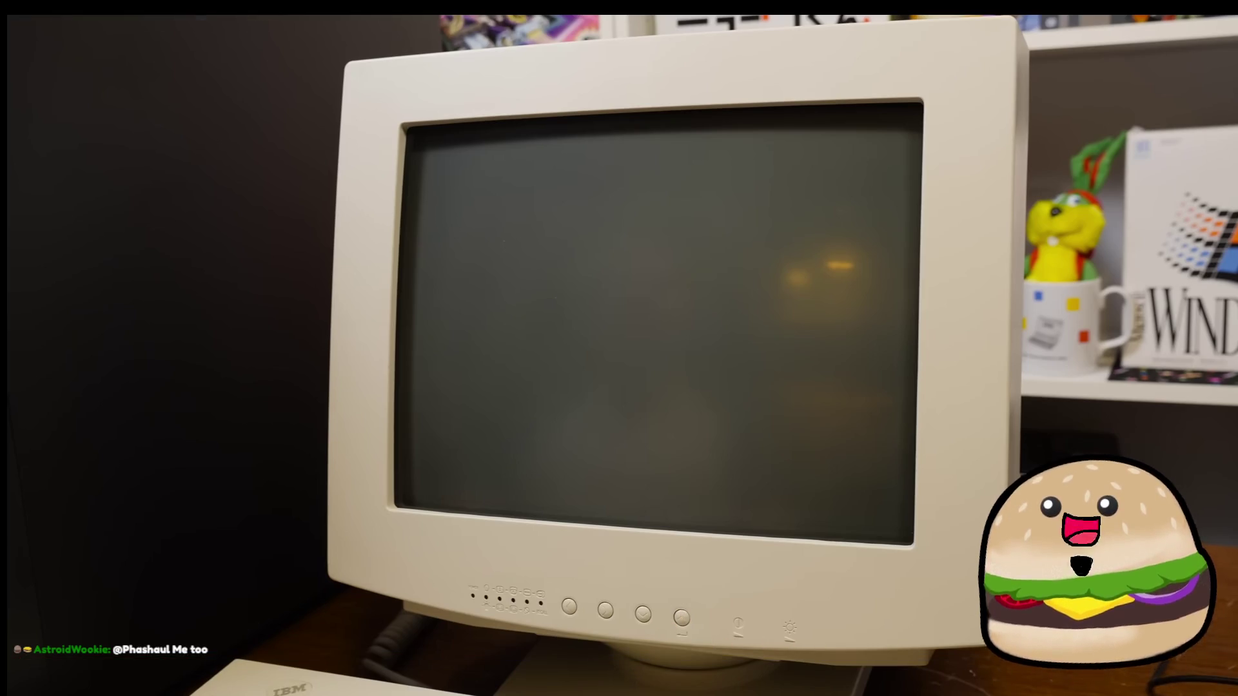
pyautogui.click(1221, 680)
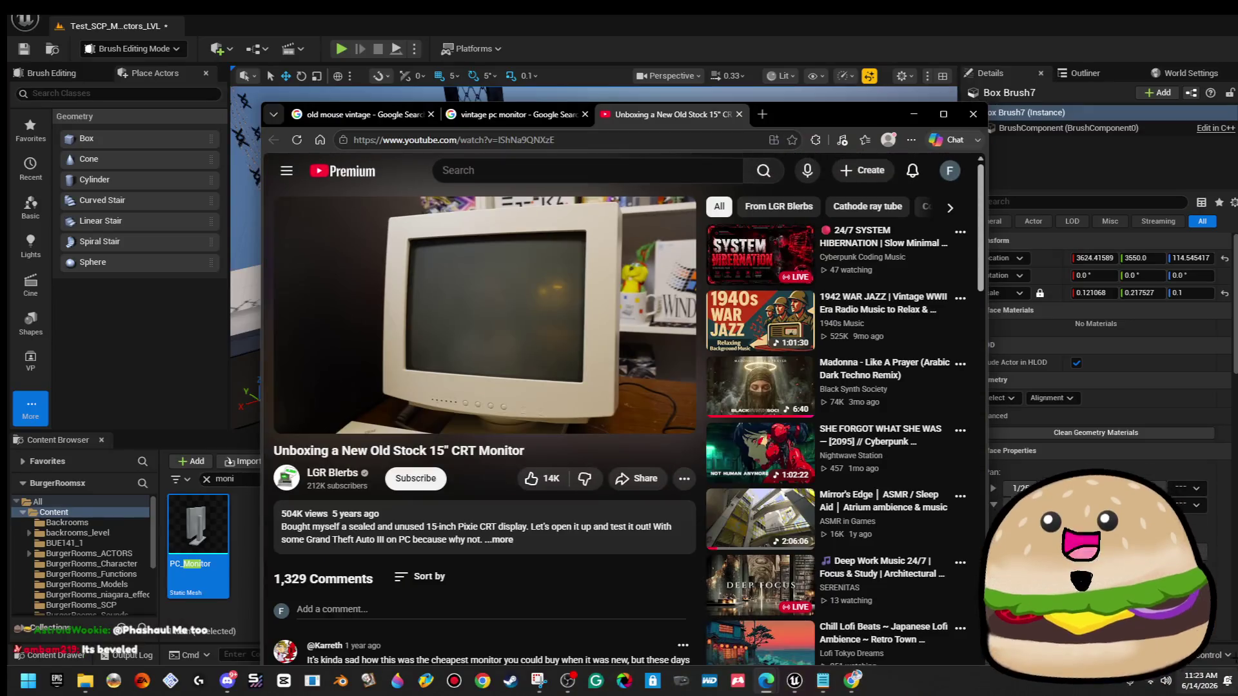
pyautogui.click(914, 116)
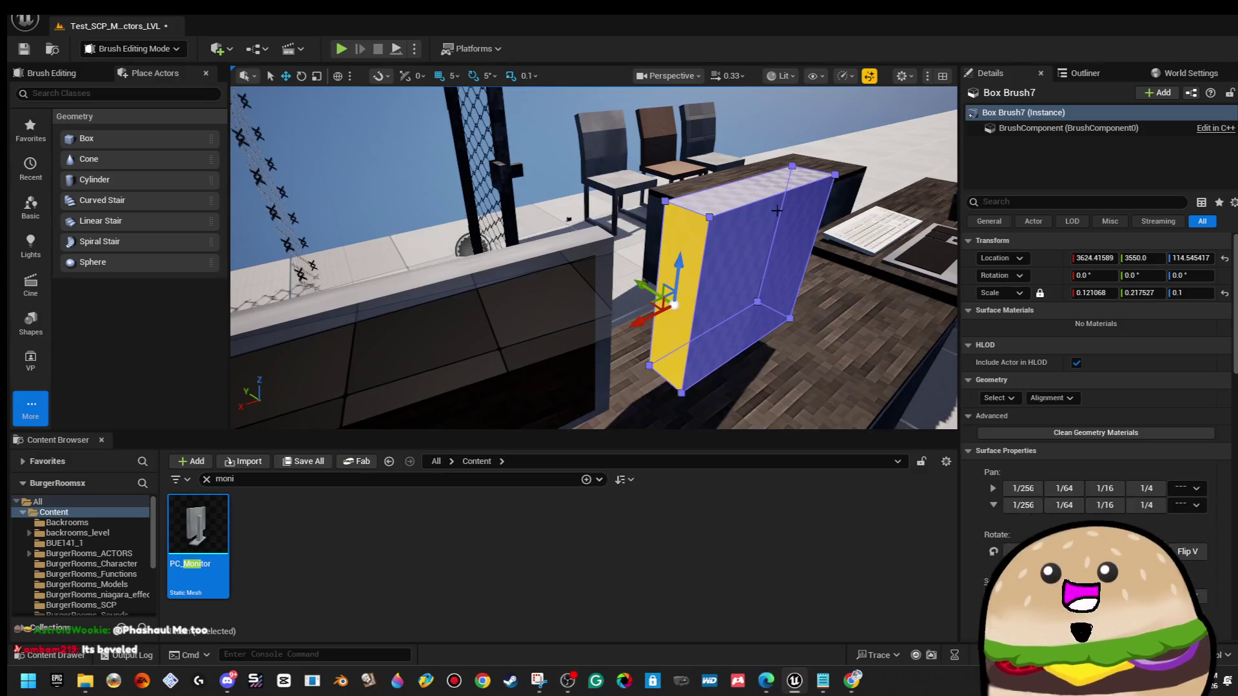
# Reselect Box Brush7 and Alt-drag along Y to duplicate it as Box Brush8 at Y 3500.
pyautogui.press('f')
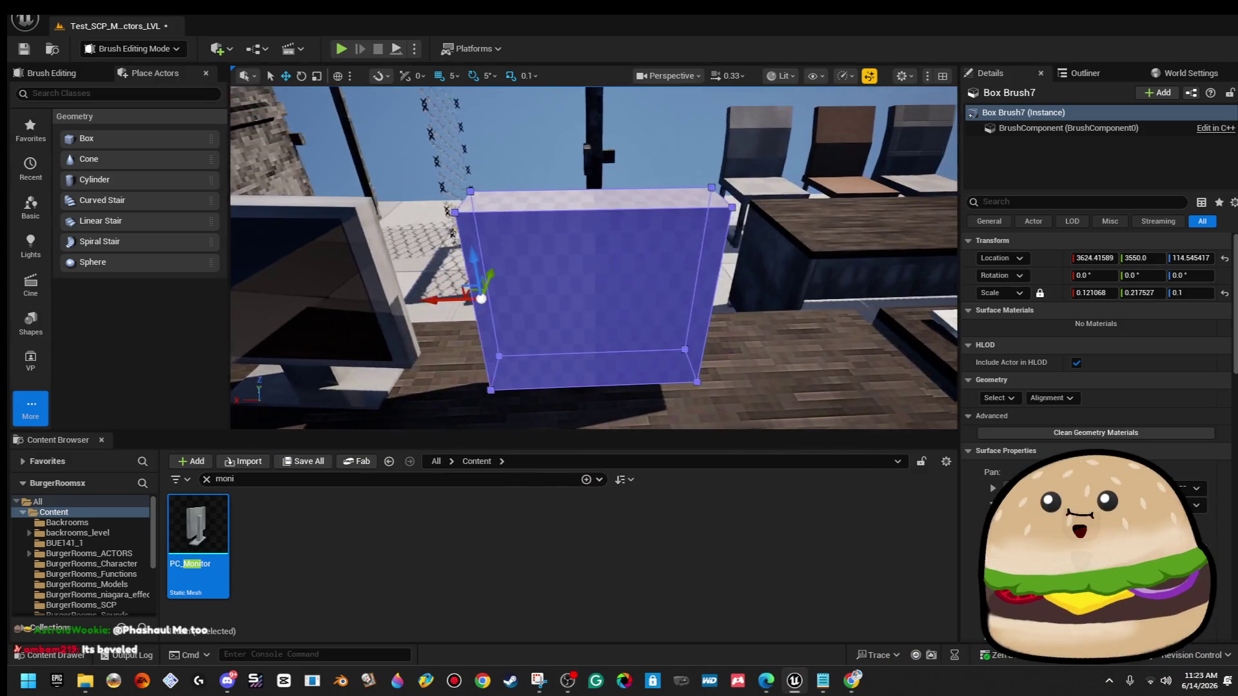
pyautogui.moveTo(593, 258)
pyautogui.mouseDown()
pyautogui.moveTo(677, 252)
pyautogui.moveTo(579, 366)
pyautogui.moveTo(648, 175)
pyautogui.moveTo(646, 192)
pyautogui.mouseUp()
pyautogui.click(648, 175)
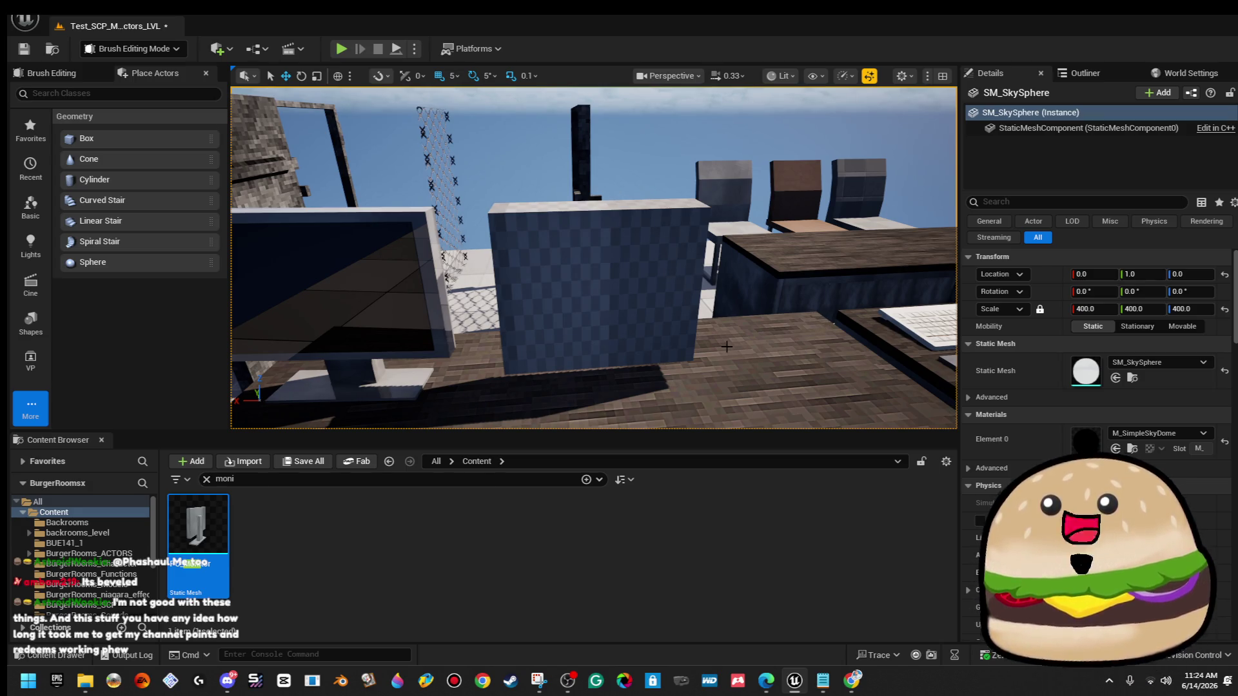
pyautogui.click(598, 258)
pyautogui.moveTo(564, 261); pyautogui.dragTo(496, 264)
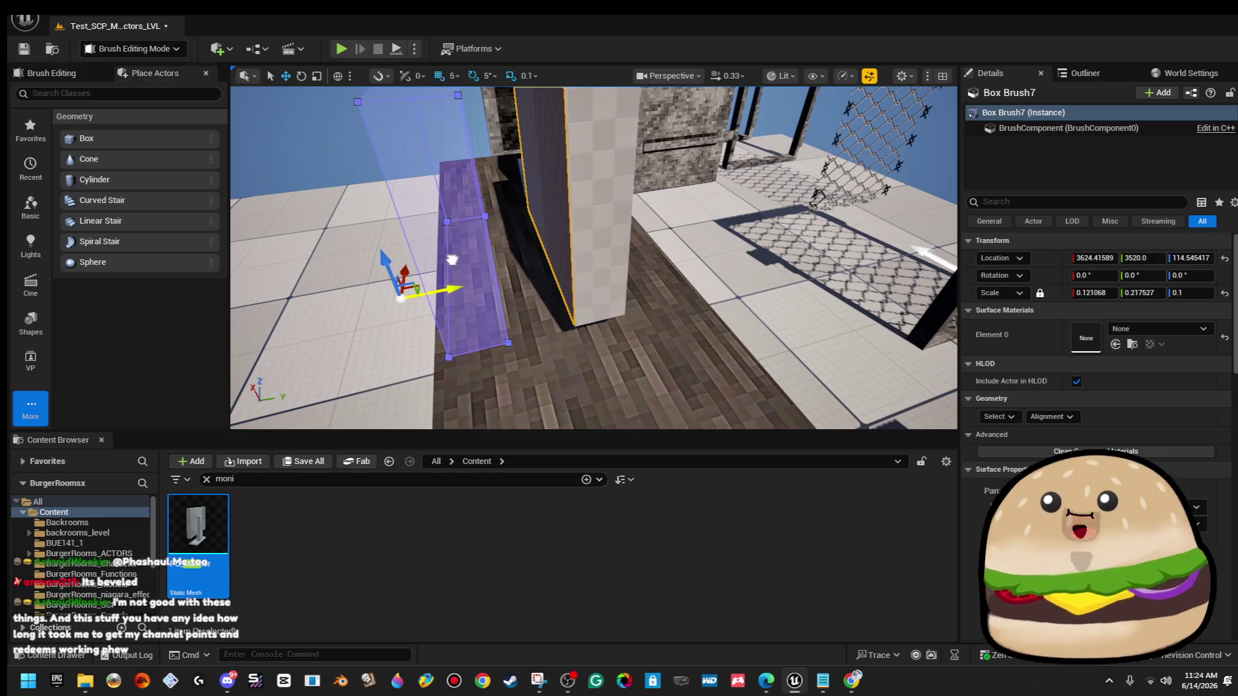
pyautogui.moveTo(593, 258)
pyautogui.mouseDown()
pyautogui.moveTo(576, 230)
pyautogui.moveTo(618, 216)
pyautogui.moveTo(596, 266)
pyautogui.moveTo(608, 248)
pyautogui.mouseUp()
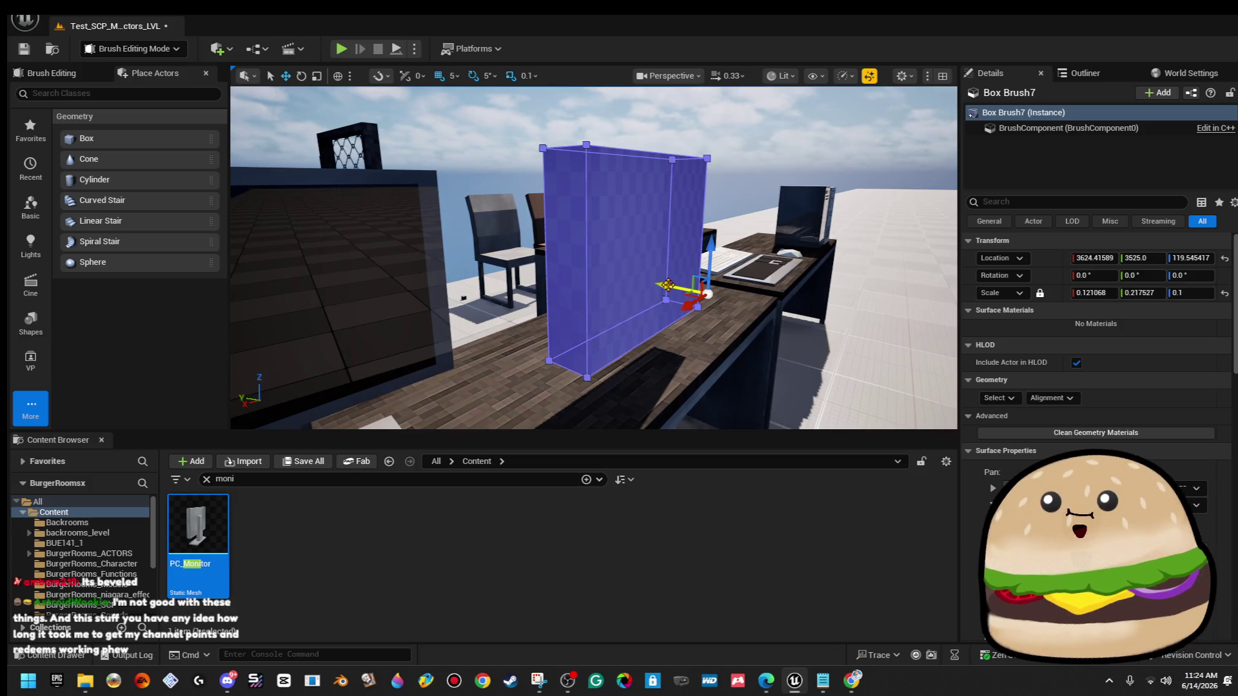
pyautogui.moveTo(668, 285); pyautogui.dragTo(748, 301)
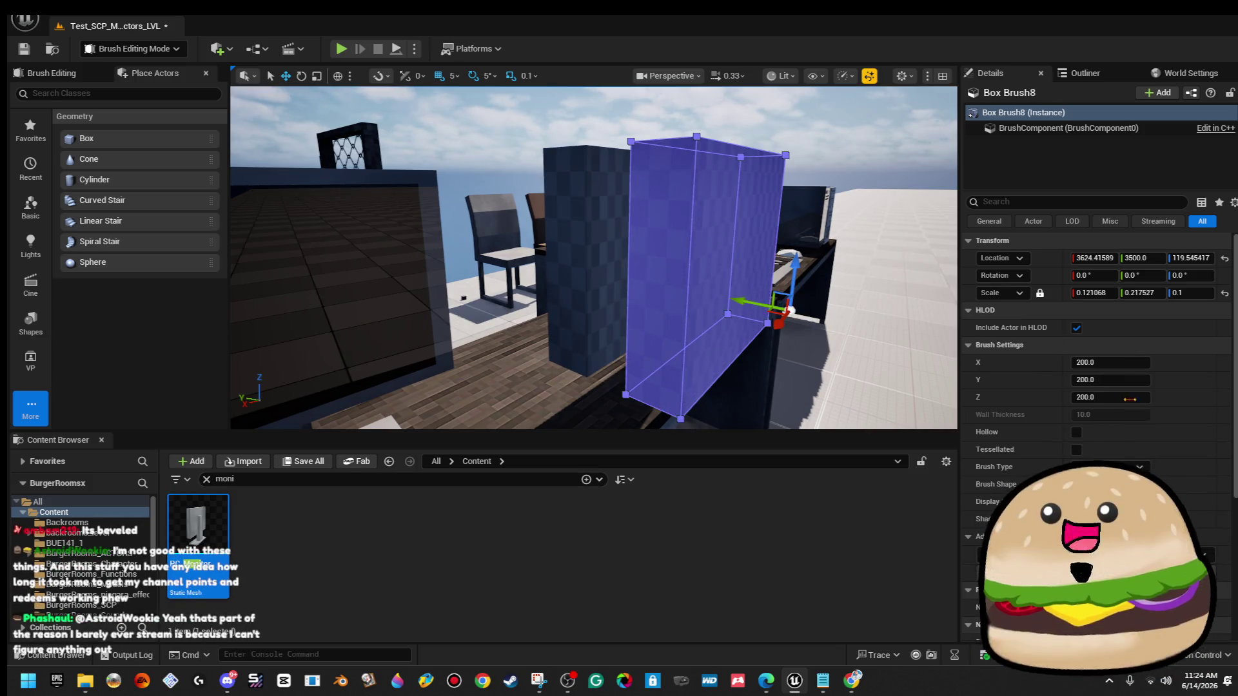
# Scale Box Brush8 to X 0.07 and move it into the slab at X 3629.41589, Y 3525.
pyautogui.click(1096, 292)
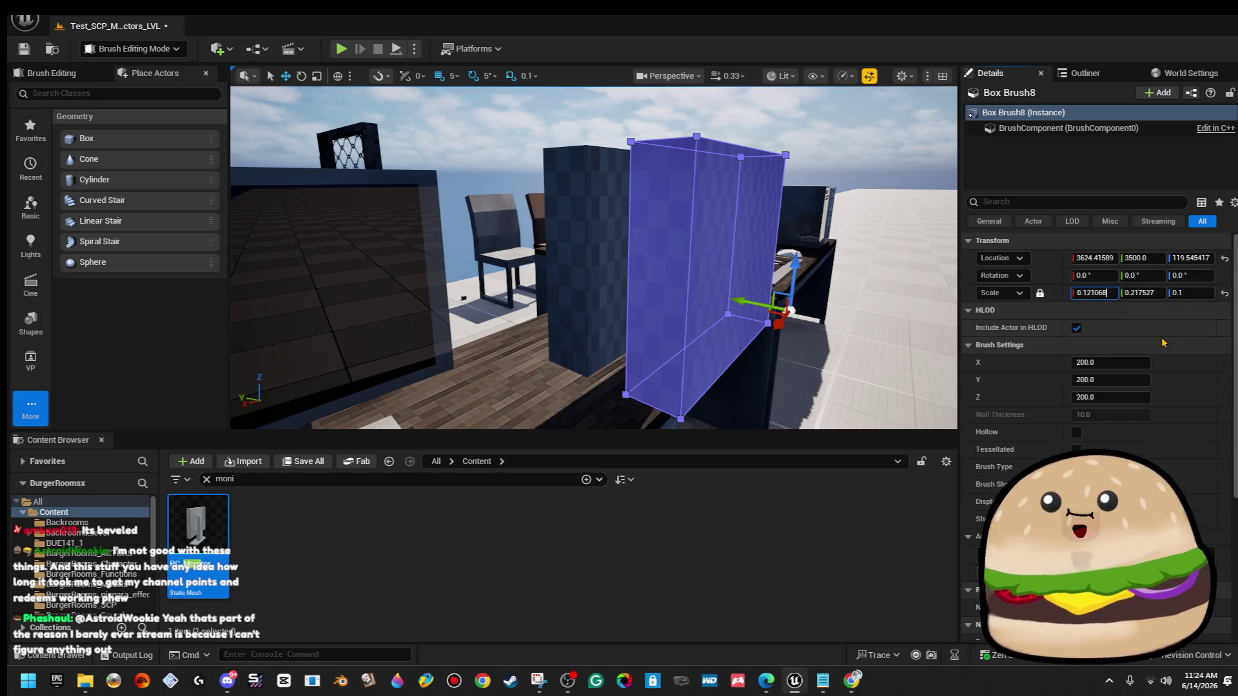
pyautogui.write('0.11')
pyautogui.press('Return')
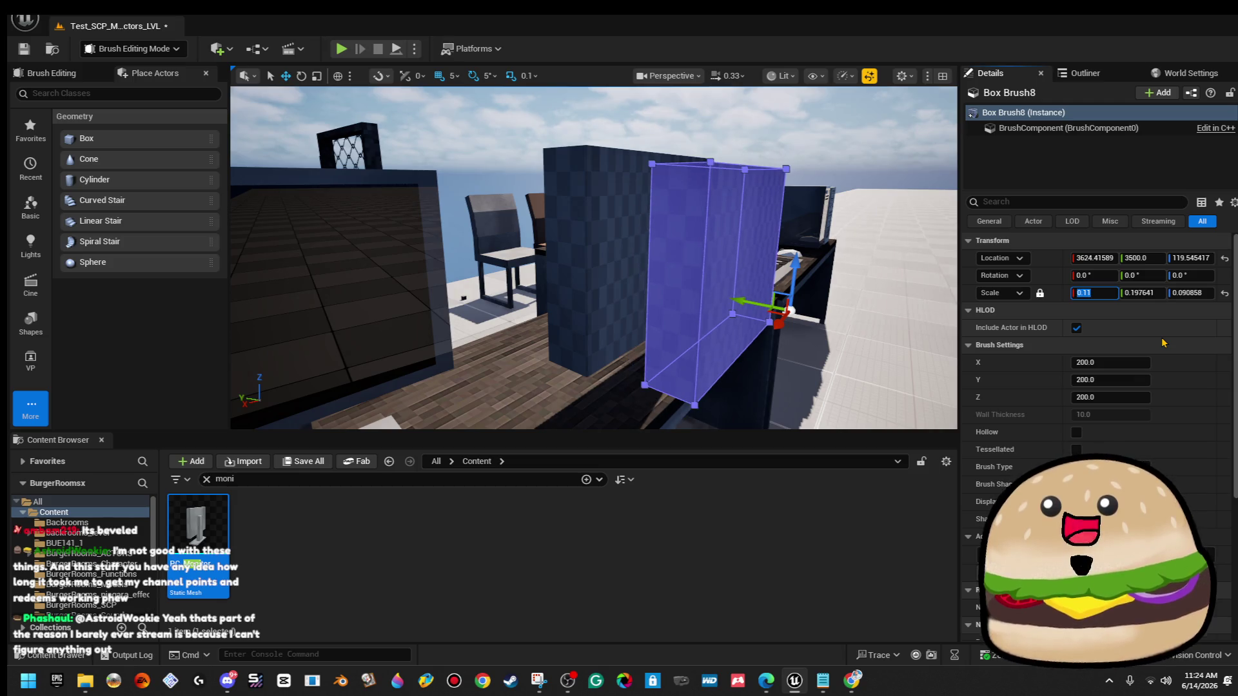
pyautogui.write('0.1')
pyautogui.press('Return')
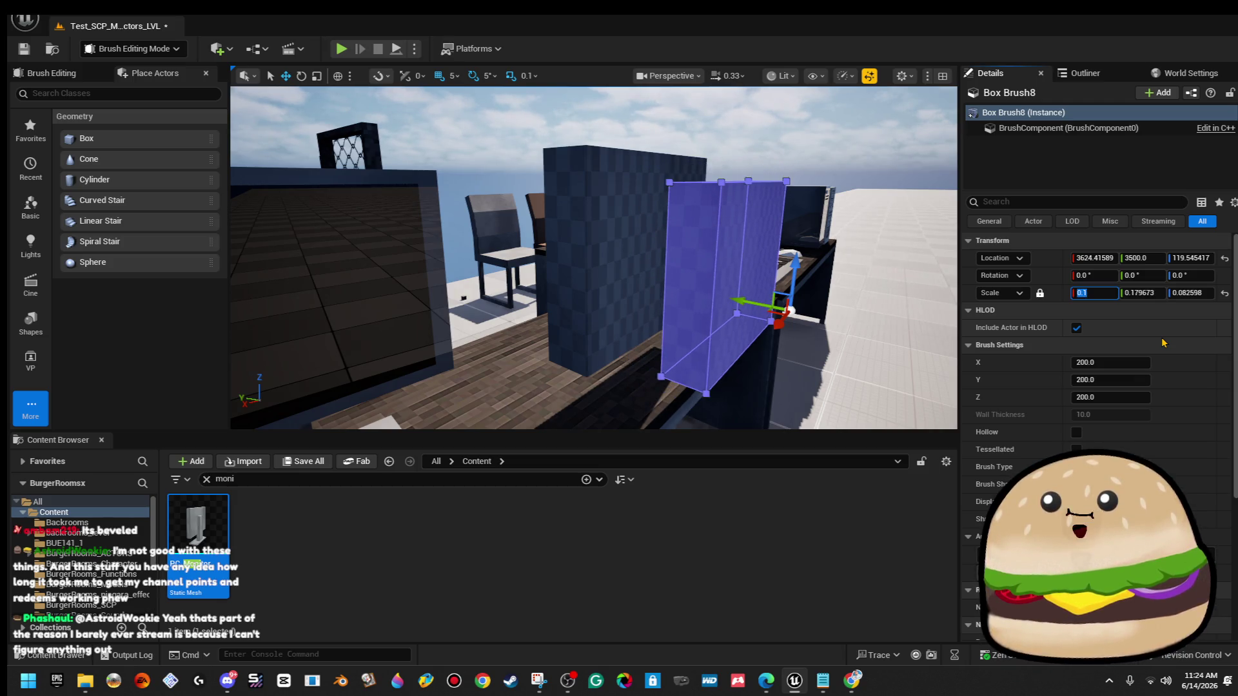
pyautogui.press('f')
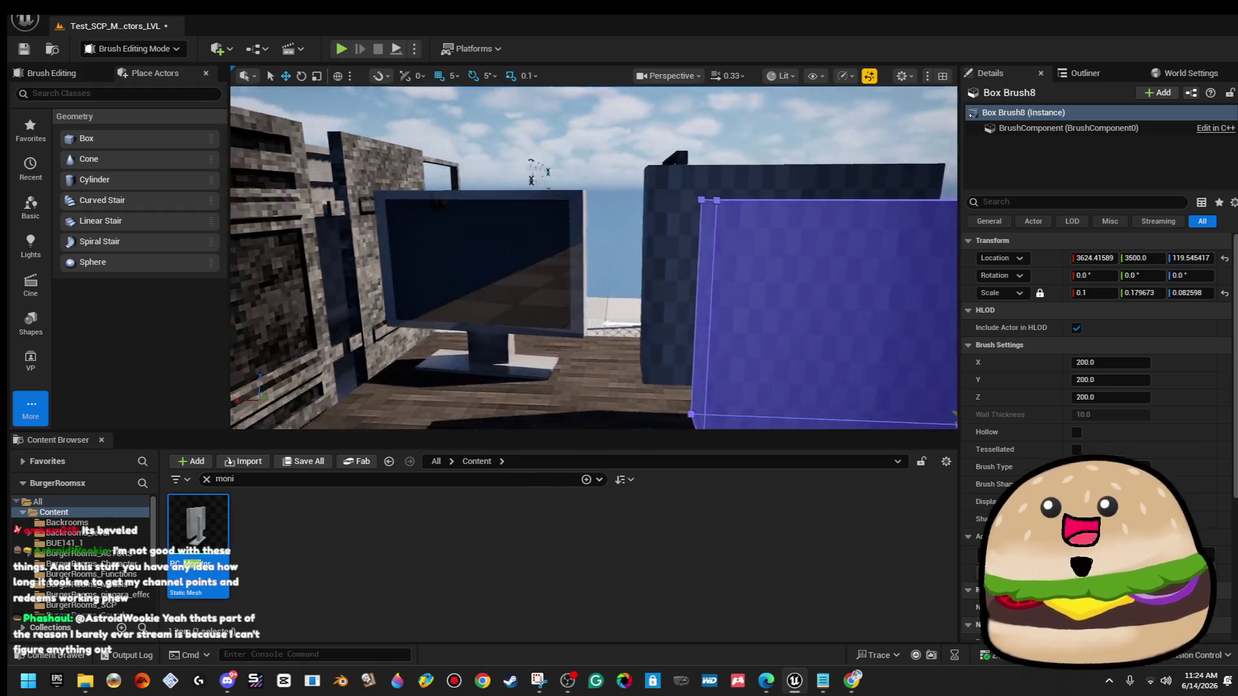
pyautogui.click(1103, 292)
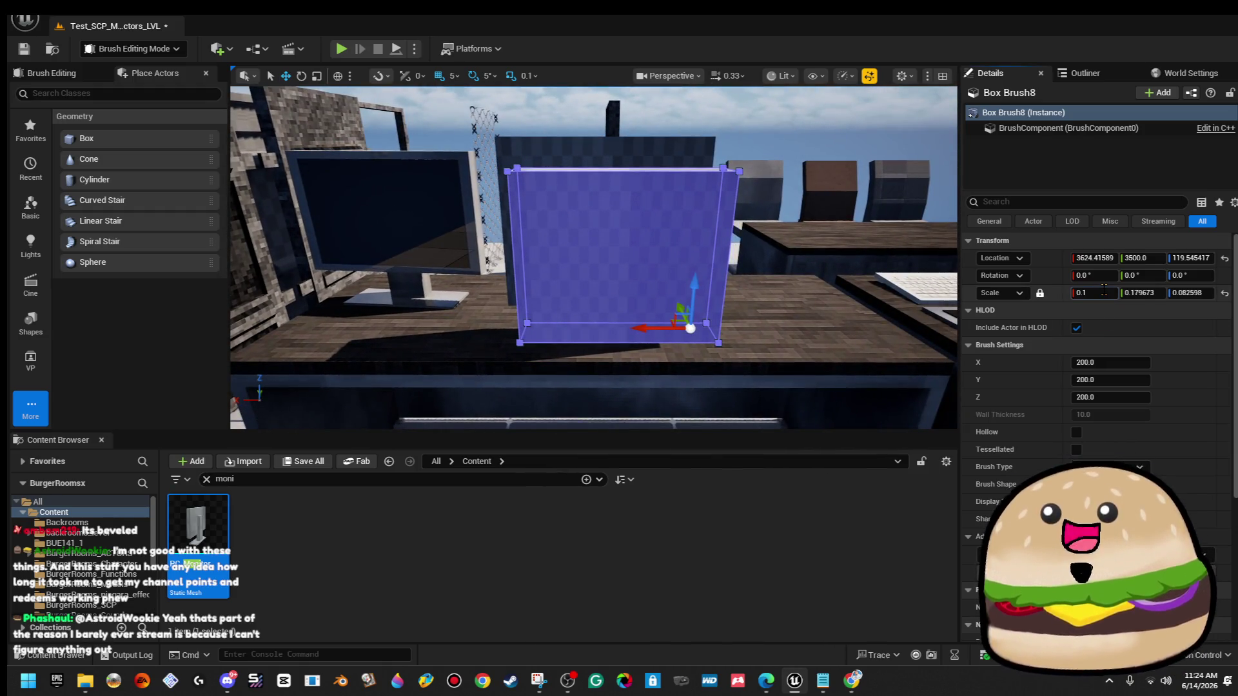
pyautogui.write('2')
pyautogui.press('Return')
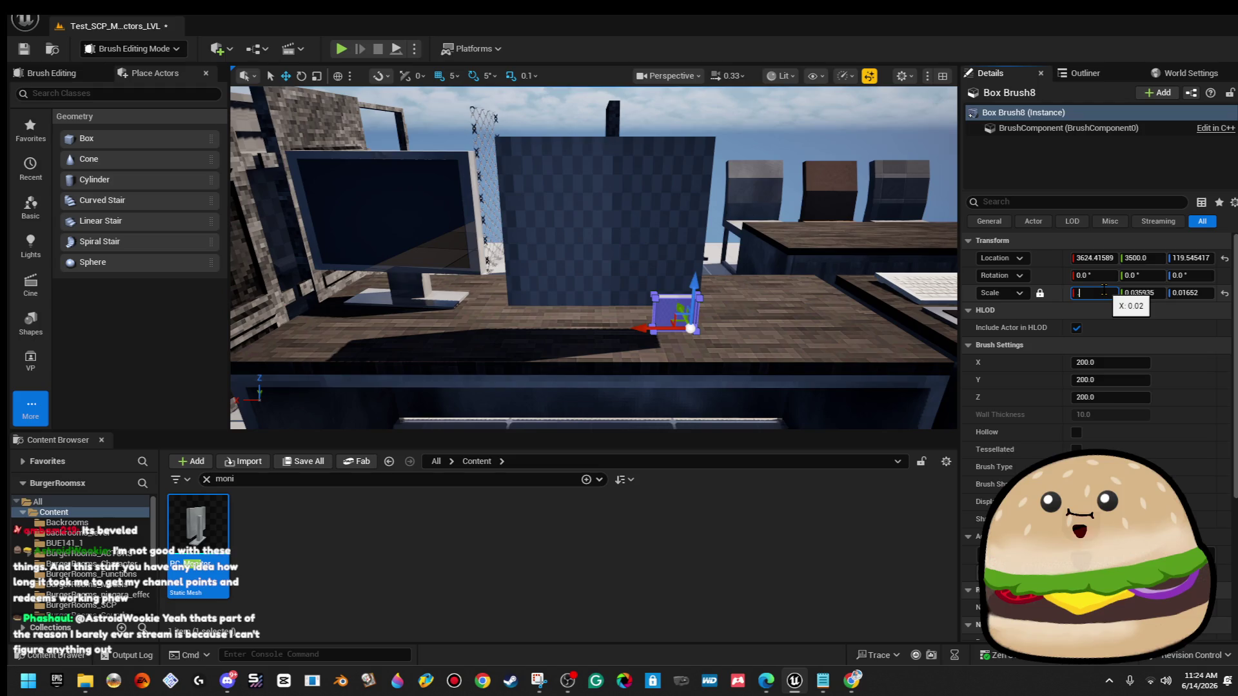
pyautogui.press('Return')
pyautogui.write('0.07')
pyautogui.press('Return')
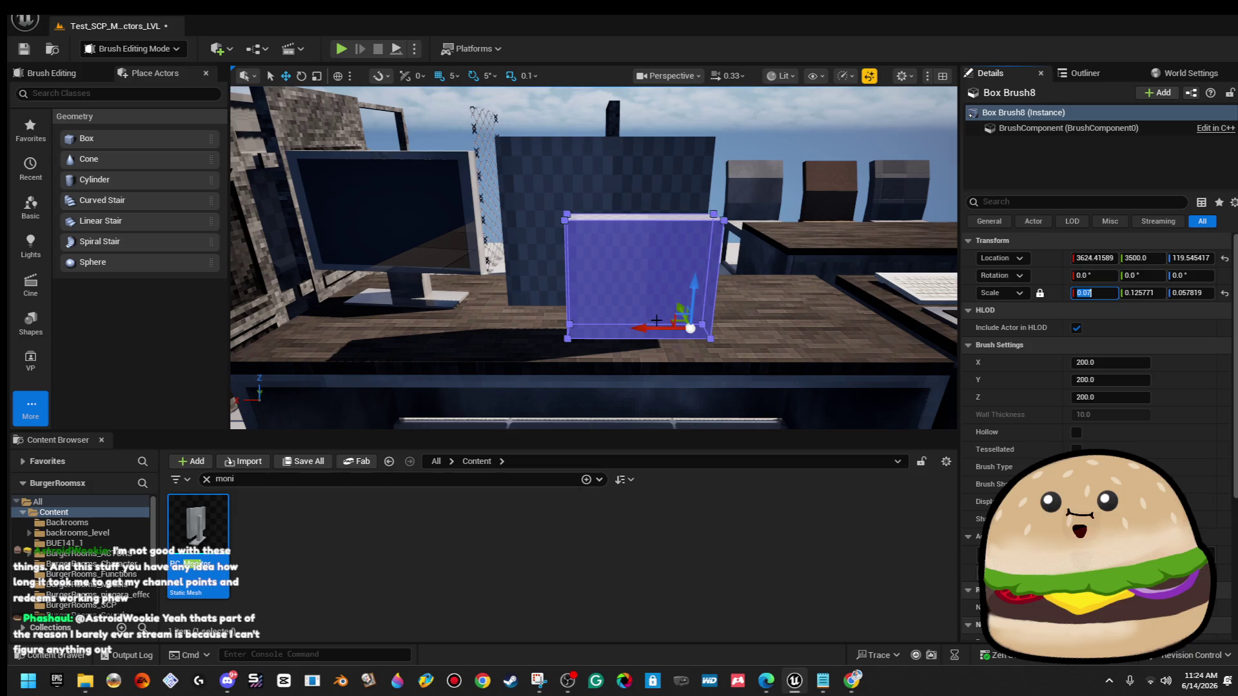
pyautogui.moveTo(648, 327); pyautogui.dragTo(670, 270)
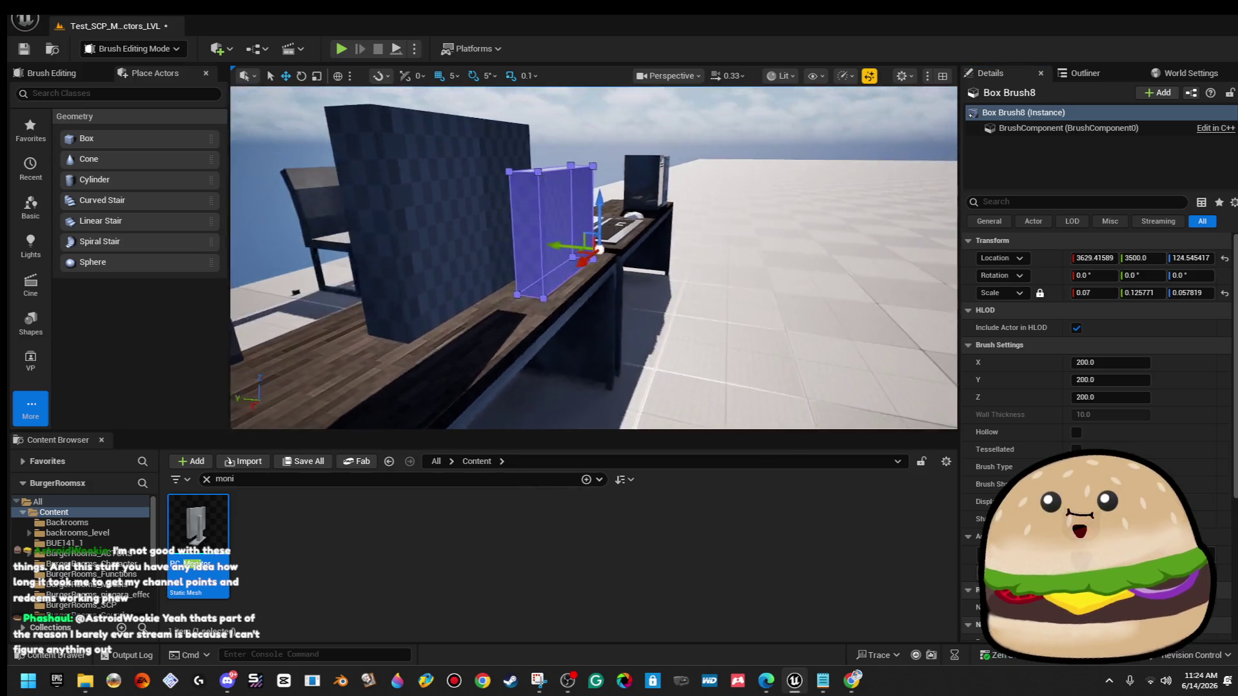
pyautogui.moveTo(579, 286)
pyautogui.mouseDown()
pyautogui.moveTo(511, 273)
pyautogui.moveTo(553, 268)
pyautogui.mouseUp()
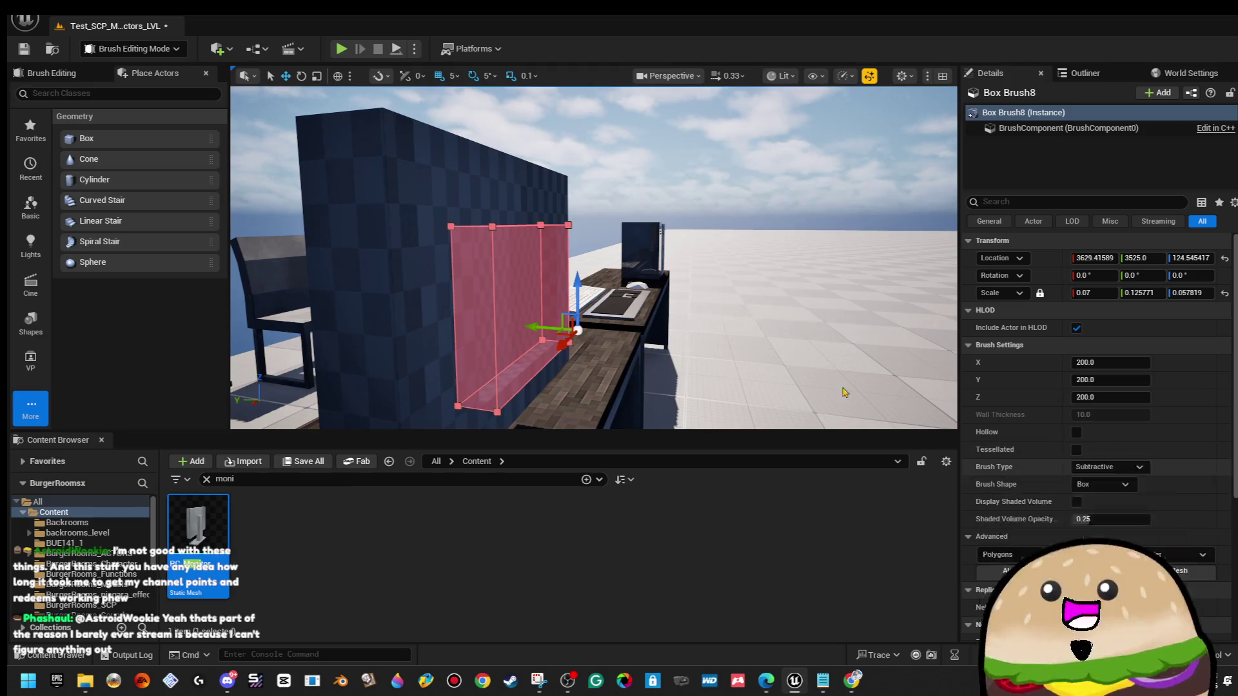
# Set Box Brush8's Scale X to 0.09.
pyautogui.press('f')
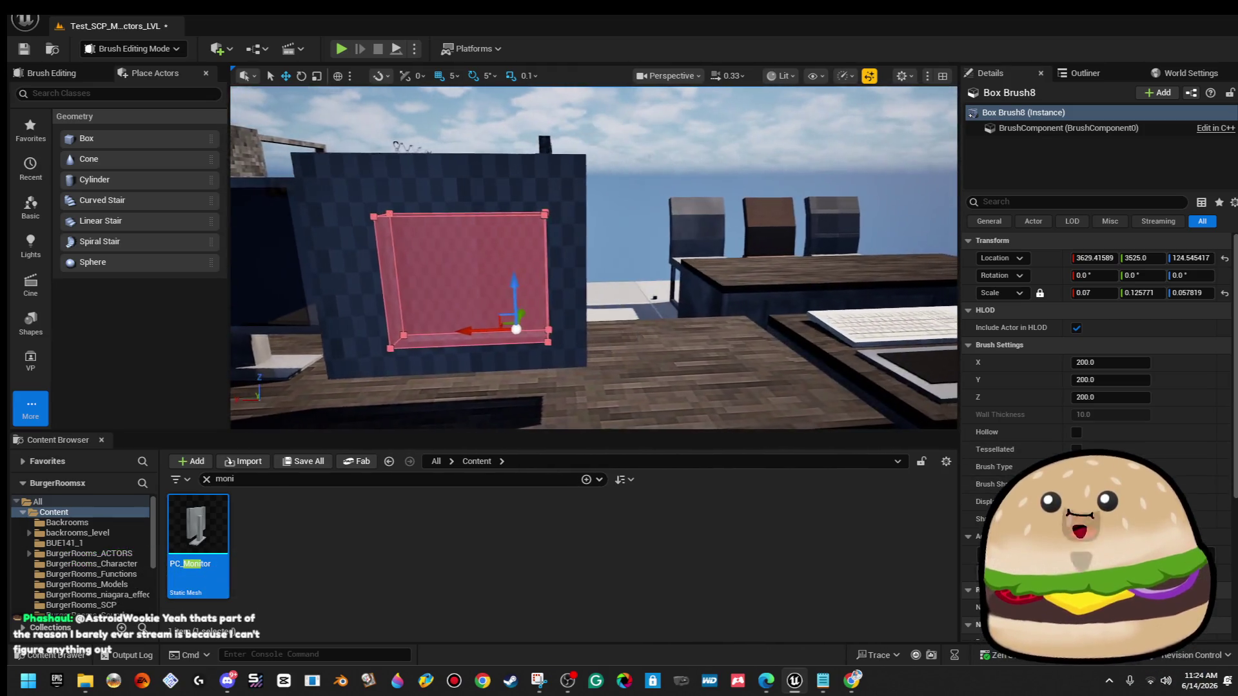
pyautogui.click(1096, 292)
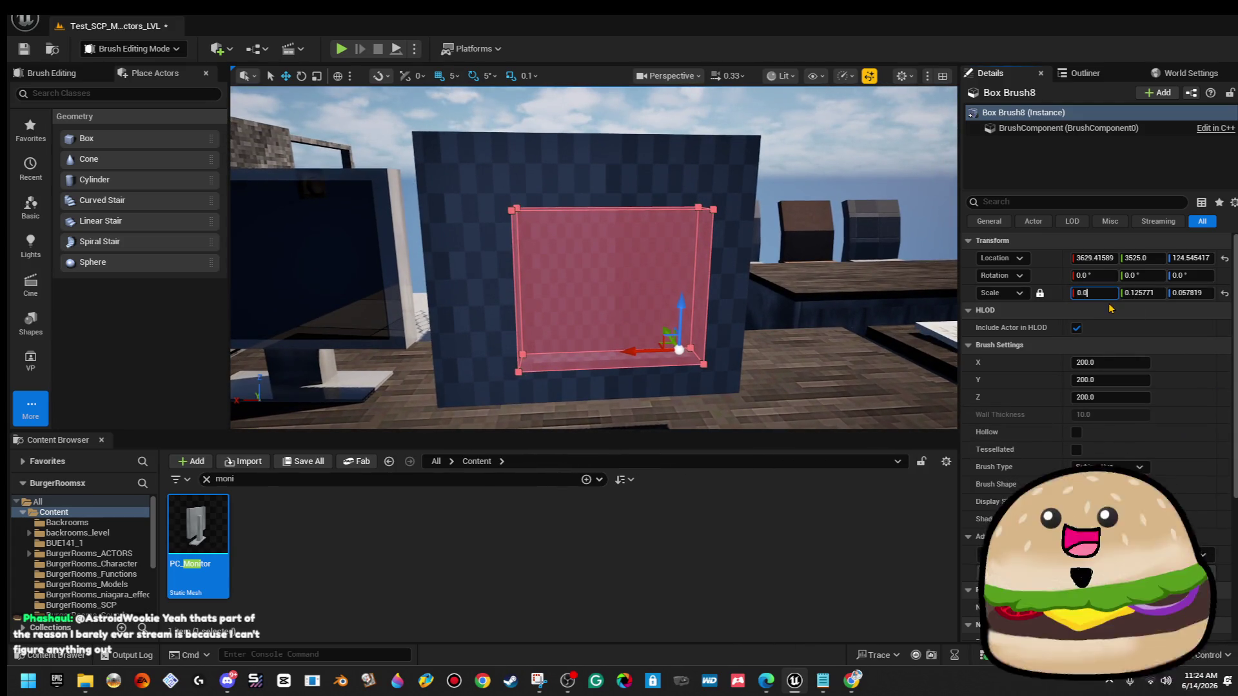
pyautogui.write('8')
pyautogui.press('Return')
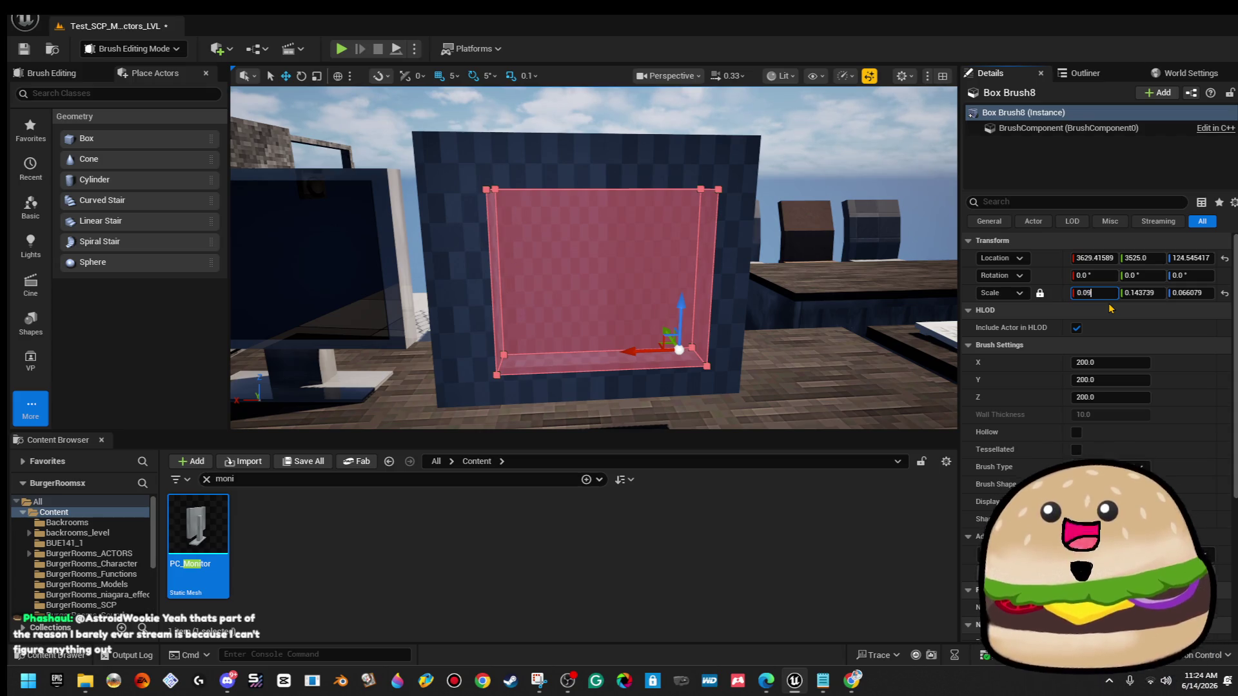
pyautogui.press('Return')
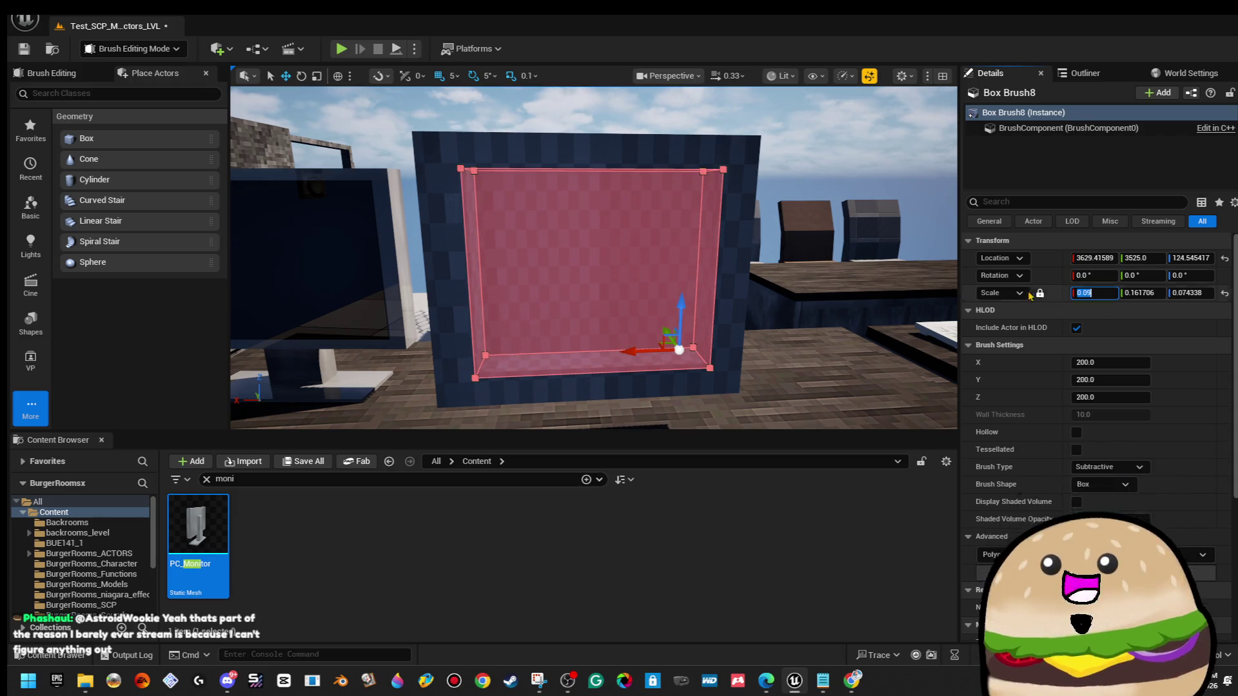
# Shift the screen brush slightly along Y, then bring the CRT unboxing video forward.
pyautogui.click(742, 115)
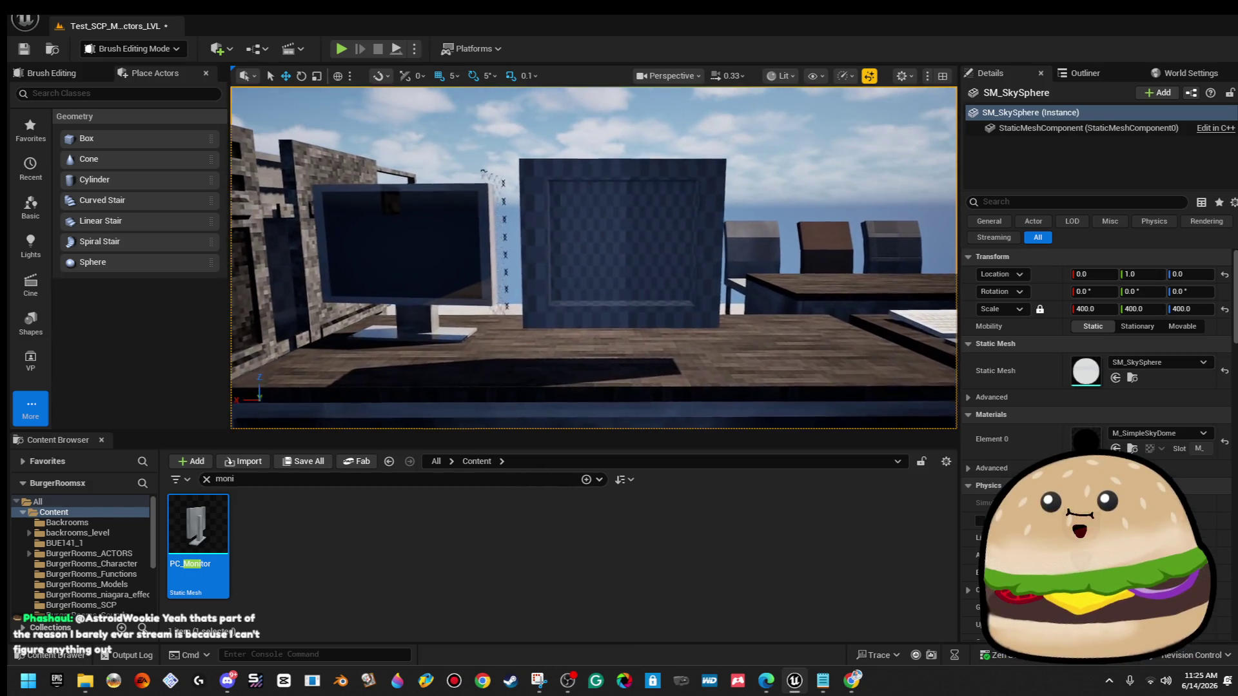
pyautogui.click(739, 196)
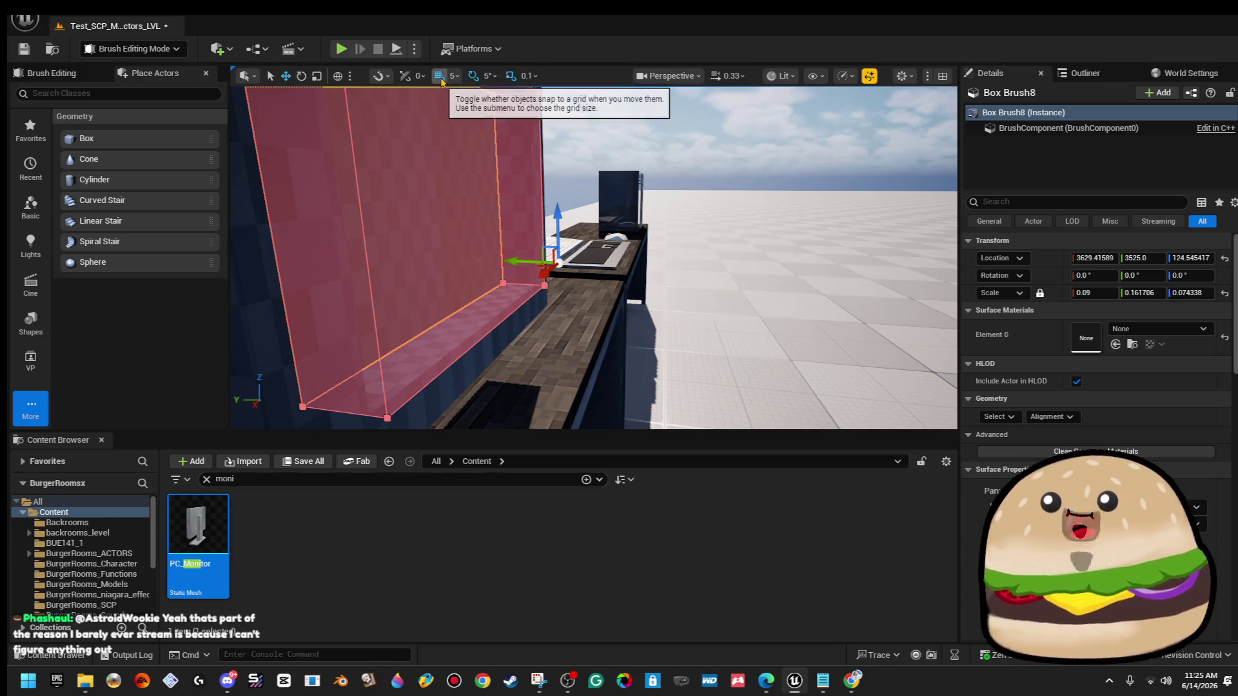
pyautogui.moveTo(509, 259); pyautogui.dragTo(540, 252)
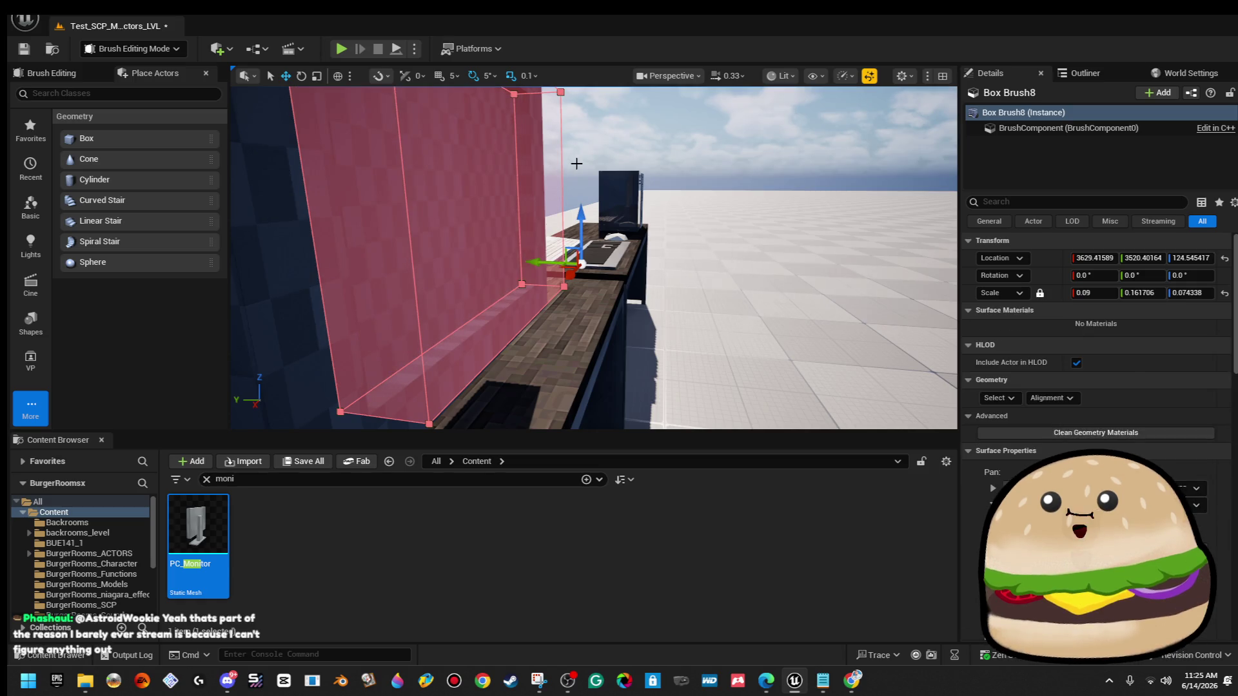
pyautogui.click(576, 164)
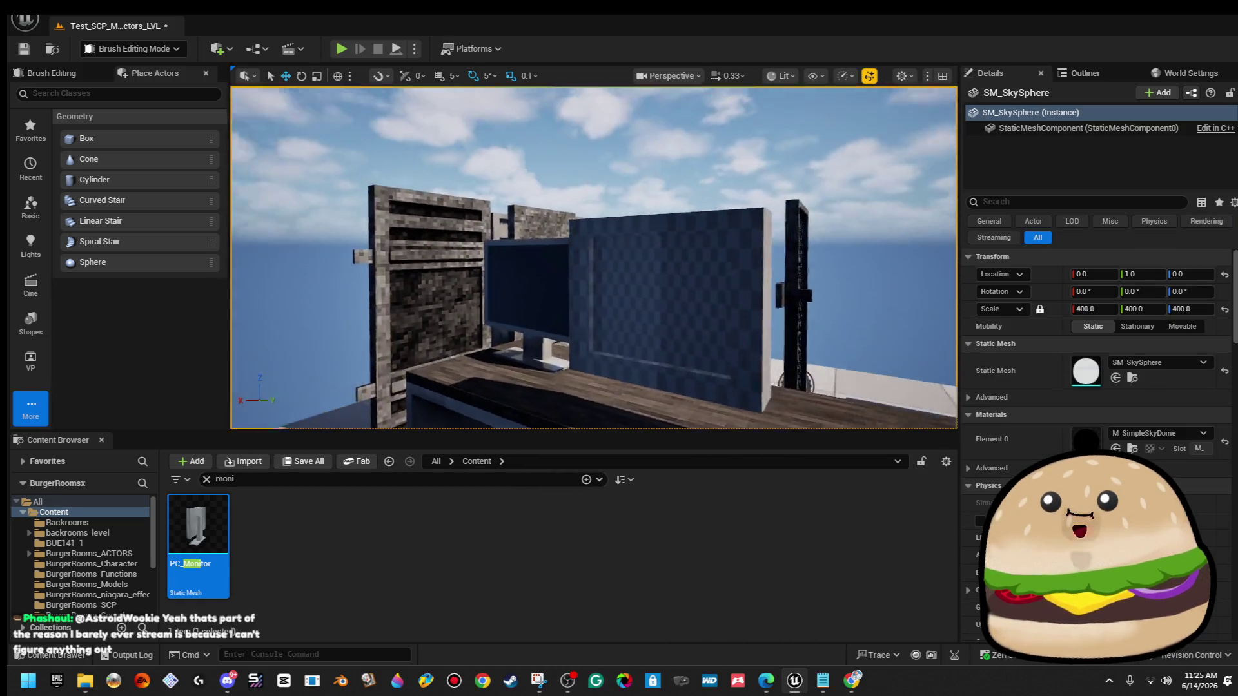
pyautogui.press('w')
pyautogui.moveTo(577, 164); pyautogui.dragTo(577, 153)
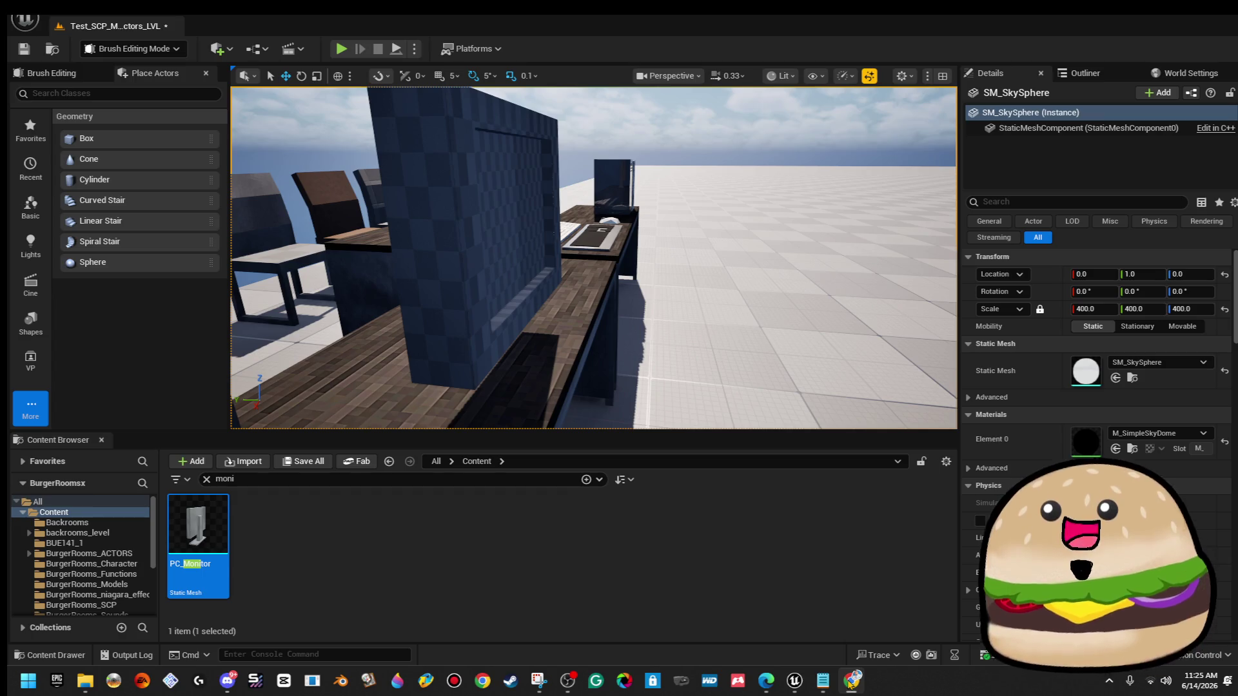
pyautogui.moveTo(764, 683)
pyautogui.click(786, 580)
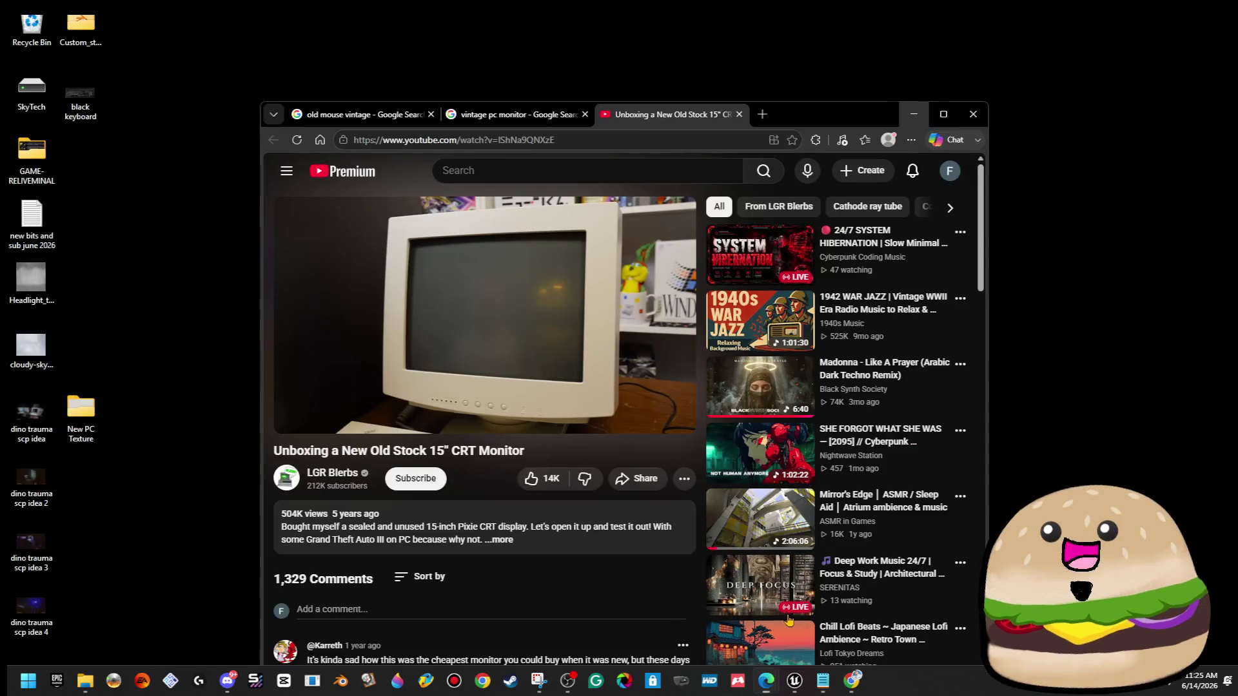
# Maximize the browser, jump the video to 7:34 and pause on the monitor's front view.
pyautogui.click(943, 114)
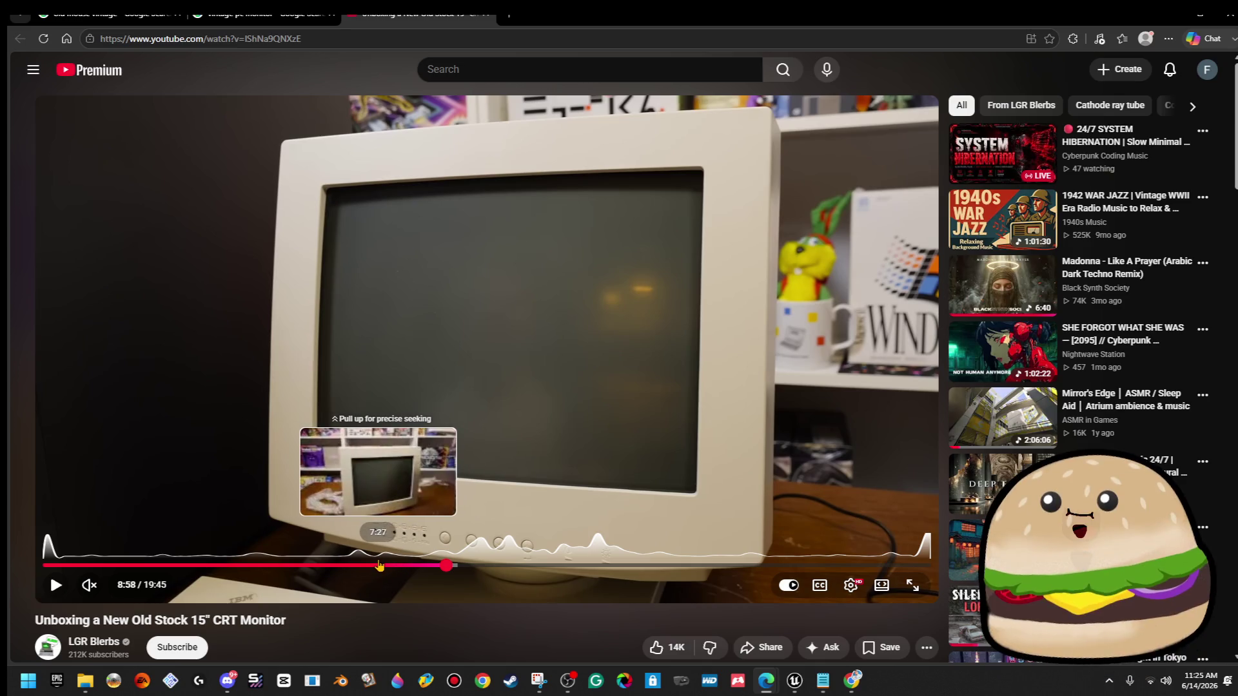
pyautogui.click(383, 565)
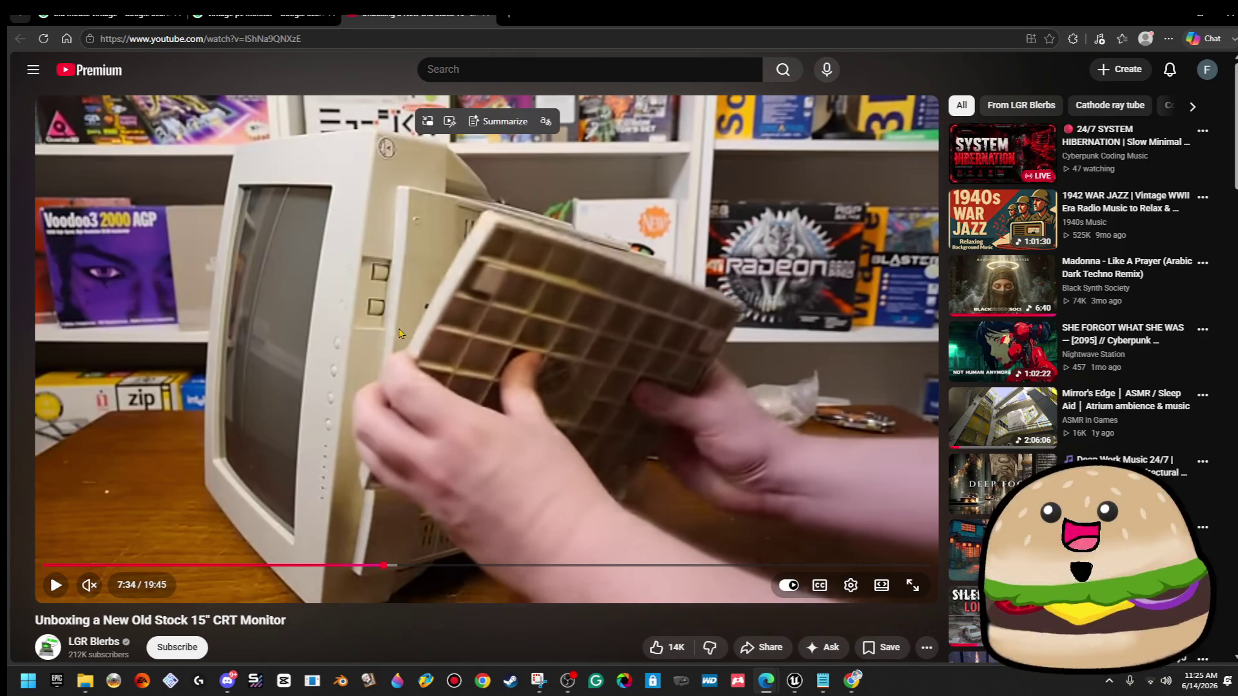
pyautogui.press('k')
pyautogui.press('l')
pyautogui.press('l')
pyautogui.press('j')
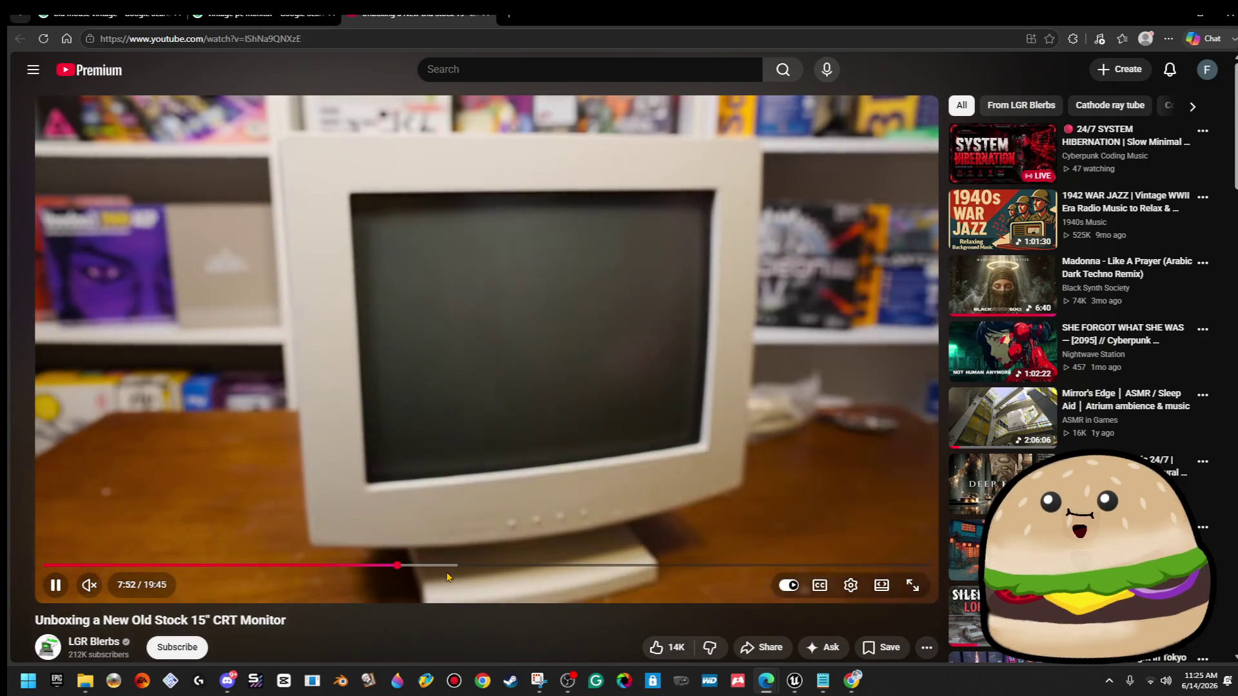
pyautogui.click(674, 279)
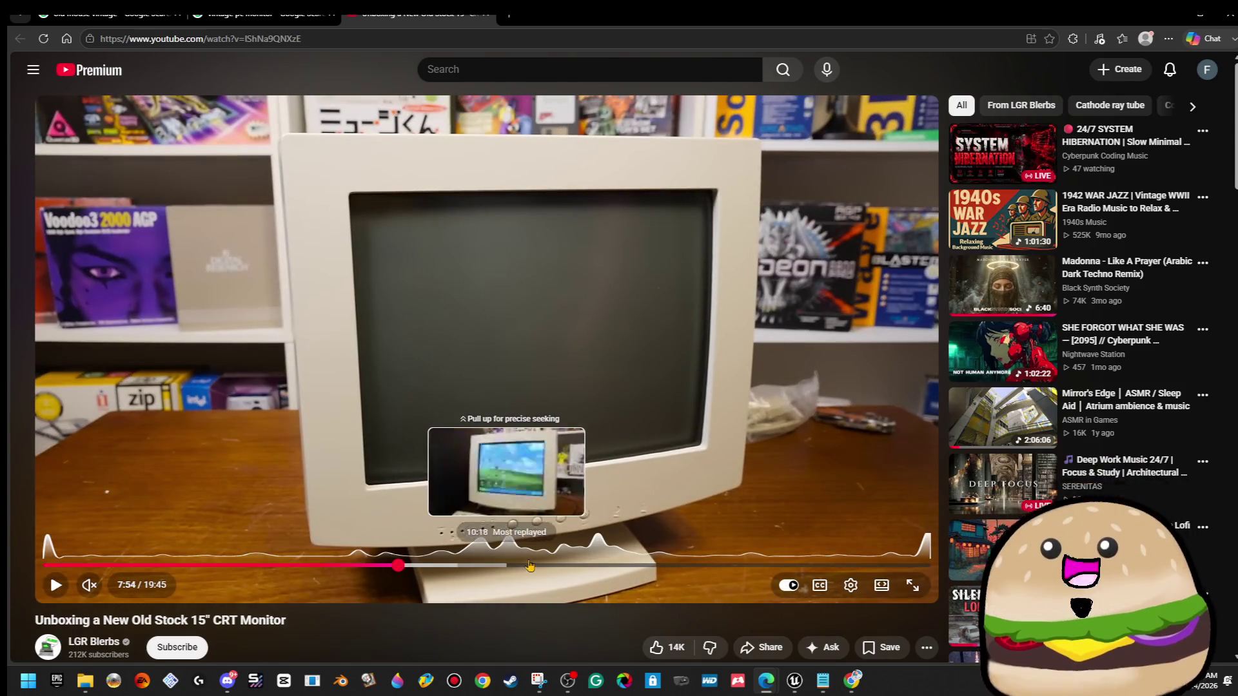
# Seek to 4:52 on the casing's side view, then return to the Unreal editor.
pyautogui.click(254, 566)
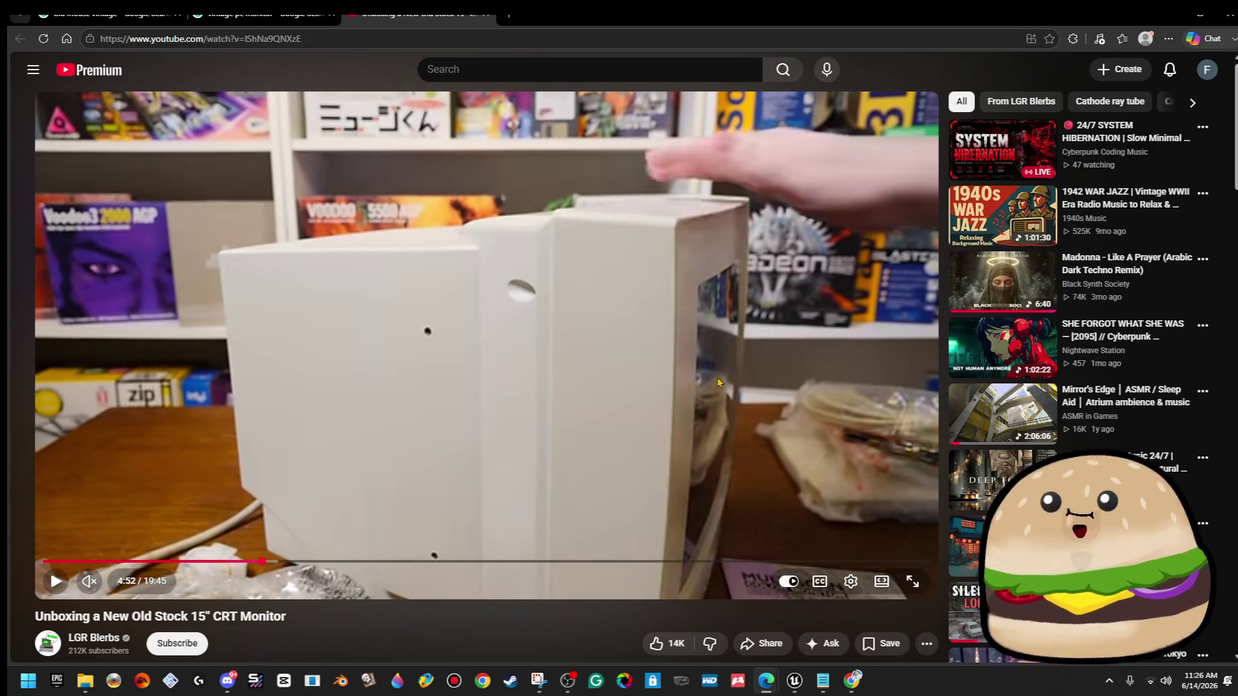
pyautogui.scroll(-2, 777, 390)
pyautogui.scroll(1, 777, 391)
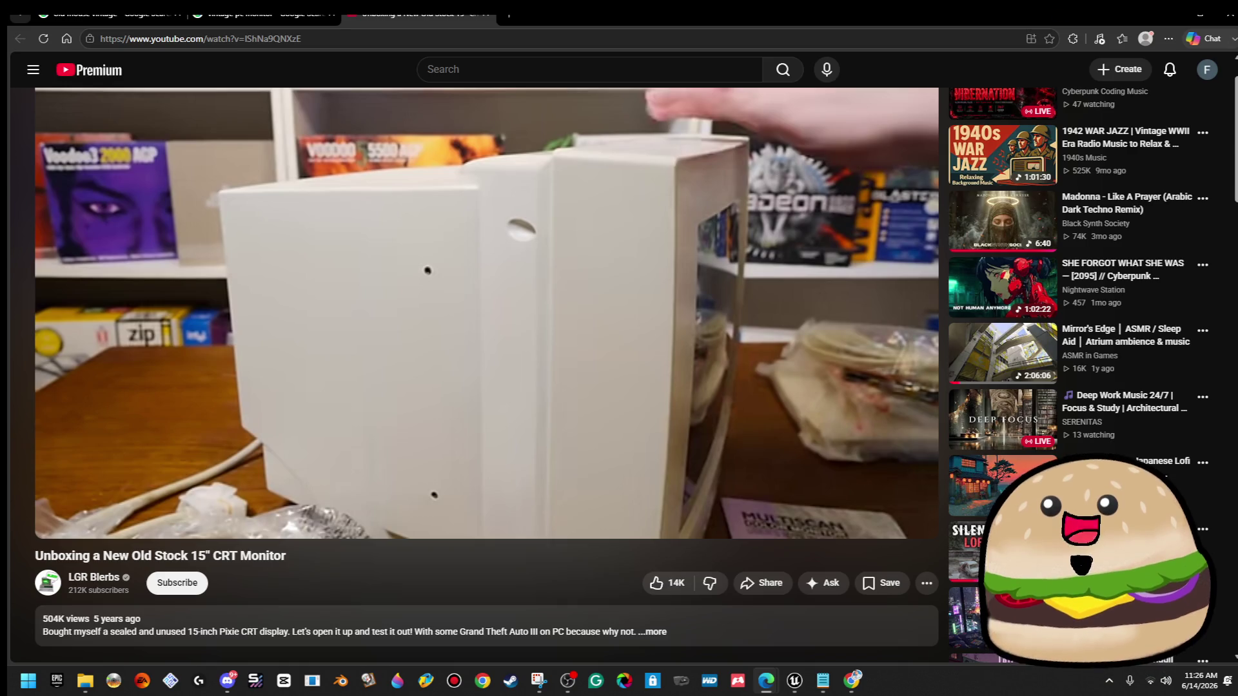
pyautogui.click(795, 690)
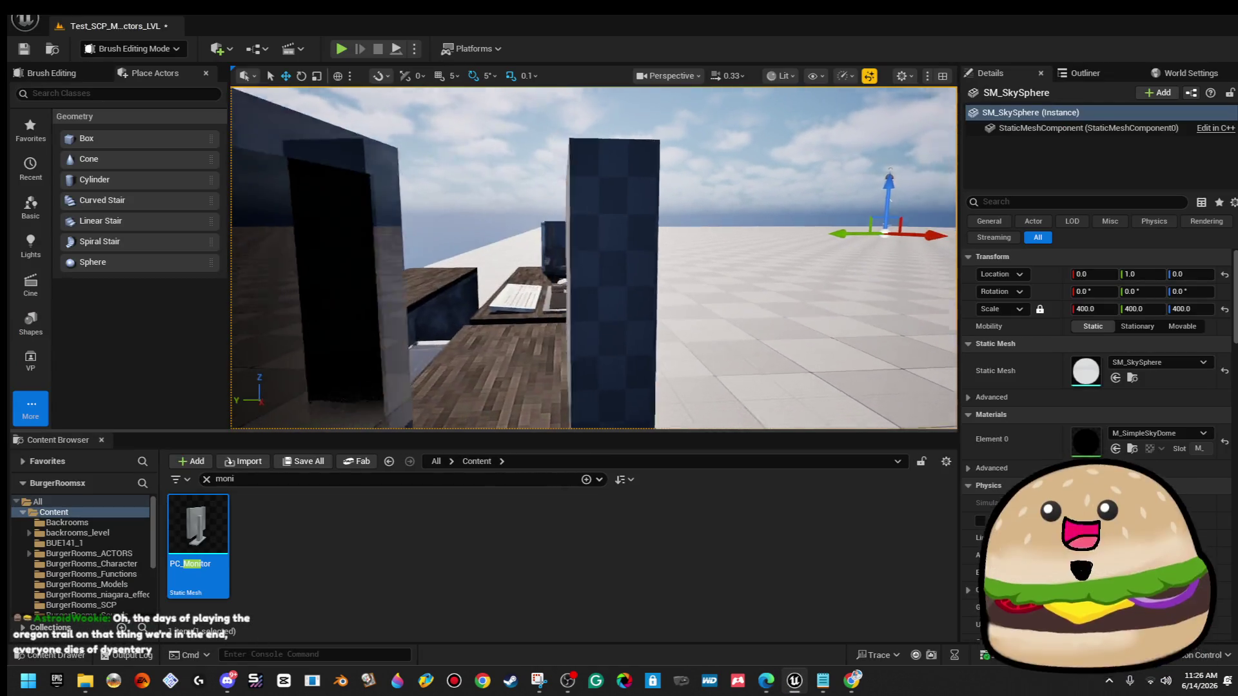
# Select Box Brush7 and Alt-drag along Y to duplicate it beside the original.
pyautogui.click(609, 258)
pyautogui.press('f')
pyautogui.scroll(-5, 593, 258)
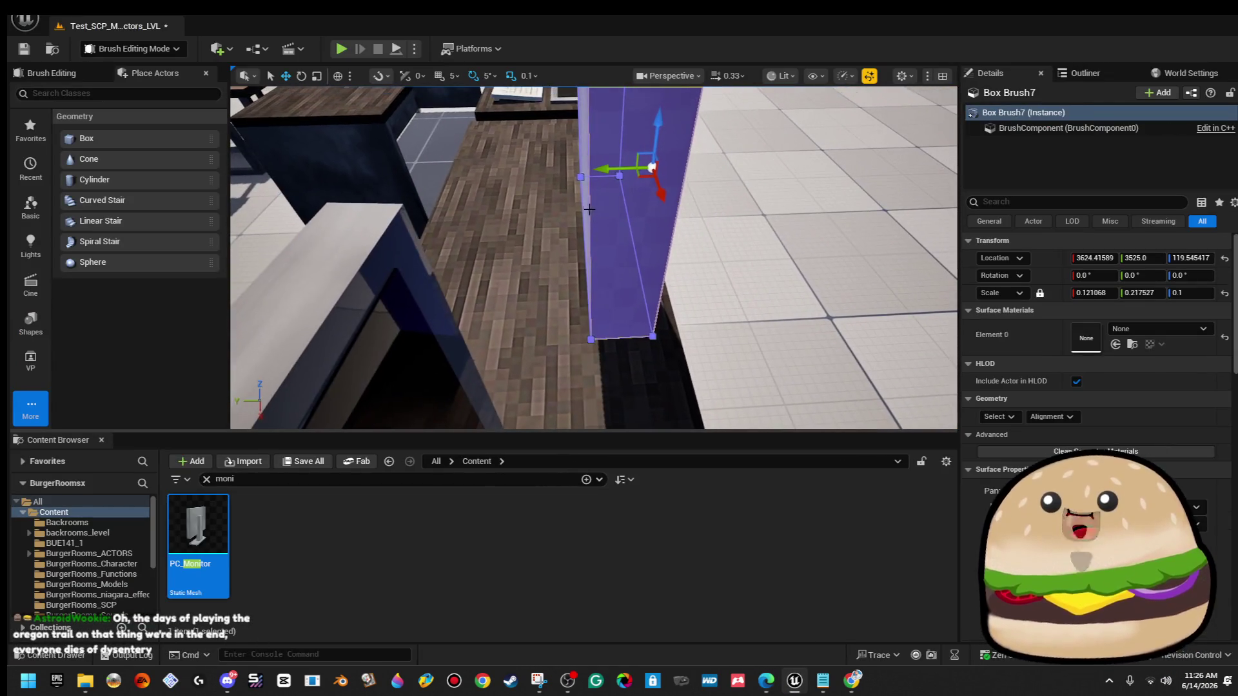
pyautogui.moveTo(603, 173); pyautogui.dragTo(565, 173)
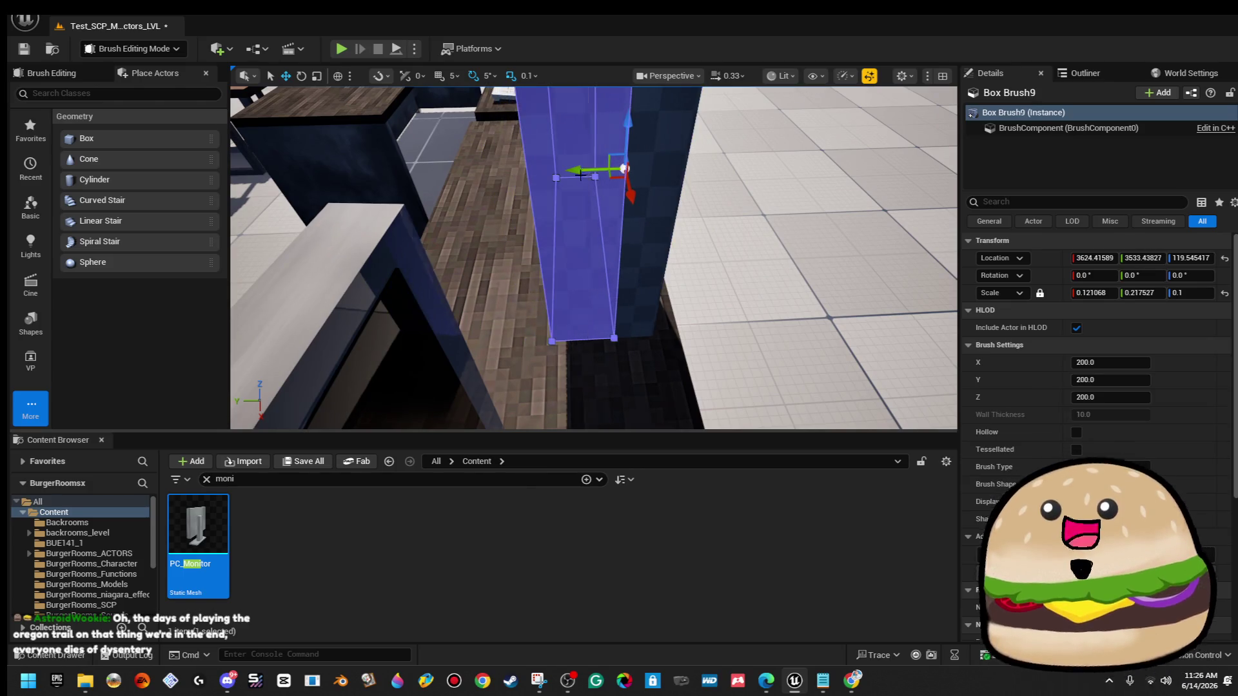
pyautogui.press('f')
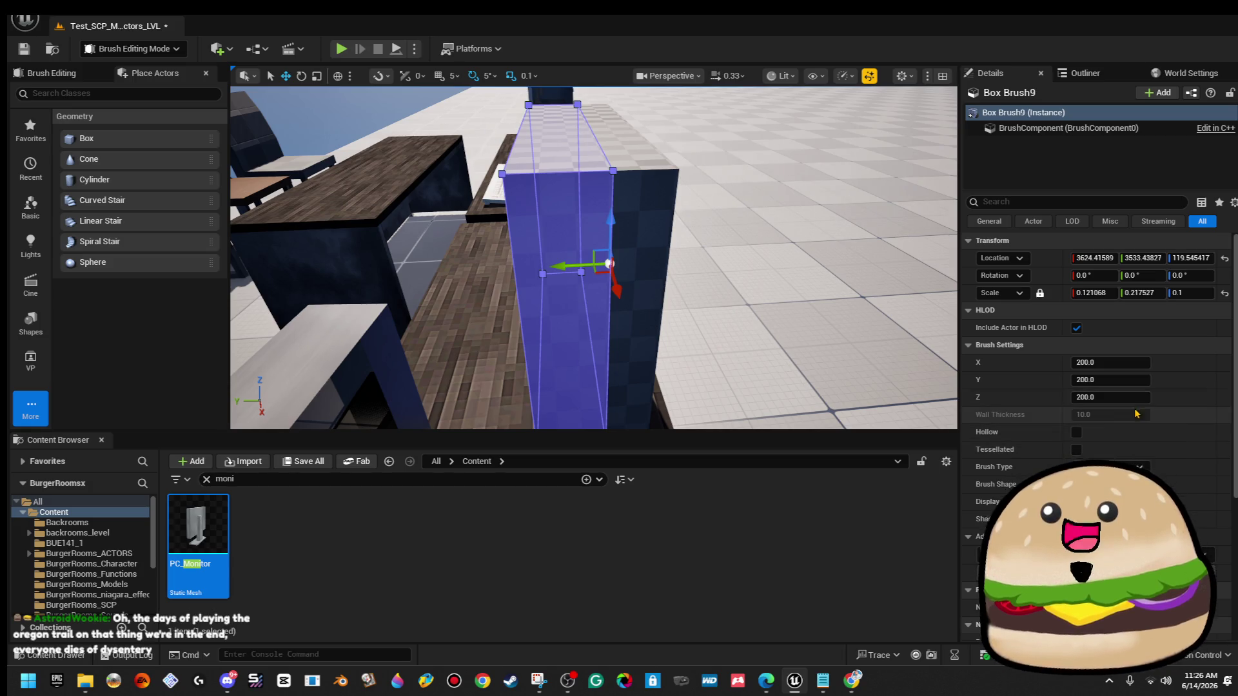
# Scale the duplicate to X 0.11 with proportional Y and Z, then reselect Box Brush9.
pyautogui.click(1118, 293)
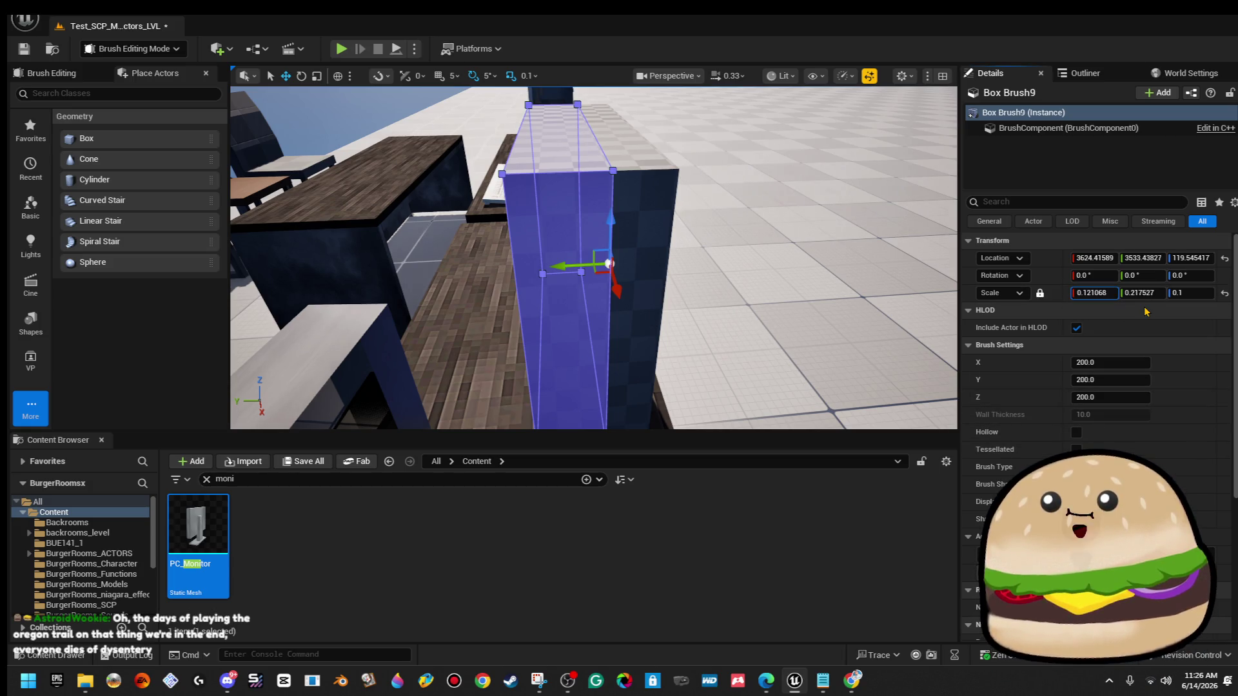
pyautogui.write('0.1')
pyautogui.press('Return')
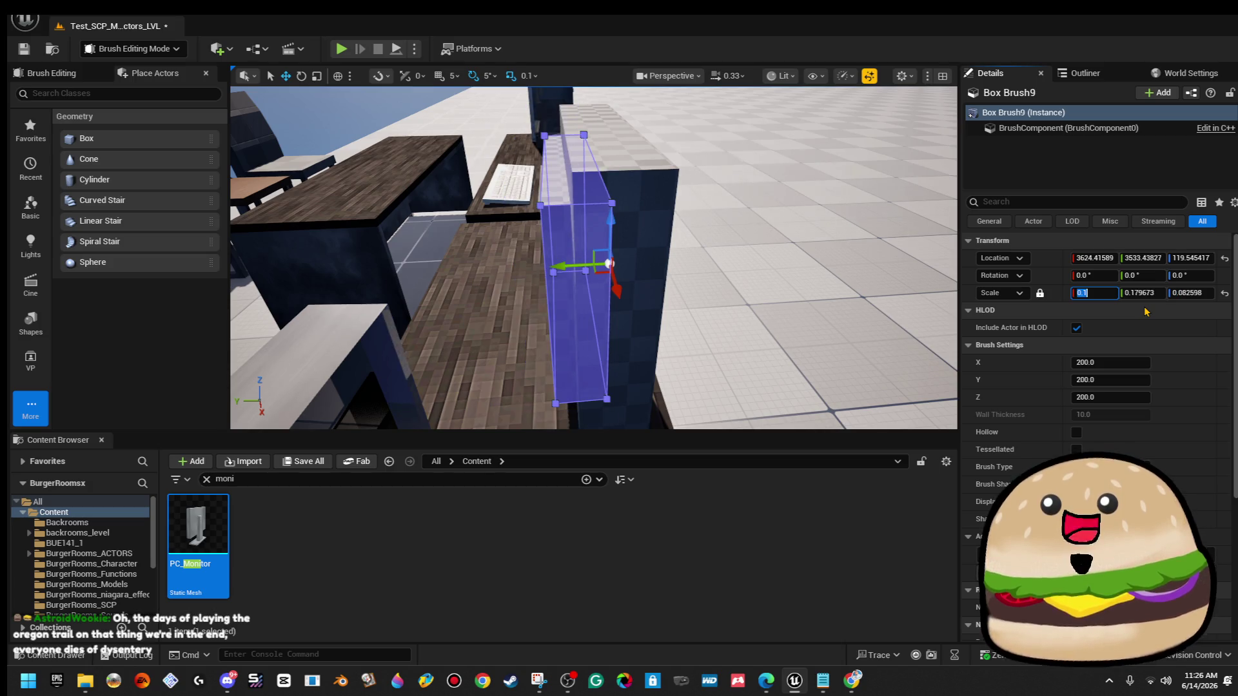
pyautogui.press('Return')
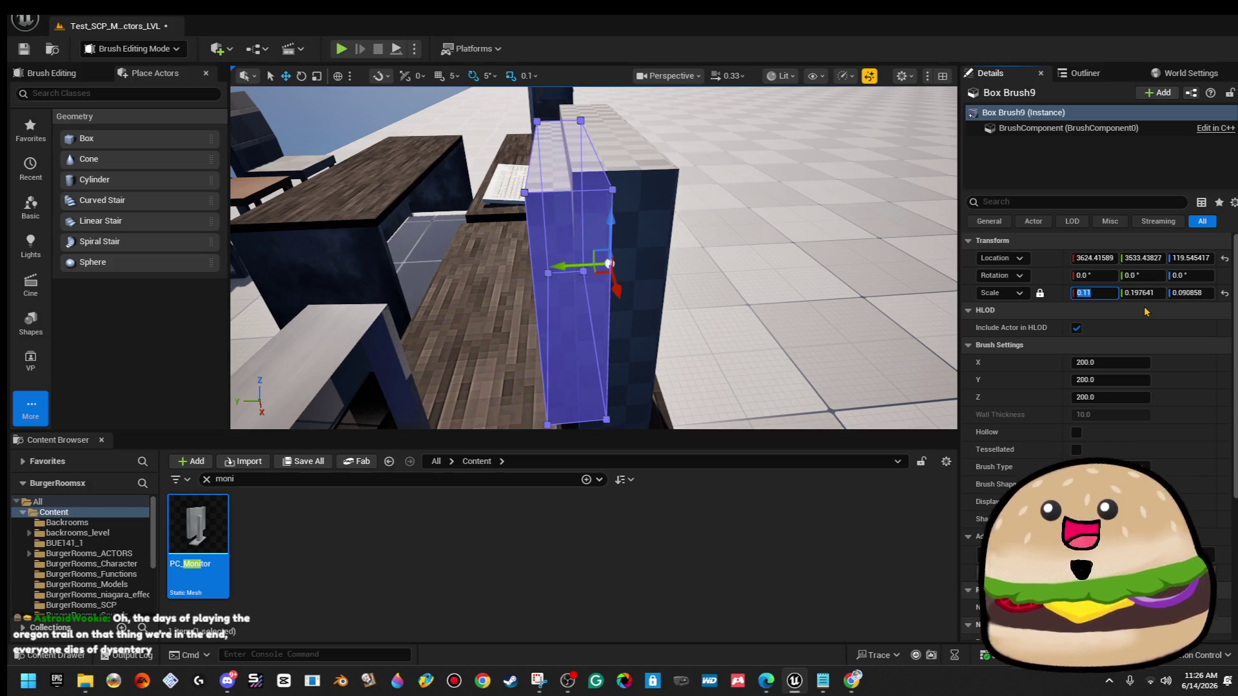
pyautogui.moveTo(610, 273)
pyautogui.mouseDown()
pyautogui.moveTo(496, 279)
pyautogui.moveTo(511, 327)
pyautogui.moveTo(546, 322)
pyautogui.mouseUp()
pyautogui.moveTo(593, 258)
pyautogui.mouseDown()
pyautogui.moveTo(644, 261)
pyautogui.moveTo(667, 358)
pyautogui.mouseUp()
pyautogui.click(511, 202)
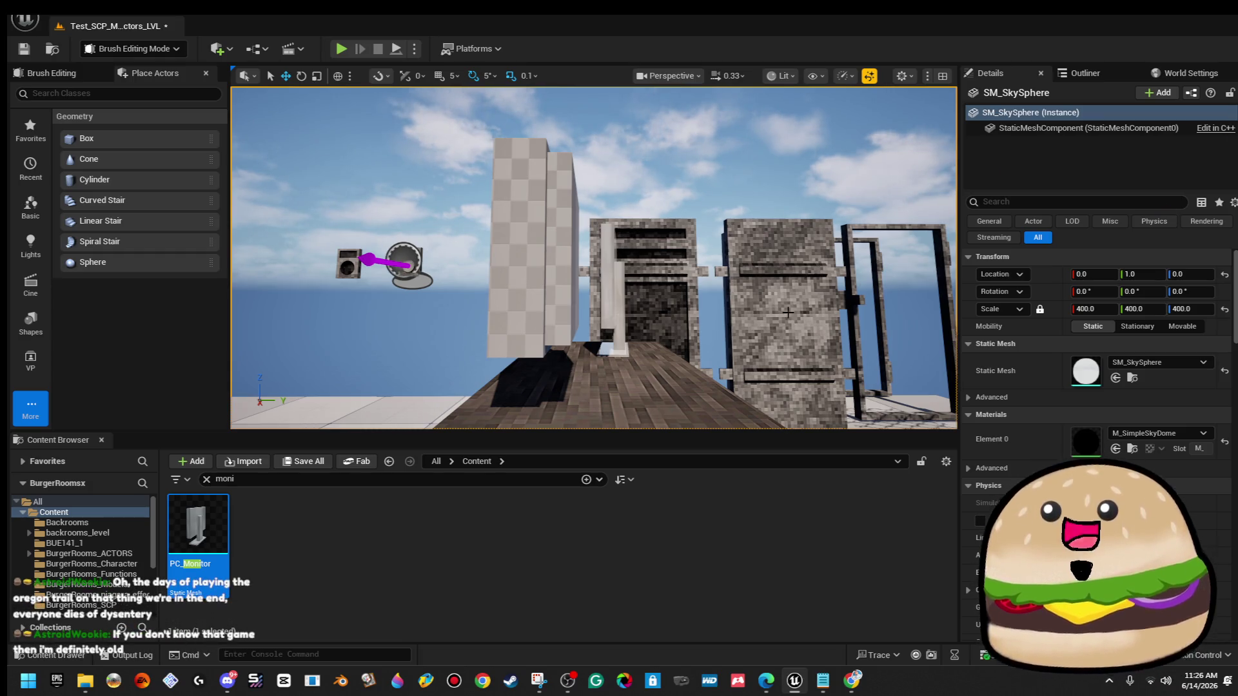
pyautogui.moveTo(767, 249)
pyautogui.mouseDown()
pyautogui.moveTo(584, 321)
pyautogui.moveTo(498, 273)
pyautogui.mouseUp()
pyautogui.click(498, 273)
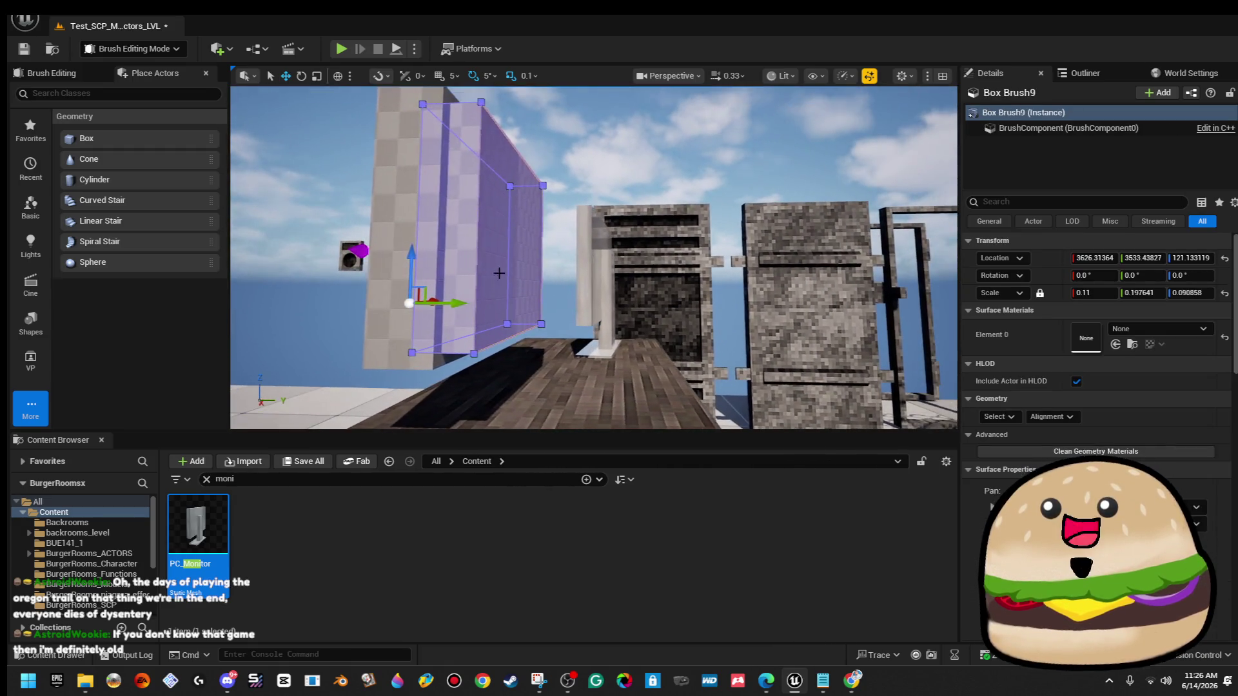
# Duplicate Box Brush9 as Box Brush10, thicken it along Y and slide one face inward to shorten it.
pyautogui.moveTo(460, 303); pyautogui.dragTo(618, 316)
pyautogui.moveTo(645, 271)
pyautogui.mouseDown()
pyautogui.moveTo(580, 277)
pyautogui.moveTo(554, 306)
pyautogui.moveTo(580, 261)
pyautogui.moveTo(535, 268)
pyautogui.moveTo(555, 259)
pyautogui.mouseUp()
pyautogui.click(727, 252)
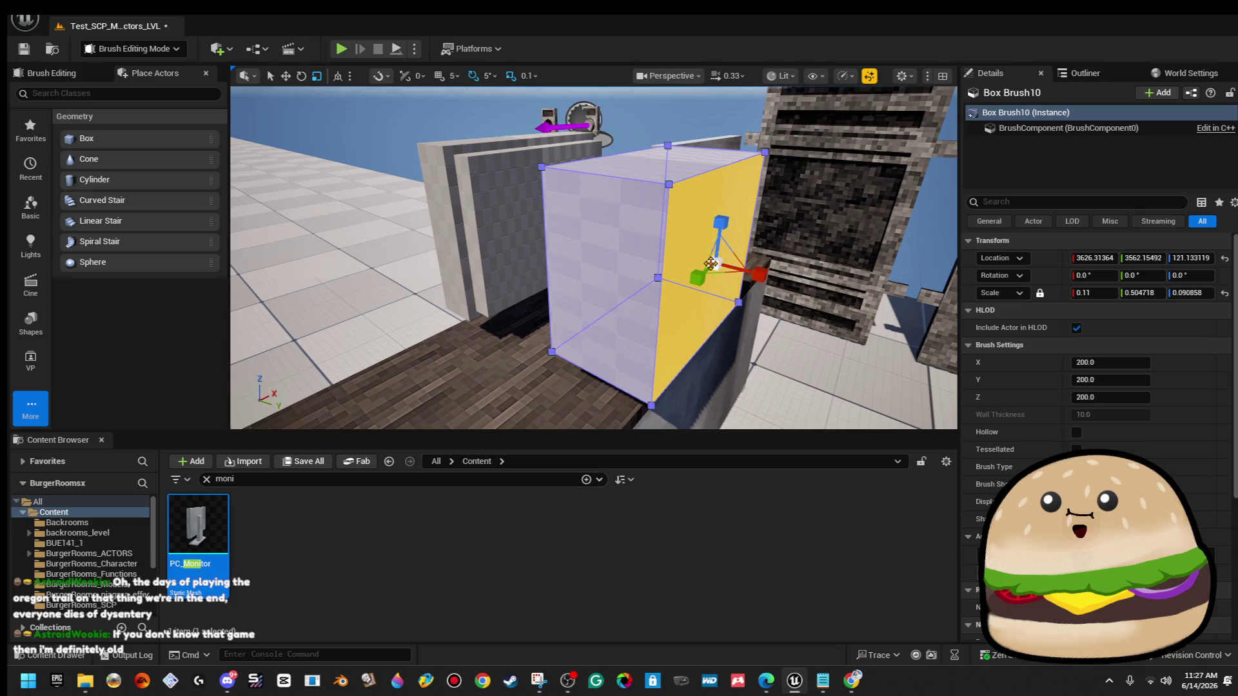
pyautogui.moveTo(717, 261); pyautogui.dragTo(684, 261)
pyautogui.click(670, 216)
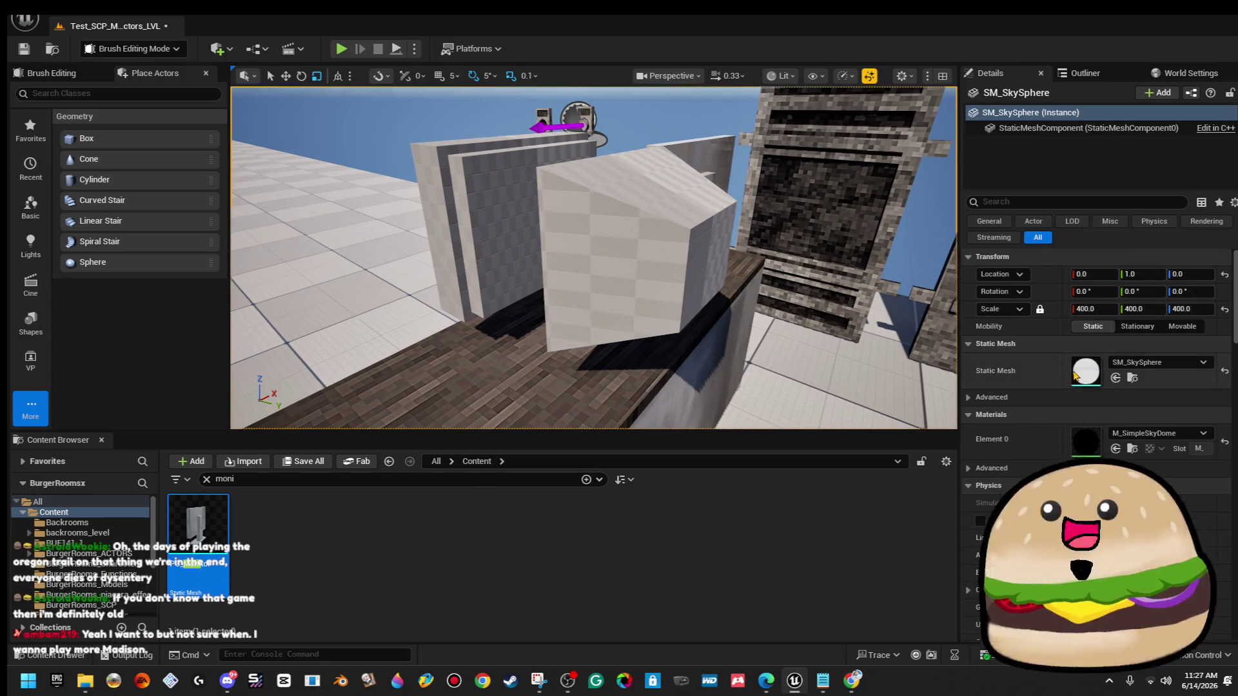
pyautogui.click(632, 258)
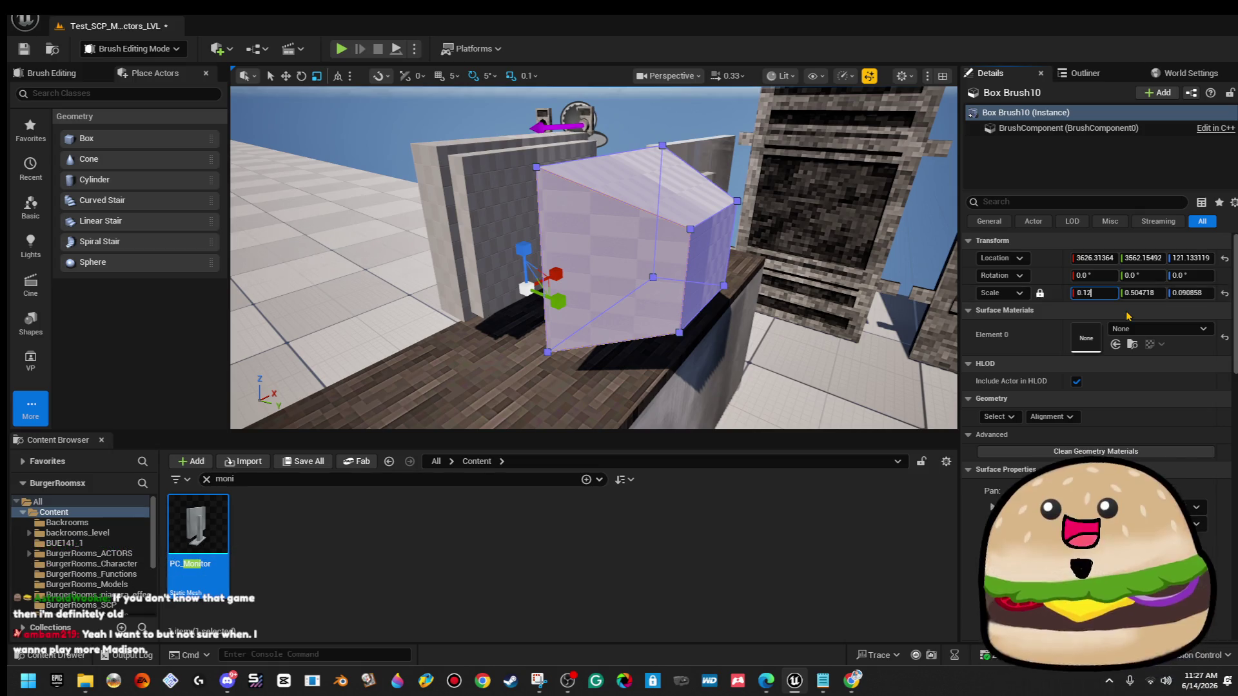
# Try scales of 0.12, 0.09 and 0.1 before settling Box Brush10 at 0.095.
pyautogui.press('BackSpace')
pyautogui.write('2')
pyautogui.press('Return')
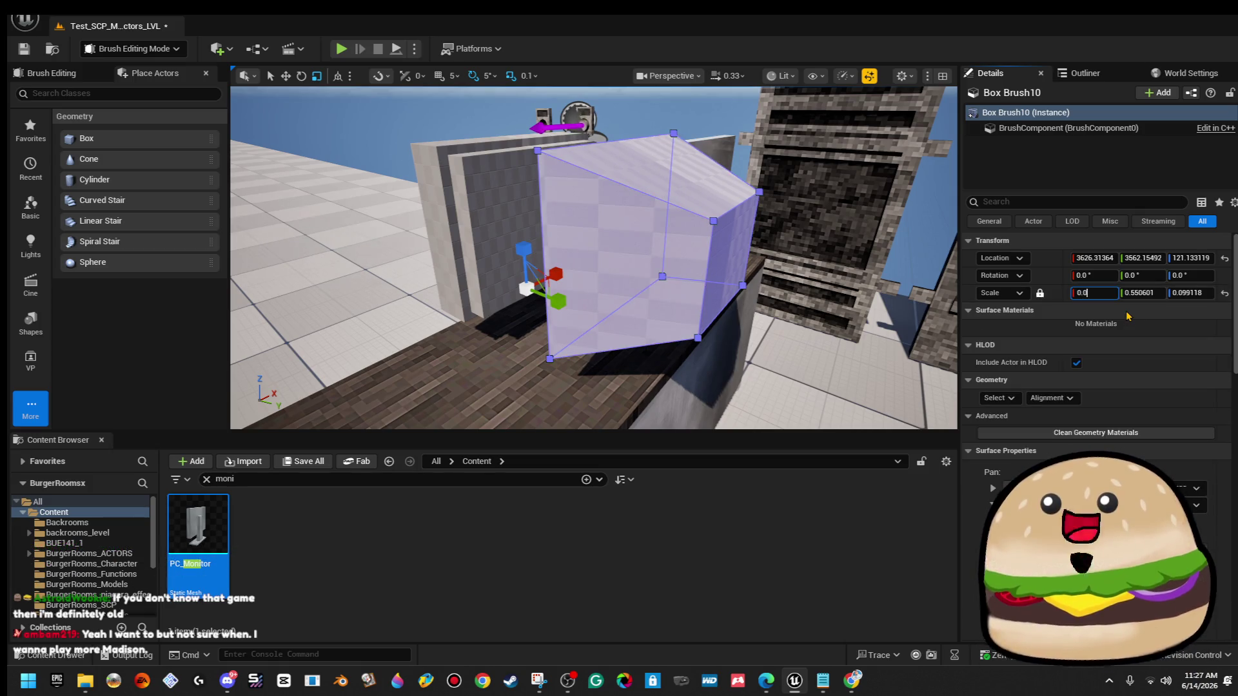
pyautogui.write('9')
pyautogui.press('Return')
pyautogui.moveTo(585, 319)
pyautogui.mouseDown()
pyautogui.moveTo(544, 284)
pyautogui.moveTo(509, 284)
pyautogui.mouseUp()
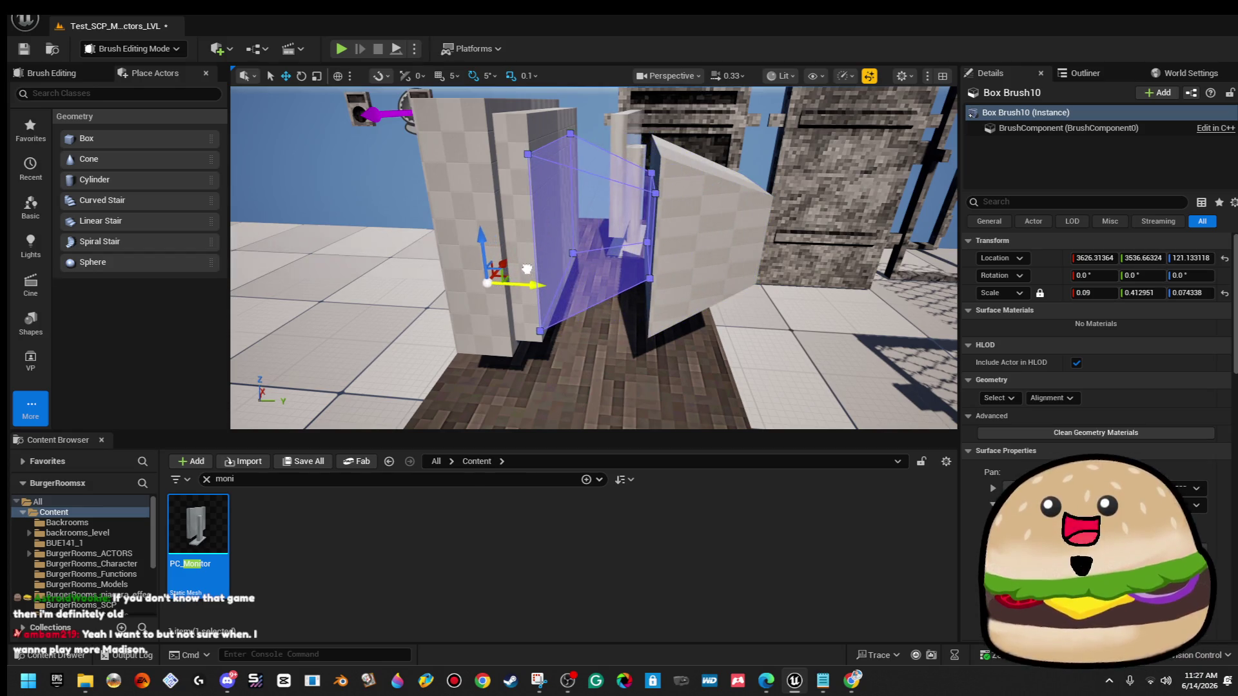
pyautogui.moveTo(528, 327); pyautogui.dragTo(561, 301)
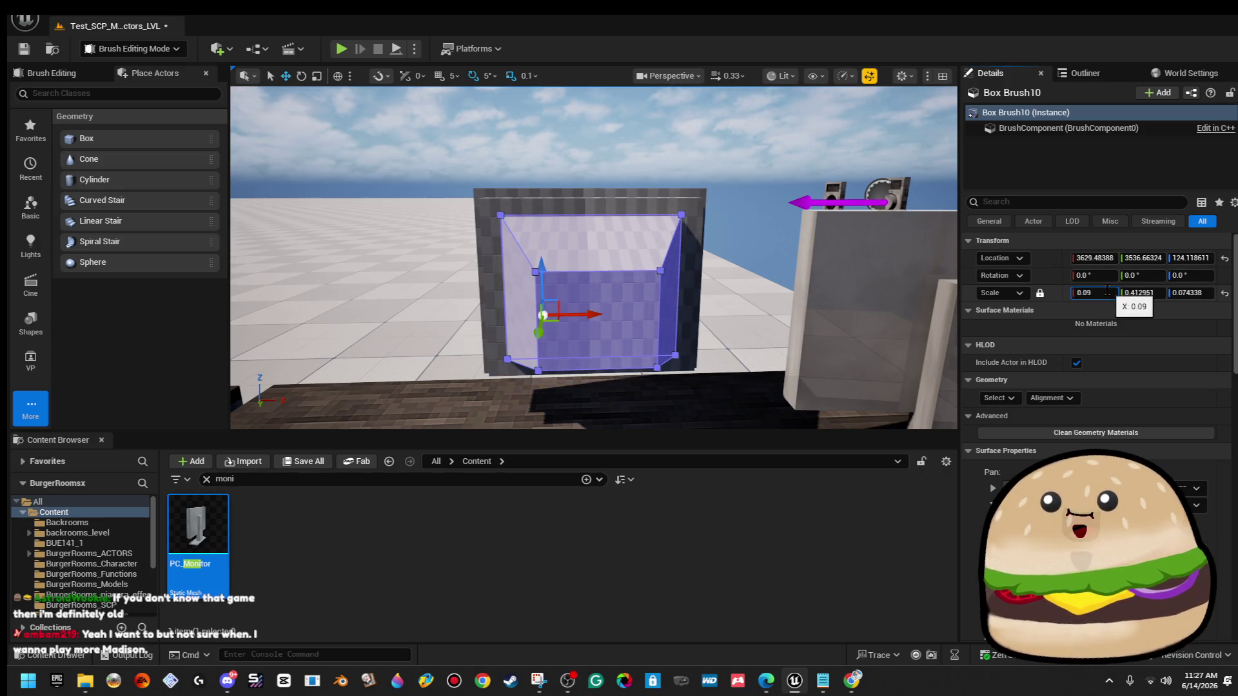
pyautogui.write('0.01')
pyautogui.press('Return')
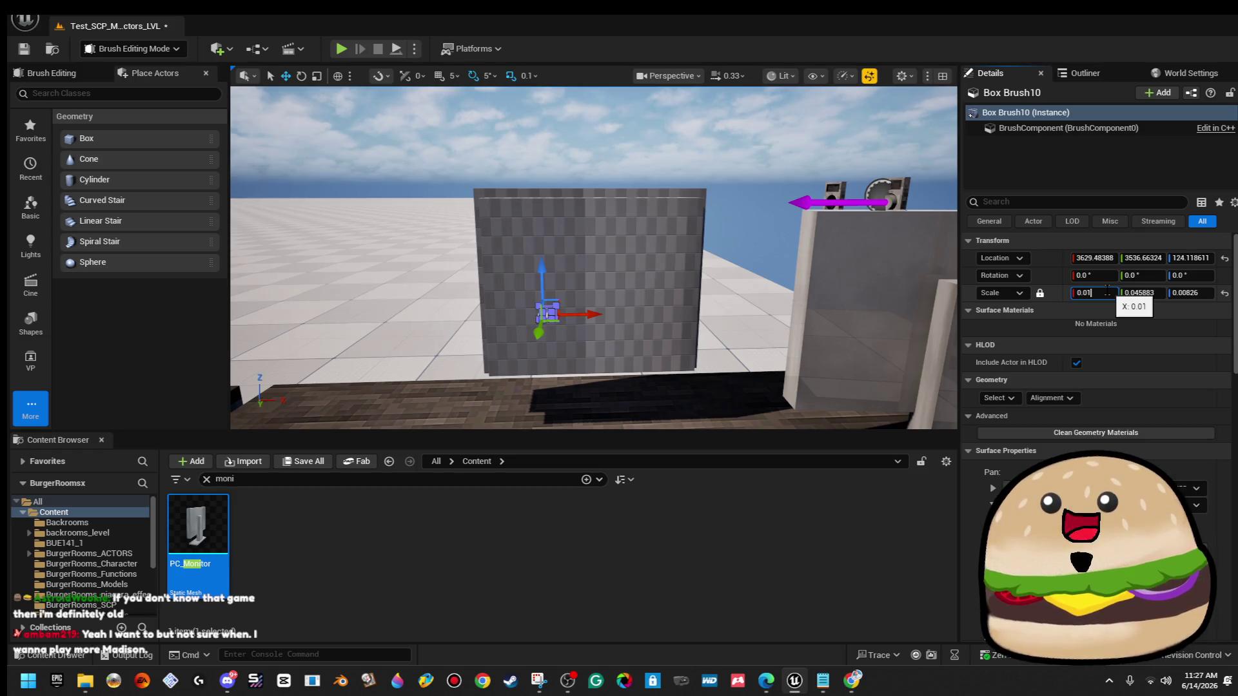
pyautogui.write('0.1')
pyautogui.press('Return')
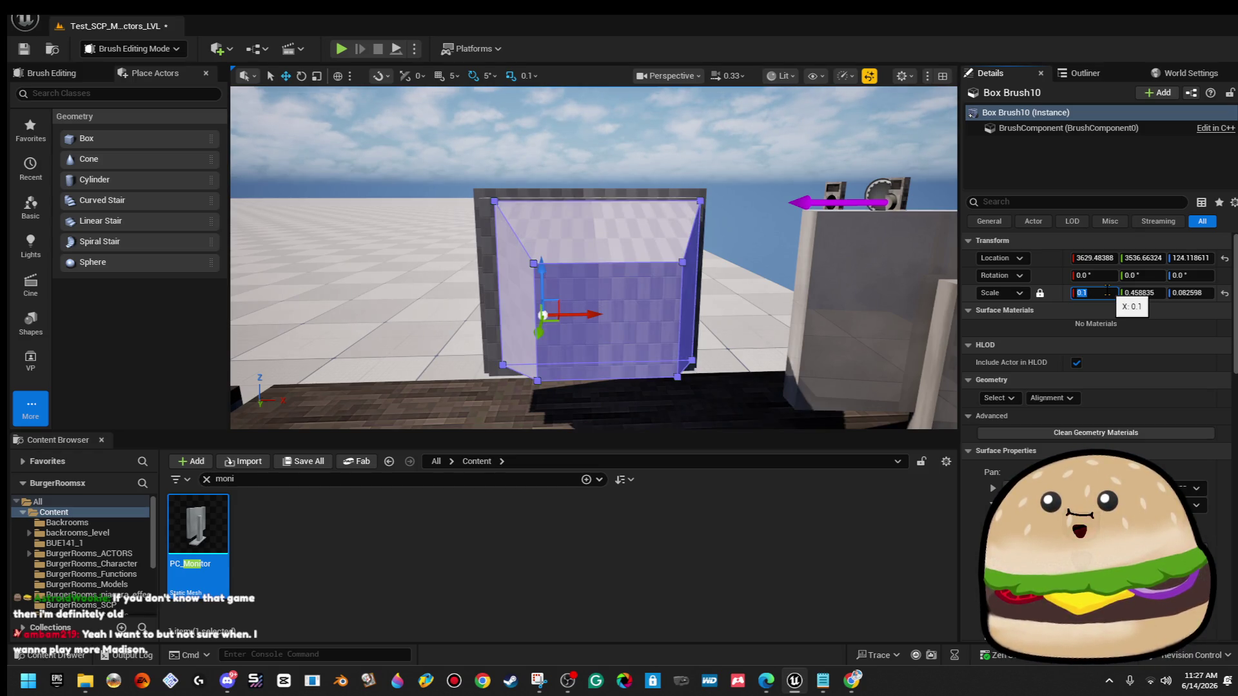
pyautogui.moveTo(271, 193)
pyautogui.mouseDown()
pyautogui.moveTo(609, 336)
pyautogui.moveTo(565, 329)
pyautogui.mouseUp()
pyautogui.write('.09')
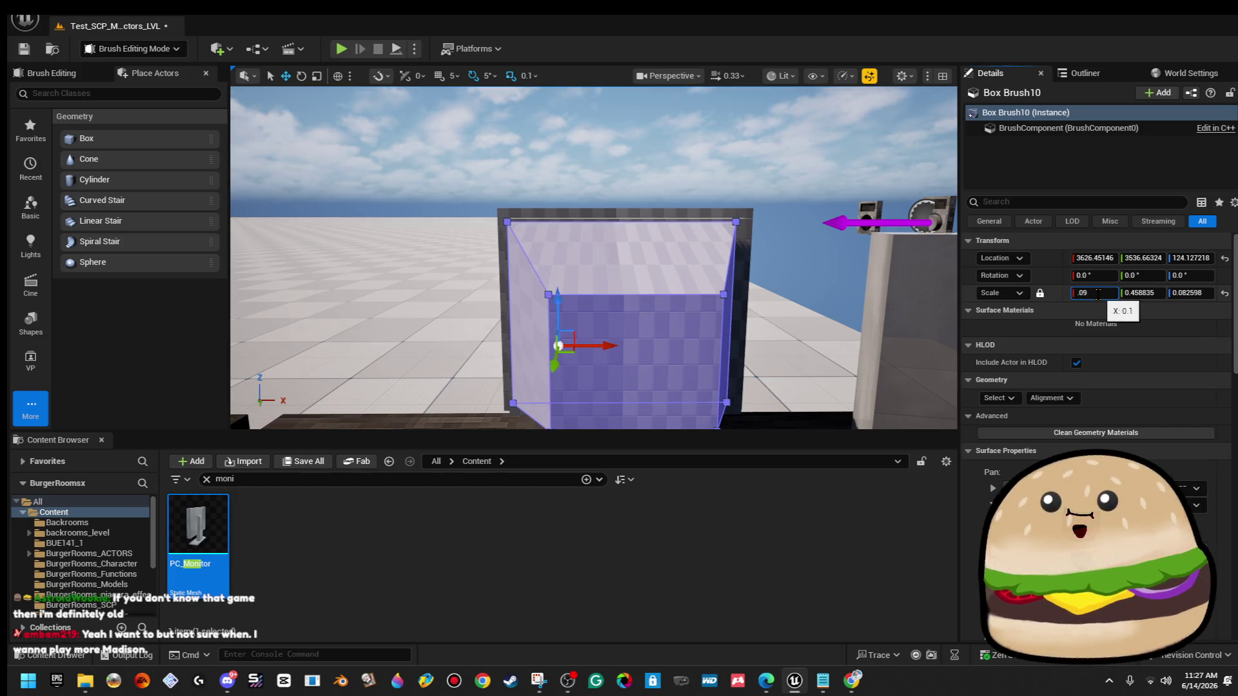
pyautogui.press('Return')
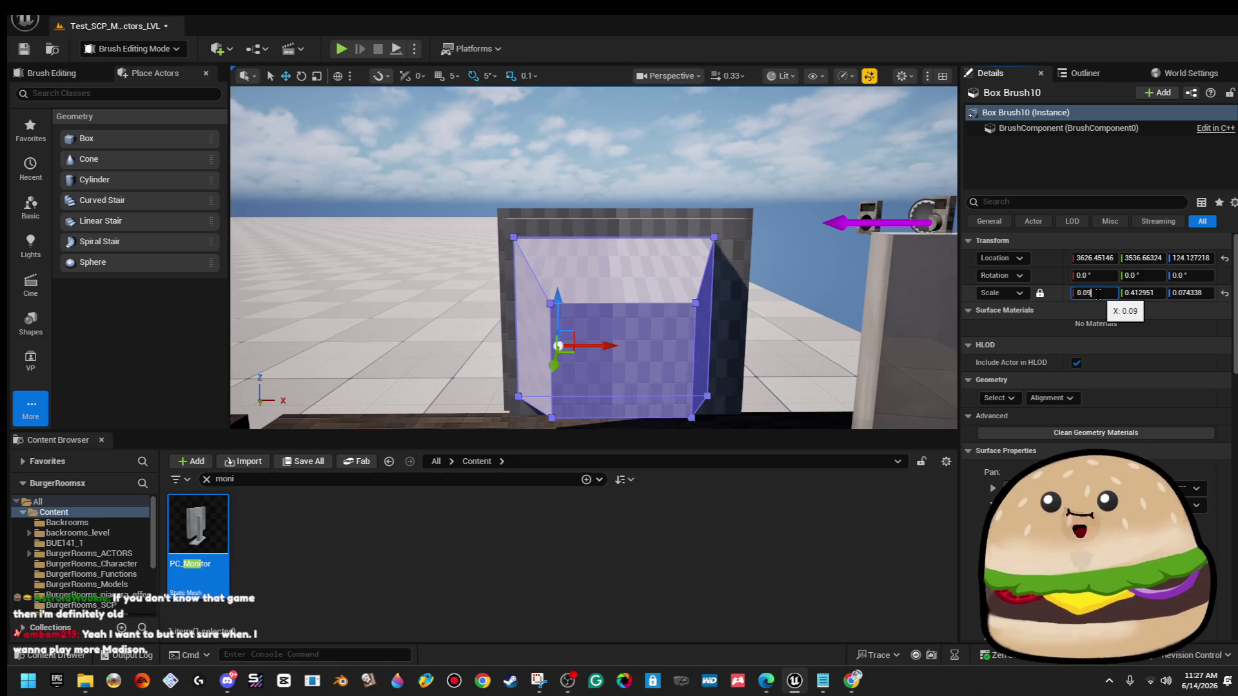
pyautogui.write('5')
pyautogui.press('Return')
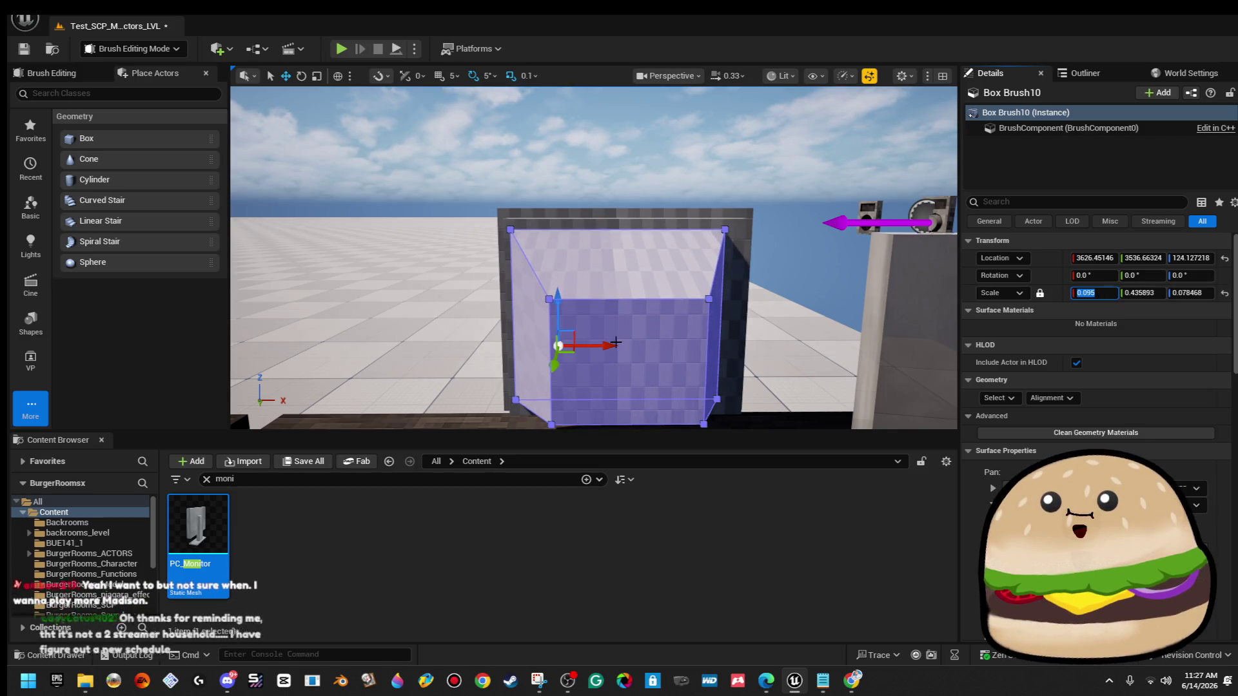
# Nudge Box Brush10 slightly right within the monitor shell, deselect it, and switch to the browser.
pyautogui.moveTo(609, 347)
pyautogui.mouseDown()
pyautogui.moveTo(555, 340)
pyautogui.moveTo(501, 175)
pyautogui.moveTo(484, 174)
pyautogui.moveTo(520, 141)
pyautogui.mouseUp()
pyautogui.click(500, 174)
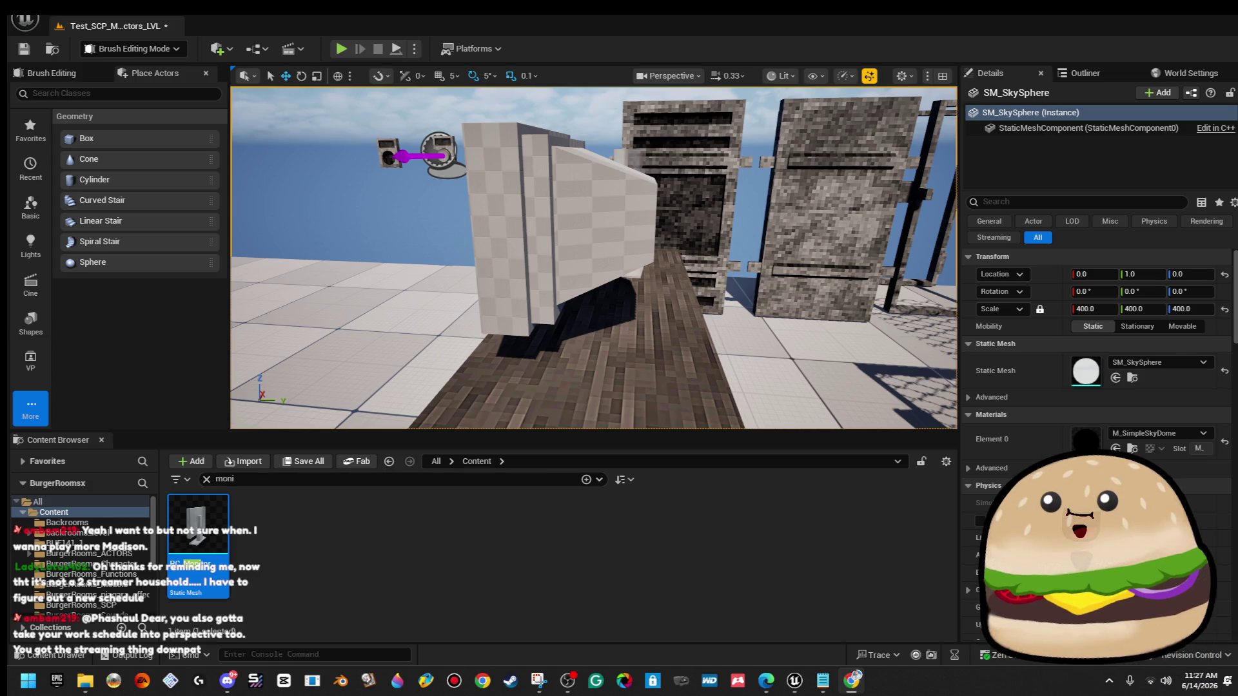
pyautogui.hotkey('alt', 'Tab')
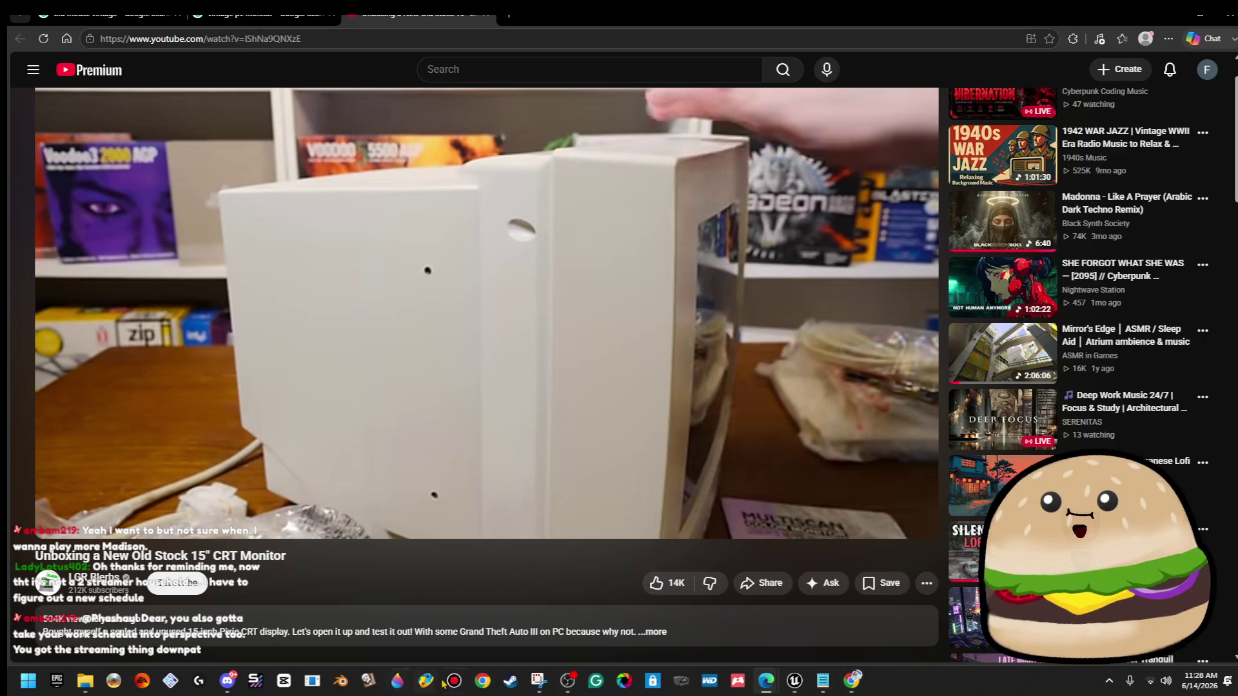
# Play the CRT reference video in the browser, skipping ahead with the arrow keys.
pyautogui.moveTo(766, 681)
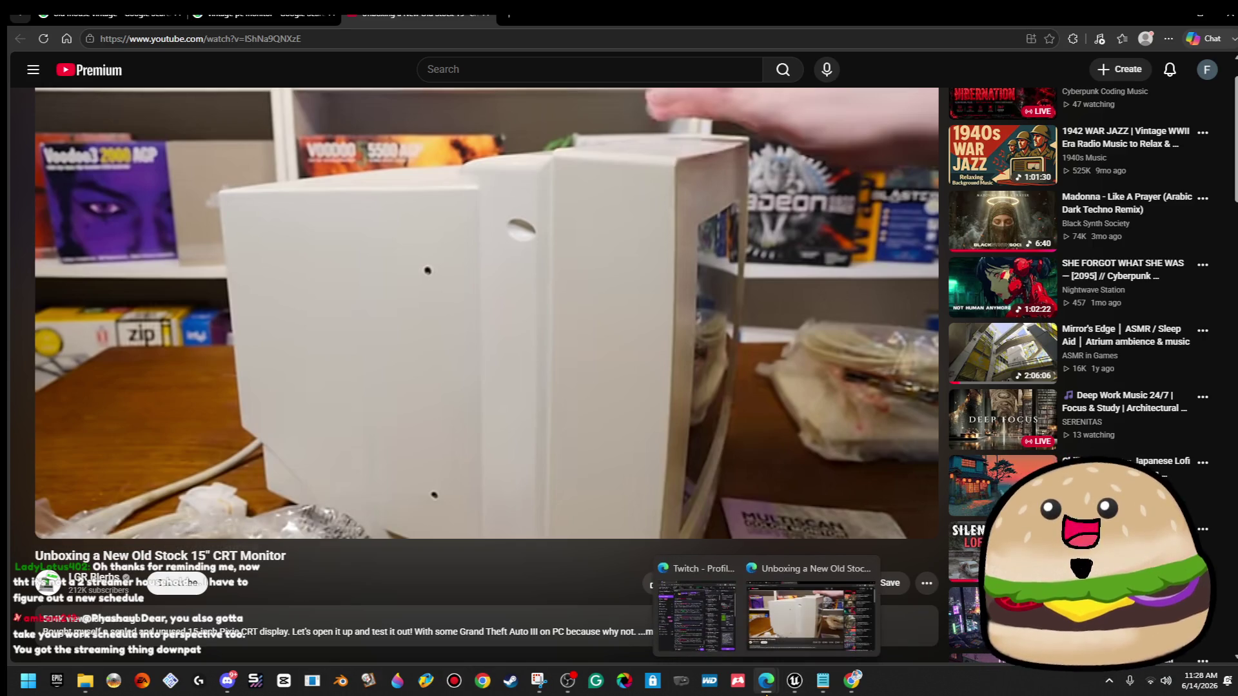
pyautogui.click(810, 616)
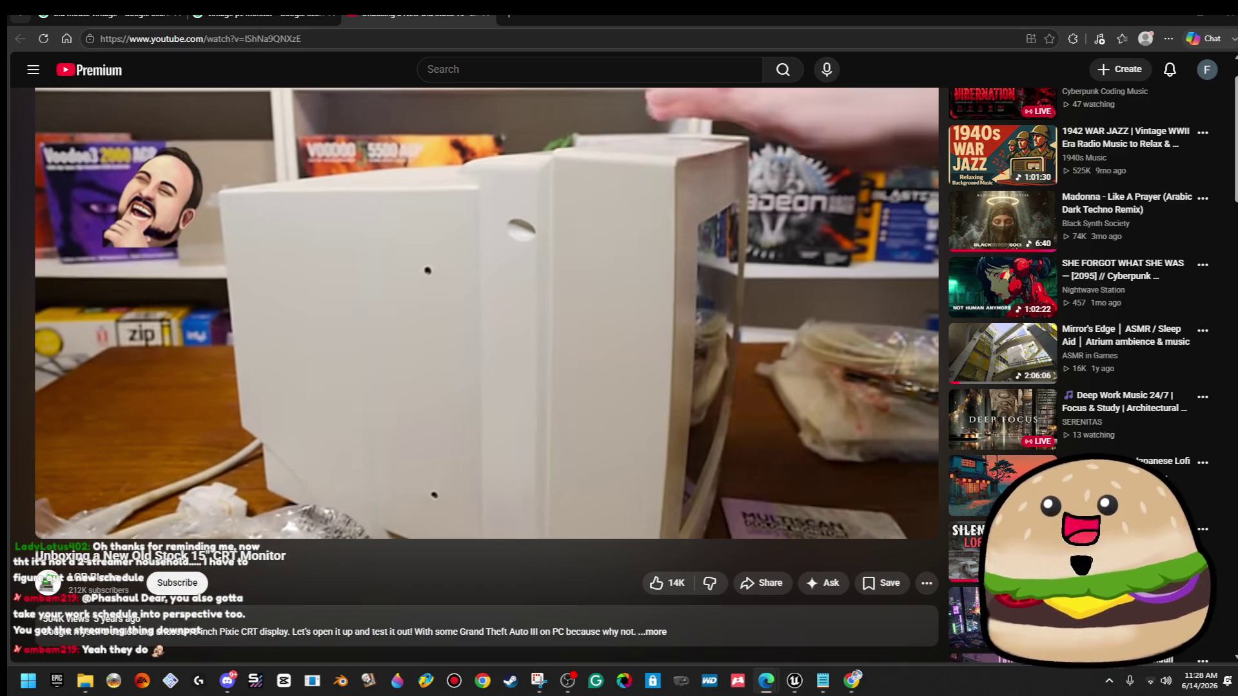
pyautogui.moveTo(586, 367)
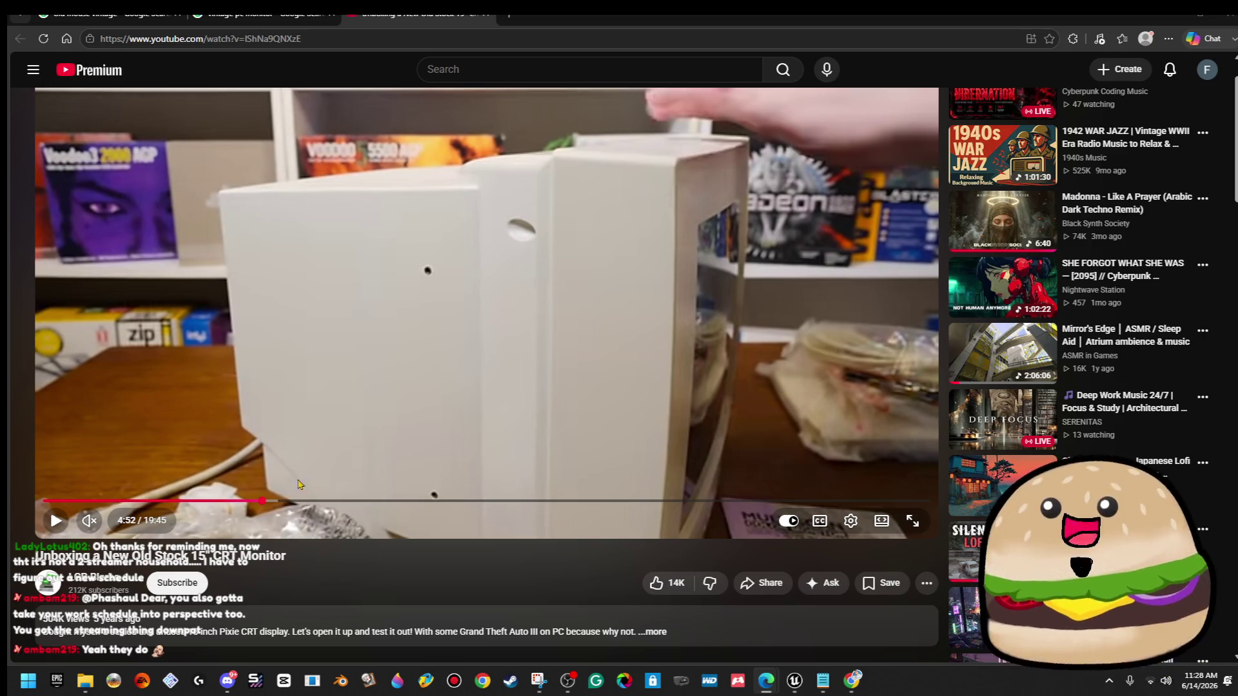
pyautogui.press('k')
pyautogui.press('Right')
pyautogui.press('Right')
pyautogui.press('Right')
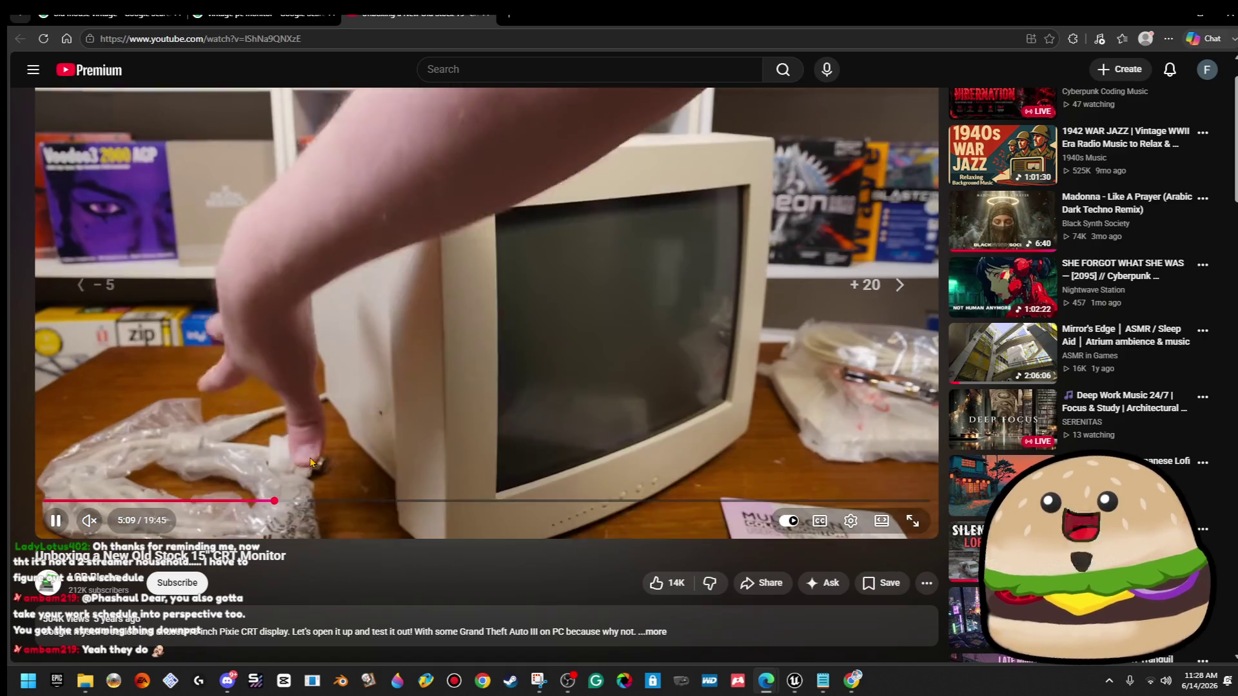
pyautogui.press('Left')
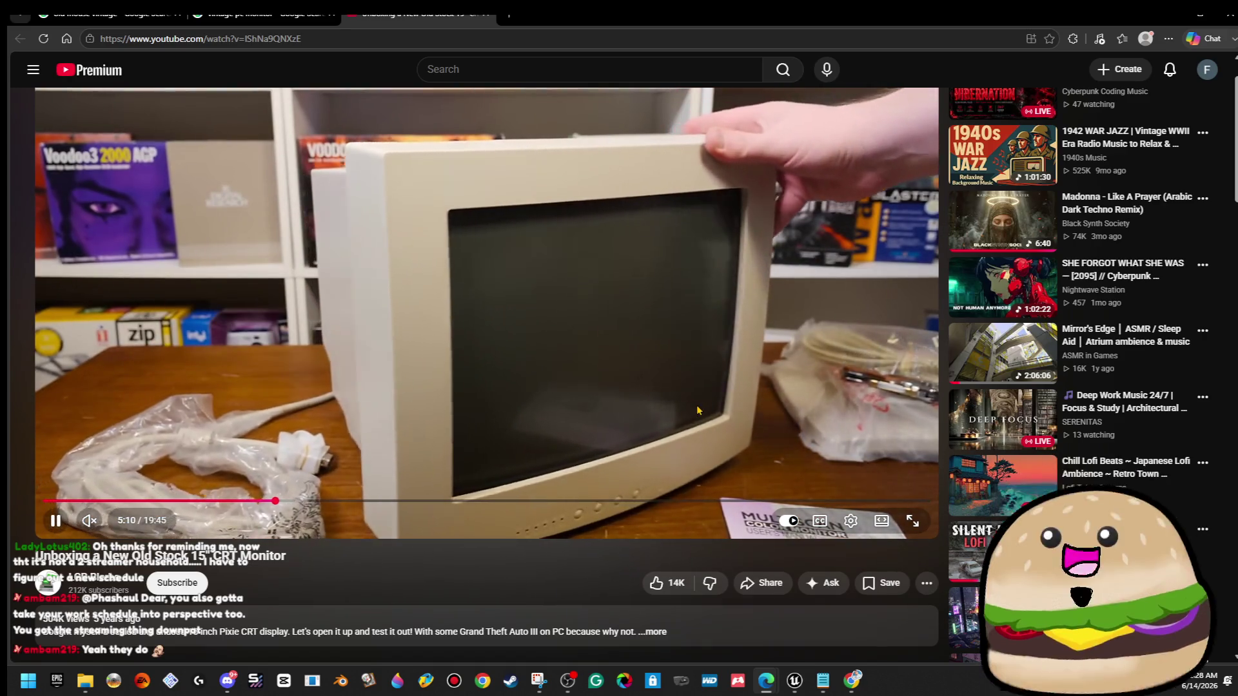
pyautogui.press('Right')
pyautogui.press('Left')
pyautogui.press('Right')
pyautogui.press('Right')
pyautogui.press('Right')
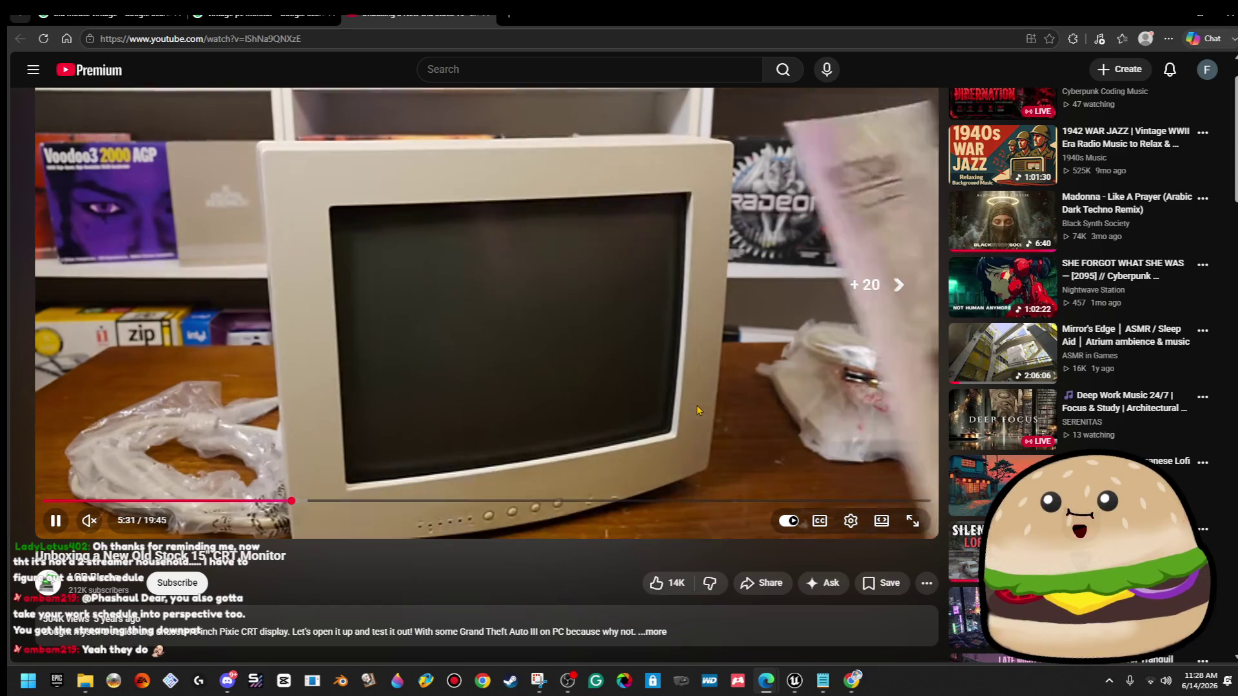
pyautogui.press('Right')
pyautogui.press('Right')
pyautogui.press('Right')
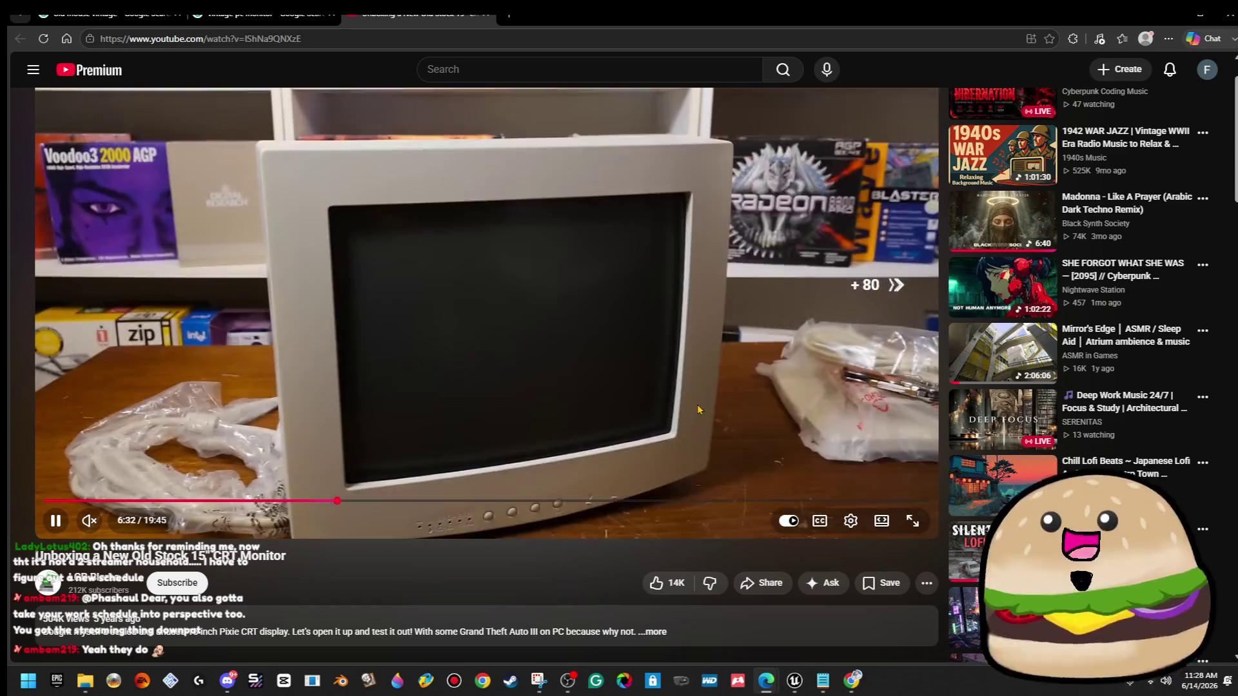
pyautogui.press('Right')
pyautogui.press('Right')
pyautogui.press('Right')
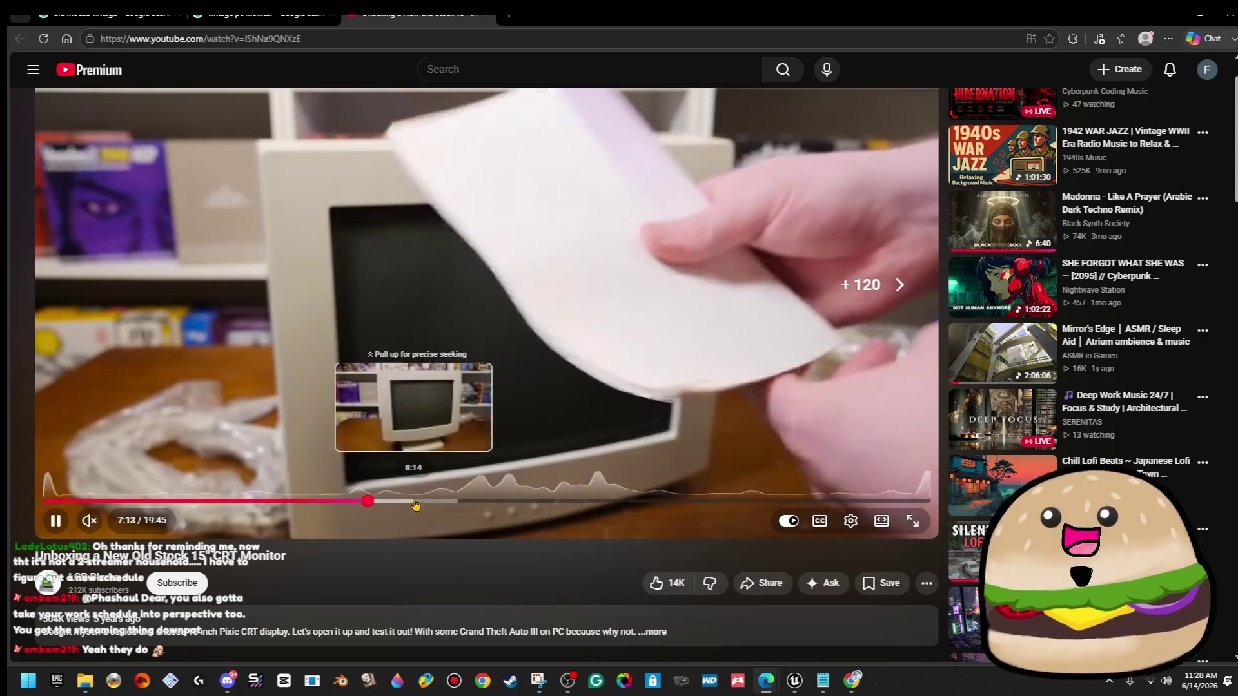
# Jump the video to about 8:29 to show the rear casing, then return to Unreal.
pyautogui.click(425, 502)
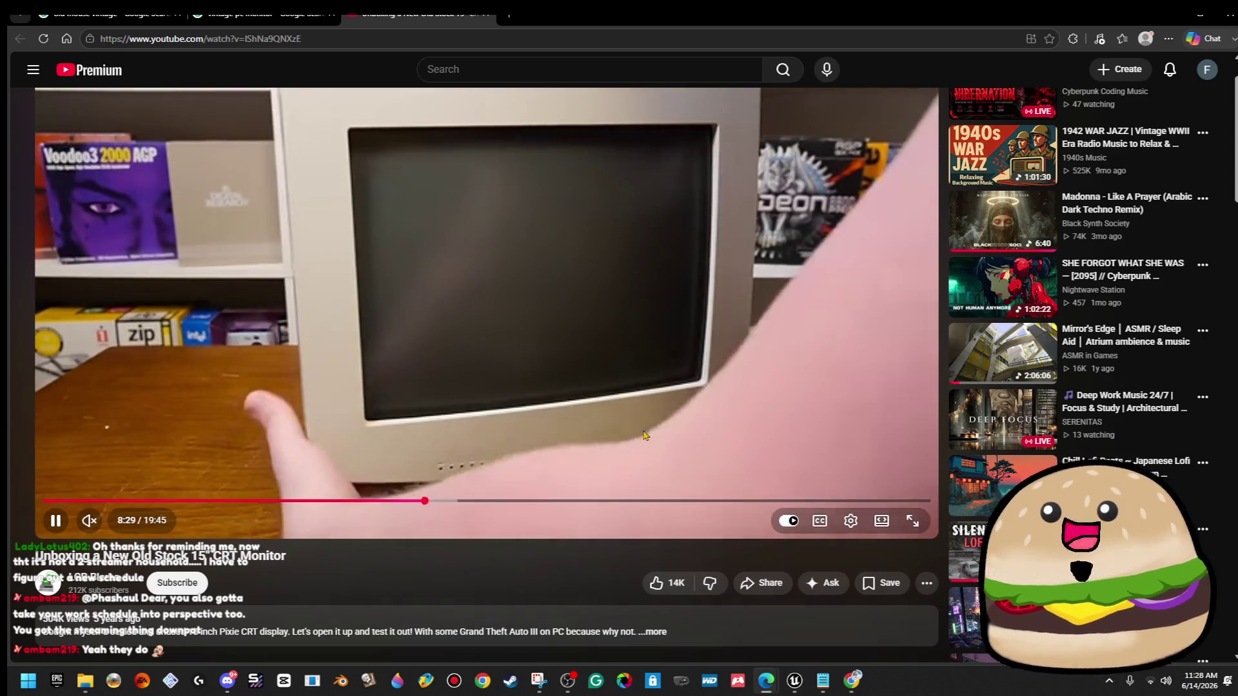
pyautogui.click(808, 242)
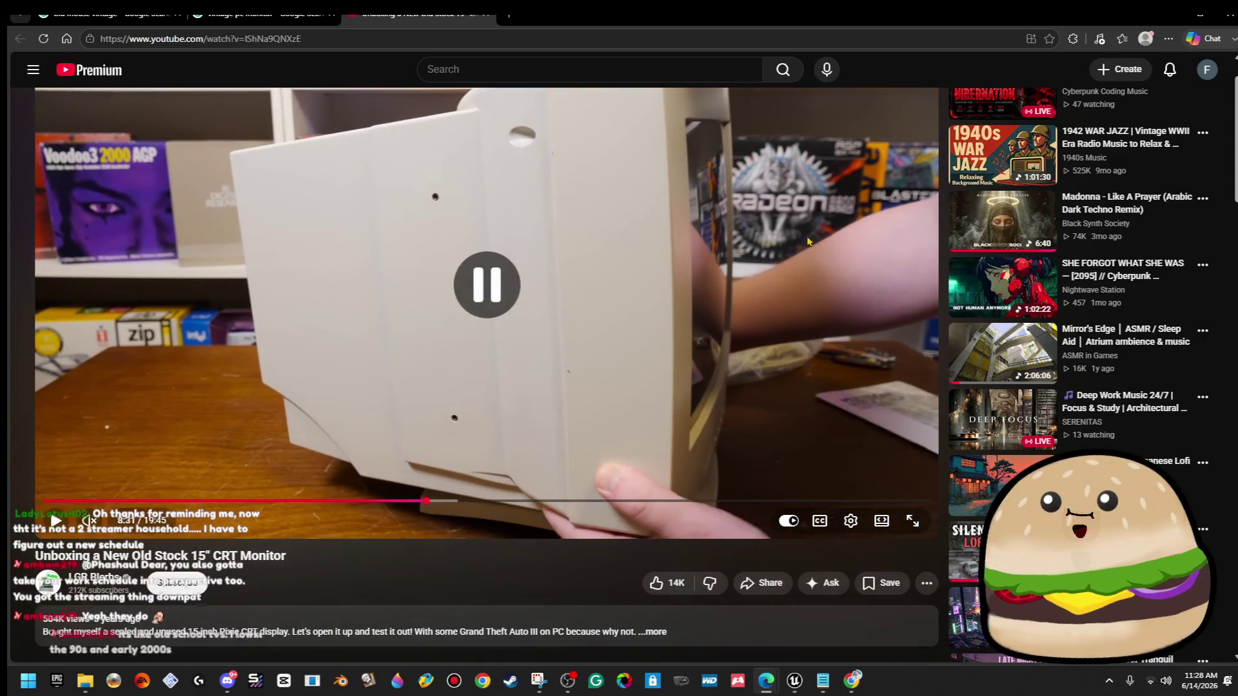
pyautogui.click(788, 211)
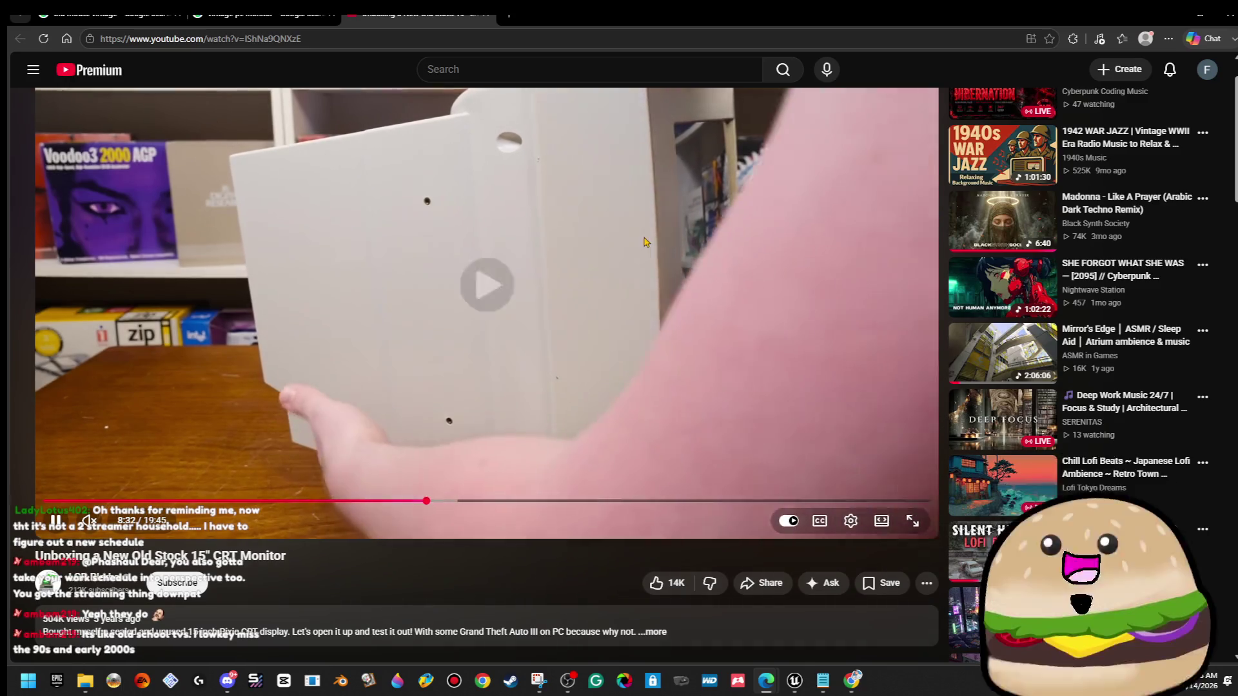
pyautogui.click(643, 232)
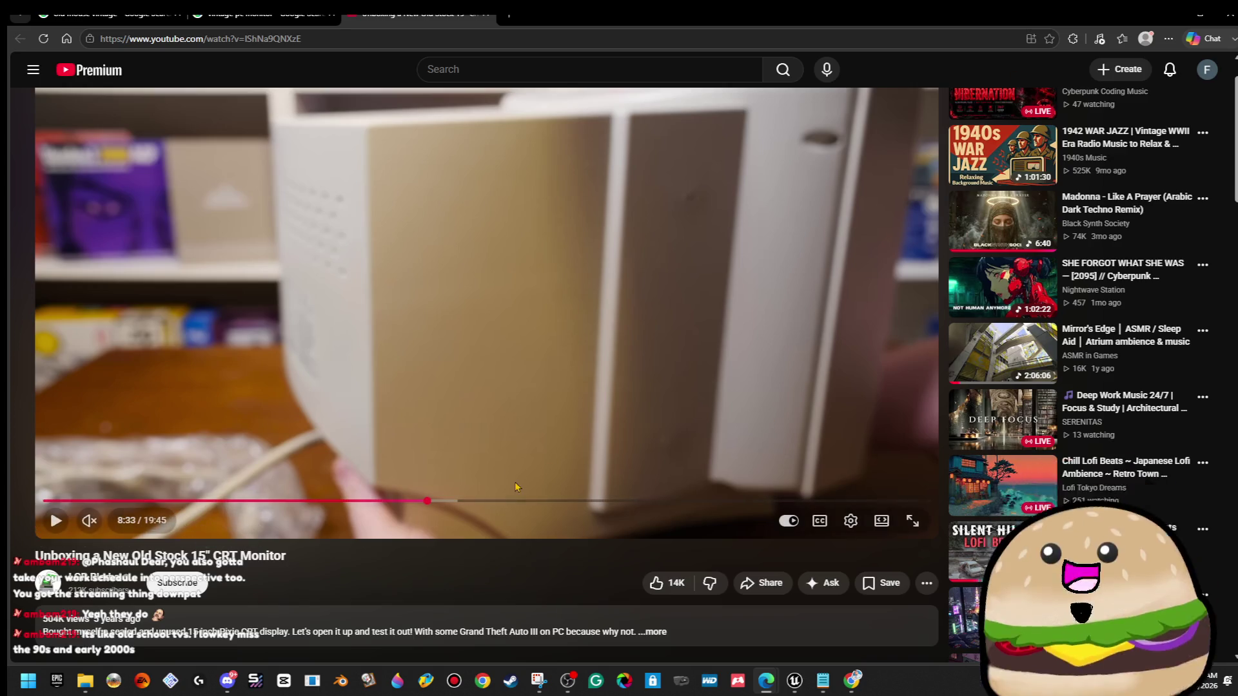
pyautogui.click(521, 348)
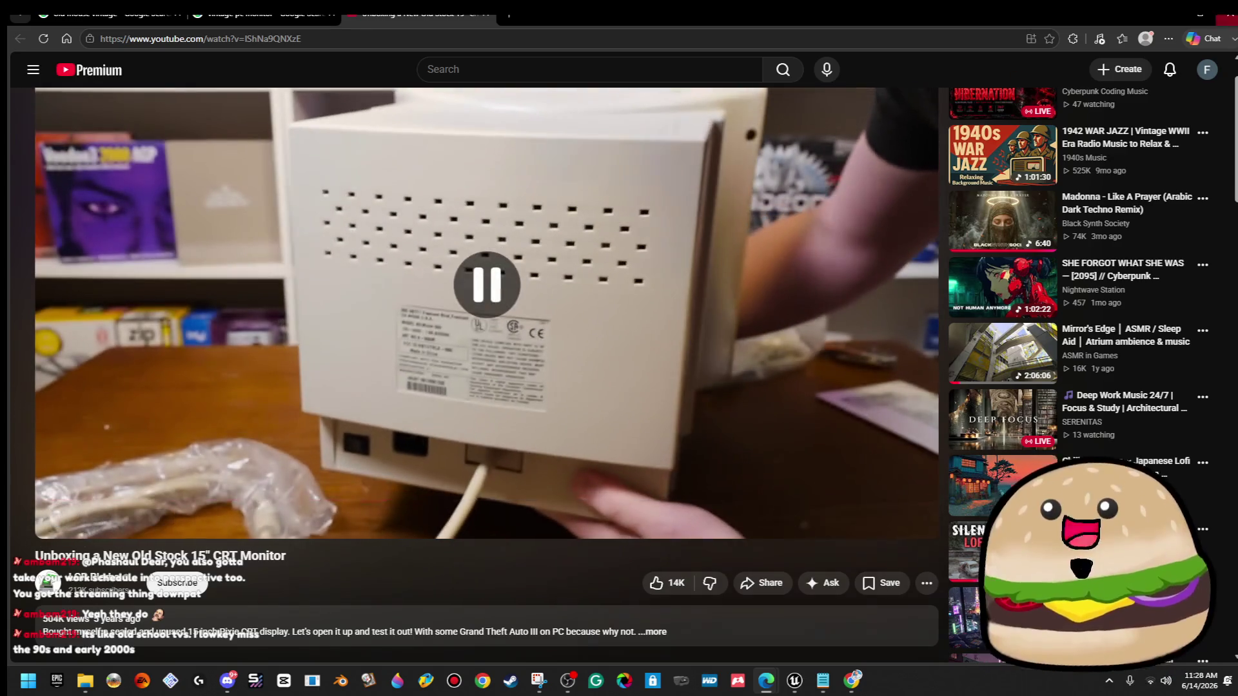
pyautogui.click(1164, 13)
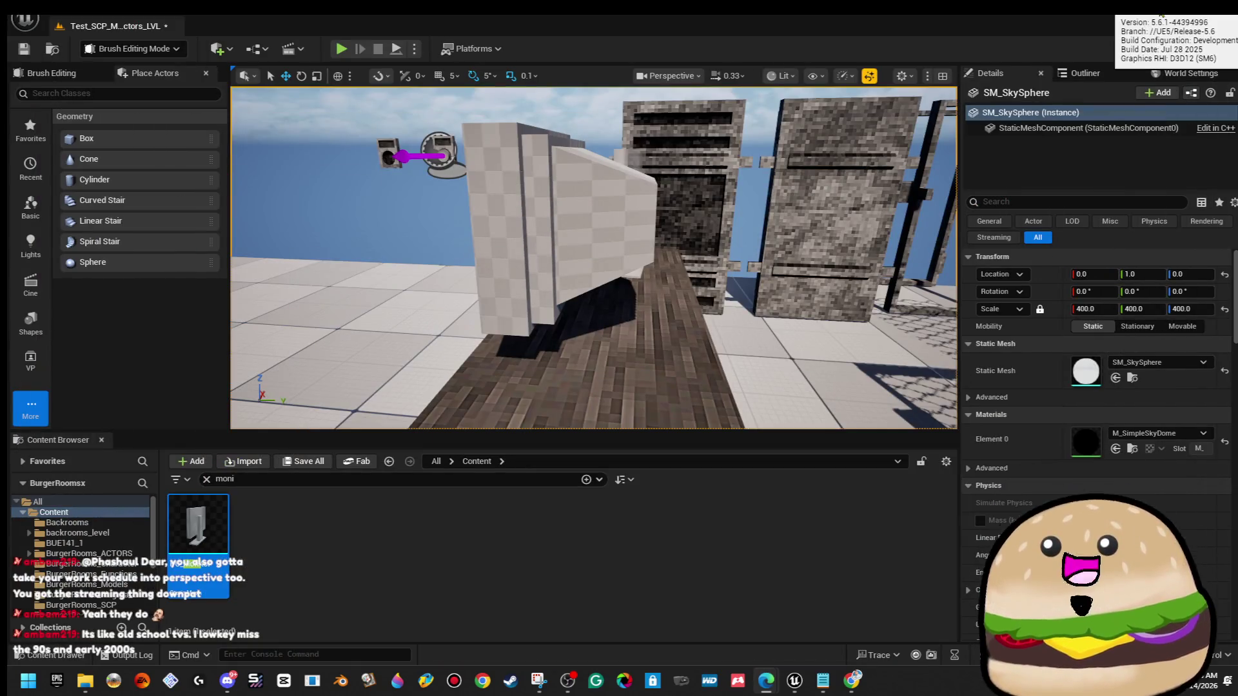
pyautogui.moveTo(593, 258)
pyautogui.mouseDown()
pyautogui.moveTo(490, 258)
pyautogui.moveTo(445, 235)
pyautogui.moveTo(663, 210)
pyautogui.moveTo(604, 257)
pyautogui.moveTo(567, 232)
pyautogui.moveTo(571, 313)
pyautogui.mouseUp()
pyautogui.click(664, 210)
pyautogui.click(604, 253)
pyautogui.moveTo(605, 257); pyautogui.dragTo(607, 349)
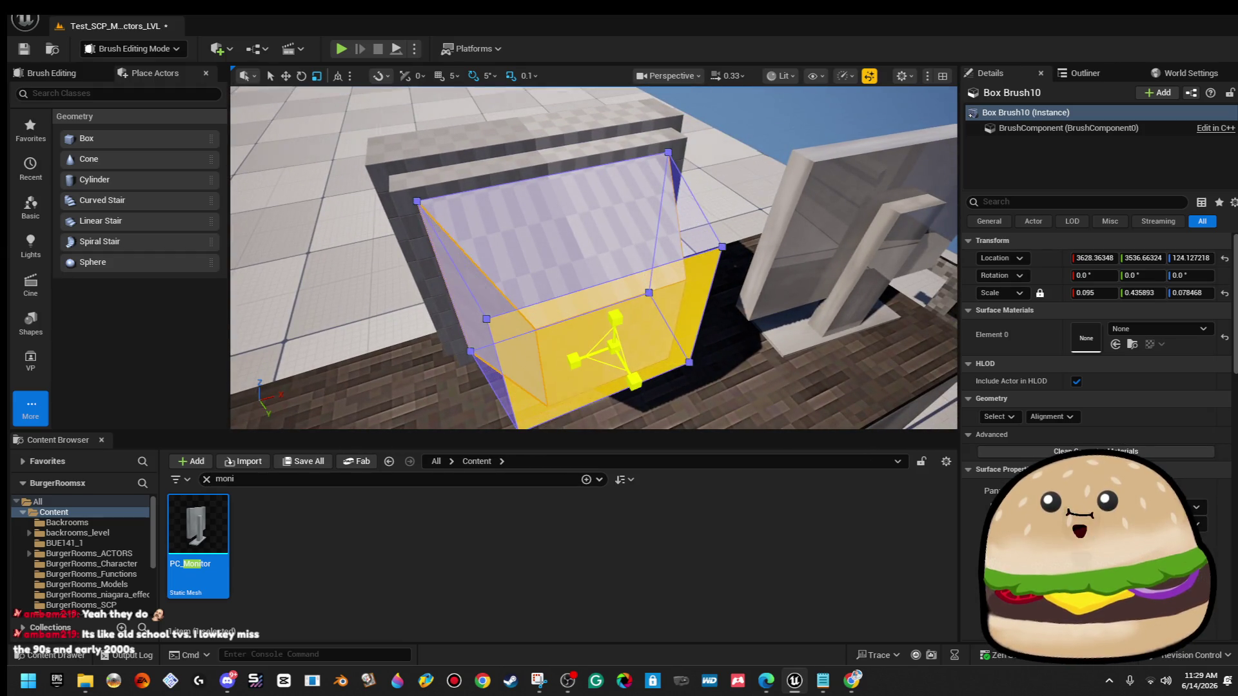
pyautogui.click(599, 332)
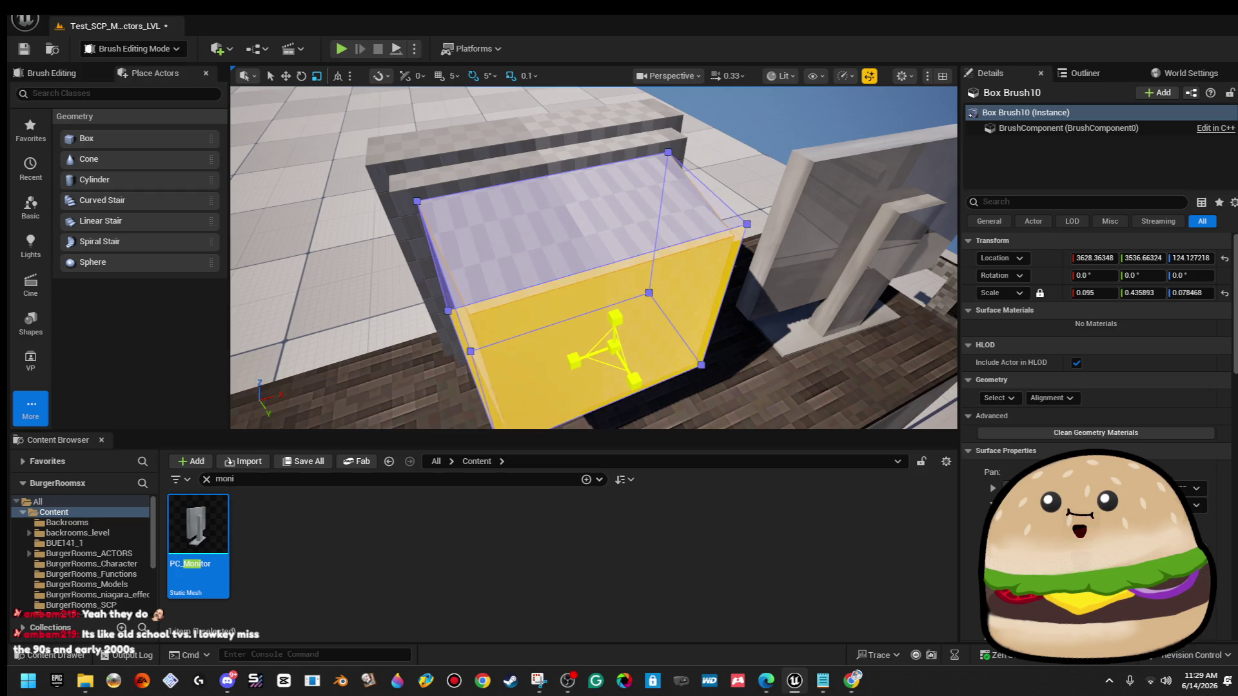
pyautogui.moveTo(614, 349)
pyautogui.mouseDown()
pyautogui.moveTo(643, 218)
pyautogui.moveTo(617, 194)
pyautogui.moveTo(613, 227)
pyautogui.mouseUp()
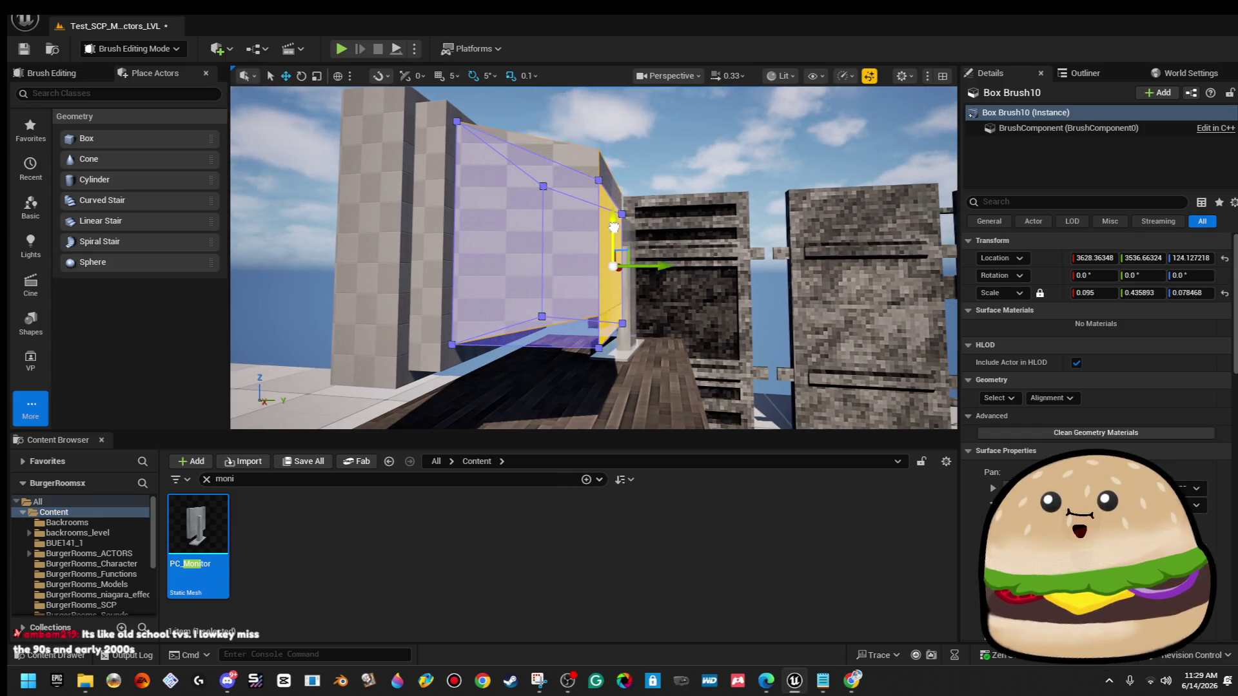
pyautogui.click(651, 139)
pyautogui.moveTo(651, 140)
pyautogui.mouseDown()
pyautogui.moveTo(651, 109)
pyautogui.moveTo(651, 148)
pyautogui.moveTo(638, 110)
pyautogui.moveTo(684, 217)
pyautogui.mouseUp()
pyautogui.click(658, 158)
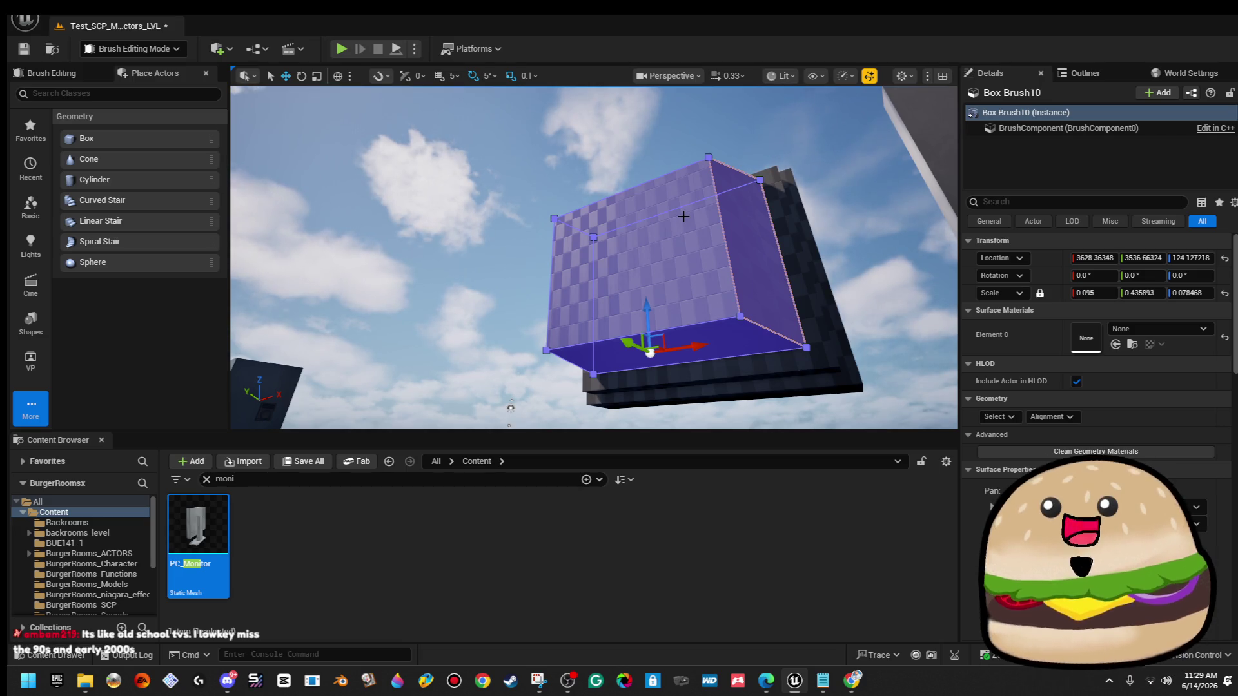
pyautogui.click(695, 319)
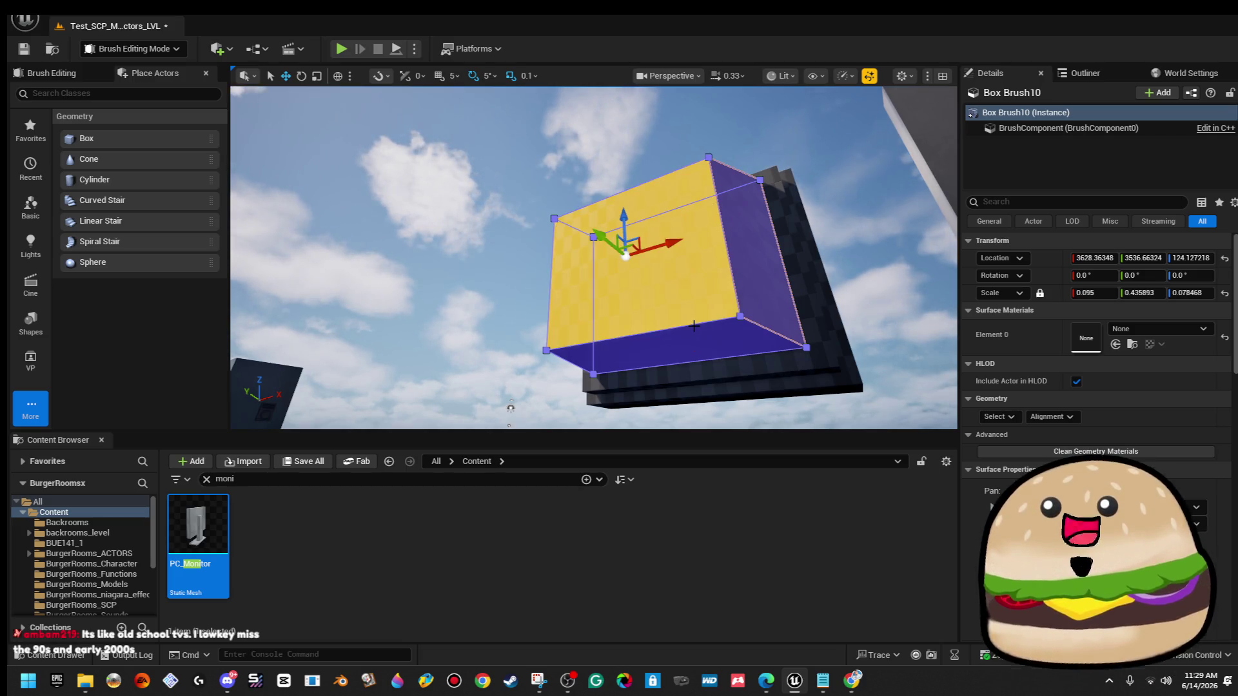
pyautogui.click(687, 327)
# Rotate the copied brush, slide it along X, and set its X scale to 0.09.
pyautogui.press('e')
pyautogui.moveTo(642, 292); pyautogui.dragTo(572, 375)
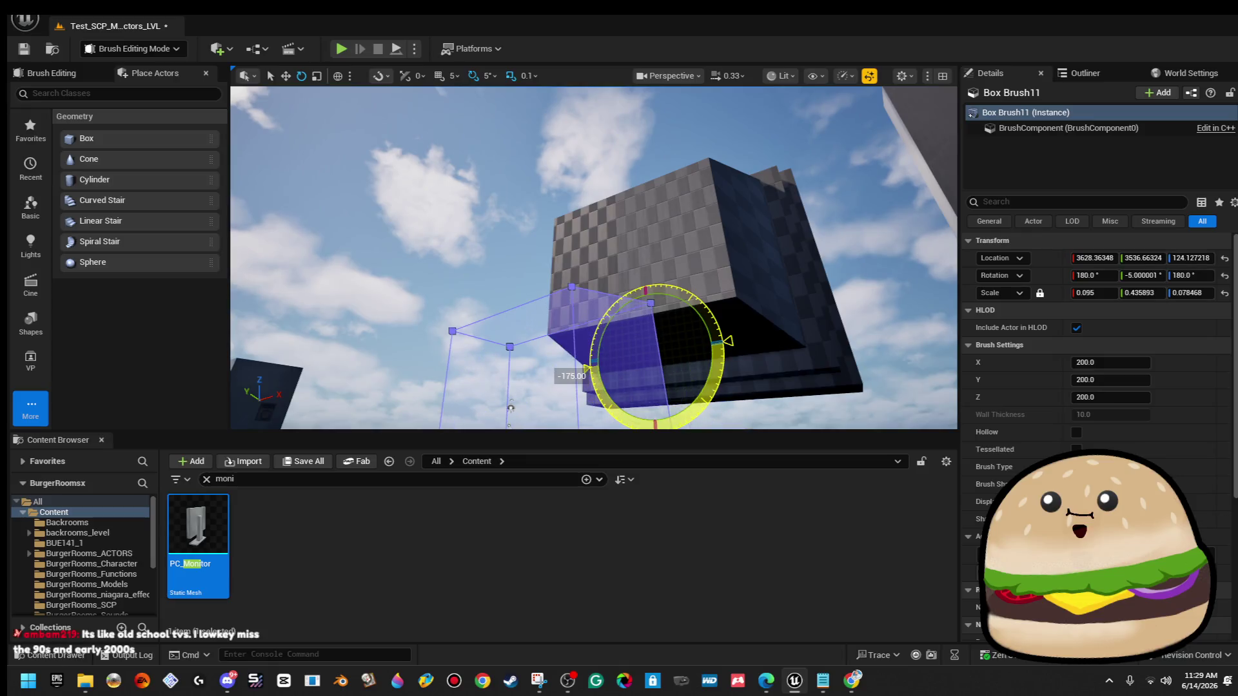
pyautogui.moveTo(510, 407); pyautogui.dragTo(401, 310)
pyautogui.press('w')
pyautogui.moveTo(729, 270); pyautogui.dragTo(856, 255)
pyautogui.press('f')
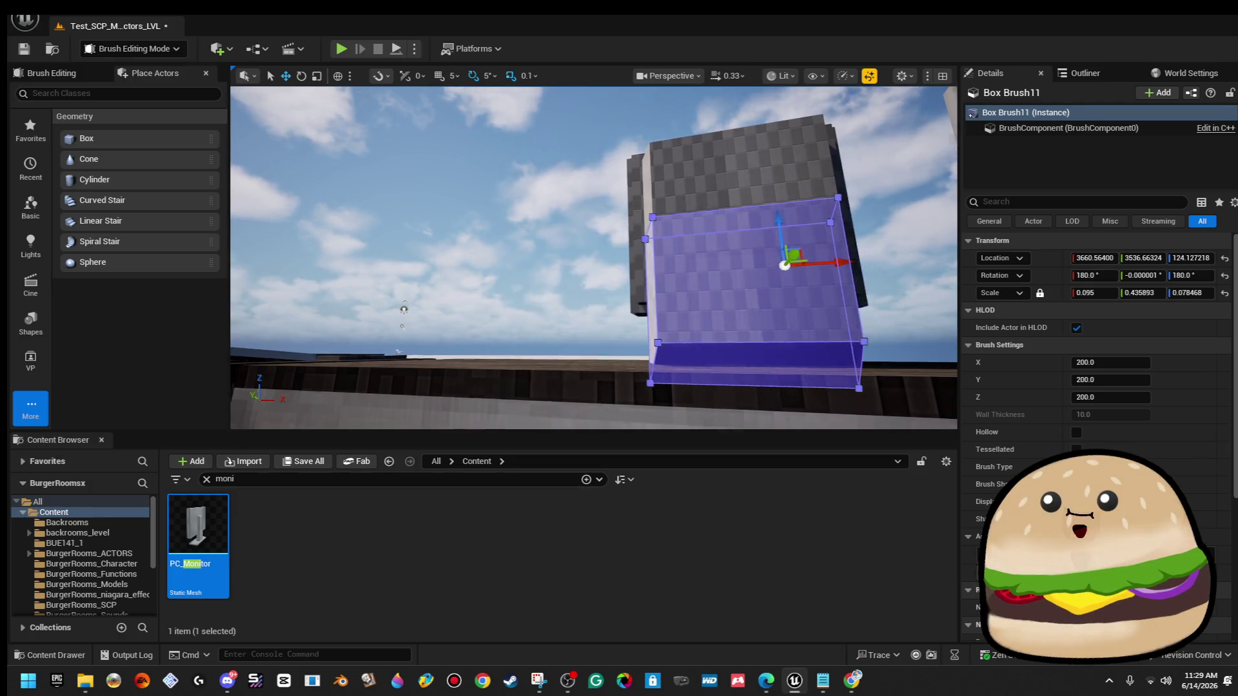
pyautogui.click(1112, 294)
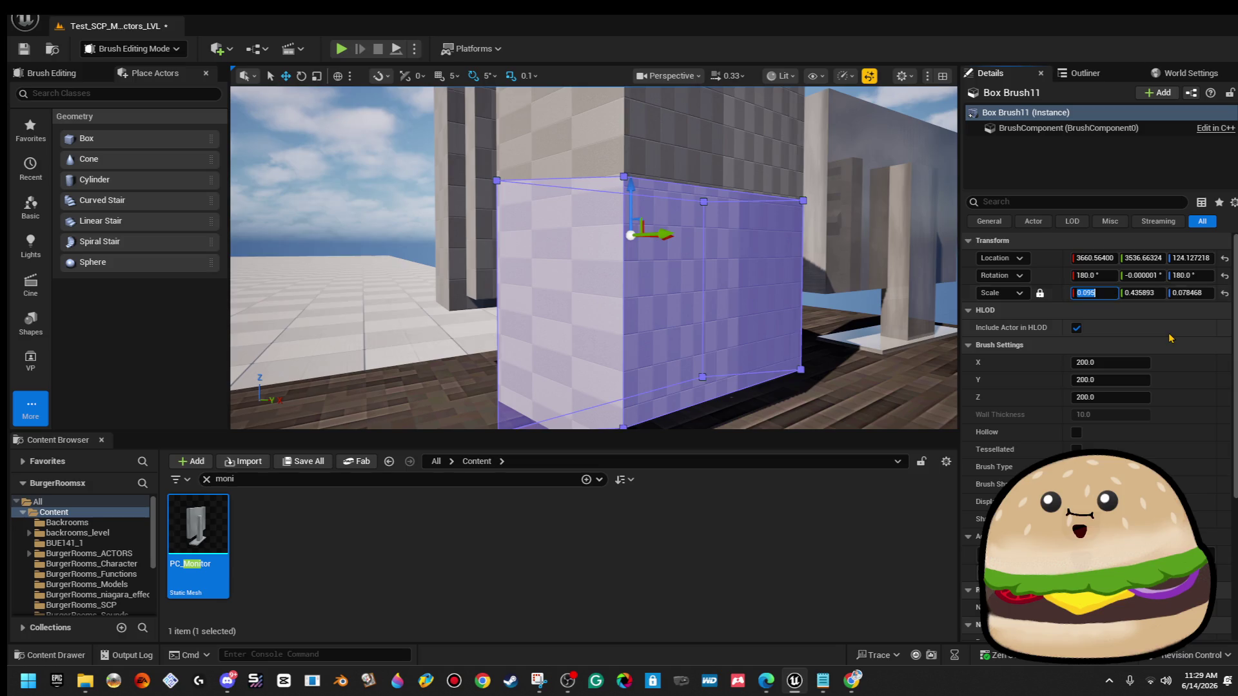
pyautogui.write('.05')
pyautogui.press('Return')
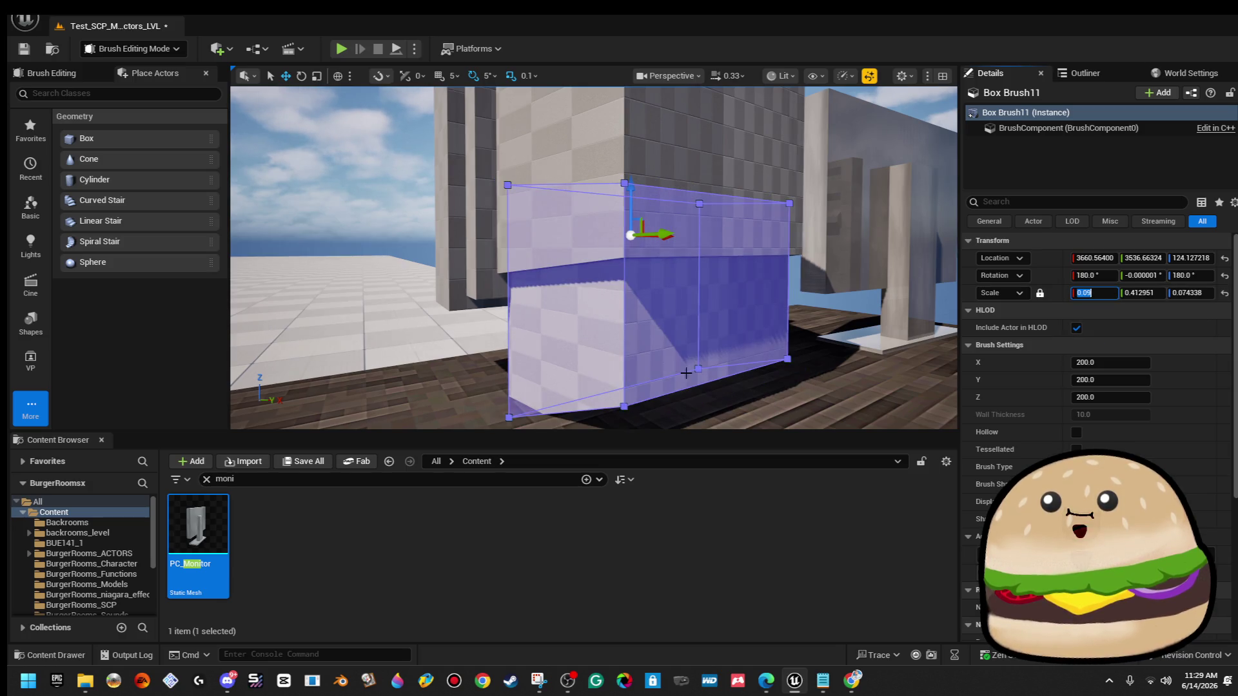
# Flip the panel's surface texture both vertically (Flip V) and horizontally (Flip U).
pyautogui.moveTo(637, 322); pyautogui.dragTo(637, 349)
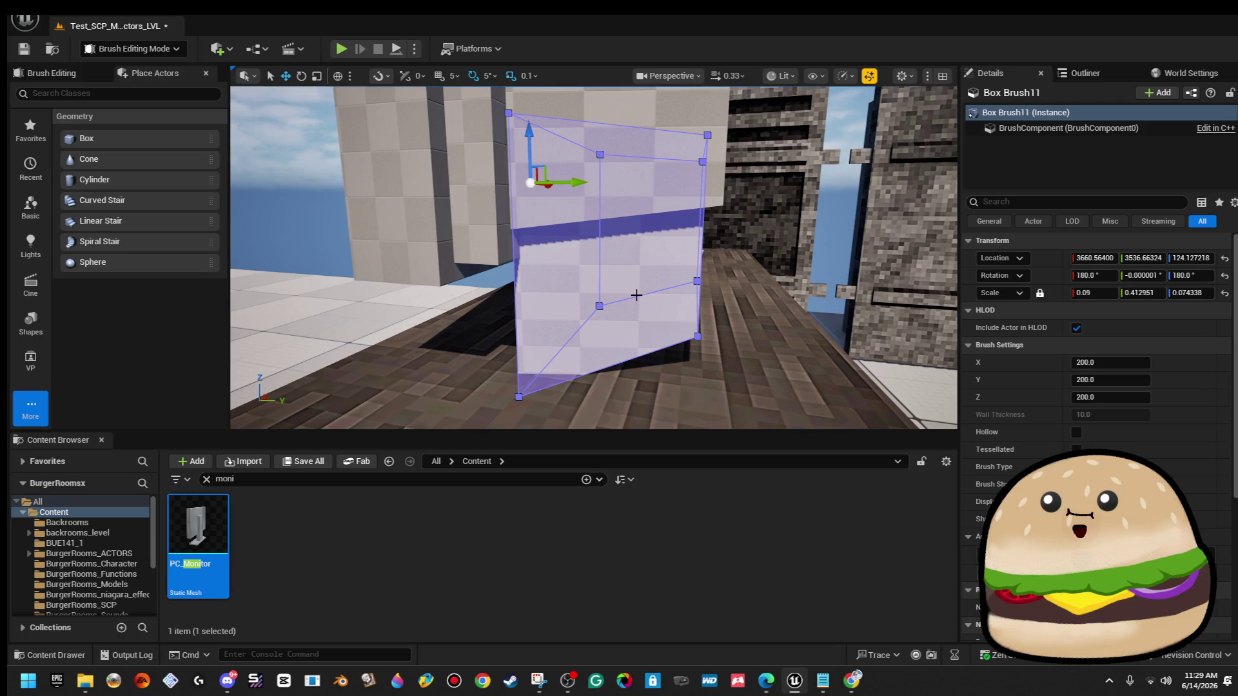
pyautogui.scroll(-5, 1220, 524)
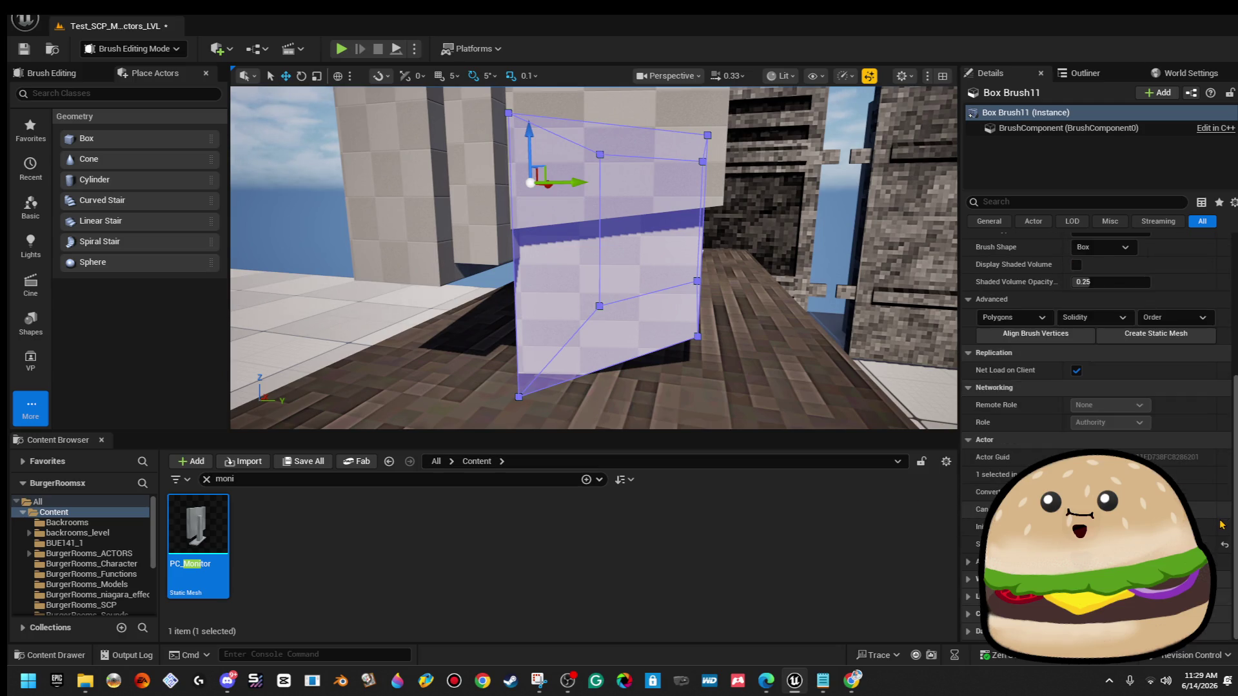
pyautogui.scroll(2, 1160, 386)
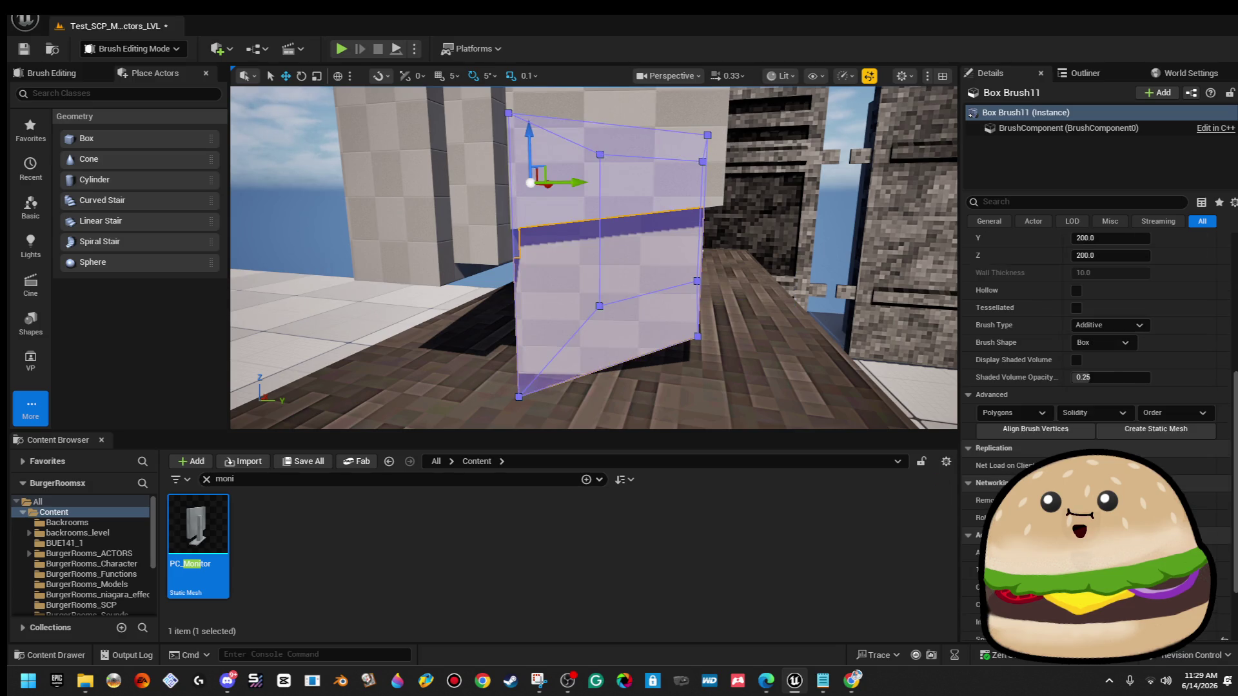
pyautogui.scroll(-2, 1160, 387)
pyautogui.scroll(5, 1136, 410)
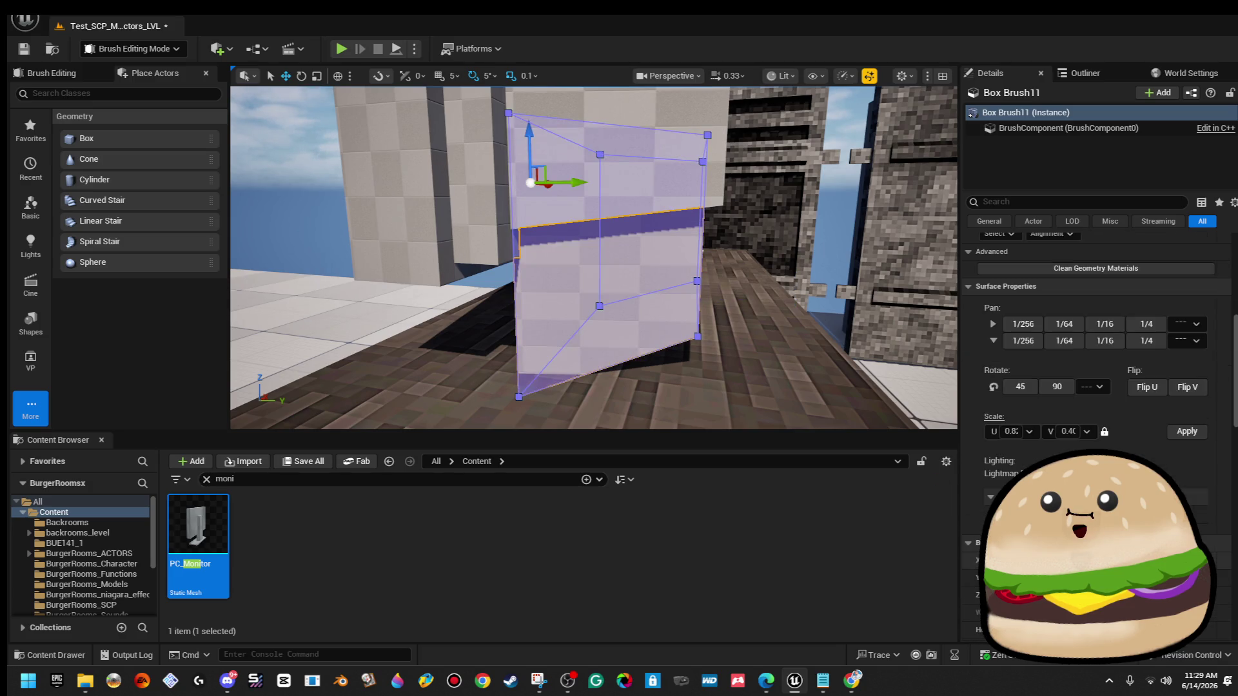
pyautogui.click(1203, 392)
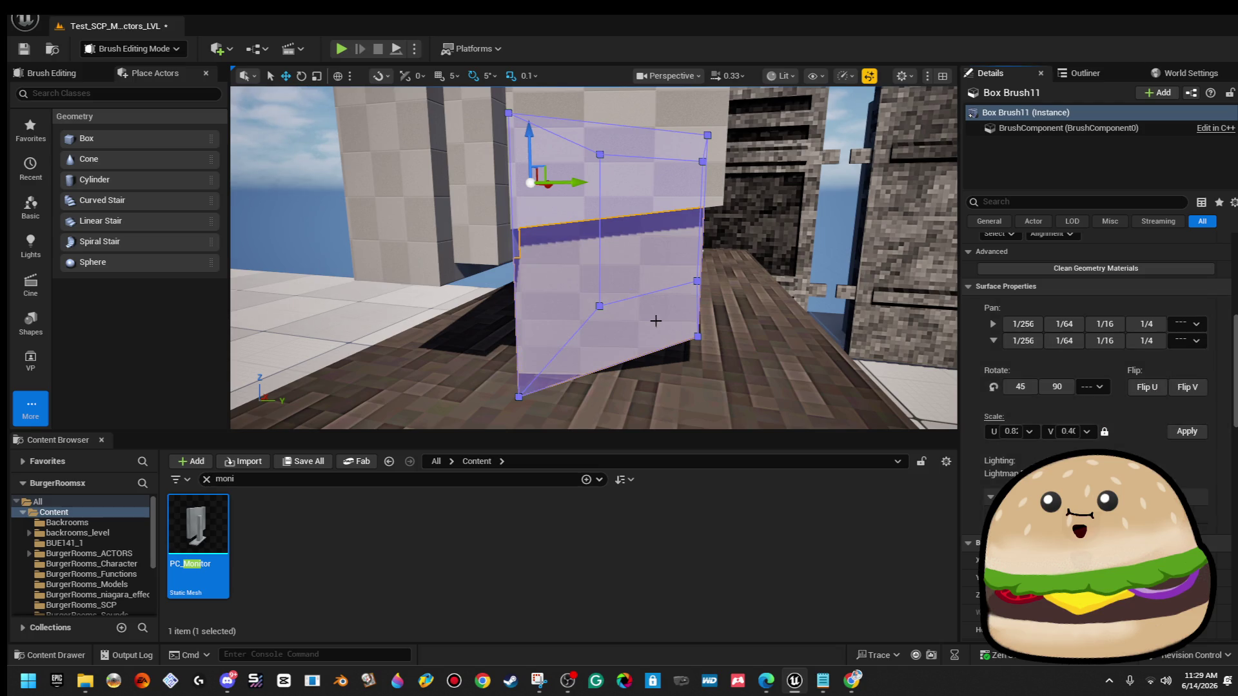
pyautogui.click(1146, 389)
# Rotate the panel around its vertical axis and slide it left along the wall.
pyautogui.moveTo(646, 233); pyautogui.dragTo(661, 255)
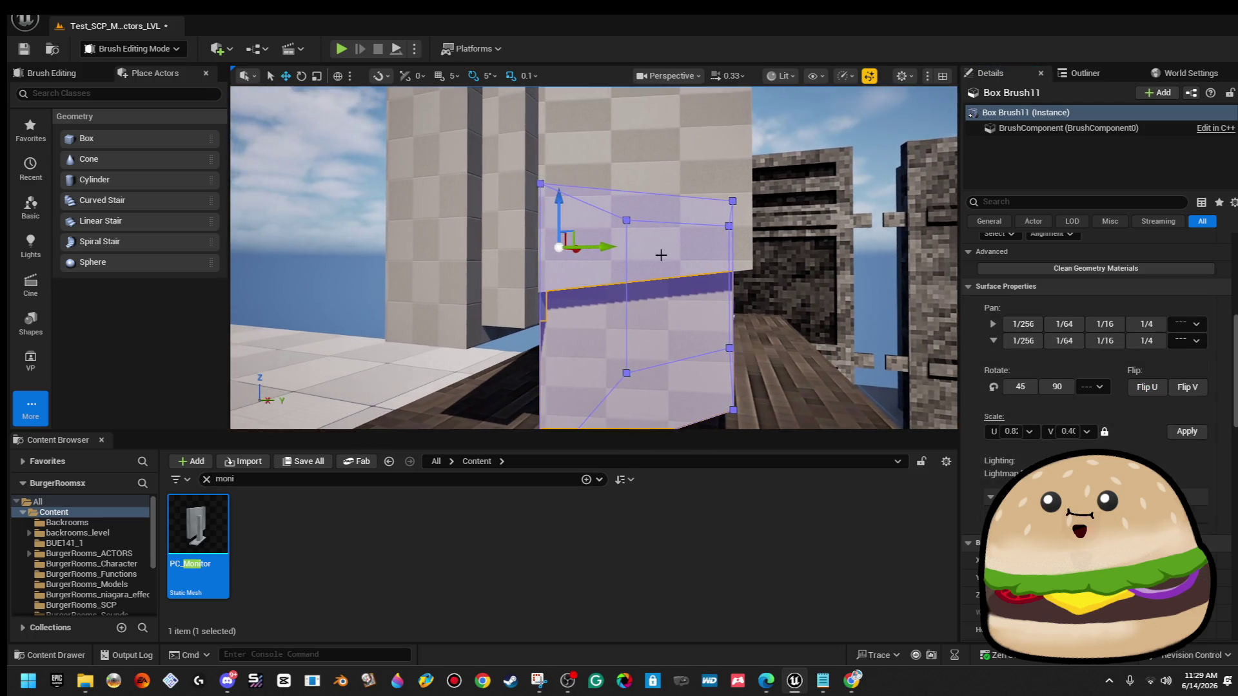
pyautogui.press('e')
pyautogui.moveTo(545, 311); pyautogui.dragTo(516, 271)
pyautogui.moveTo(519, 258); pyautogui.dragTo(599, 329)
pyautogui.press('w')
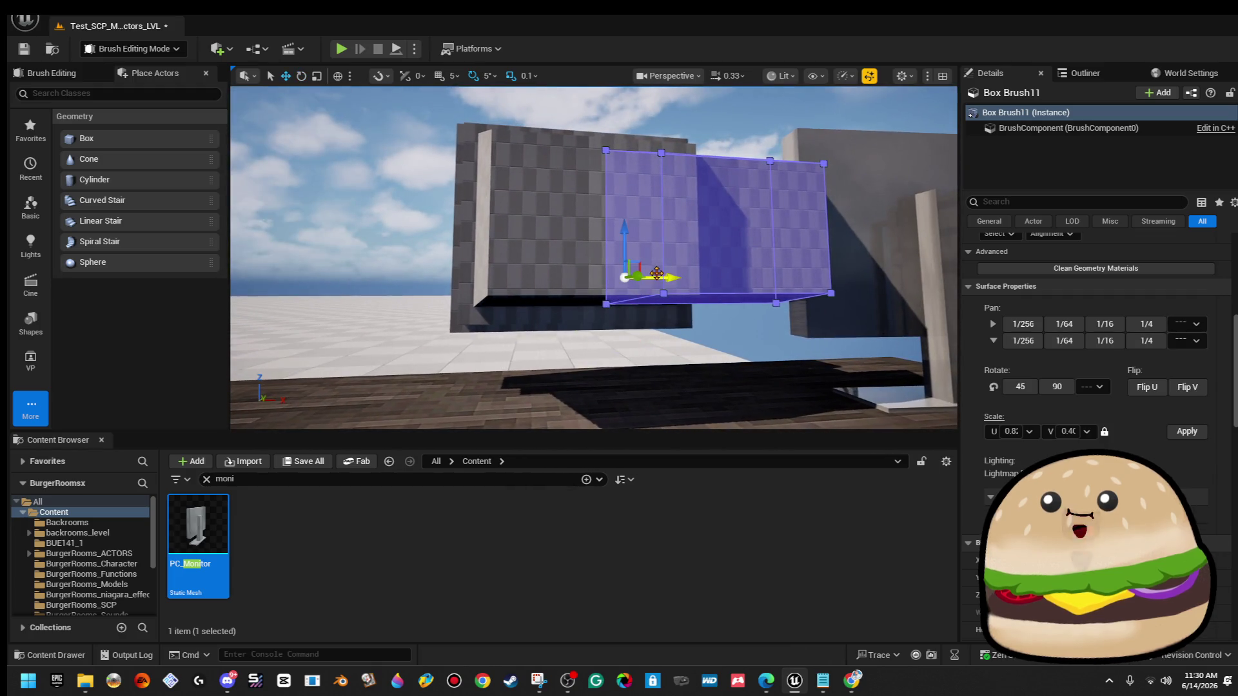
pyautogui.moveTo(642, 260)
pyautogui.mouseDown()
pyautogui.moveTo(535, 297)
pyautogui.moveTo(543, 281)
pyautogui.mouseUp()
pyautogui.scroll(6, 548, 282)
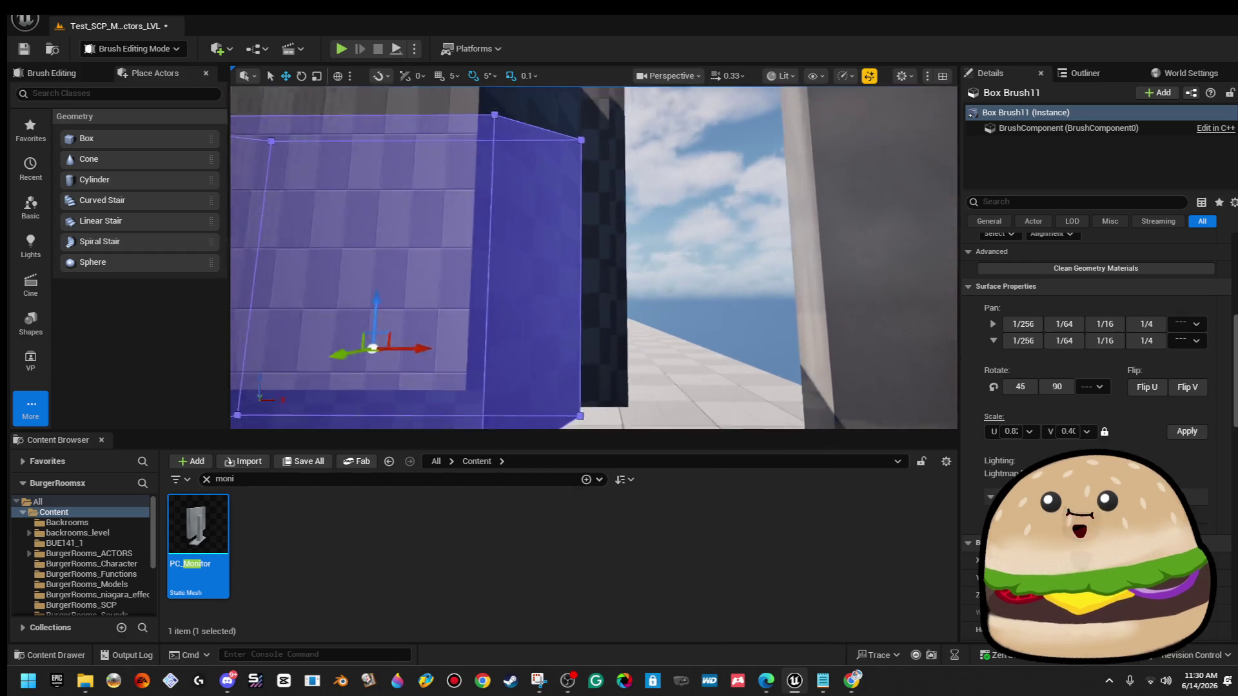
pyautogui.scroll(5, 1096, 387)
pyautogui.click(1105, 292)
# Set Box Brush11's X scale to 0.08, then raise it slightly and shift it along Y.
pyautogui.write('.08')
pyautogui.press('Return')
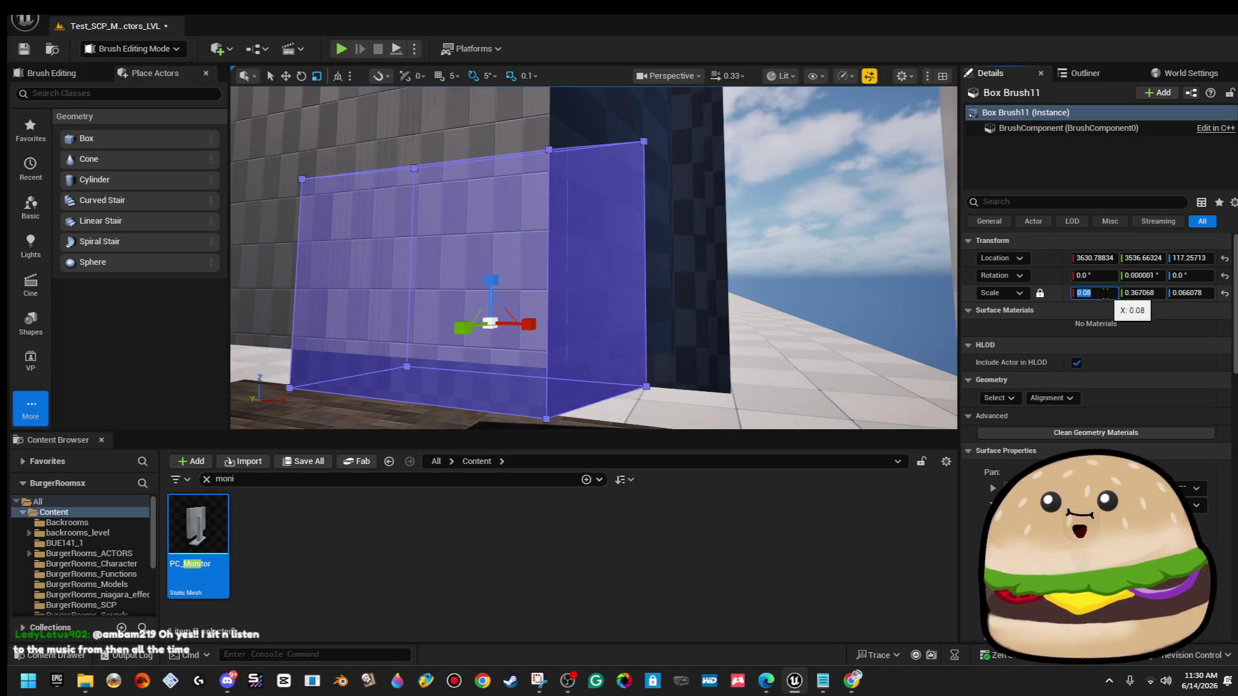
pyautogui.moveTo(593, 258)
pyautogui.mouseDown()
pyautogui.moveTo(568, 257)
pyautogui.moveTo(619, 258)
pyautogui.moveTo(542, 251)
pyautogui.moveTo(606, 258)
pyautogui.moveTo(554, 258)
pyautogui.mouseUp()
pyautogui.moveTo(387, 153); pyautogui.dragTo(421, 152)
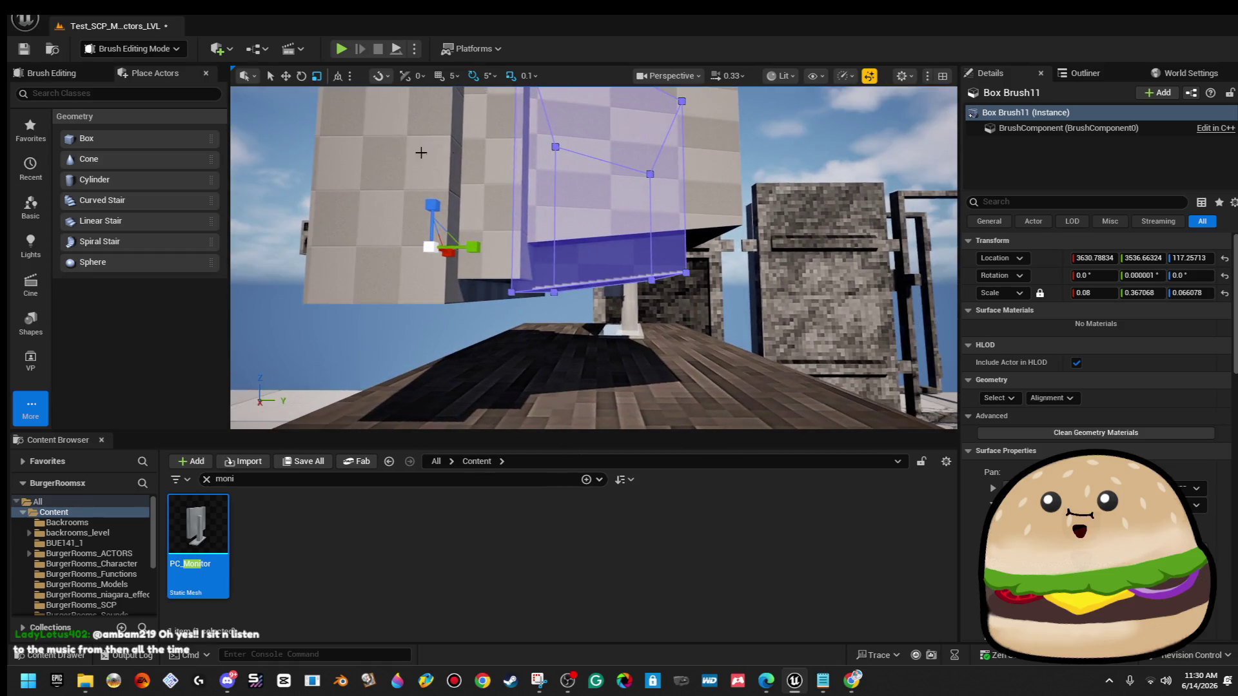
pyautogui.moveTo(433, 205); pyautogui.dragTo(548, 240)
pyautogui.moveTo(473, 229)
pyautogui.mouseDown()
pyautogui.moveTo(423, 230)
pyautogui.moveTo(375, 202)
pyautogui.mouseUp()
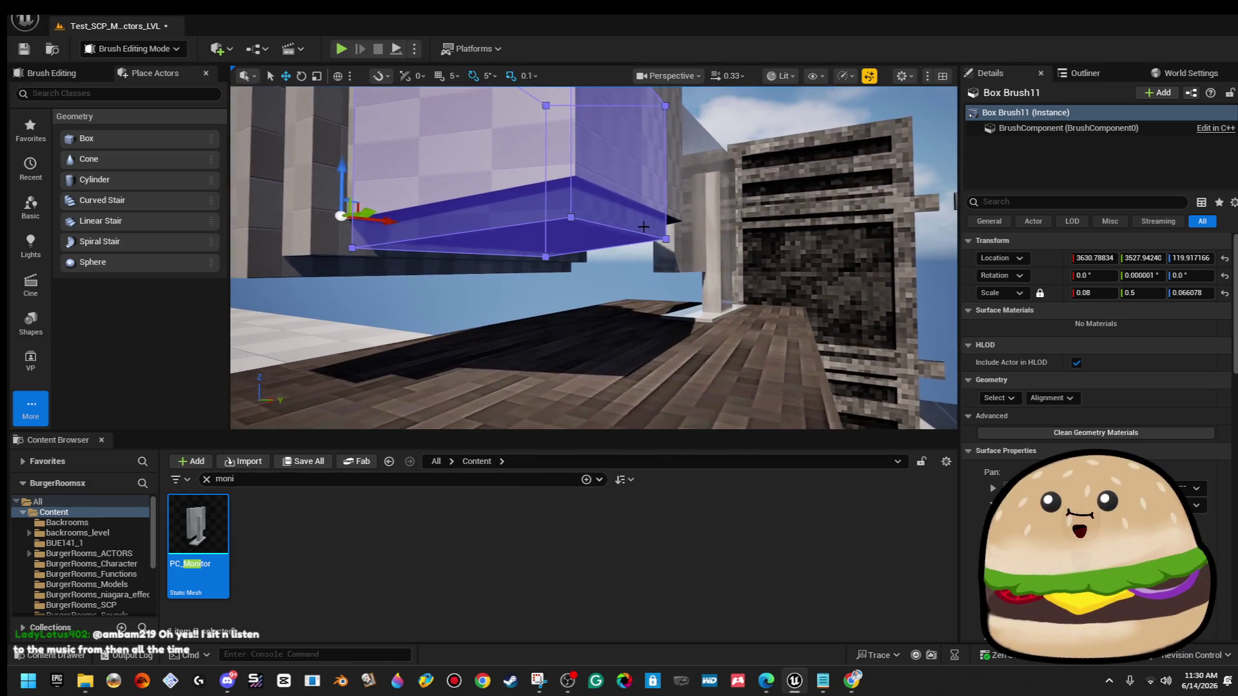
pyautogui.moveTo(628, 129)
pyautogui.mouseDown()
pyautogui.moveTo(617, 229)
pyautogui.moveTo(633, 207)
pyautogui.mouseUp()
pyautogui.click(774, 129)
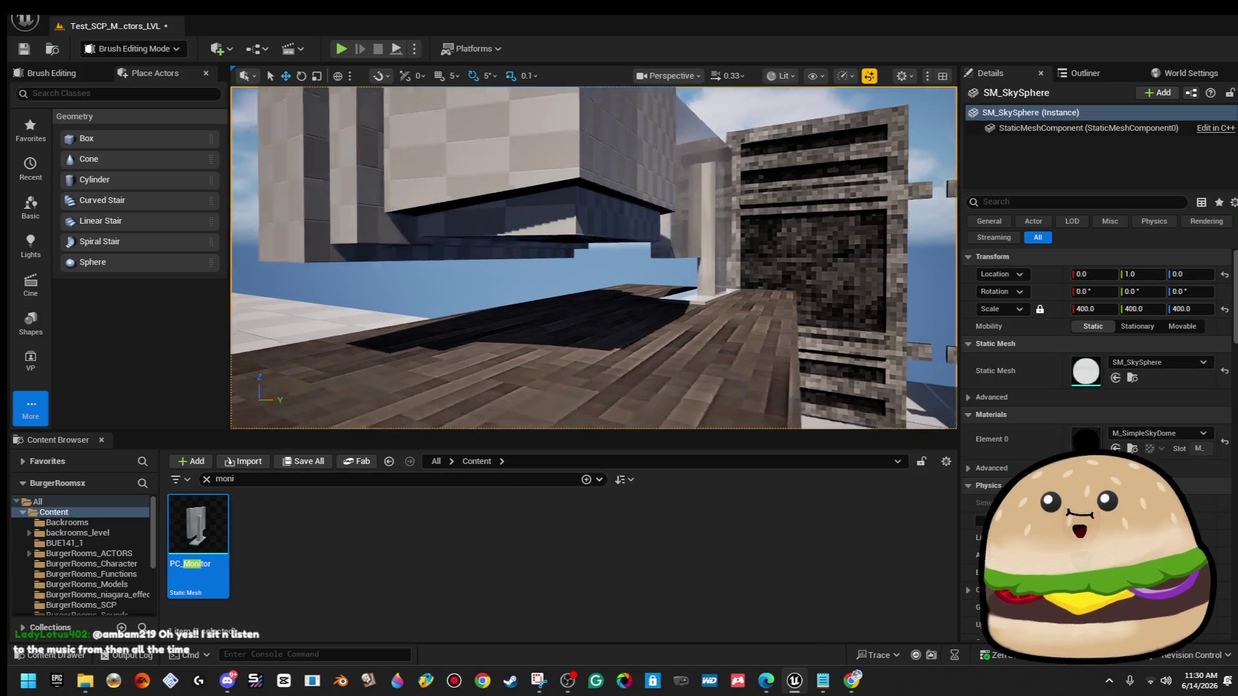
# Select Box Brush10 and reduce its Y scale to about 0.436.
pyautogui.moveTo(594, 258); pyautogui.dragTo(587, 300)
pyautogui.moveTo(565, 229)
pyautogui.mouseDown()
pyautogui.moveTo(578, 220)
pyautogui.moveTo(581, 239)
pyautogui.mouseUp()
pyautogui.click(579, 220)
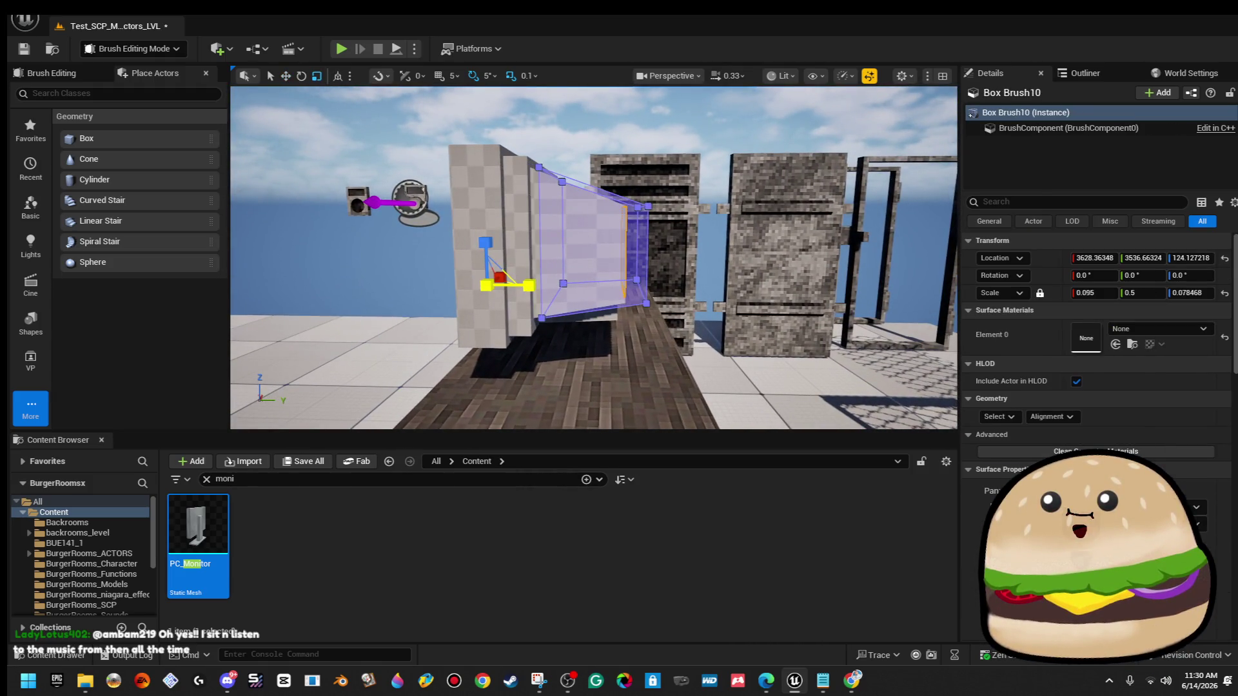
pyautogui.press('w')
pyautogui.moveTo(541, 282); pyautogui.dragTo(545, 282)
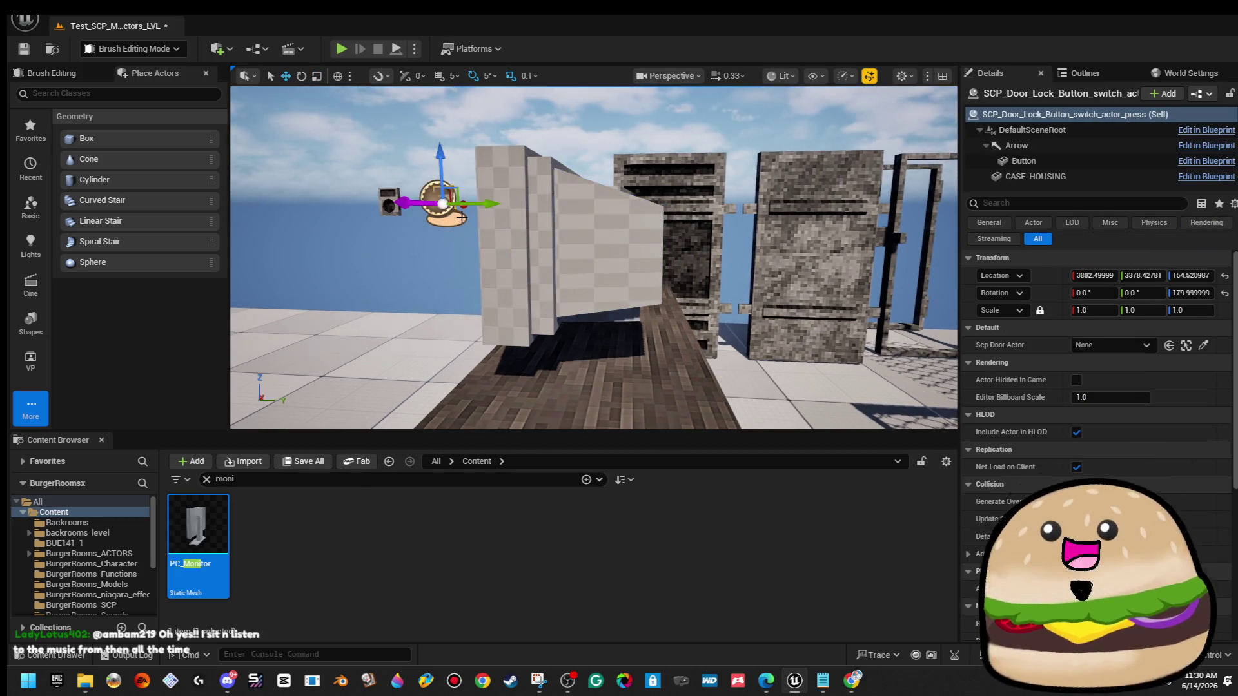
pyautogui.hotkey('ctrl', 'z')
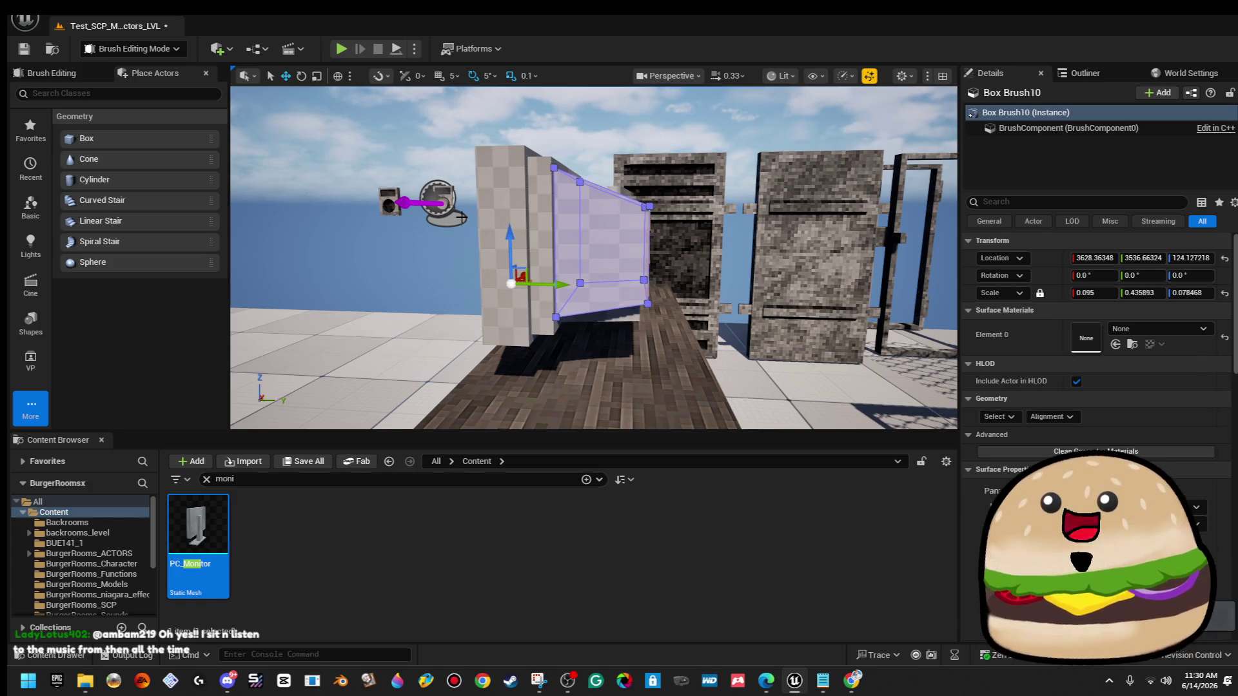
pyautogui.click(360, 115)
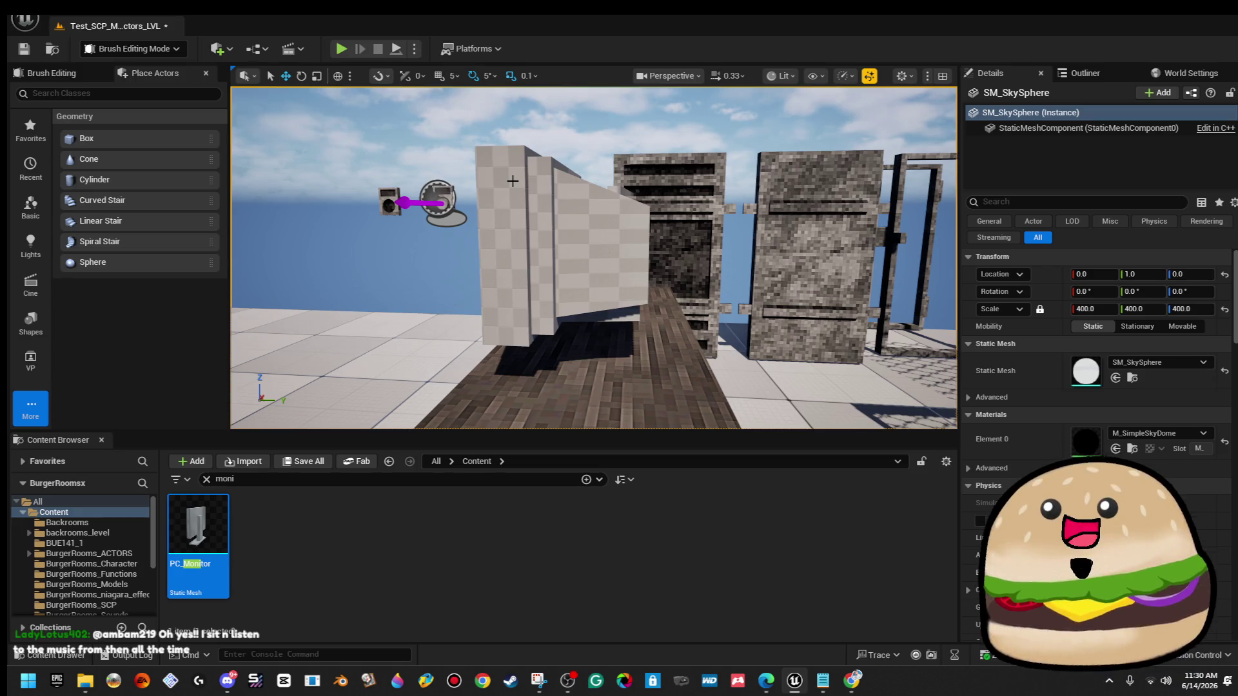
# Select the small box brush by the monitor and rotate it 90° to lie flat.
pyautogui.moveTo(599, 243)
pyautogui.mouseDown()
pyautogui.moveTo(619, 245)
pyautogui.moveTo(497, 261)
pyautogui.moveTo(509, 255)
pyautogui.moveTo(505, 290)
pyautogui.moveTo(532, 239)
pyautogui.mouseUp()
pyautogui.click(510, 258)
pyautogui.press('e')
pyautogui.click(510, 258)
pyautogui.moveTo(482, 323); pyautogui.dragTo(482, 323)
pyautogui.moveTo(418, 134)
pyautogui.mouseDown()
pyautogui.moveTo(506, 202)
pyautogui.moveTo(434, 221)
pyautogui.mouseUp()
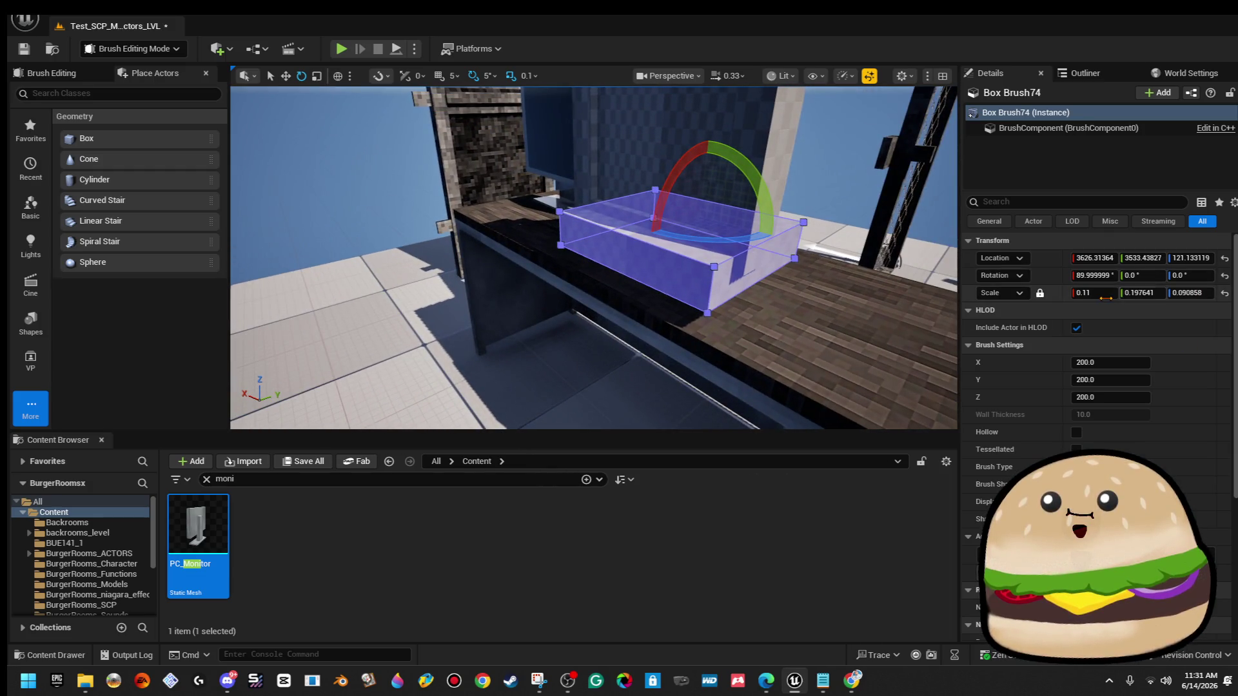
# Scale the box to 0.05 in X and 0.05 in Y, then lower it toward the desk.
pyautogui.write('0.05')
pyautogui.press('Return')
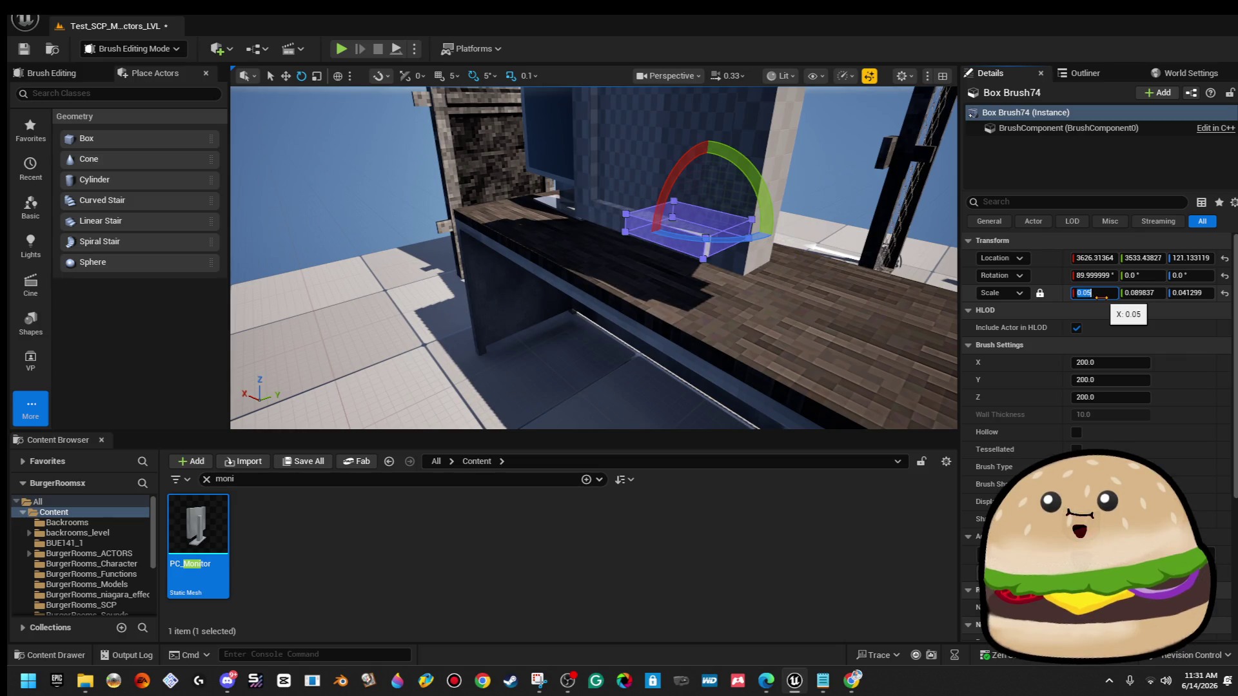
pyautogui.moveTo(832, 264); pyautogui.dragTo(831, 264)
pyautogui.press('r')
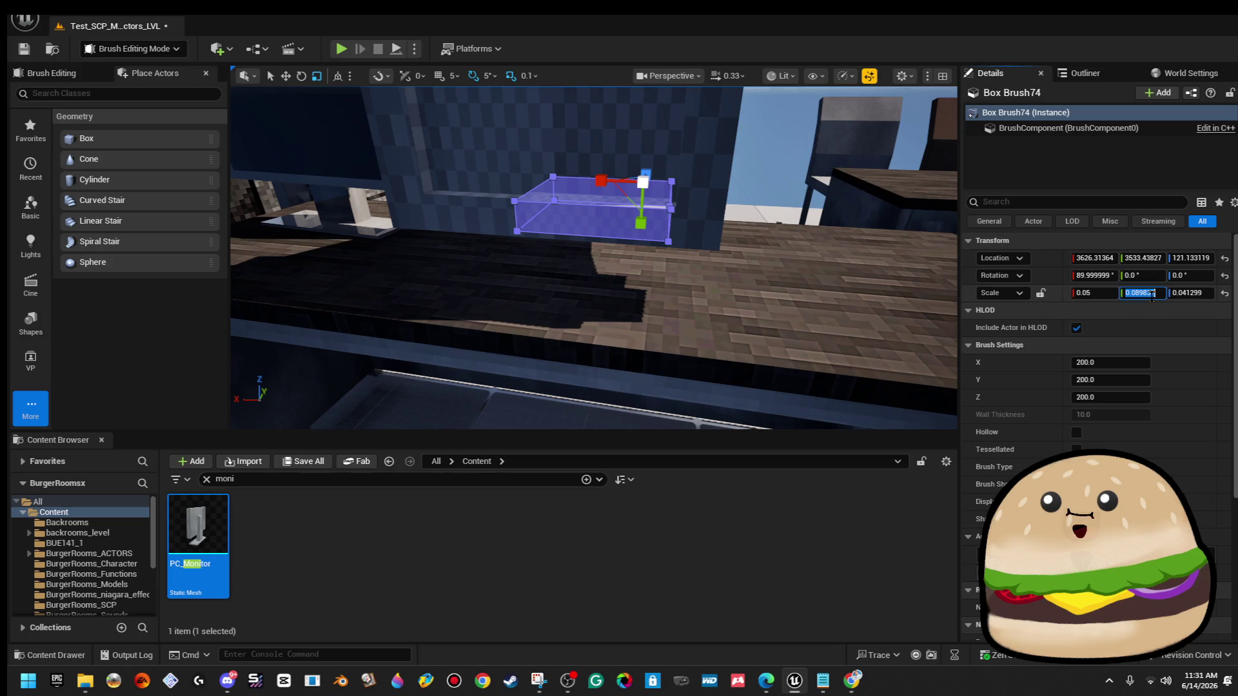
pyautogui.write('0.06')
pyautogui.press('Return')
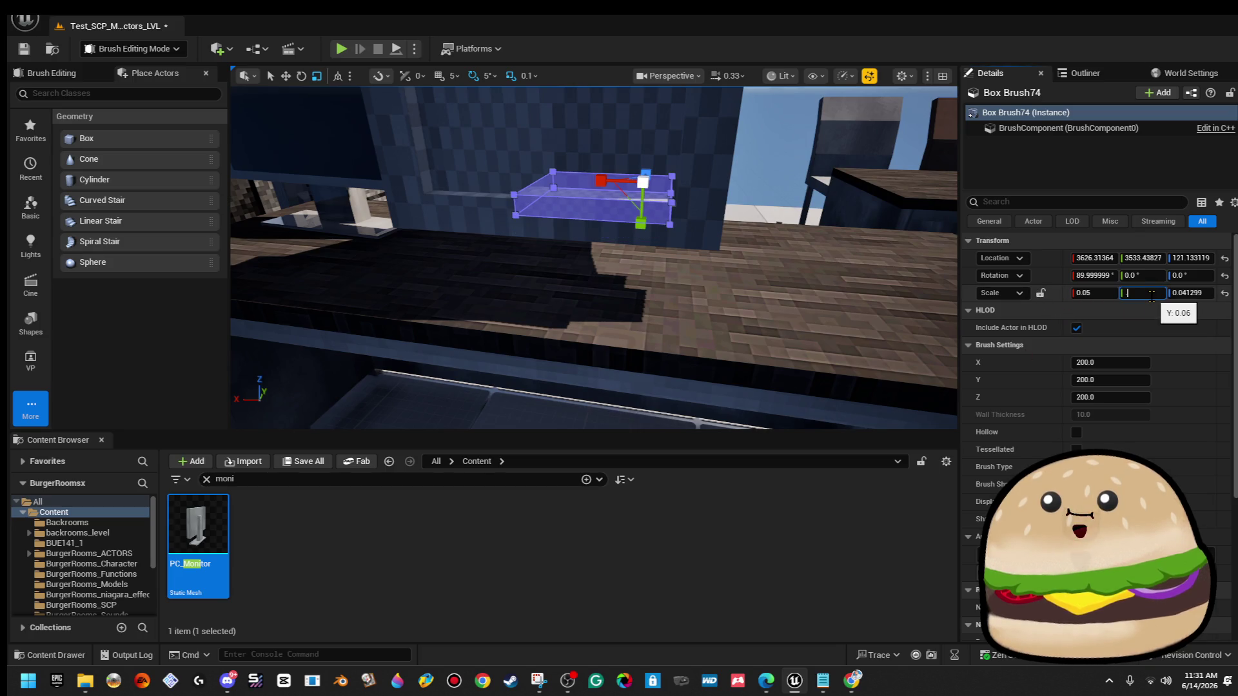
pyautogui.press('Return')
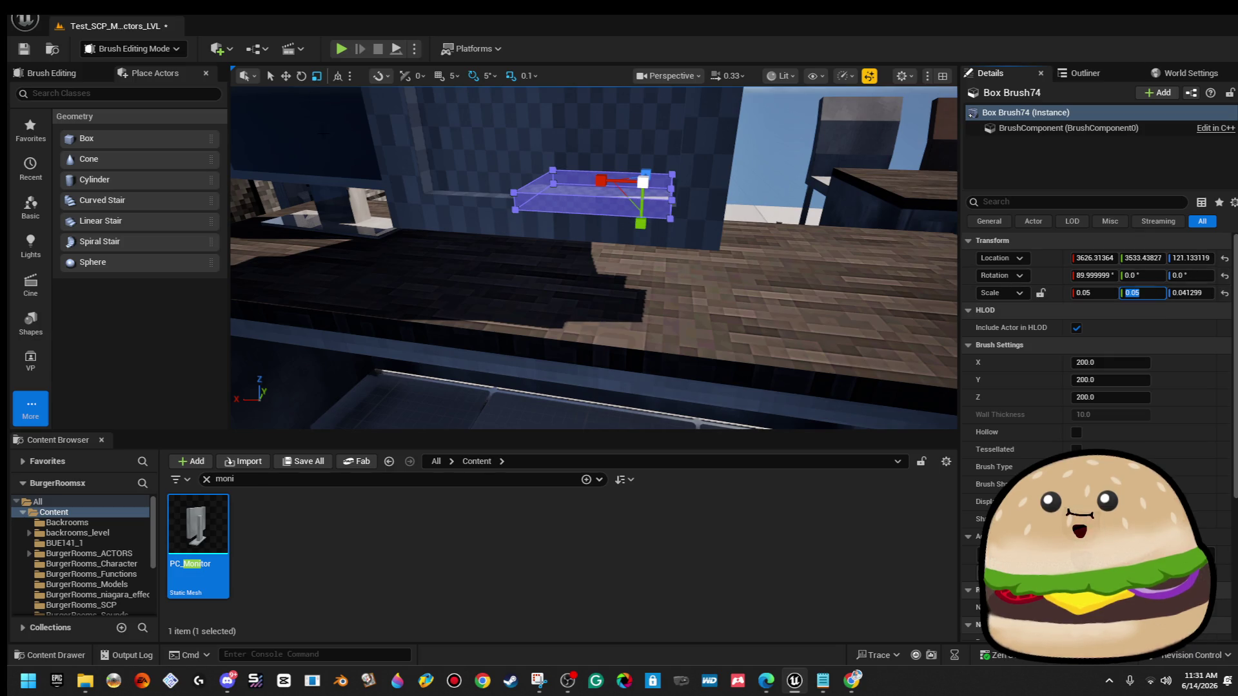
pyautogui.moveTo(580, 257); pyautogui.dragTo(515, 196)
pyautogui.hotkey('ctrl', '`')
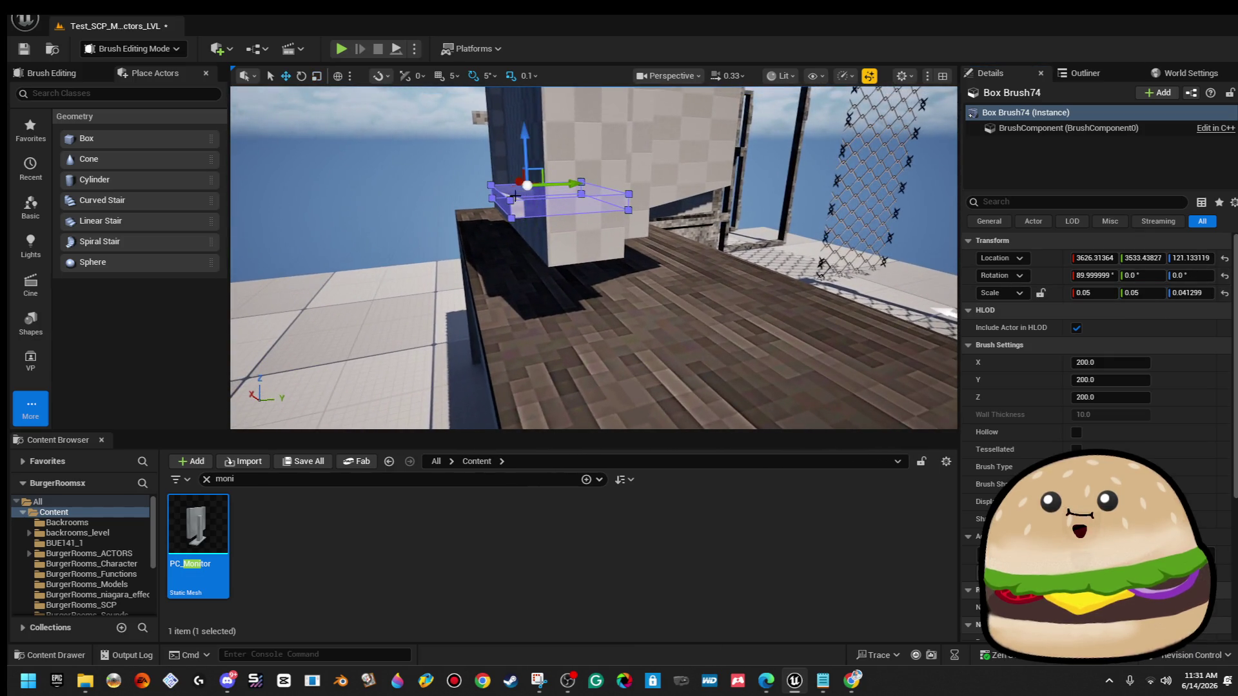
pyautogui.moveTo(524, 148)
pyautogui.mouseDown()
pyautogui.moveTo(542, 240)
pyautogui.moveTo(558, 161)
pyautogui.mouseUp()
# Lower Box Brush74 onto the desk, move it along X, and widen its X scale to 0.09.
pyautogui.moveTo(709, 174)
pyautogui.mouseDown()
pyautogui.moveTo(708, 204)
pyautogui.moveTo(632, 187)
pyautogui.moveTo(632, 258)
pyautogui.moveTo(671, 245)
pyautogui.moveTo(671, 269)
pyautogui.moveTo(692, 219)
pyautogui.moveTo(690, 244)
pyautogui.mouseUp()
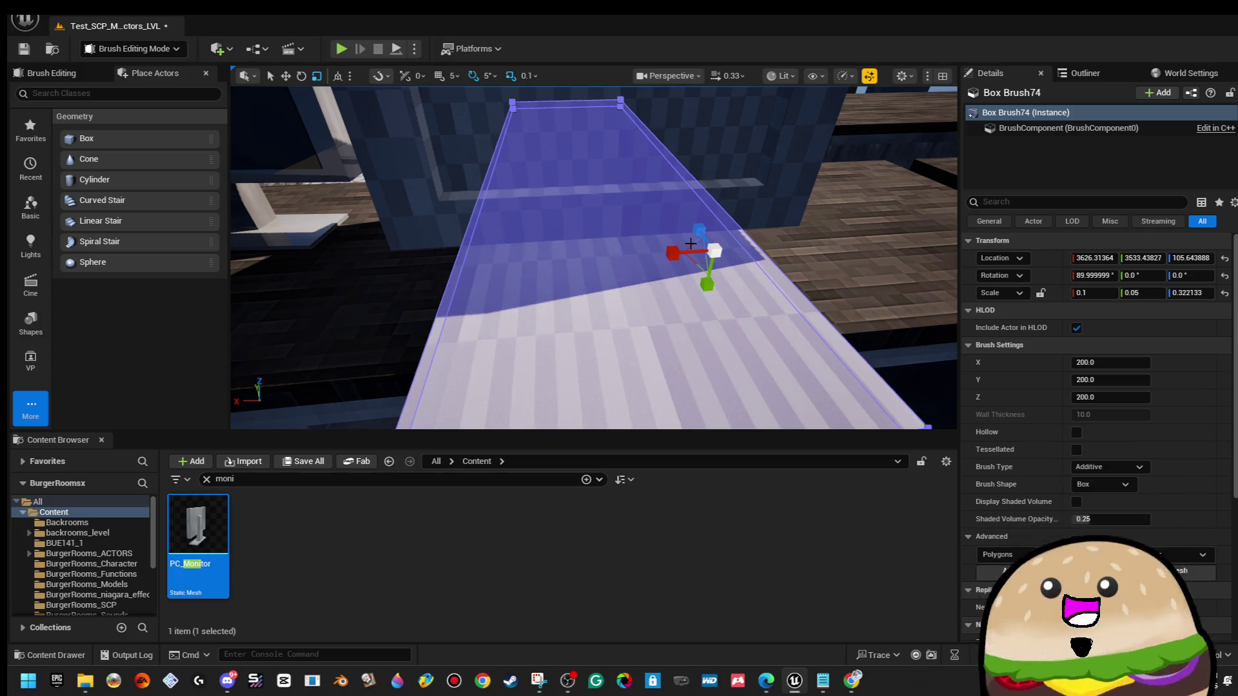
pyautogui.hotkey('ctrl', 'z')
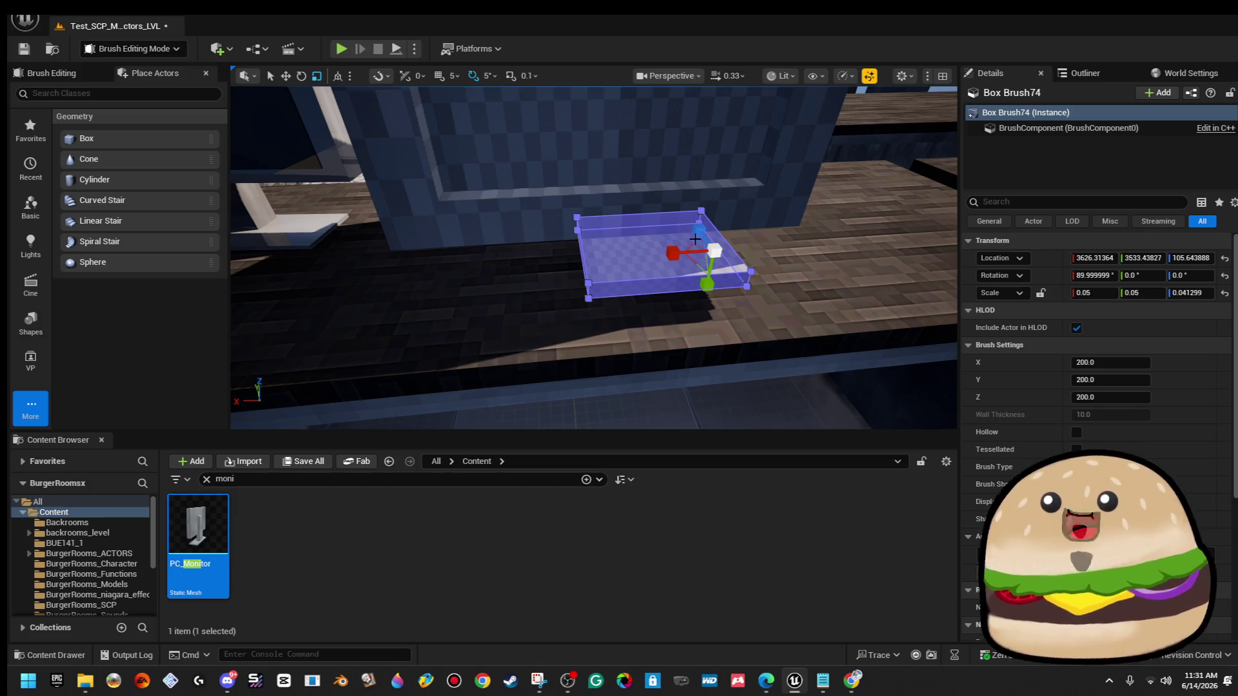
pyautogui.moveTo(696, 240)
pyautogui.mouseDown()
pyautogui.moveTo(696, 227)
pyautogui.moveTo(693, 241)
pyautogui.mouseUp()
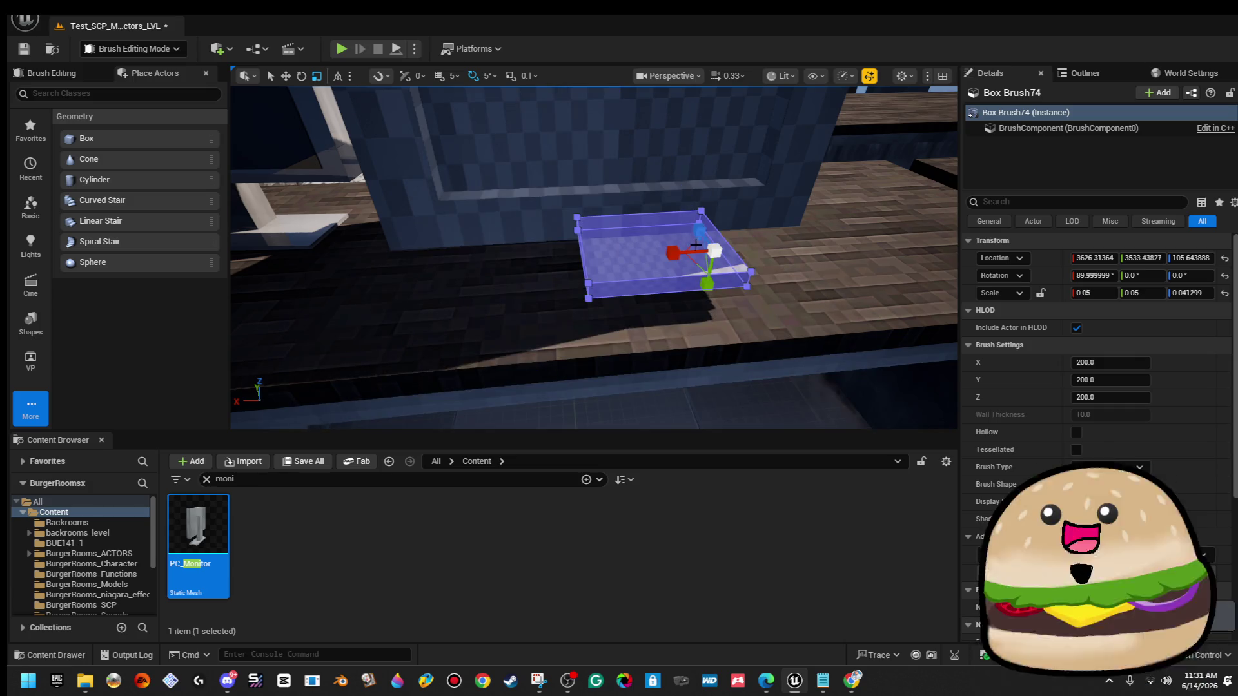
pyautogui.scroll(-5, 696, 245)
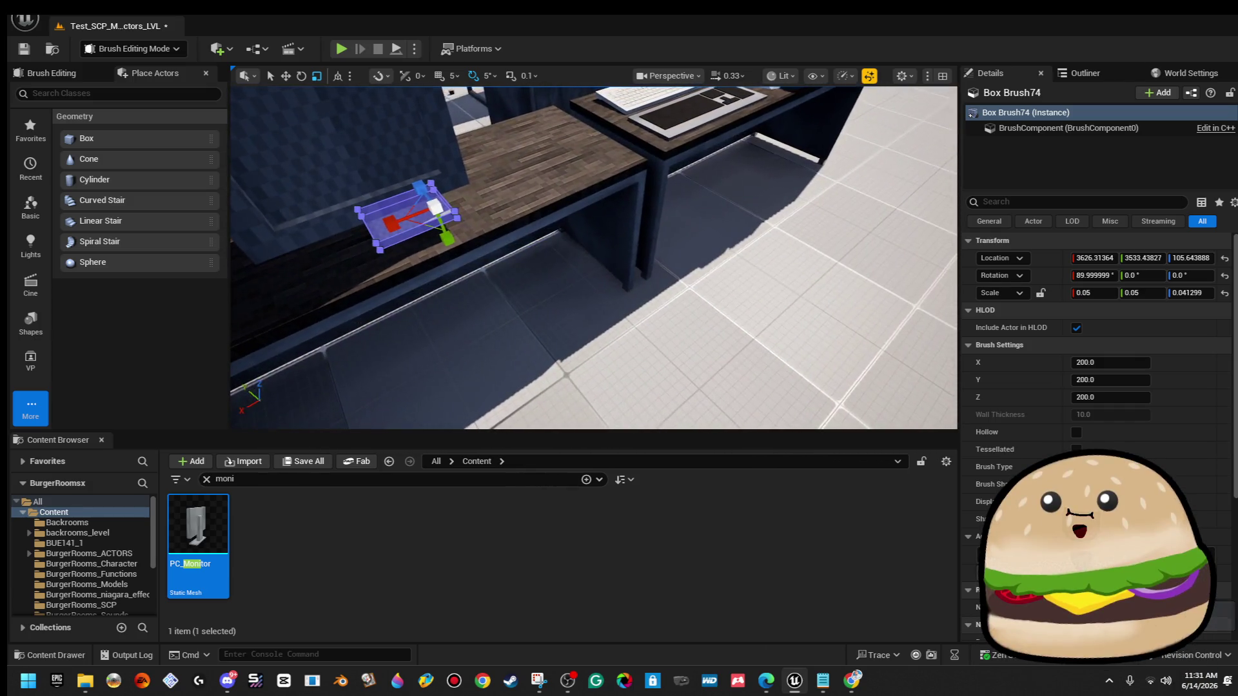
pyautogui.scroll(-3, 593, 258)
pyautogui.scroll(8, 594, 257)
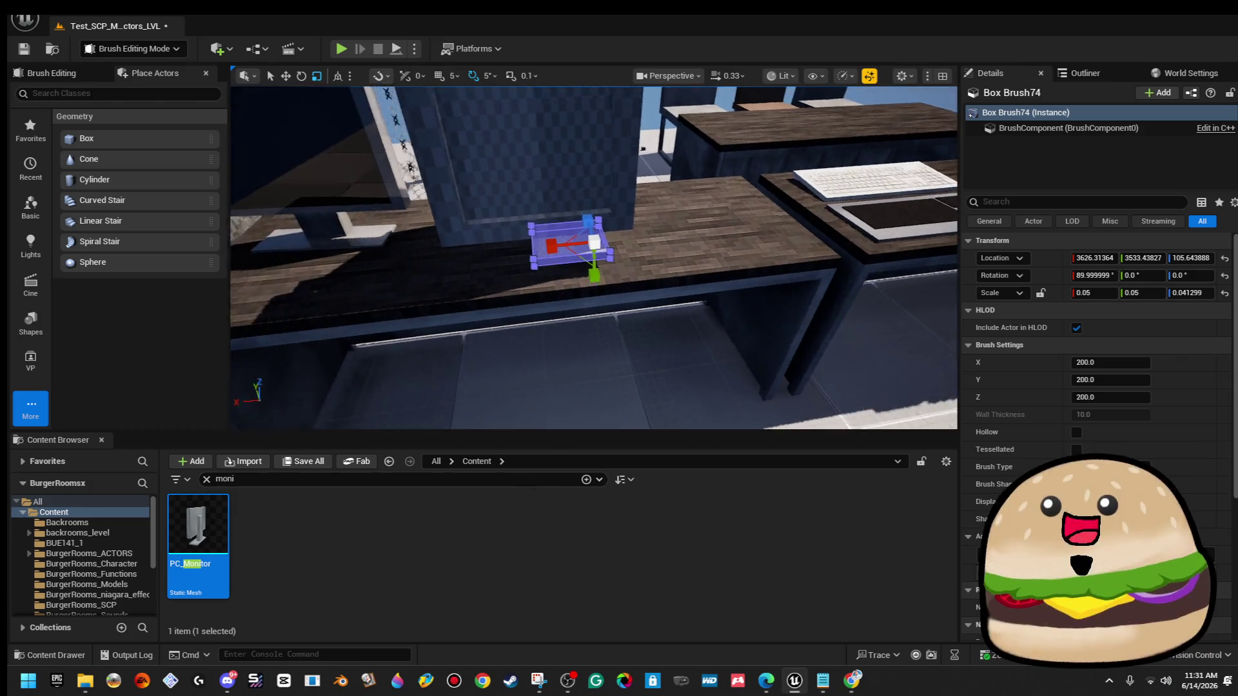
pyautogui.scroll(-5, 743, 272)
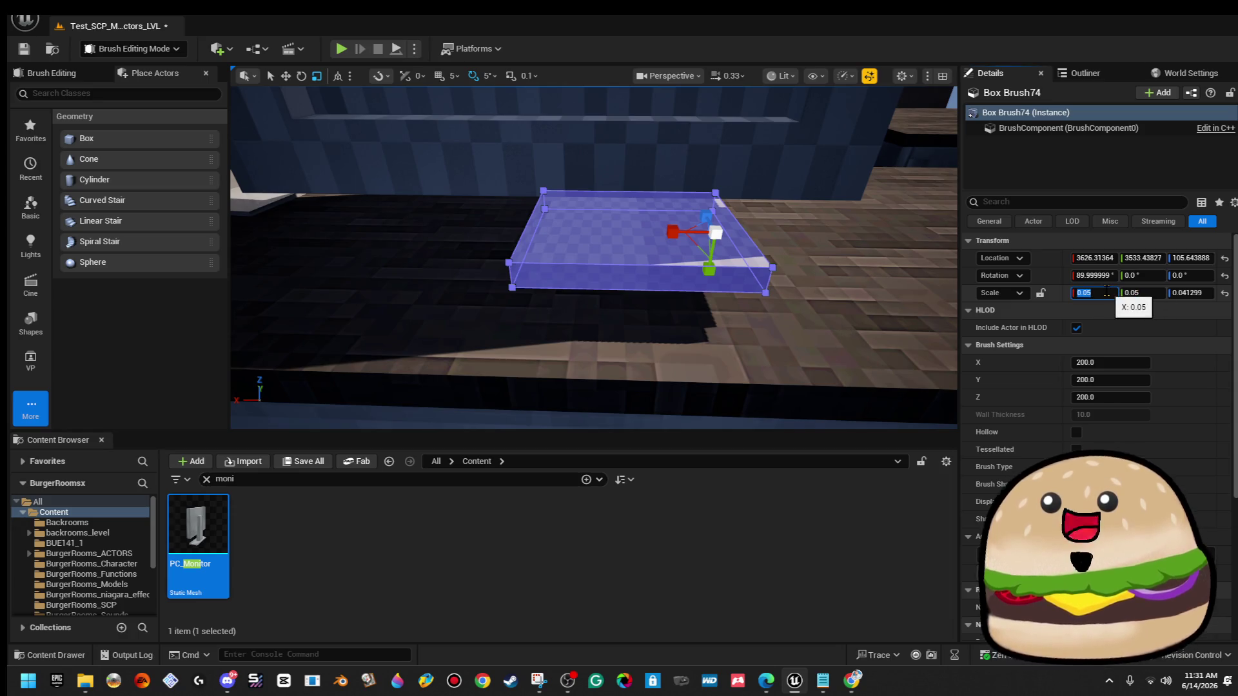
pyautogui.write('.06')
pyautogui.press('Return')
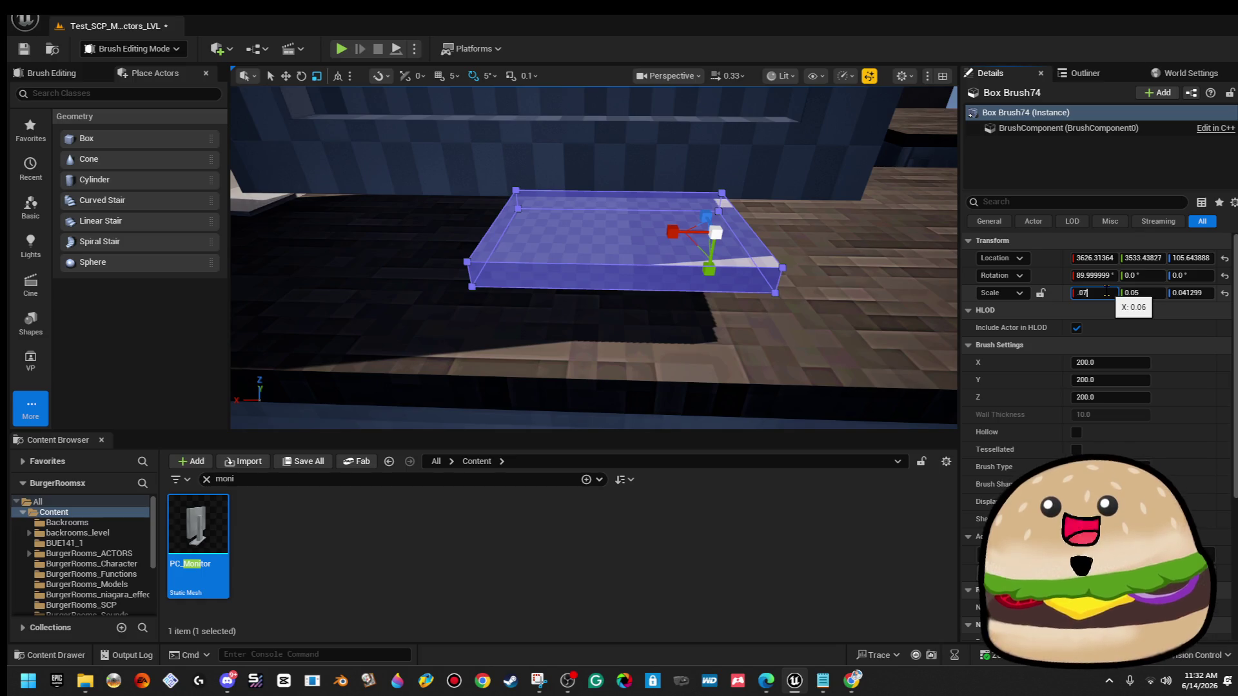
pyautogui.press('Return')
pyautogui.moveTo(632, 248); pyautogui.dragTo(581, 241)
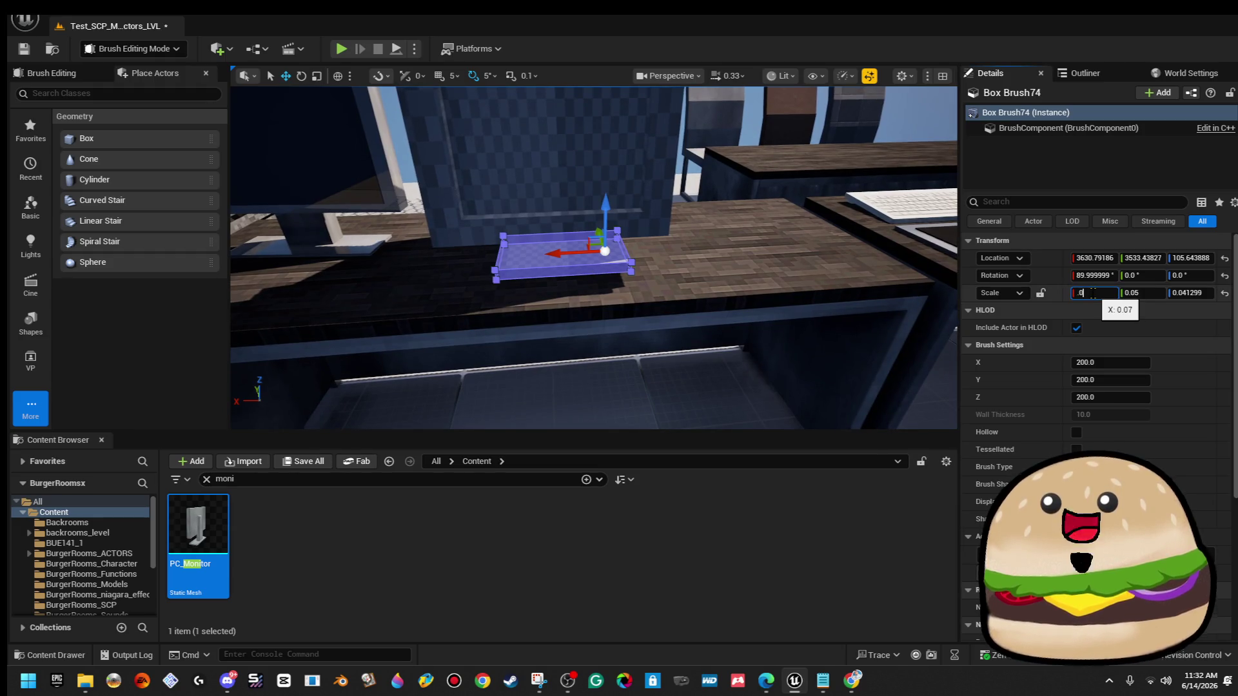
pyautogui.write('9')
pyautogui.press('Return')
# Lengthen the base slab with a Z scale of 0.08.
pyautogui.moveTo(510, 258)
pyautogui.mouseDown()
pyautogui.moveTo(511, 237)
pyautogui.moveTo(531, 222)
pyautogui.moveTo(510, 245)
pyautogui.moveTo(525, 232)
pyautogui.mouseUp()
pyautogui.moveTo(603, 276); pyautogui.dragTo(622, 275)
pyautogui.press('r')
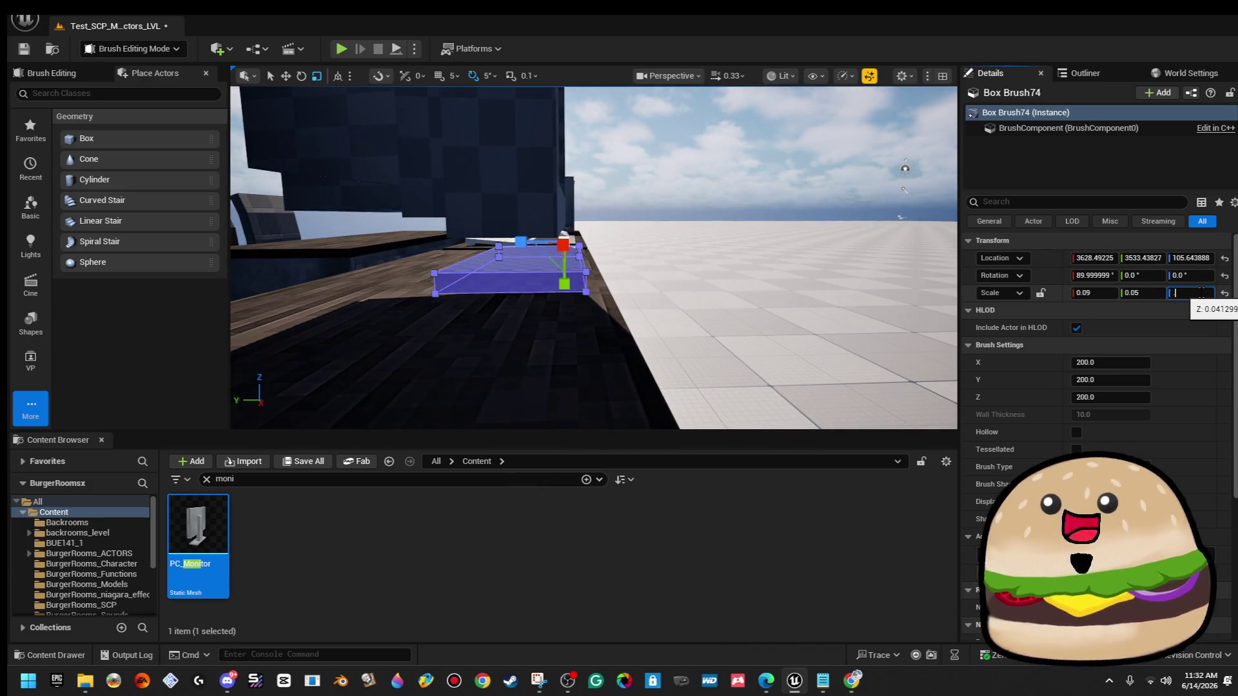
pyautogui.press('Return')
pyautogui.press('w')
pyautogui.moveTo(589, 240)
pyautogui.mouseDown()
pyautogui.moveTo(439, 239)
pyautogui.moveTo(413, 207)
pyautogui.moveTo(601, 236)
pyautogui.mouseUp()
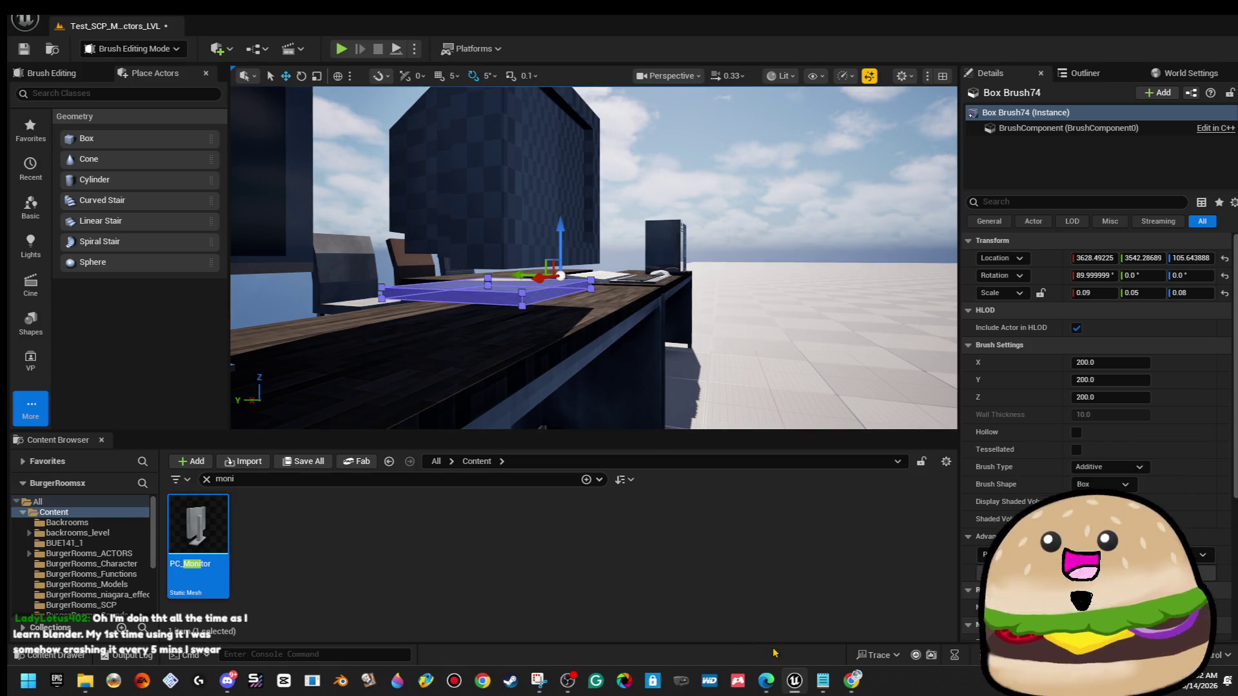
pyautogui.moveTo(766, 680)
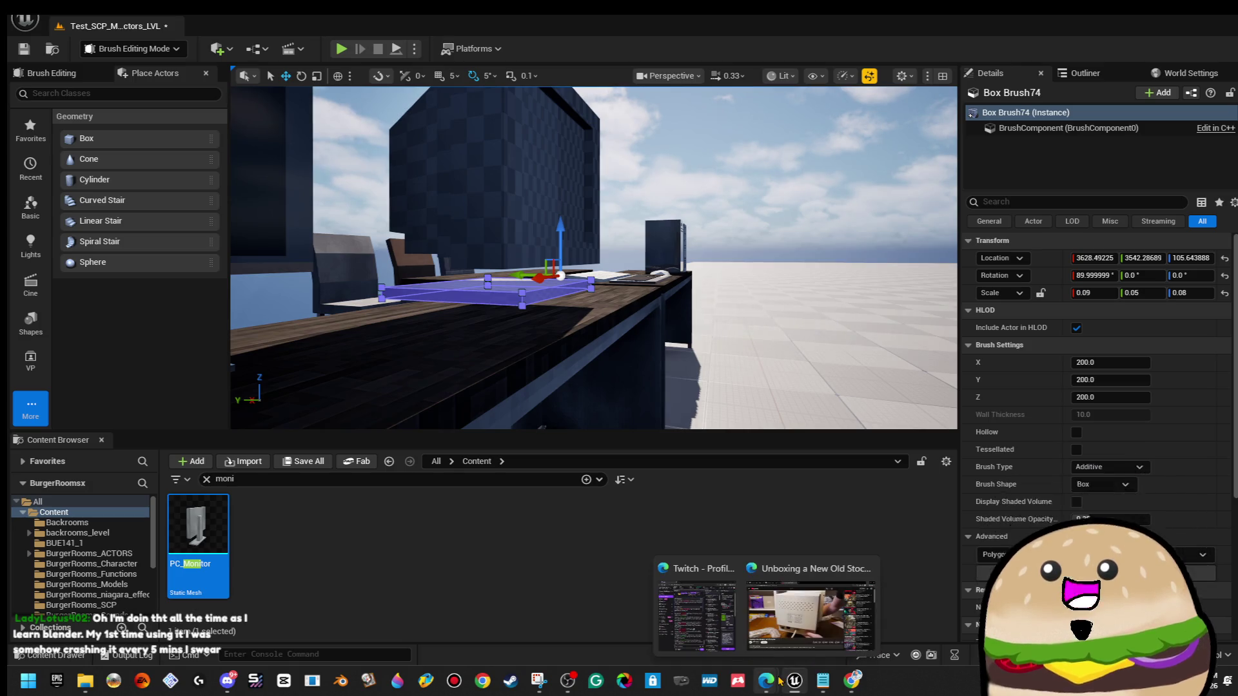
pyautogui.click(797, 627)
pyautogui.click(475, 279)
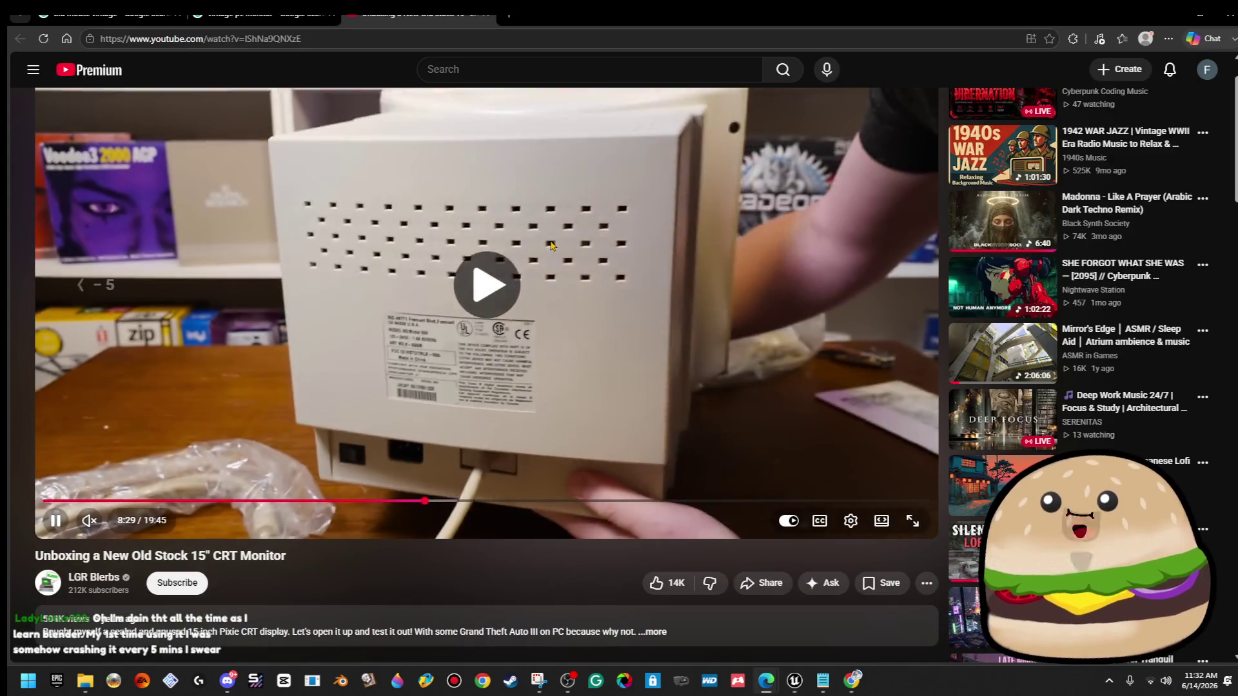
pyautogui.press('Left')
pyautogui.press('Left')
pyautogui.press('Left')
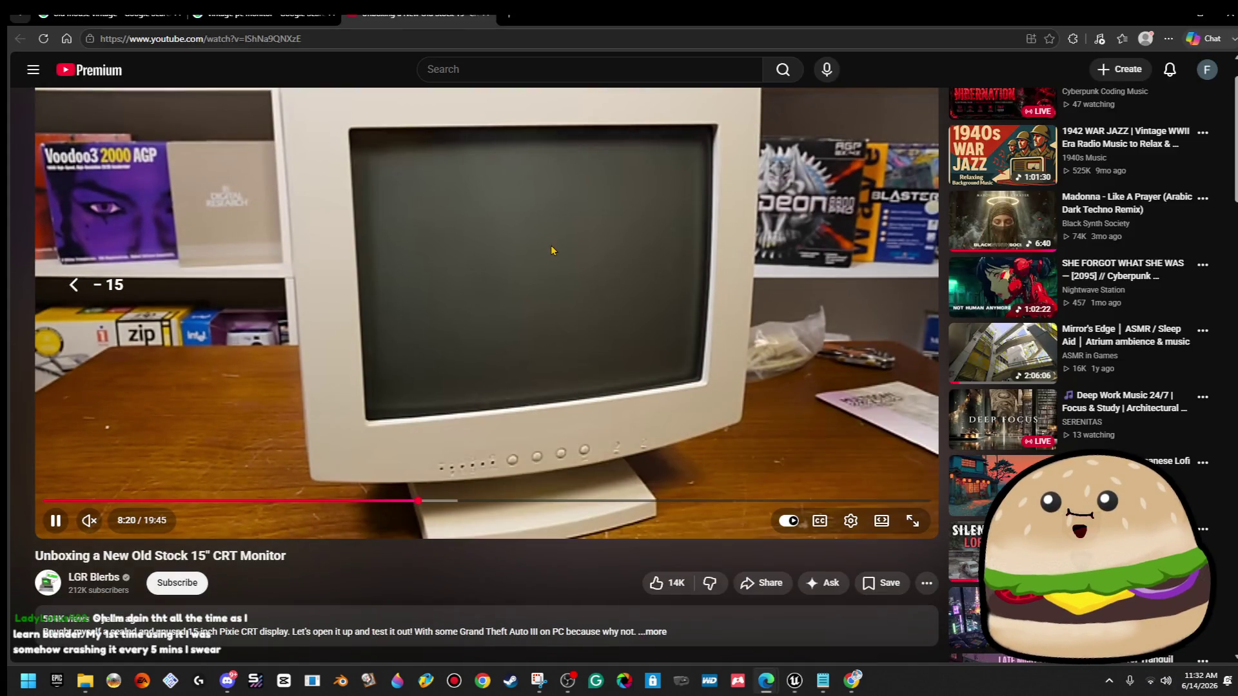
pyautogui.click(551, 250)
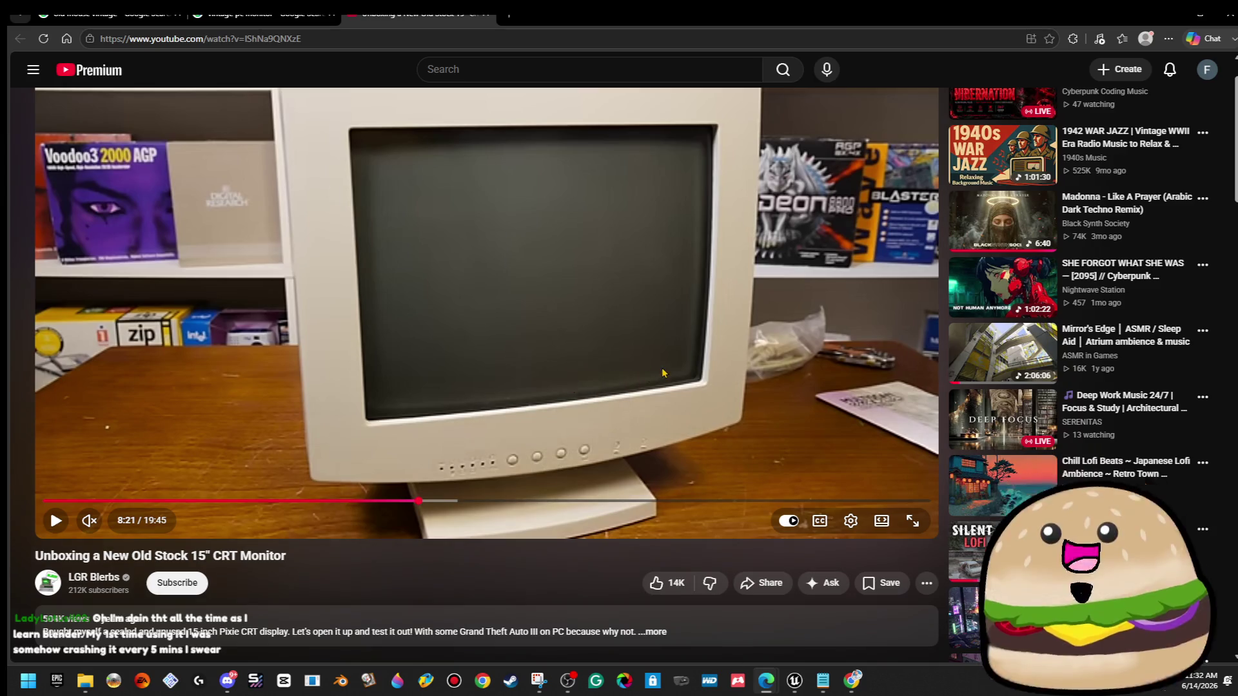
pyautogui.click(1167, 15)
pyautogui.press('f')
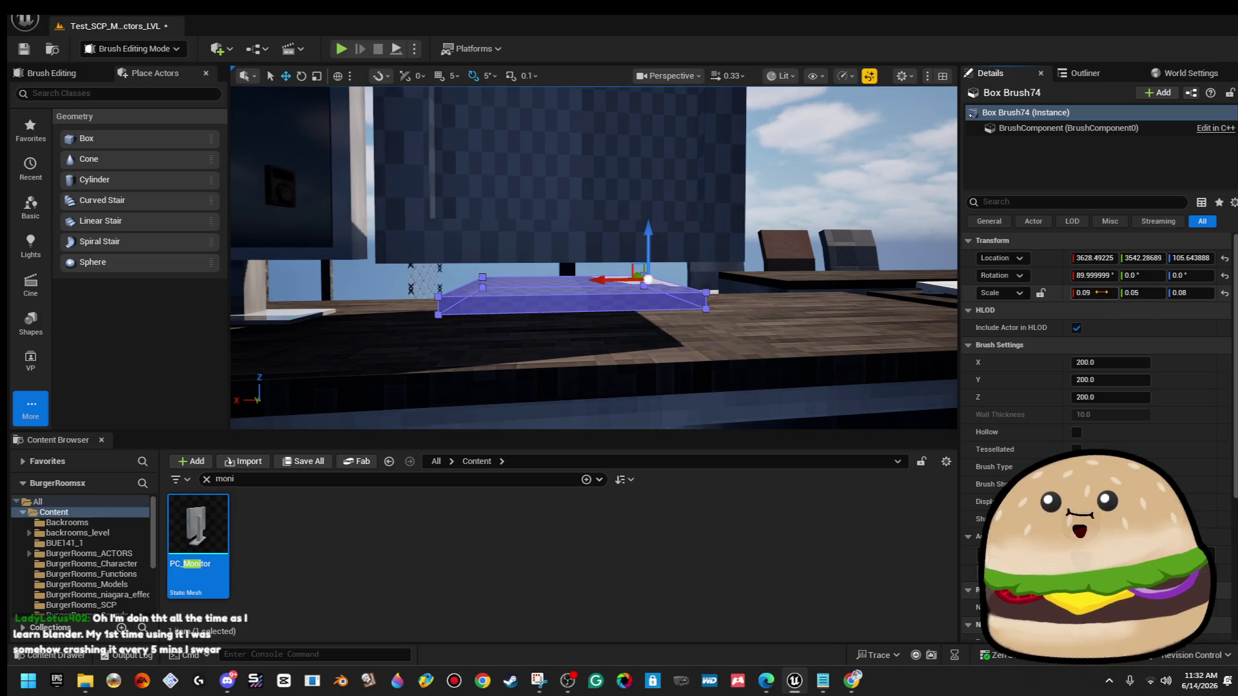
# Set Box Brush74's X scale to 0.07 and select the base brush in the viewport.
pyautogui.write('.07')
pyautogui.press('Return')
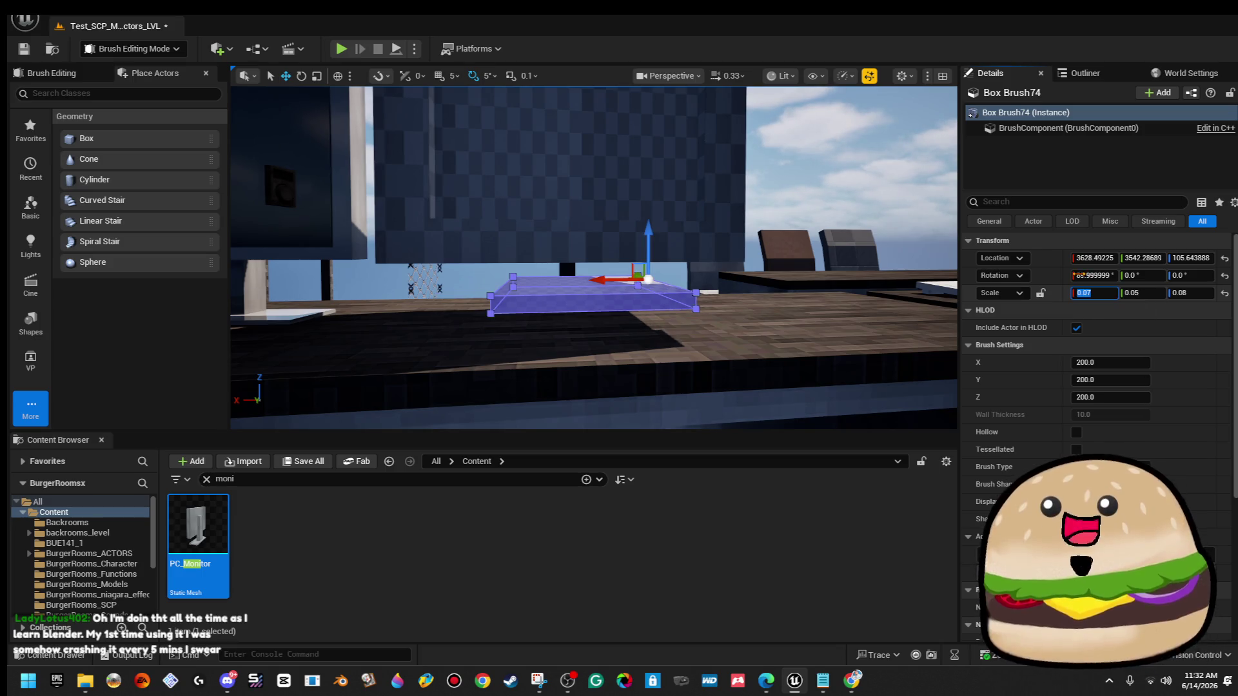
pyautogui.moveTo(586, 287); pyautogui.dragTo(583, 282)
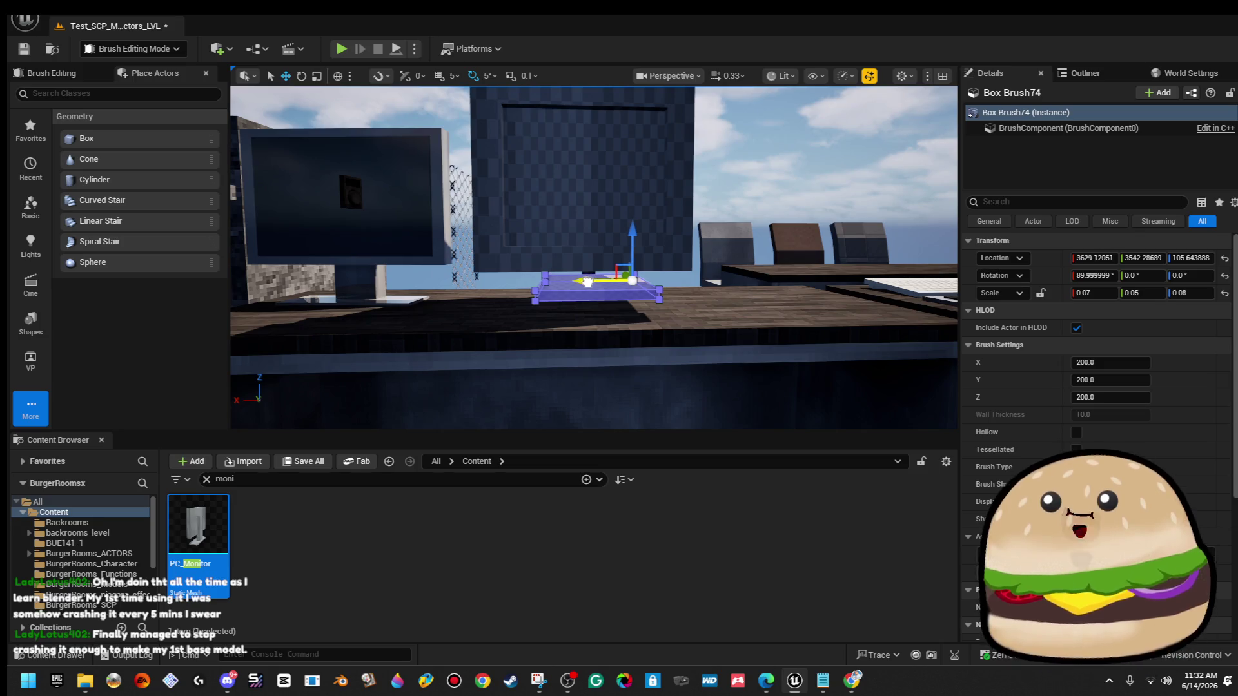
pyautogui.moveTo(553, 279); pyautogui.dragTo(553, 279)
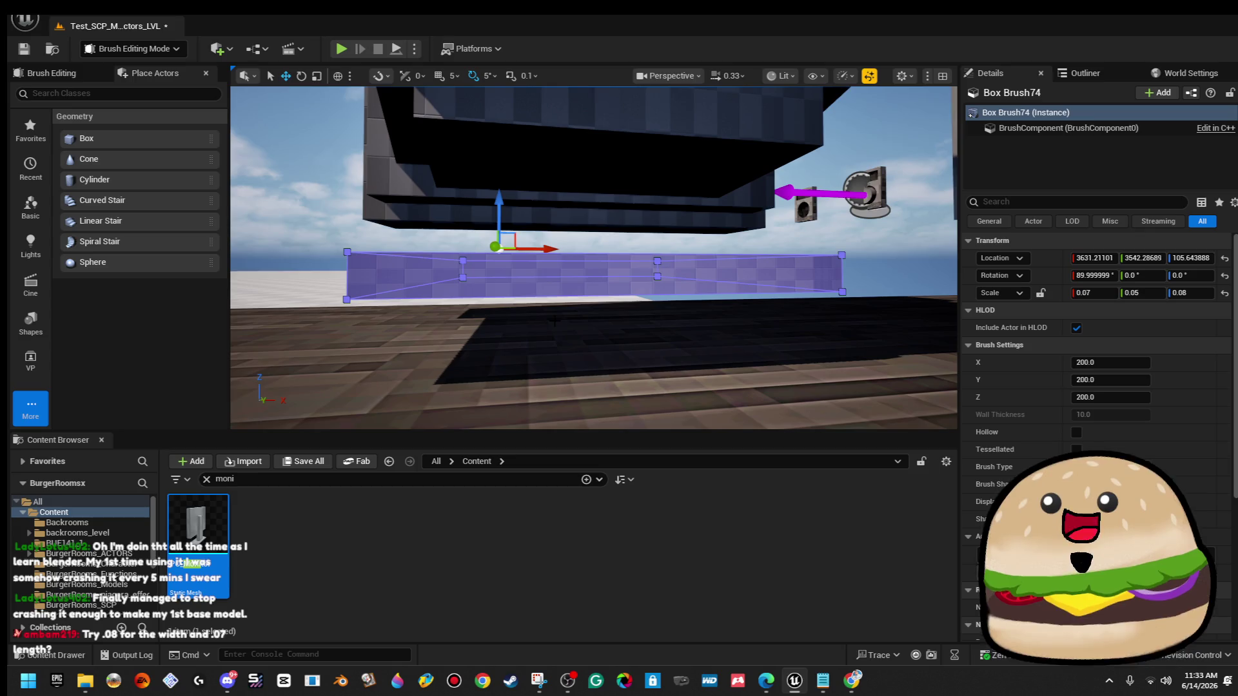
pyautogui.click(555, 284)
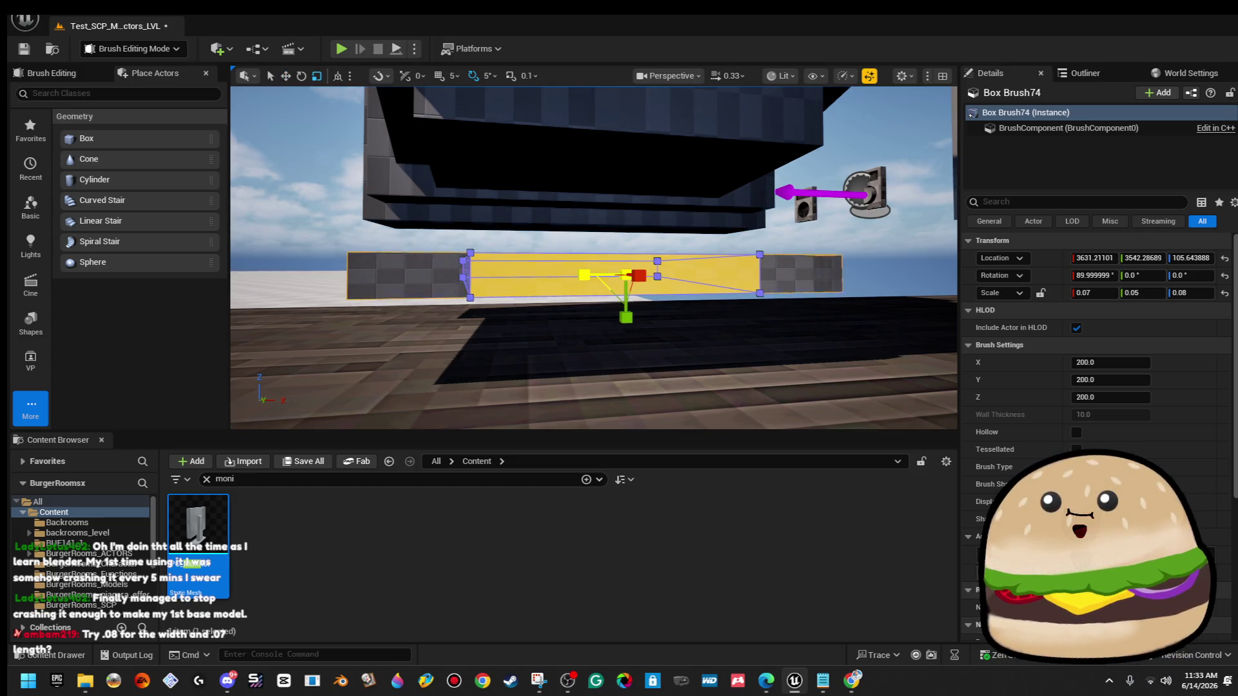
pyautogui.moveTo(581, 276)
pyautogui.mouseDown()
pyautogui.moveTo(462, 281)
pyautogui.moveTo(354, 165)
pyautogui.moveTo(354, 201)
pyautogui.mouseUp()
pyautogui.click(354, 202)
# Duplicate the base brush upward and shrink the copy to an X scale of 0.05.
pyautogui.moveTo(581, 254)
pyautogui.mouseDown()
pyautogui.moveTo(567, 270)
pyautogui.moveTo(581, 253)
pyautogui.mouseUp()
pyautogui.click(581, 253)
pyautogui.moveTo(637, 187)
pyautogui.mouseDown()
pyautogui.moveTo(606, 200)
pyautogui.moveTo(637, 187)
pyautogui.moveTo(644, 163)
pyautogui.mouseUp()
pyautogui.press('r')
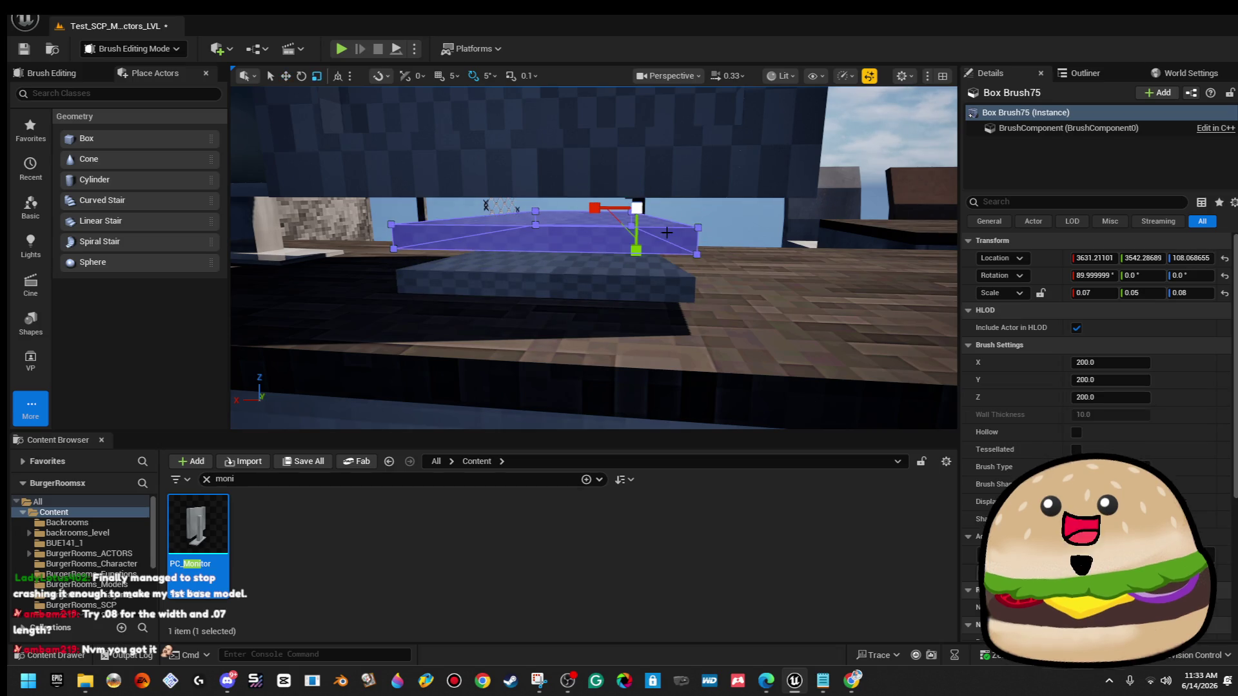
pyautogui.scroll(-2, 631, 242)
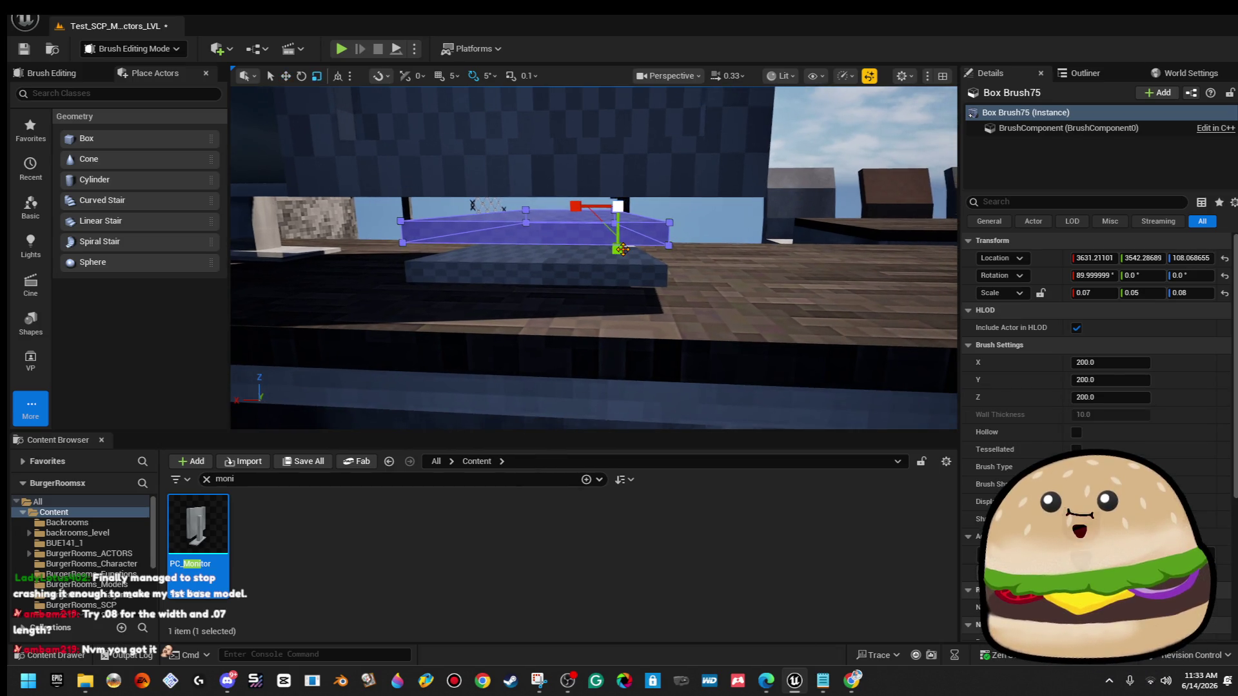
pyautogui.moveTo(620, 250); pyautogui.dragTo(649, 267)
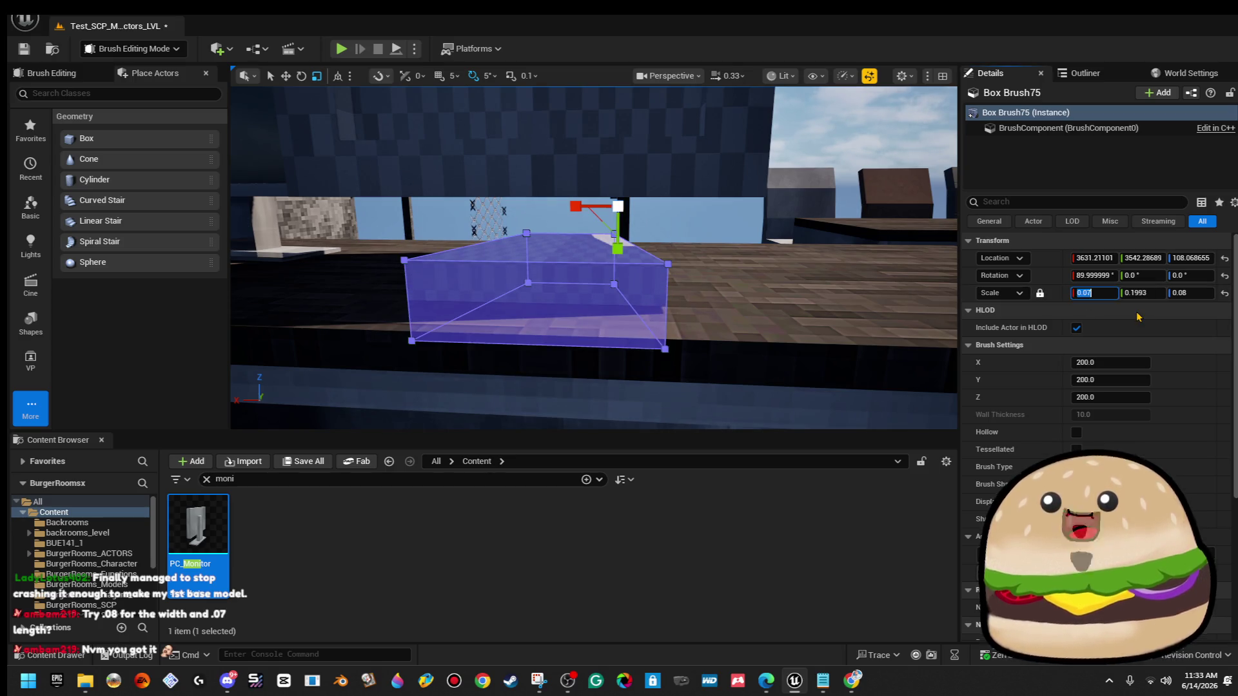
pyautogui.write('06')
pyautogui.press('Return')
pyautogui.write('.05')
pyautogui.press('Return')
# Thin the neck to X scale 0.03 and position it on top of the base slab.
pyautogui.press('w')
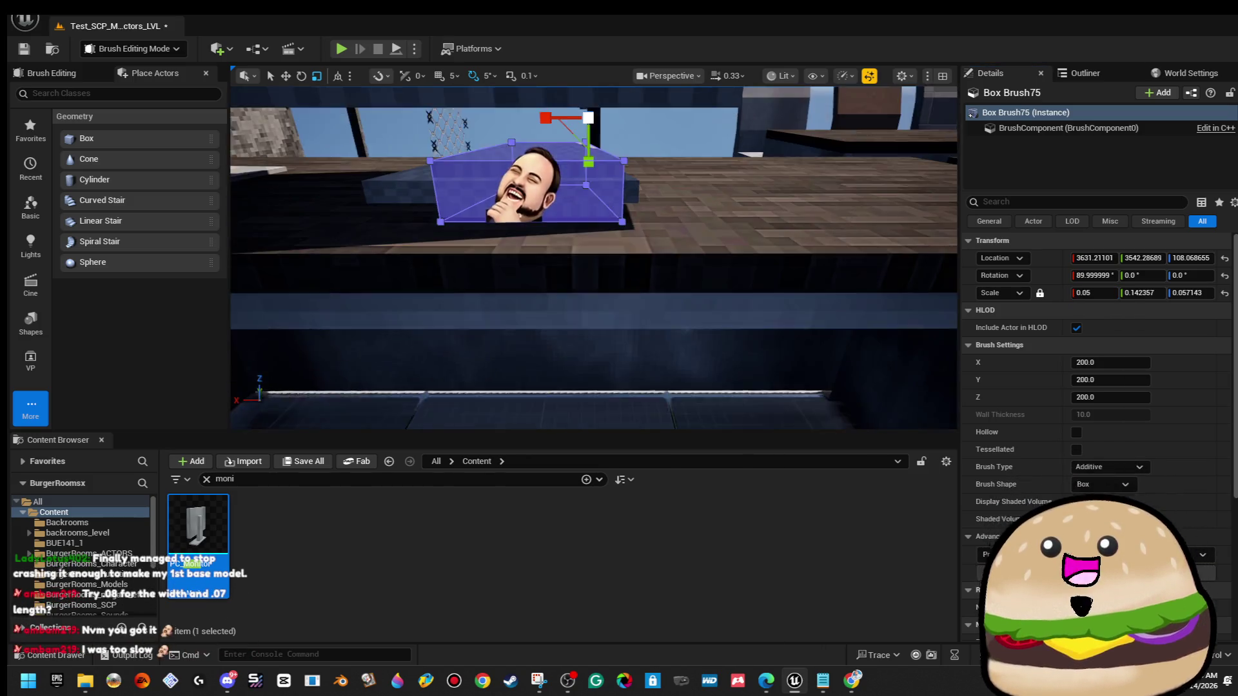
pyautogui.moveTo(582, 118); pyautogui.dragTo(611, 130)
pyautogui.moveTo(591, 197); pyautogui.dragTo(577, 185)
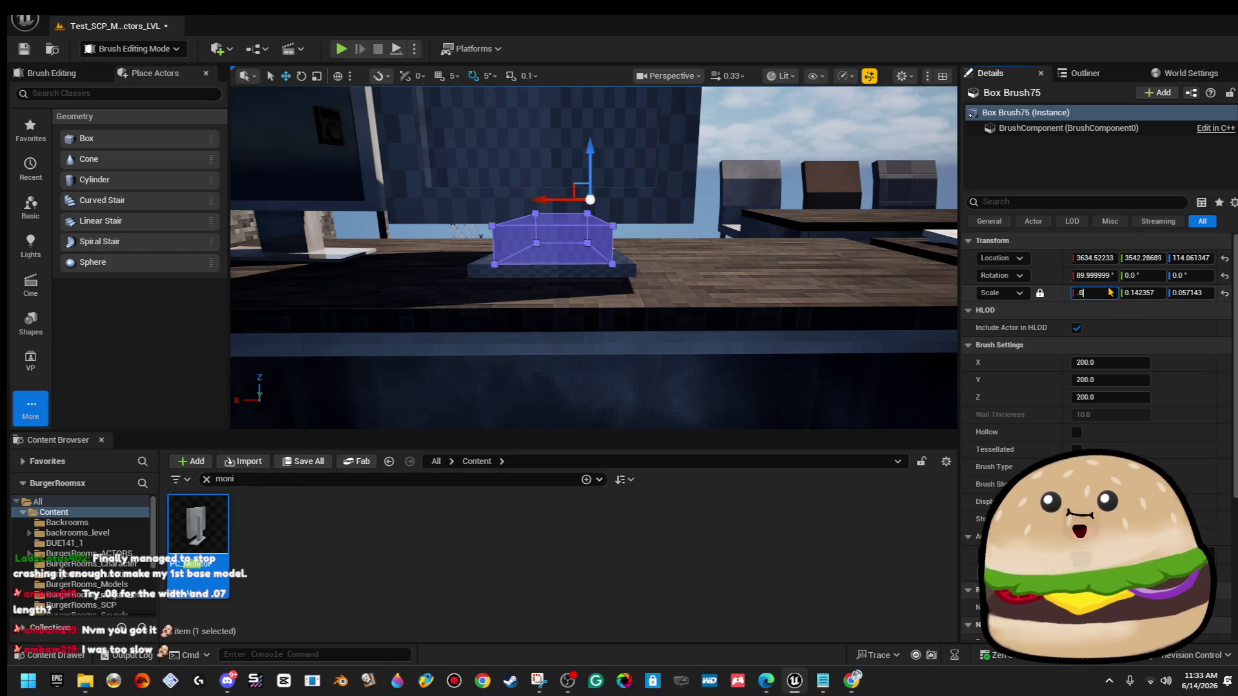
pyautogui.write('3')
pyautogui.press('Return')
pyautogui.press('r')
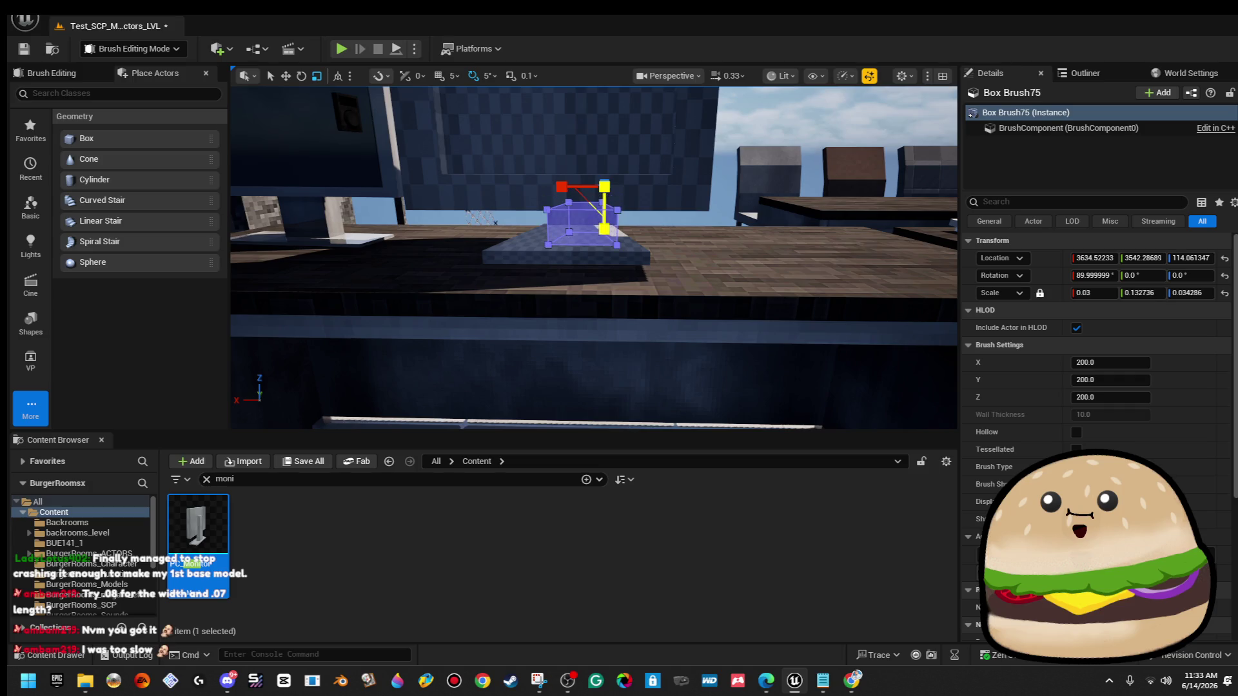
pyautogui.press('w')
pyautogui.press('f')
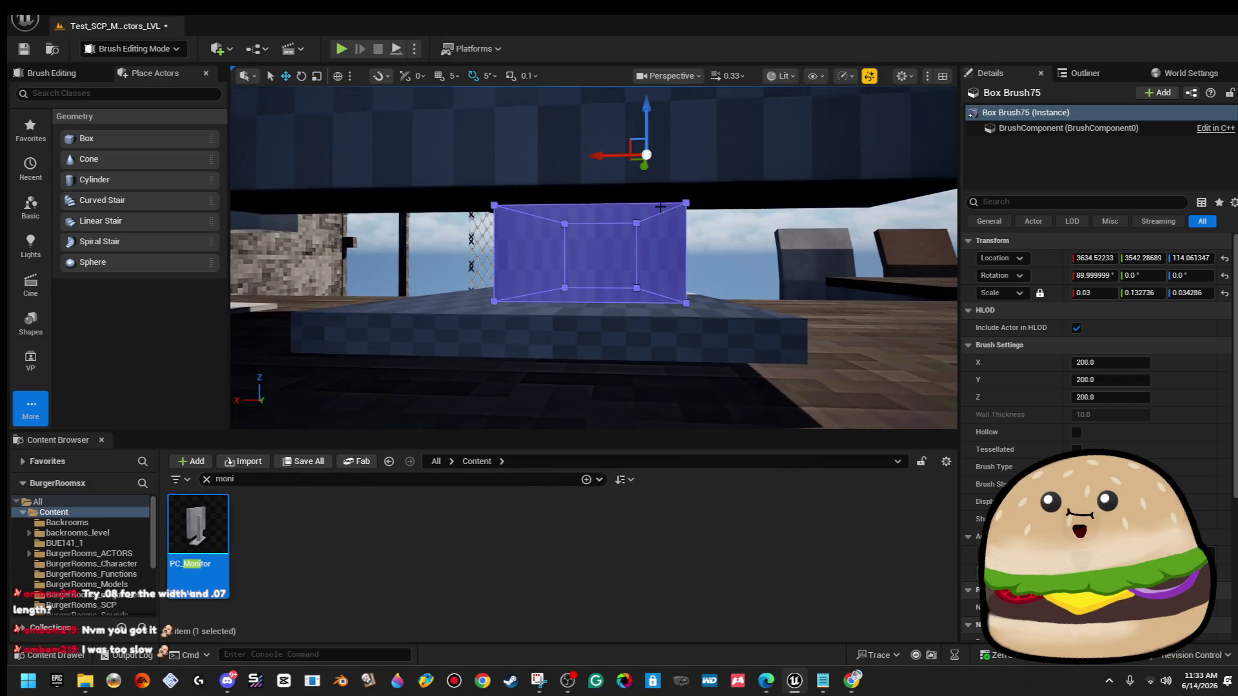
pyautogui.moveTo(607, 158); pyautogui.dragTo(579, 161)
pyautogui.moveTo(619, 114); pyautogui.dragTo(619, 121)
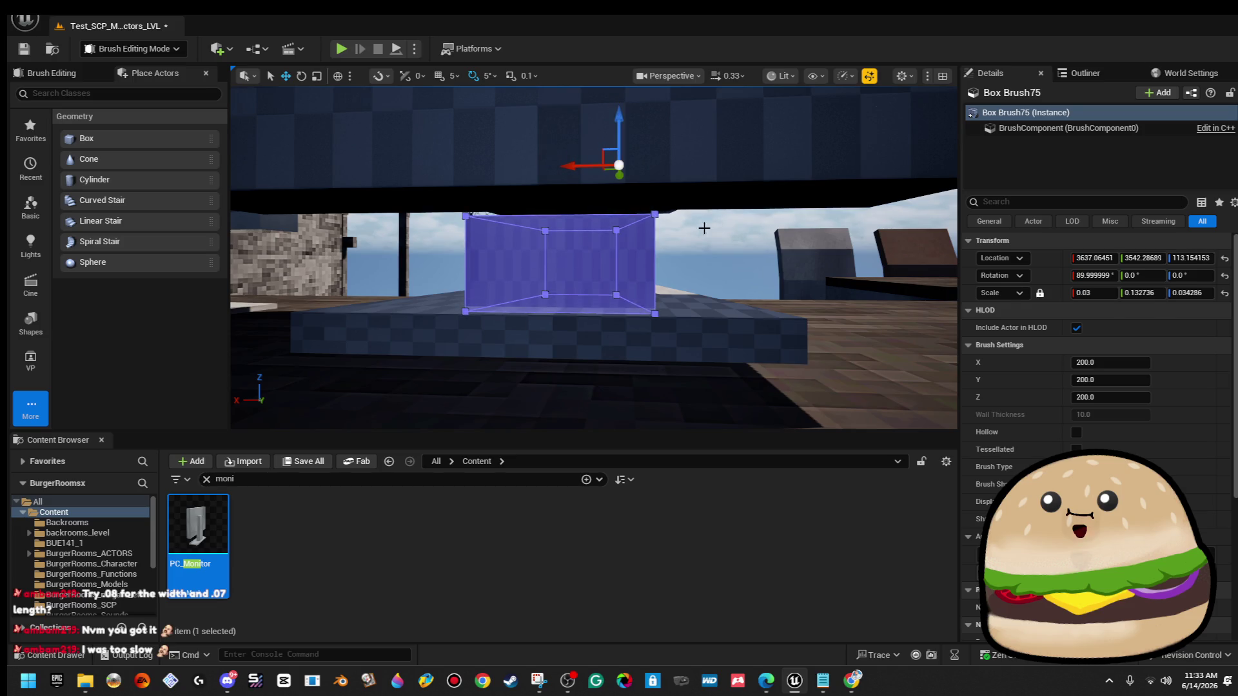
pyautogui.click(704, 228)
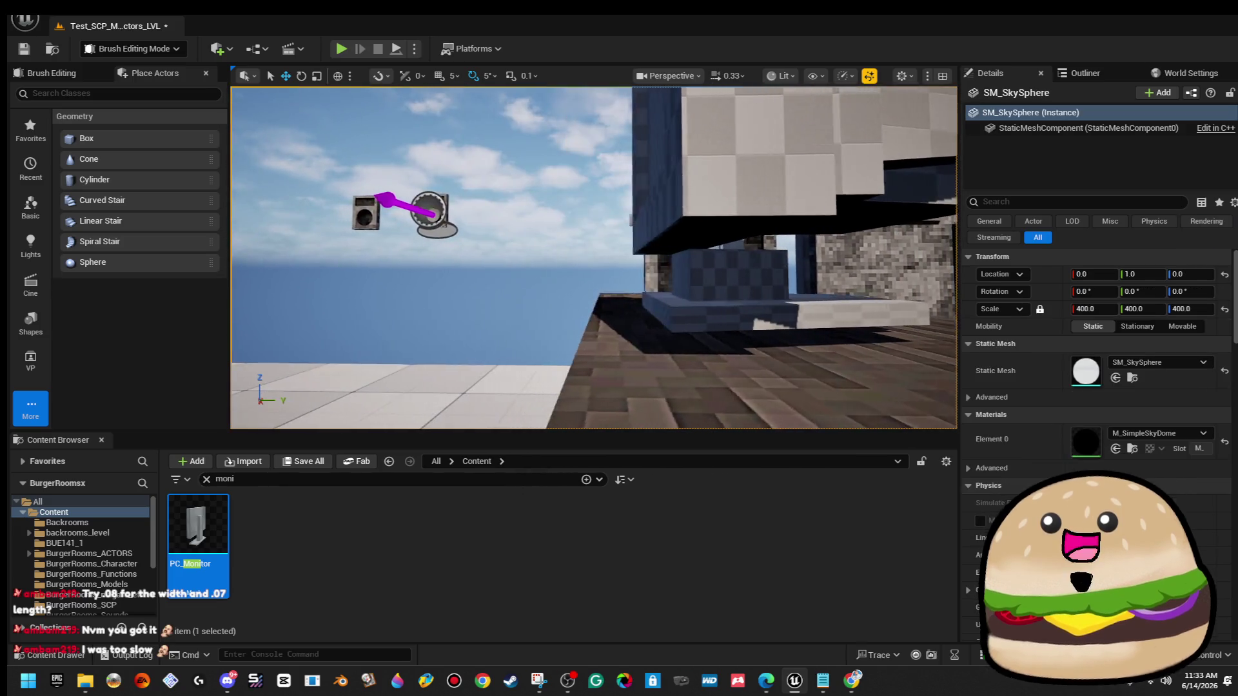
# Nudge Box Brush75 slightly along X over the base, check its faces, then deselect it.
pyautogui.hotkey('ctrl', 'z')
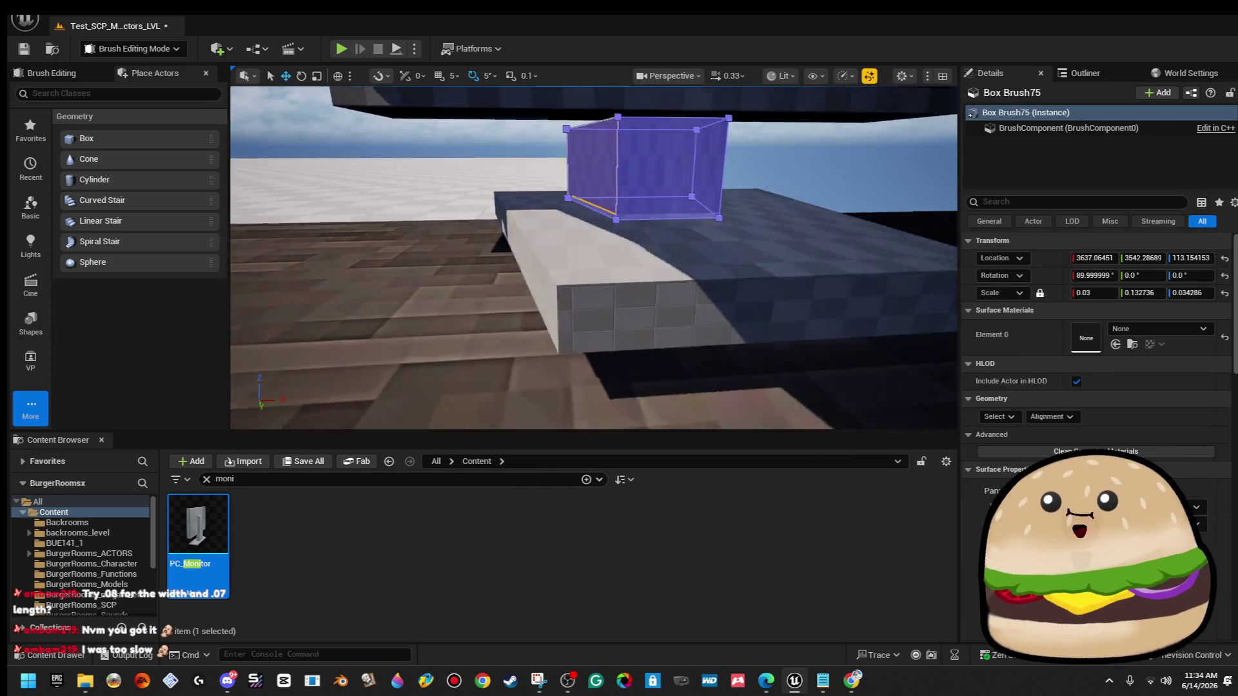
pyautogui.press('f')
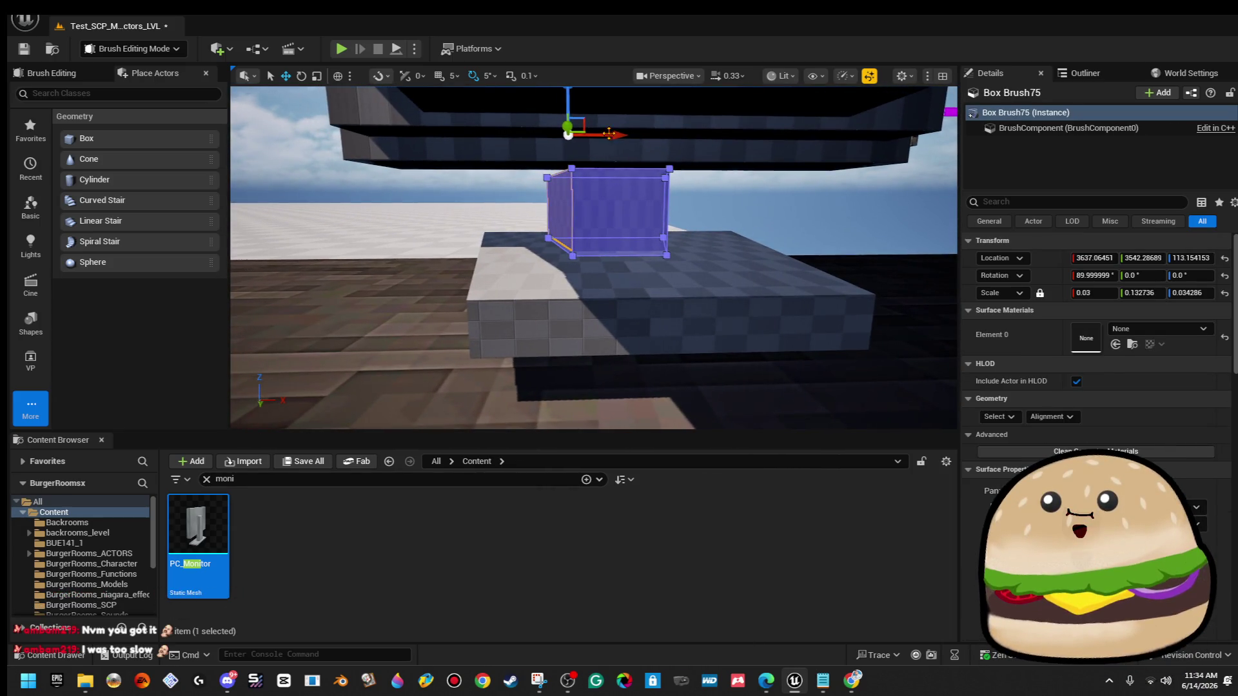
pyautogui.moveTo(614, 135); pyautogui.dragTo(617, 134)
pyautogui.moveTo(664, 205); pyautogui.dragTo(648, 213)
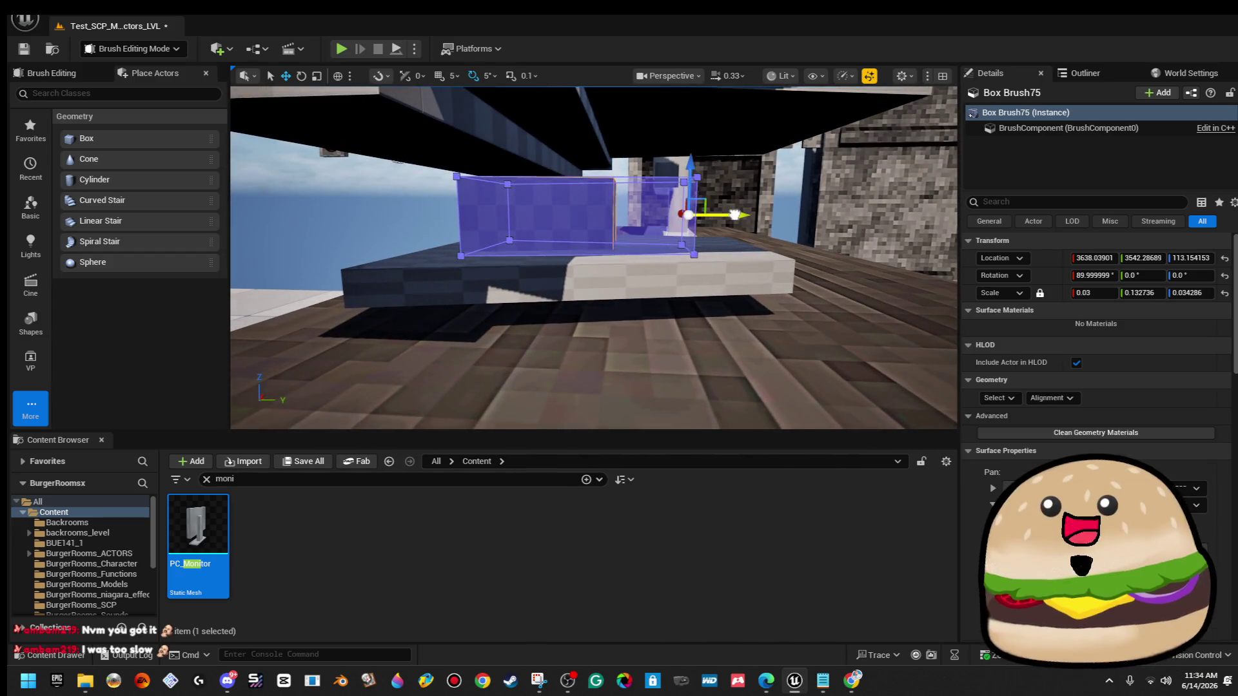
pyautogui.moveTo(605, 189); pyautogui.dragTo(605, 187)
pyautogui.click(584, 176)
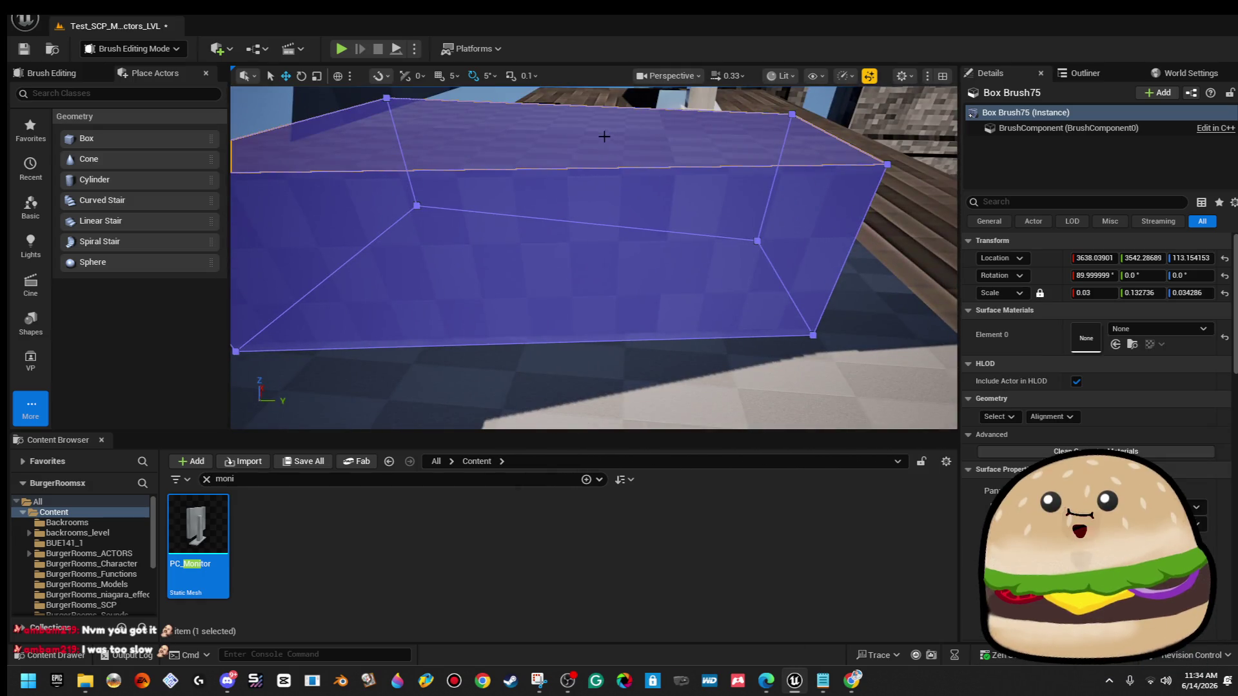
pyautogui.click(581, 169)
pyautogui.click(582, 169)
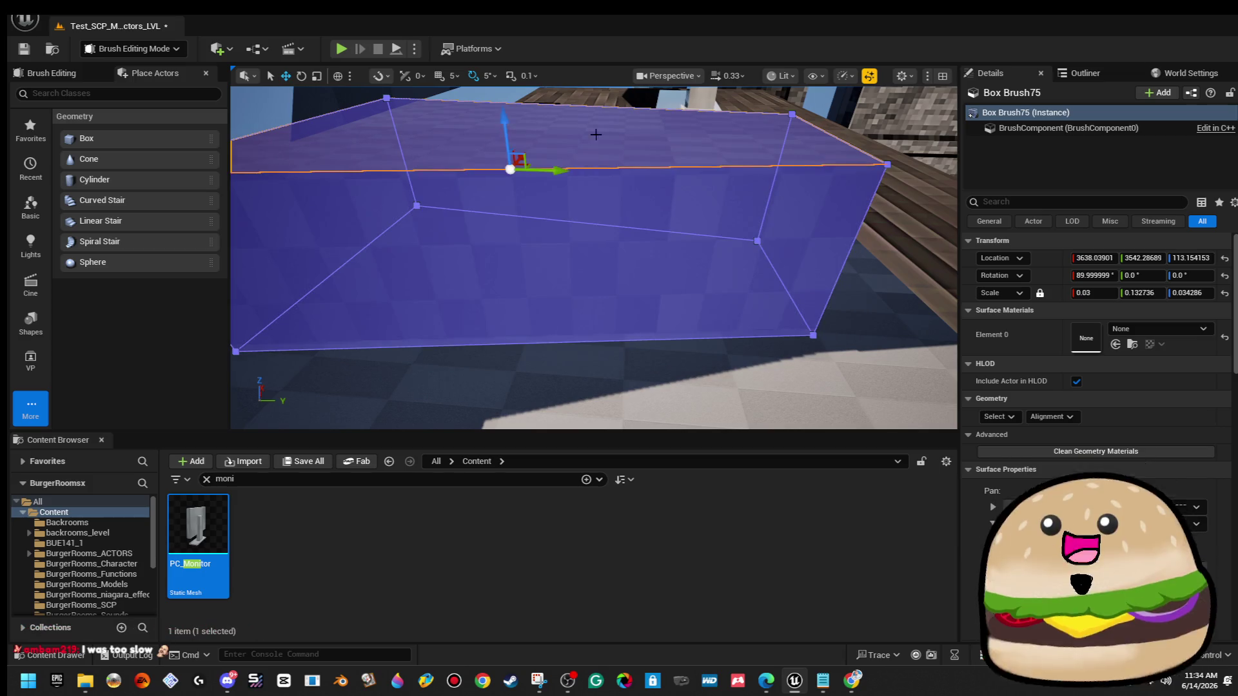
pyautogui.moveTo(596, 105)
pyautogui.mouseDown()
pyautogui.moveTo(605, 169)
pyautogui.moveTo(622, 113)
pyautogui.moveTo(639, 103)
pyautogui.moveTo(638, 138)
pyautogui.mouseUp()
pyautogui.click(608, 132)
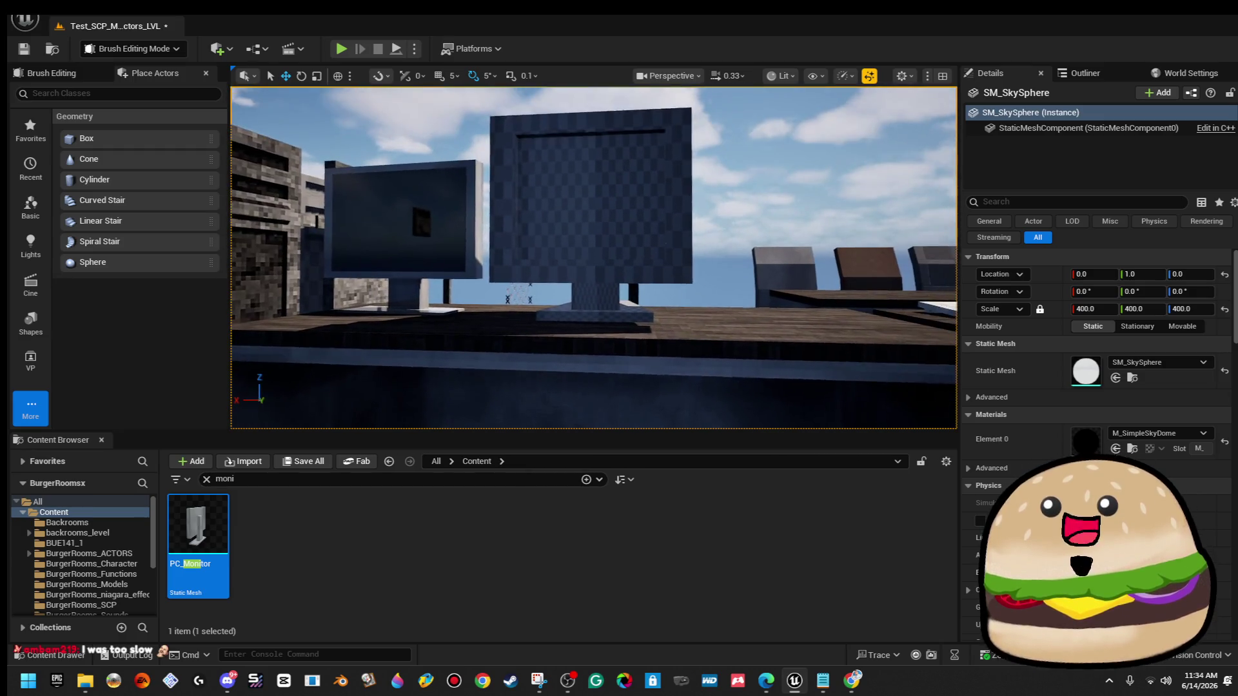
pyautogui.press('w')
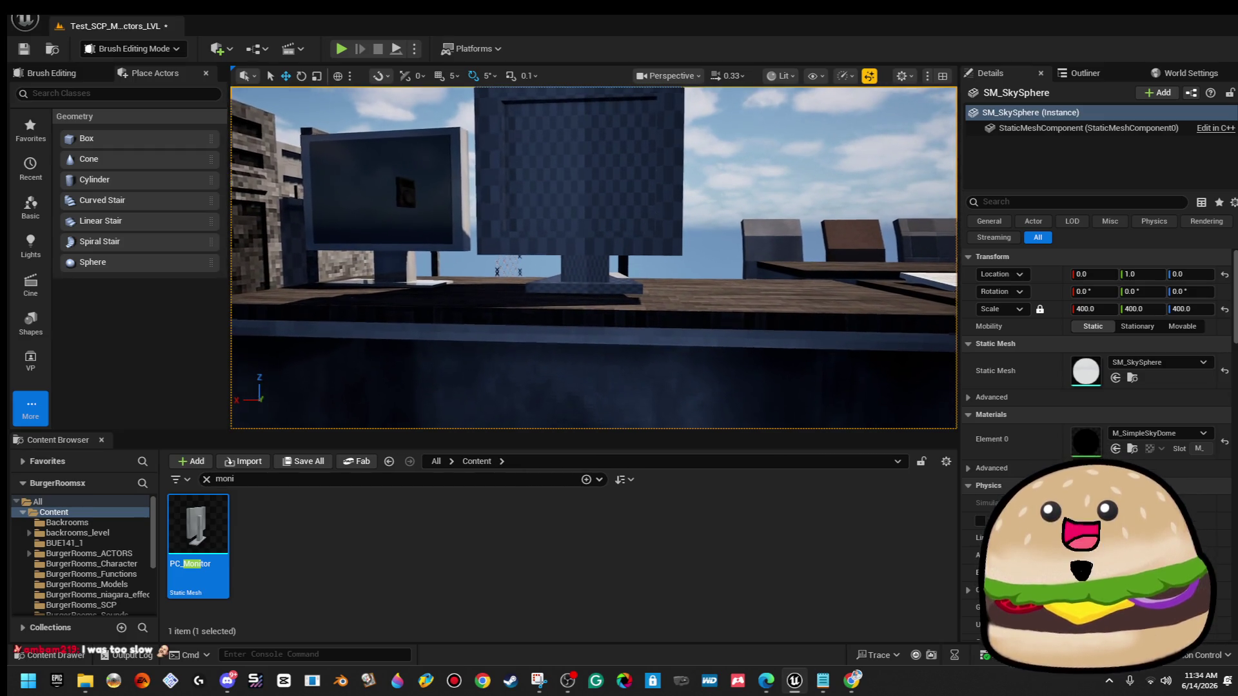
# Set the base slab Box Brush74's Scale X to 0.09.
pyautogui.click(568, 335)
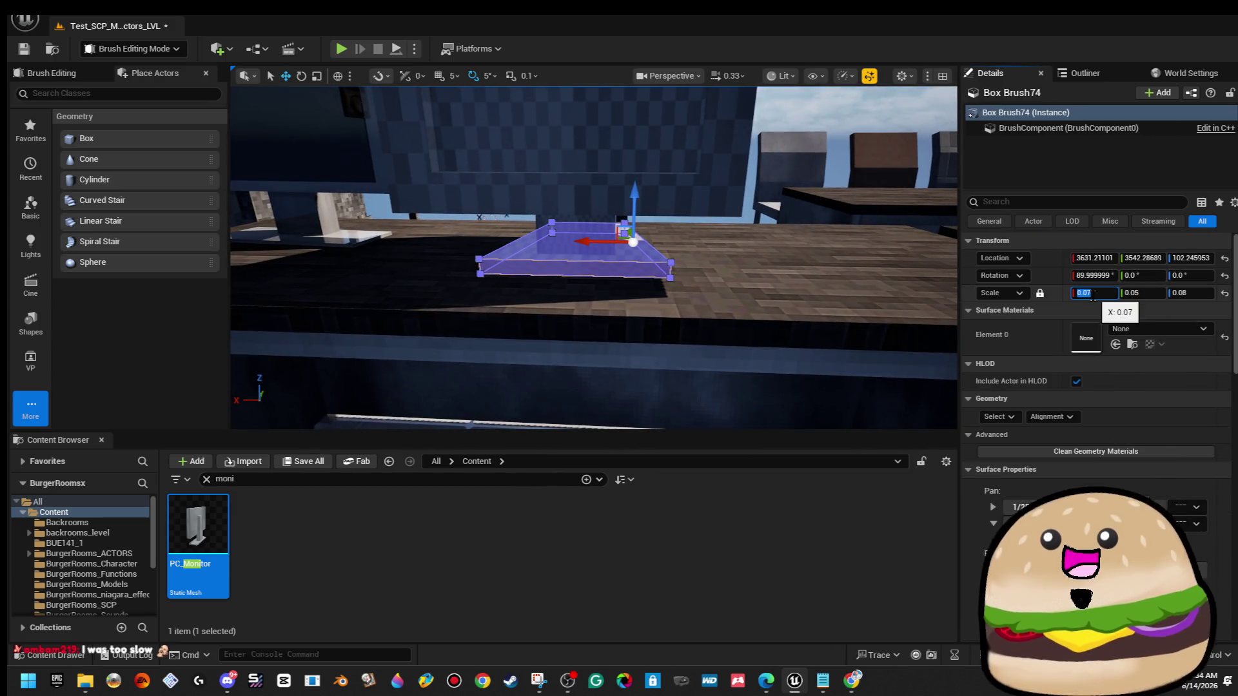
pyautogui.press('Return')
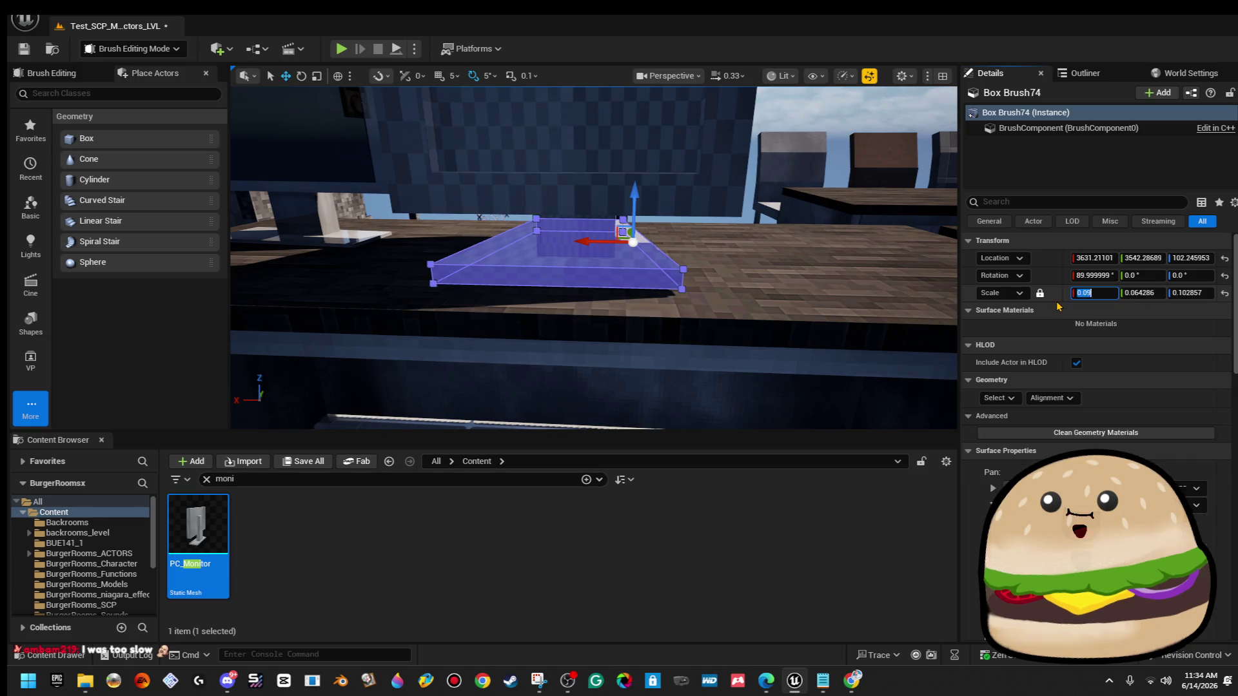
pyautogui.moveTo(724, 284)
pyautogui.mouseDown()
pyautogui.moveTo(722, 258)
pyautogui.moveTo(721, 288)
pyautogui.mouseUp()
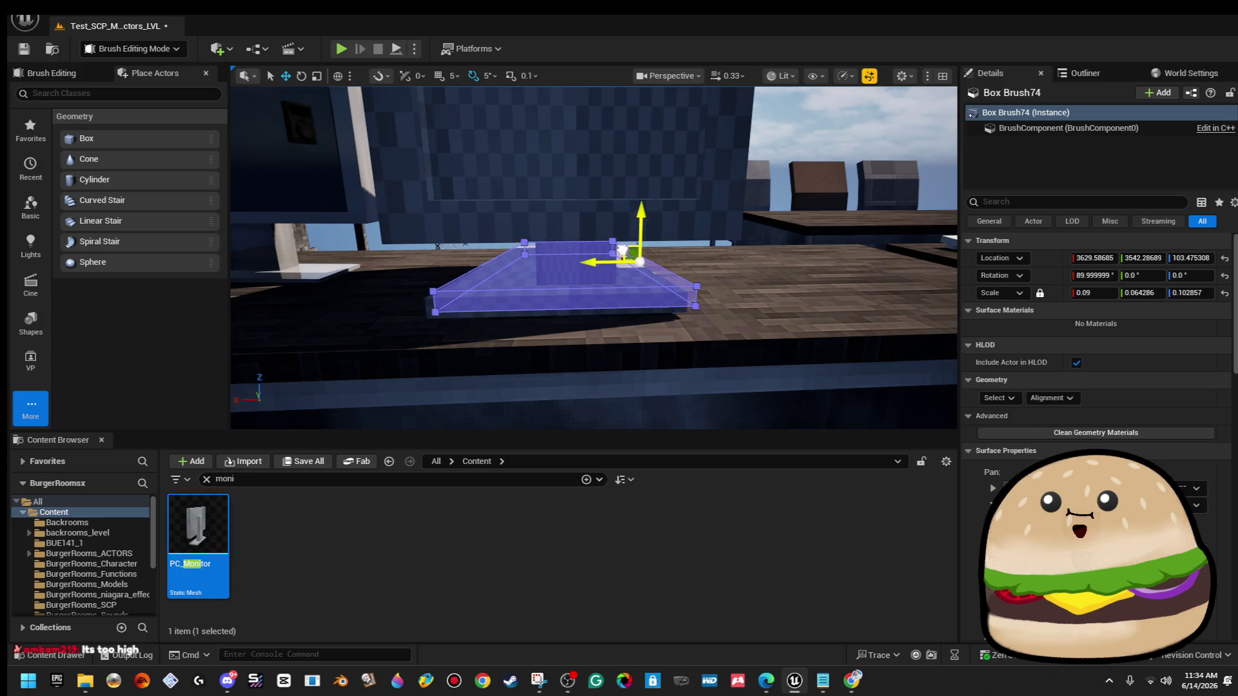
pyautogui.moveTo(721, 288)
pyautogui.mouseDown()
pyautogui.moveTo(716, 249)
pyautogui.moveTo(638, 281)
pyautogui.mouseUp()
# Shrink the neck block Box Brush75 vertically with the scale gizmo.
pyautogui.click(566, 255)
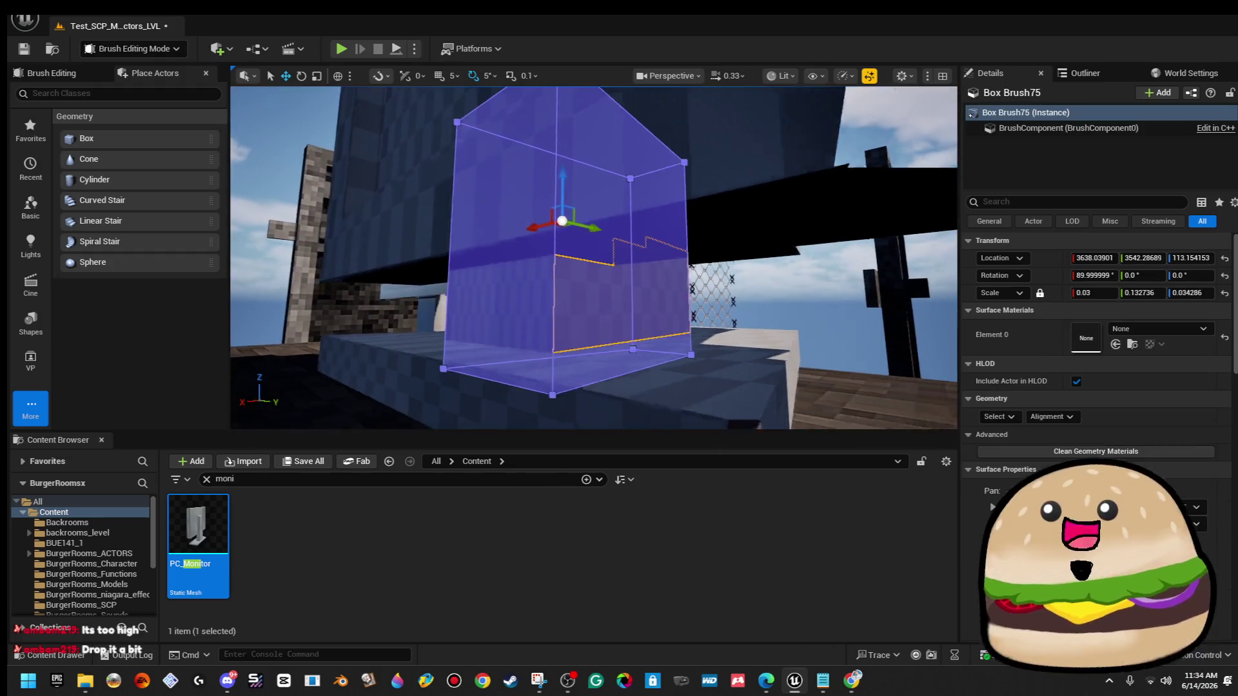
pyautogui.moveTo(566, 255); pyautogui.dragTo(583, 230)
pyautogui.moveTo(572, 185); pyautogui.dragTo(571, 222)
# Raise the base slab slightly so it sits under the neck.
pyautogui.click(606, 303)
pyautogui.moveTo(642, 253); pyautogui.dragTo(647, 229)
pyautogui.click(838, 194)
pyautogui.moveTo(839, 194)
pyautogui.mouseDown()
pyautogui.moveTo(645, 213)
pyautogui.moveTo(645, 177)
pyautogui.mouseUp()
pyautogui.click(619, 304)
pyautogui.moveTo(619, 305); pyautogui.dragTo(638, 252)
pyautogui.click(477, 168)
pyautogui.moveTo(477, 168)
pyautogui.mouseDown()
pyautogui.moveTo(442, 224)
pyautogui.moveTo(443, 178)
pyautogui.moveTo(443, 206)
pyautogui.moveTo(464, 220)
pyautogui.moveTo(445, 220)
pyautogui.mouseUp()
pyautogui.click(443, 224)
# Switch to the move gizmo and reposition the neck block on the base.
pyautogui.click(538, 281)
pyautogui.press('w')
pyautogui.moveTo(523, 213); pyautogui.dragTo(522, 212)
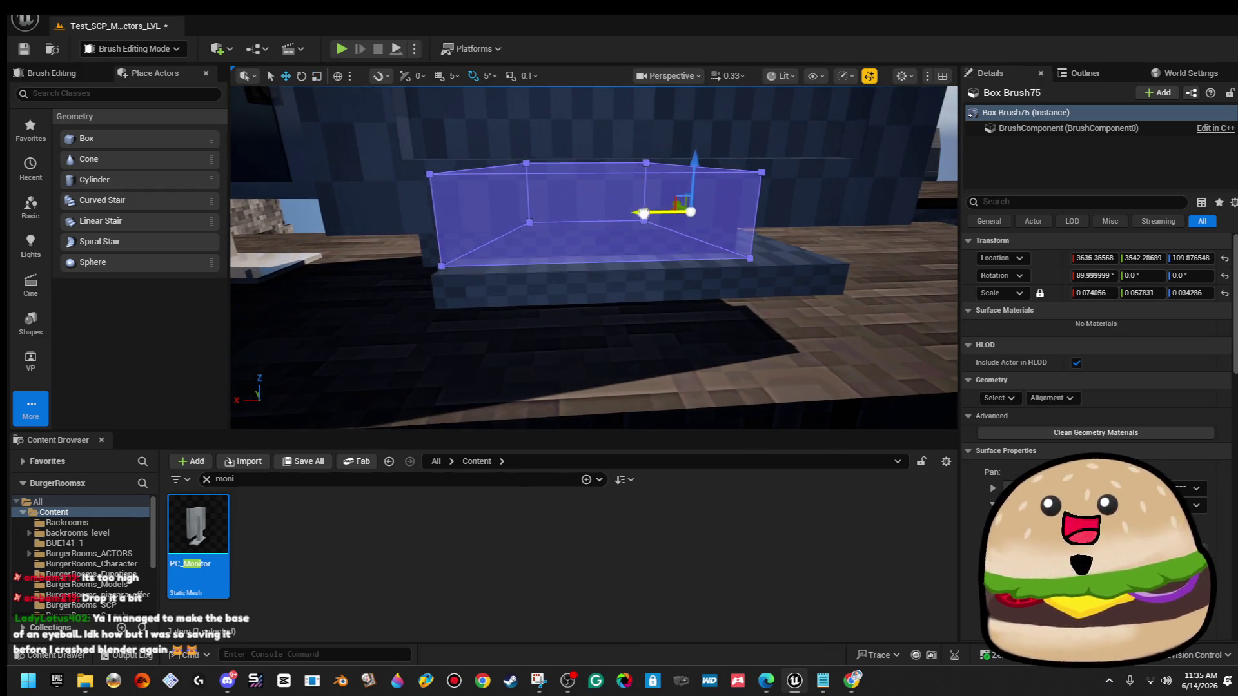
pyautogui.moveTo(839, 128); pyautogui.dragTo(812, 122)
pyautogui.click(838, 123)
pyautogui.moveTo(519, 258); pyautogui.dragTo(458, 257)
pyautogui.moveTo(683, 271); pyautogui.dragTo(682, 214)
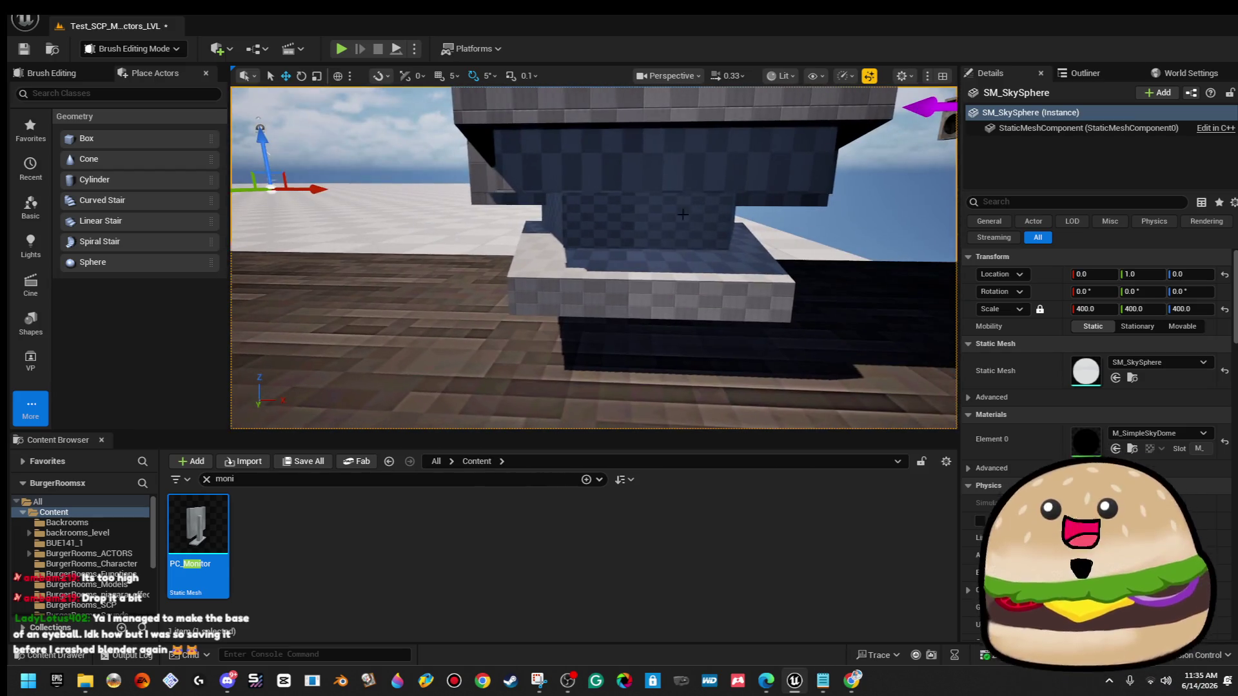
# Inspect the base slab and neck block placement from around the desk.
pyautogui.click(613, 290)
pyautogui.moveTo(584, 252)
pyautogui.mouseDown()
pyautogui.moveTo(584, 235)
pyautogui.moveTo(610, 346)
pyautogui.mouseUp()
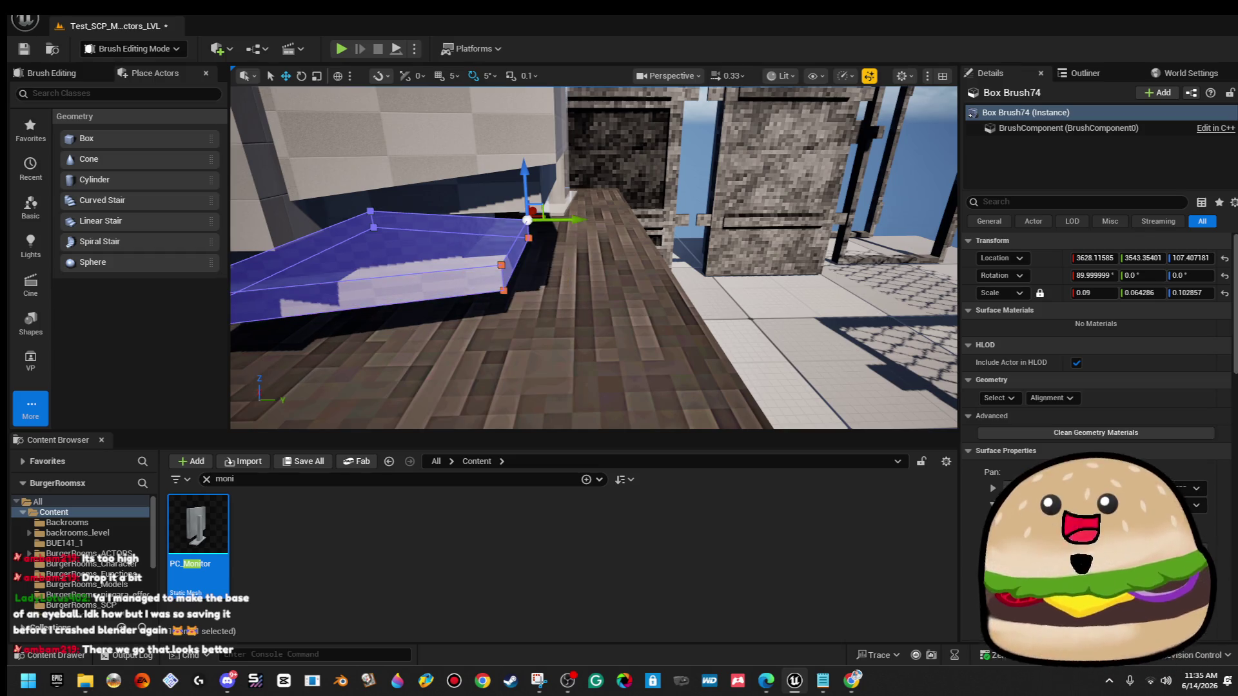
pyautogui.moveTo(580, 258); pyautogui.dragTo(567, 258)
pyautogui.click(386, 162)
pyautogui.moveTo(387, 162)
pyautogui.mouseDown()
pyautogui.moveTo(387, 193)
pyautogui.moveTo(399, 193)
pyautogui.mouseUp()
pyautogui.moveTo(567, 323); pyautogui.dragTo(571, 330)
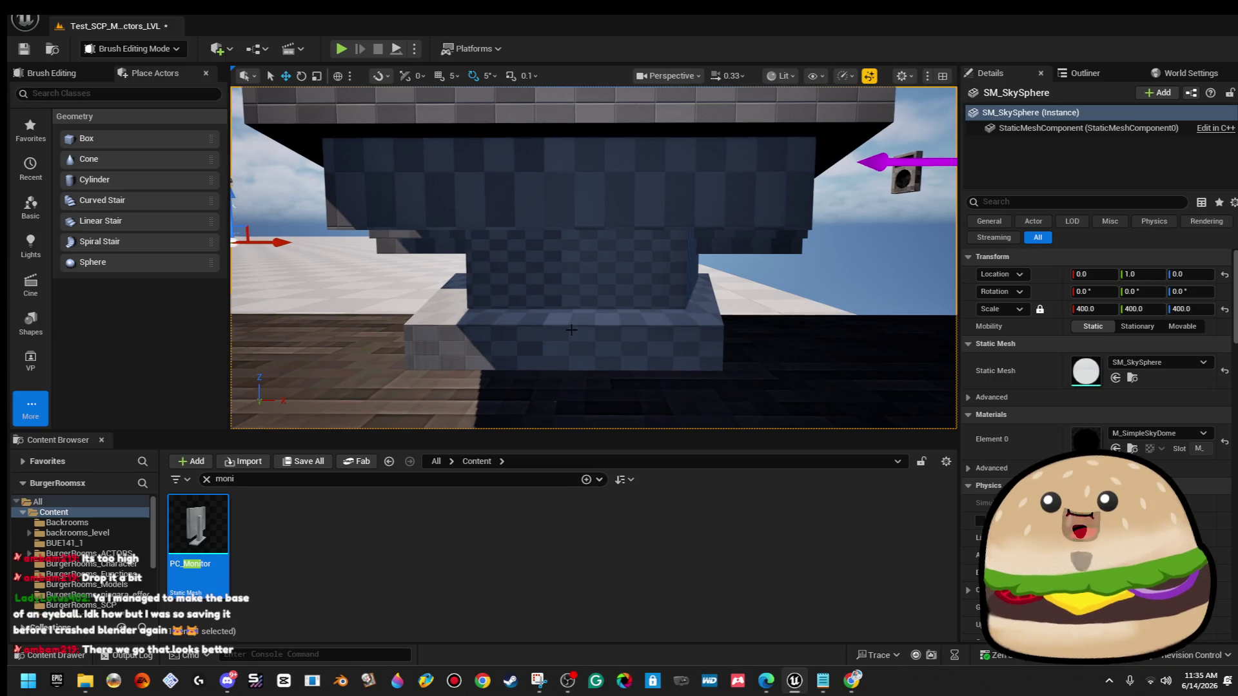
pyautogui.click(571, 331)
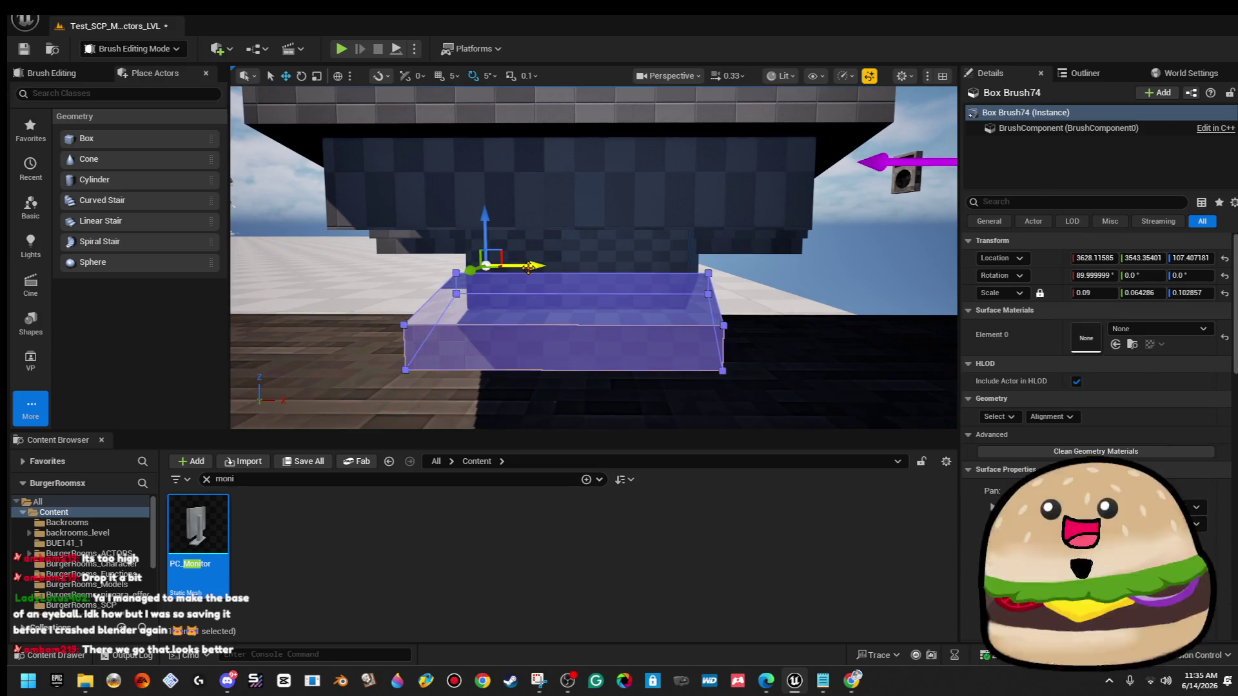
pyautogui.click(603, 264)
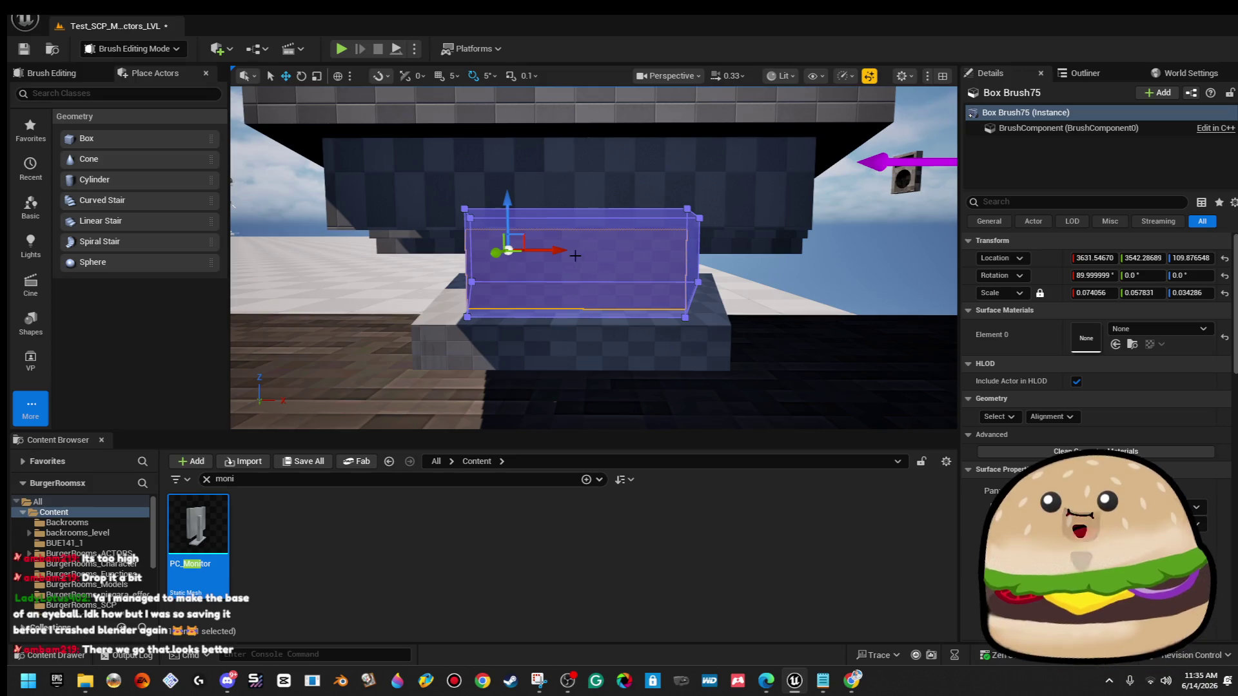
pyautogui.moveTo(557, 248); pyautogui.dragTo(579, 255)
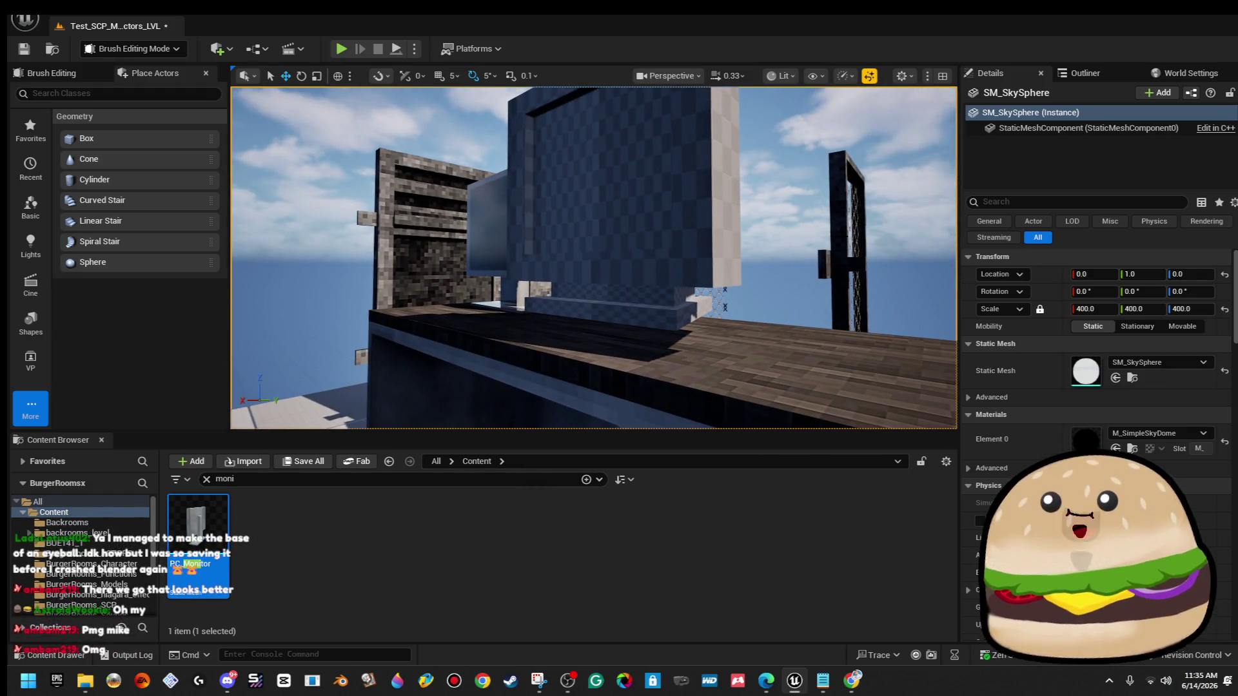
pyautogui.moveTo(624, 200); pyautogui.dragTo(624, 201)
# Set the monitor casing Box Brush7's Scale X to 0.125.
pyautogui.moveTo(683, 283); pyautogui.dragTo(683, 283)
pyautogui.click(641, 246)
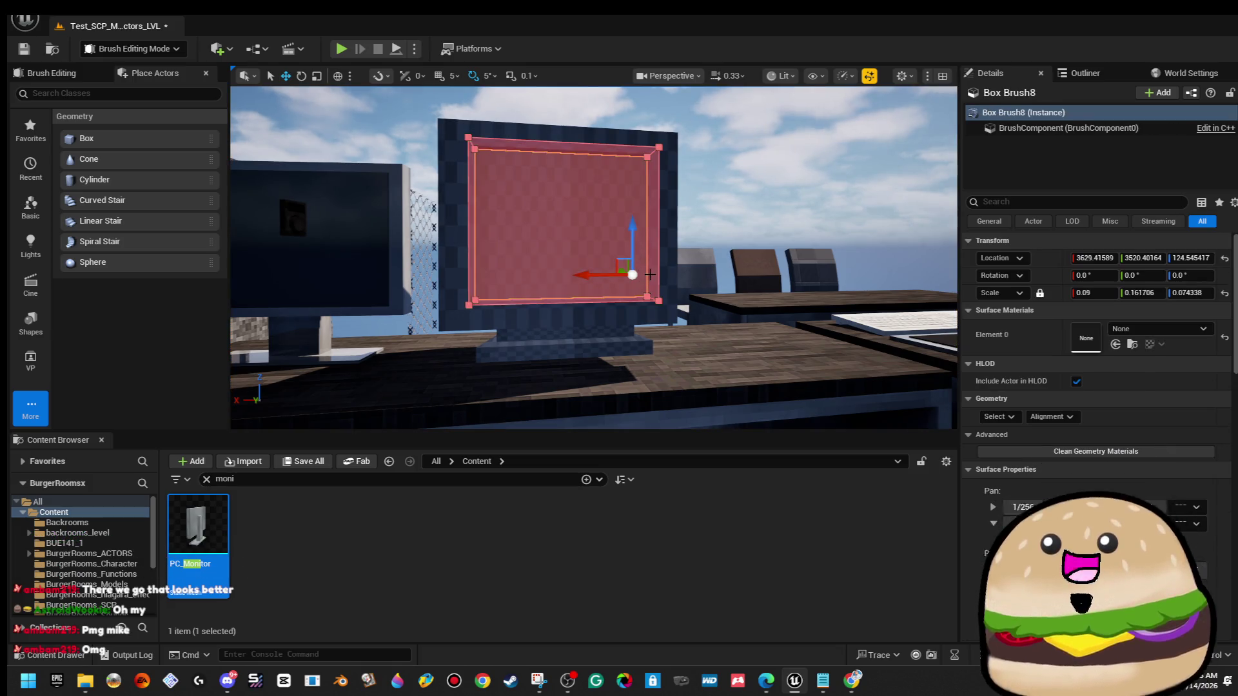
pyautogui.click(696, 188)
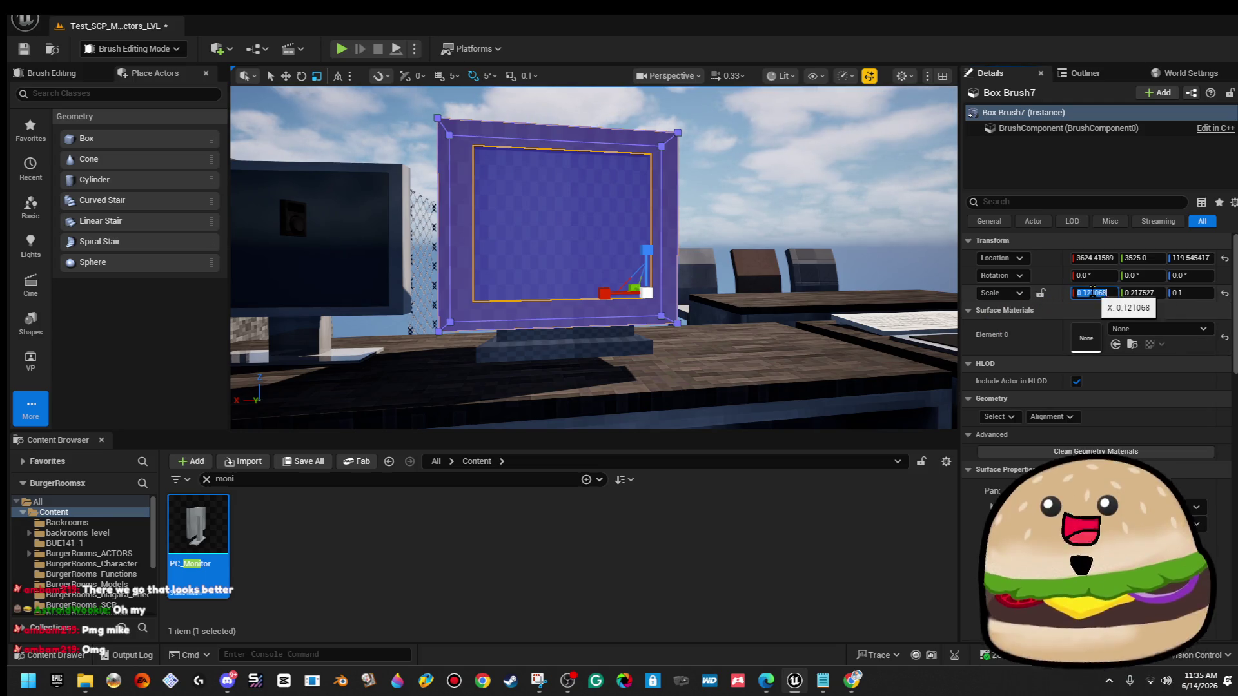
pyautogui.write('0.125')
pyautogui.press('Return')
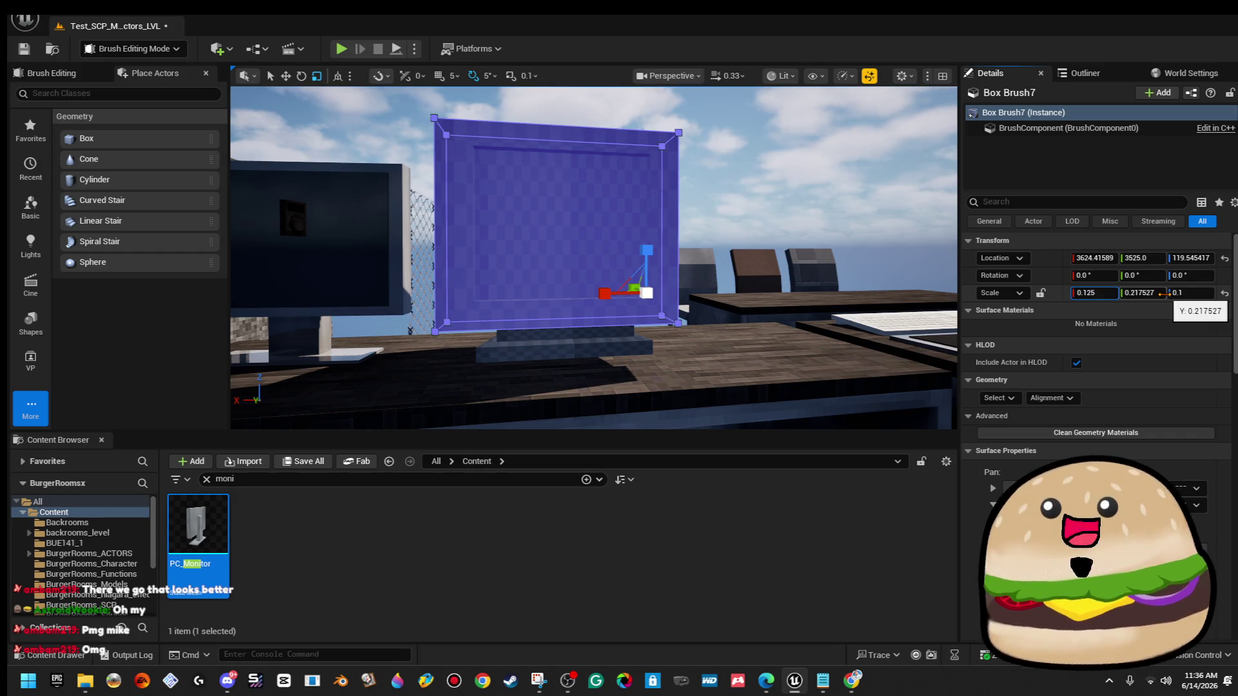
pyautogui.click(850, 220)
# Nudge the casing slightly along X.
pyautogui.moveTo(728, 238); pyautogui.dragTo(728, 213)
pyautogui.moveTo(593, 258); pyautogui.dragTo(580, 279)
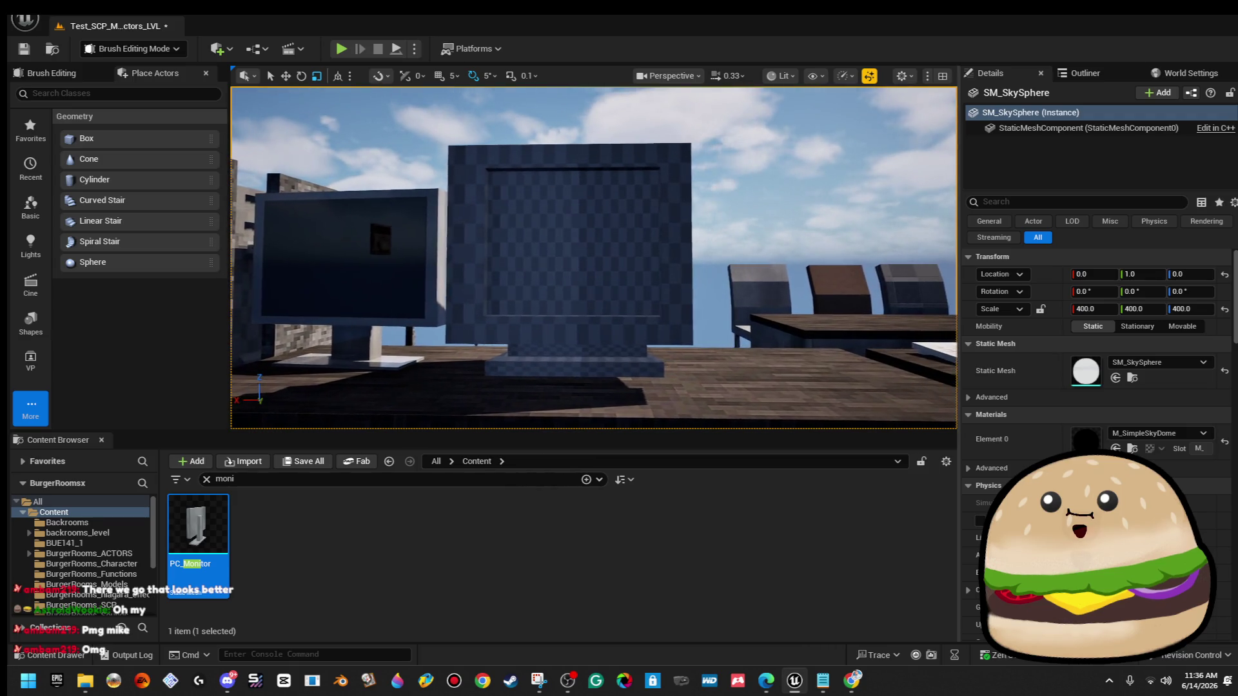
pyautogui.click(671, 268)
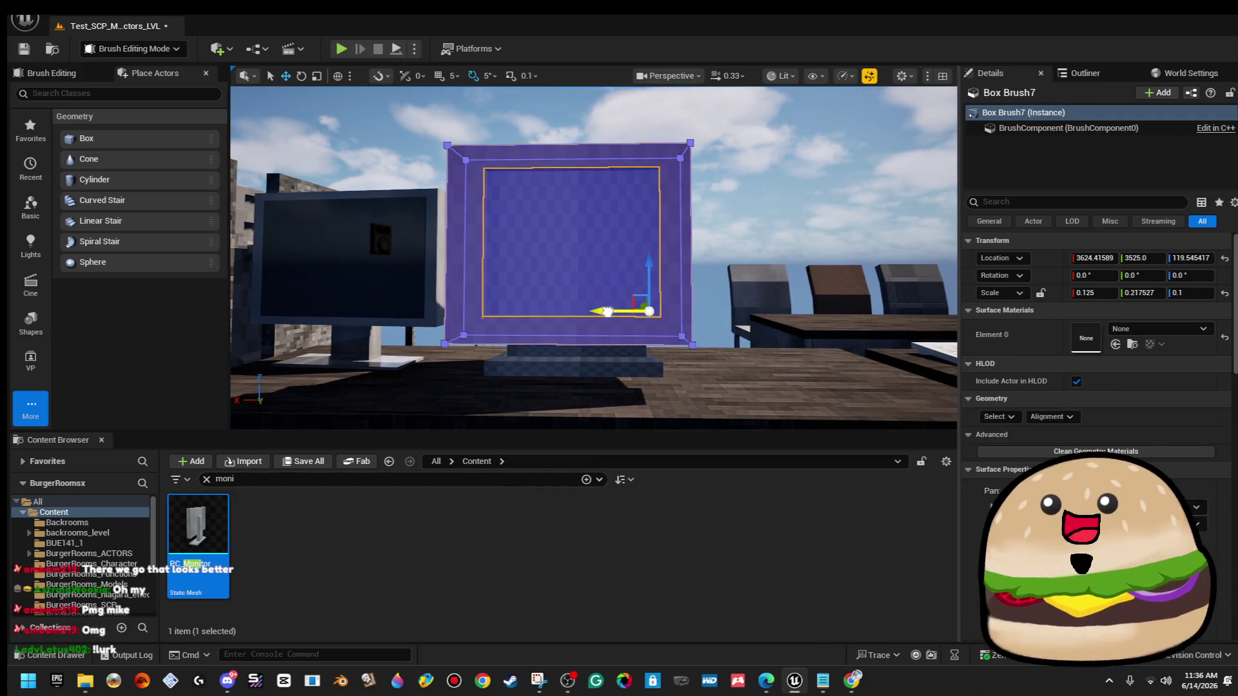
pyautogui.moveTo(609, 313); pyautogui.dragTo(612, 312)
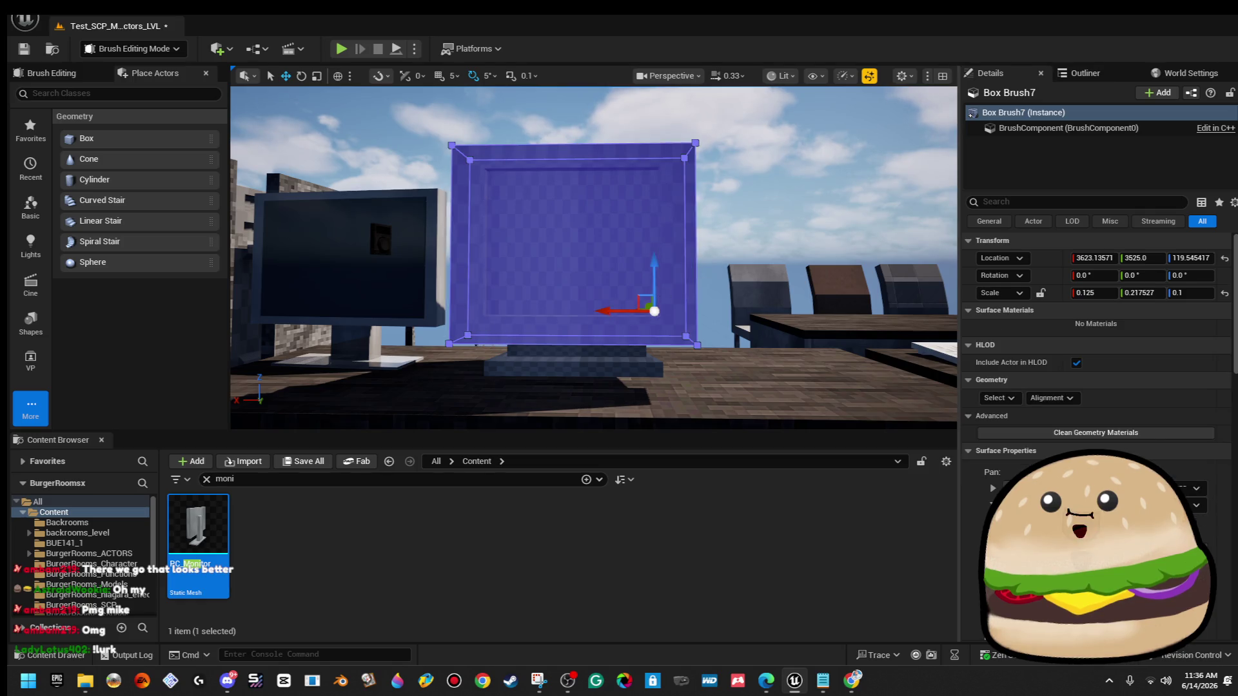
pyautogui.click(731, 236)
# Set the screen recess Box Brush8's Scale X to 0.1 and slide it along X to re-centre it.
pyautogui.click(629, 248)
pyautogui.write('.01')
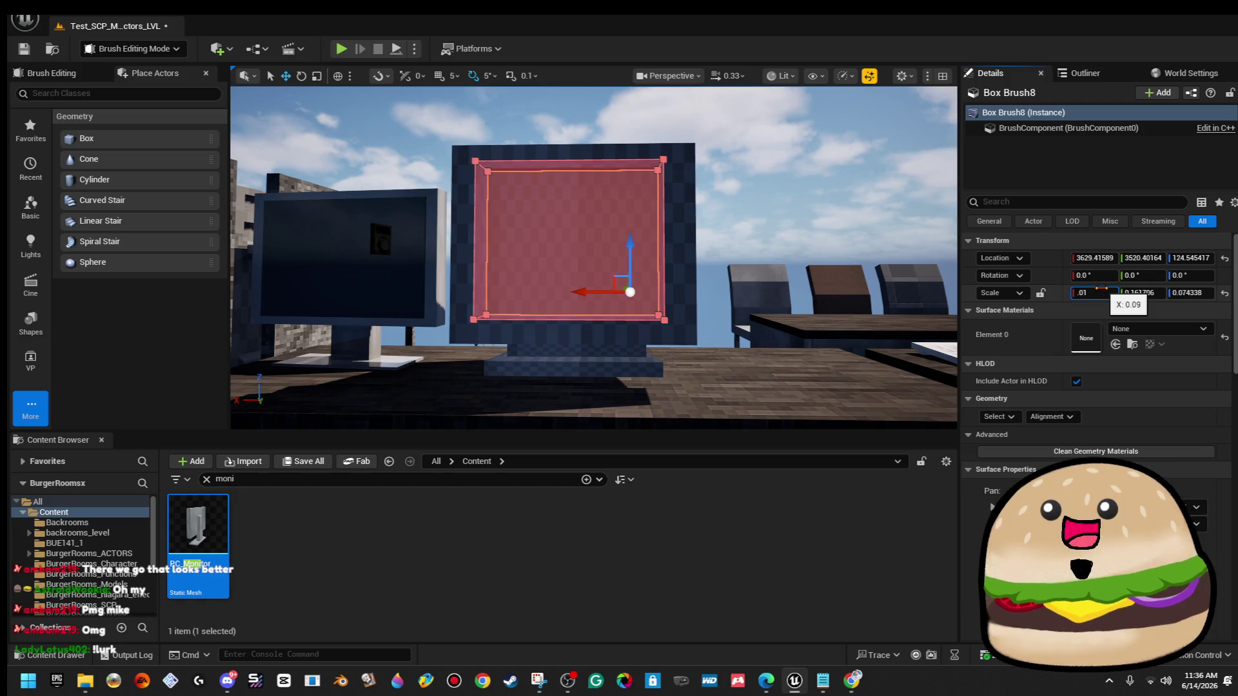
pyautogui.press('Return')
pyautogui.press('Return')
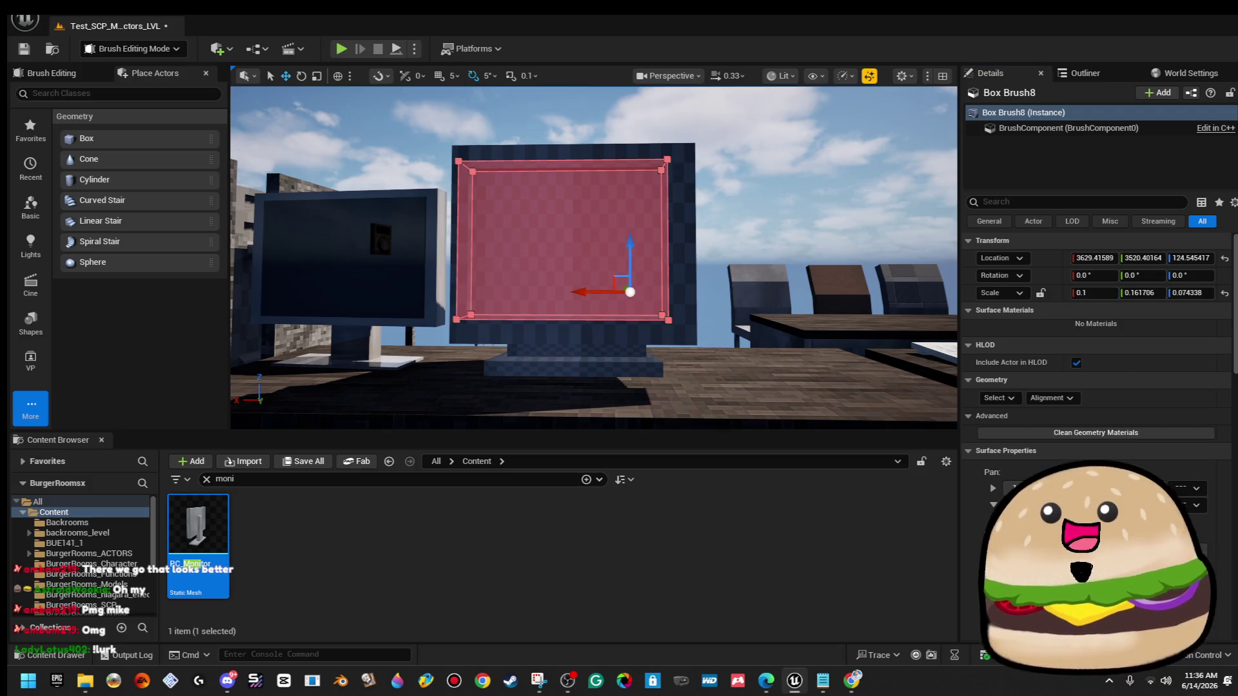
pyautogui.click(705, 234)
pyautogui.click(583, 302)
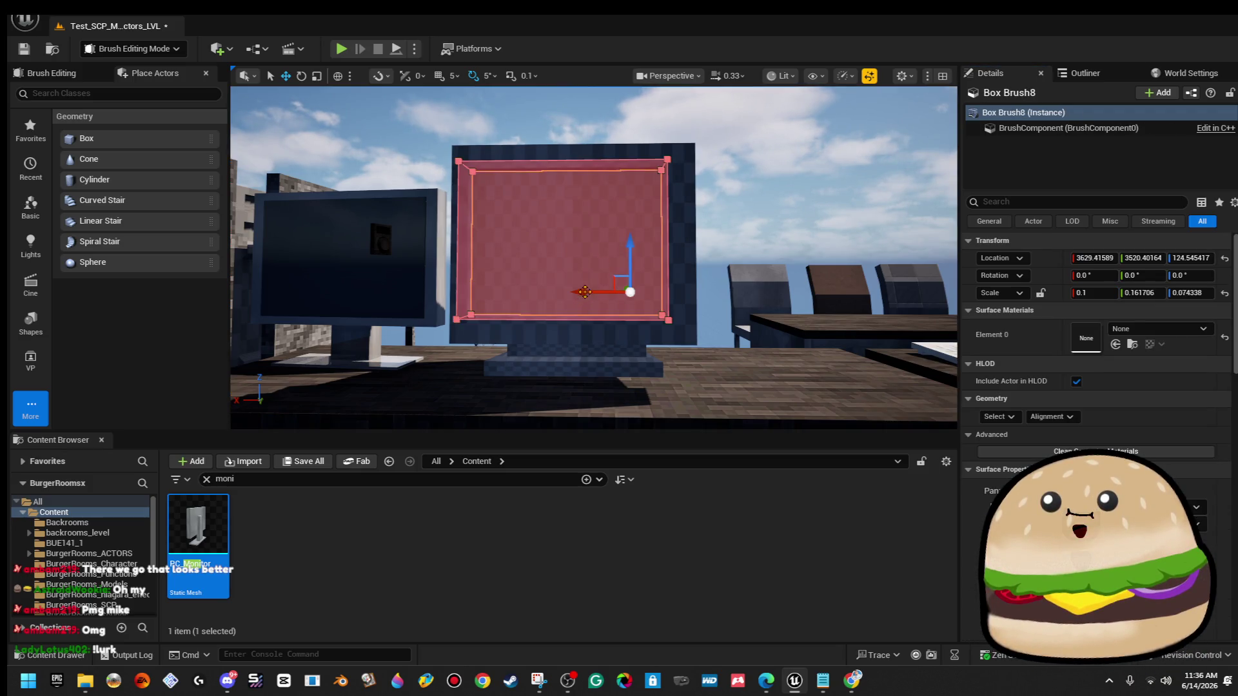
pyautogui.moveTo(582, 292); pyautogui.dragTo(593, 292)
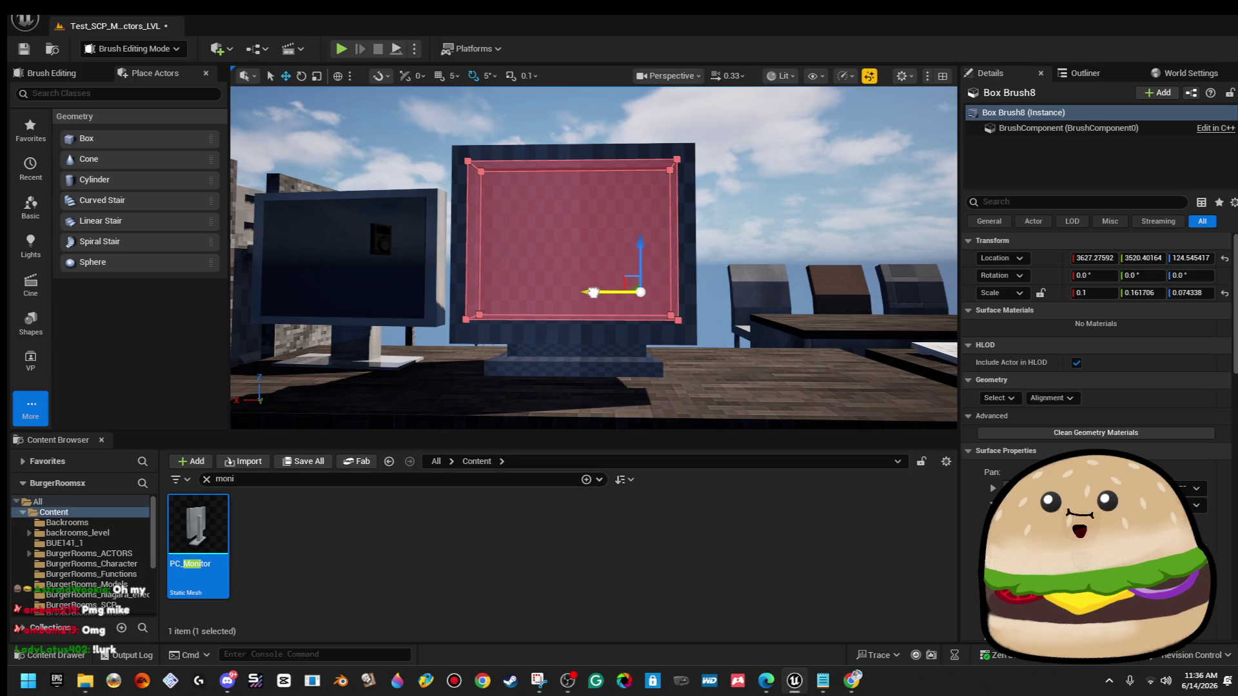
pyautogui.click(757, 221)
pyautogui.moveTo(713, 243)
pyautogui.mouseDown()
pyautogui.moveTo(712, 265)
pyautogui.moveTo(707, 235)
pyautogui.mouseUp()
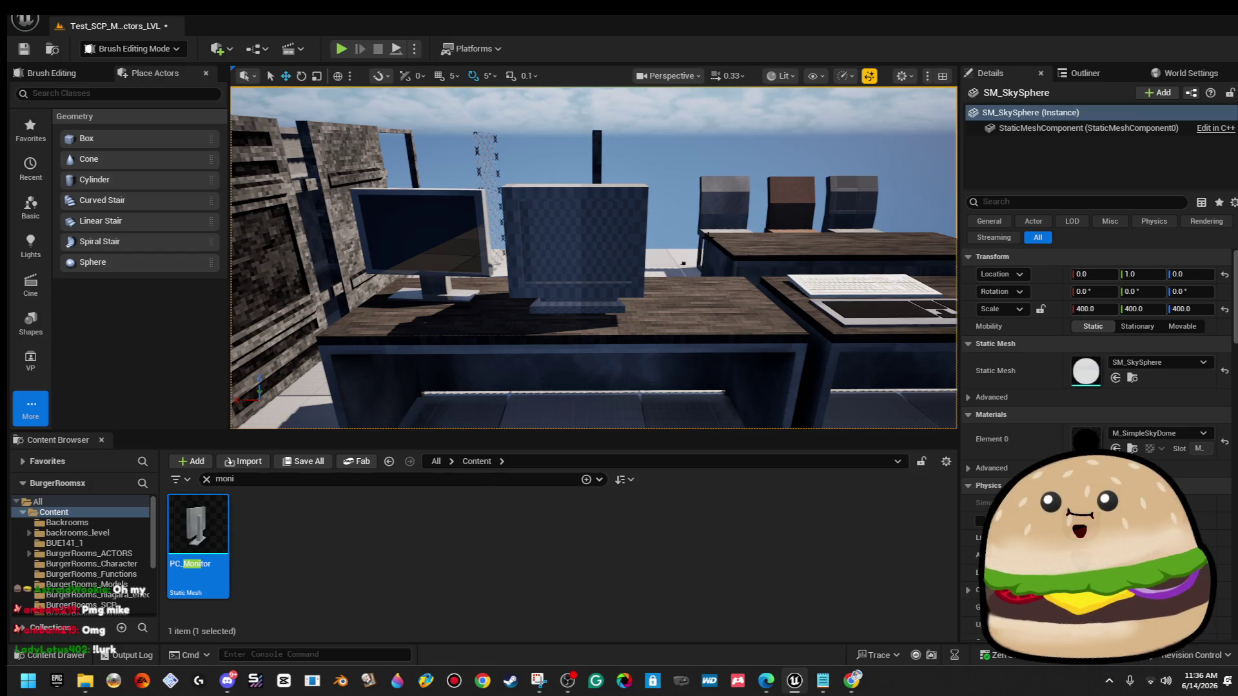
# Apply Align Surface Fit to the neck block and base slab textures.
pyautogui.moveTo(717, 310)
pyautogui.mouseDown()
pyautogui.moveTo(742, 293)
pyautogui.moveTo(741, 315)
pyautogui.moveTo(731, 300)
pyautogui.moveTo(715, 303)
pyautogui.moveTo(712, 323)
pyautogui.mouseUp()
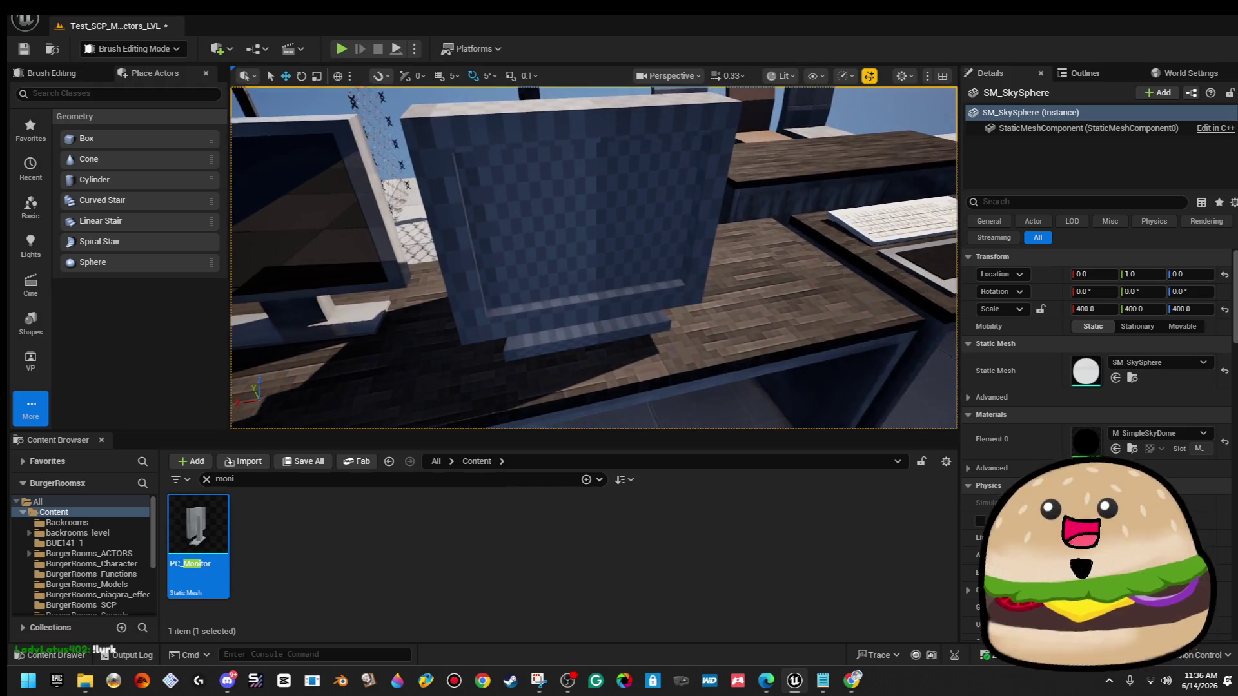
pyautogui.press('s')
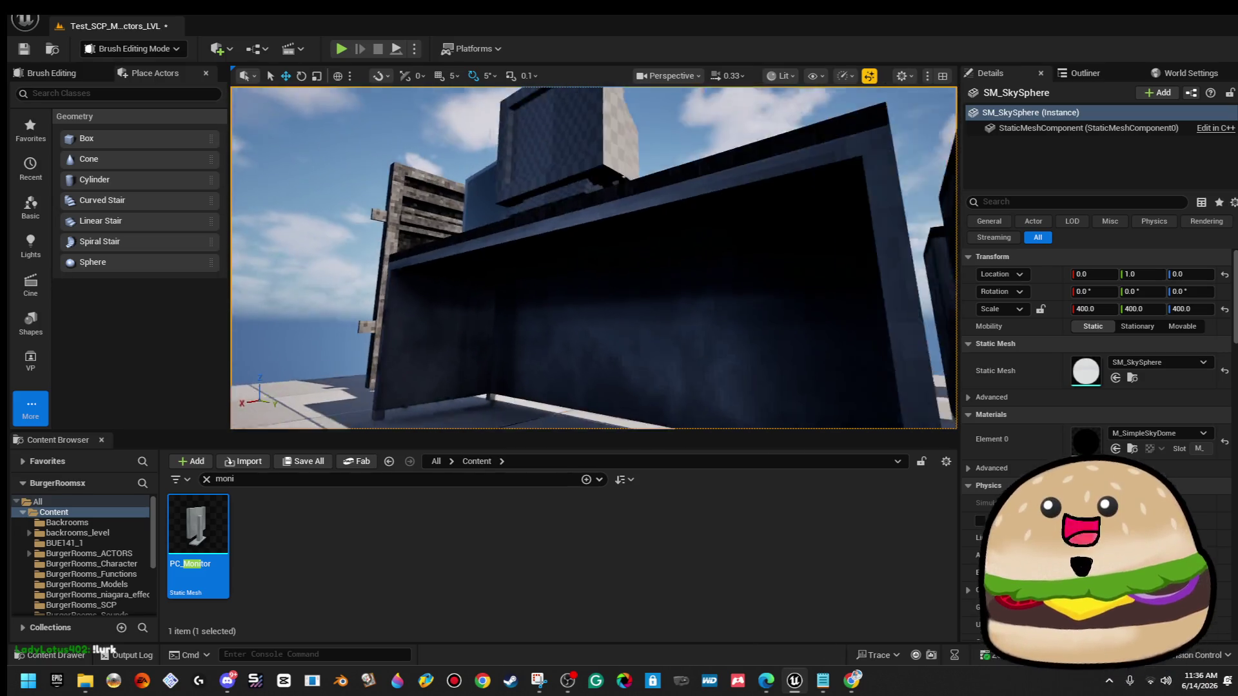
pyautogui.press('w')
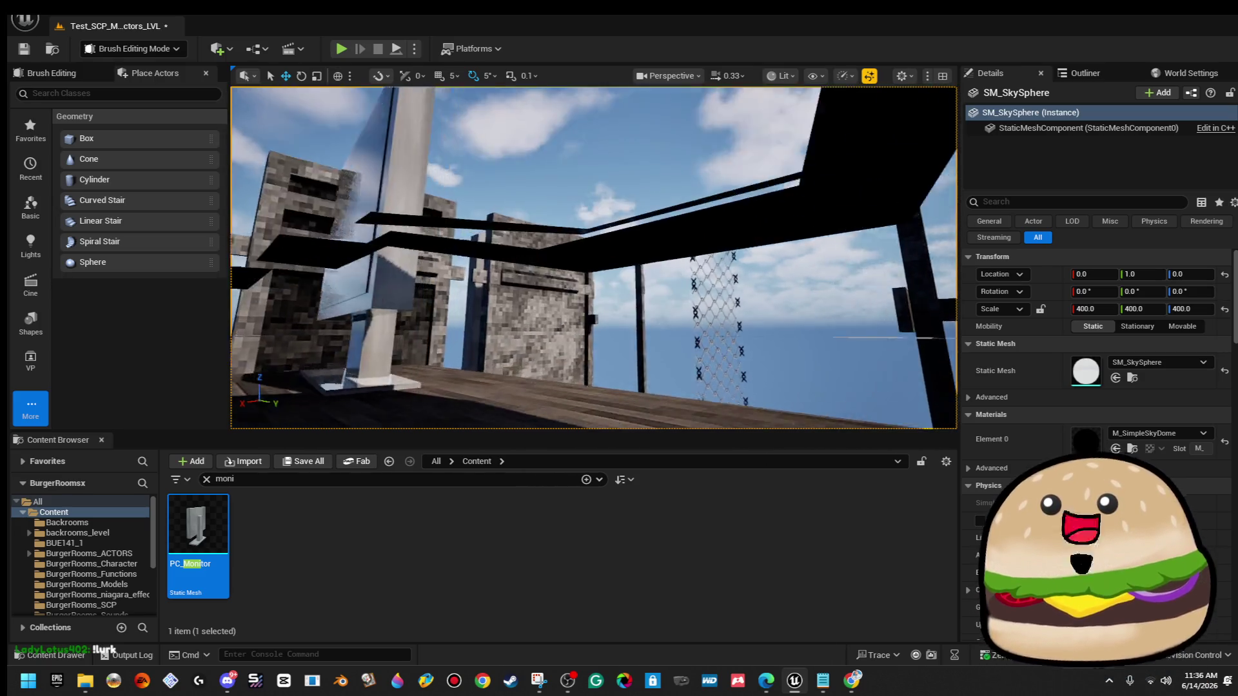
pyautogui.press('w')
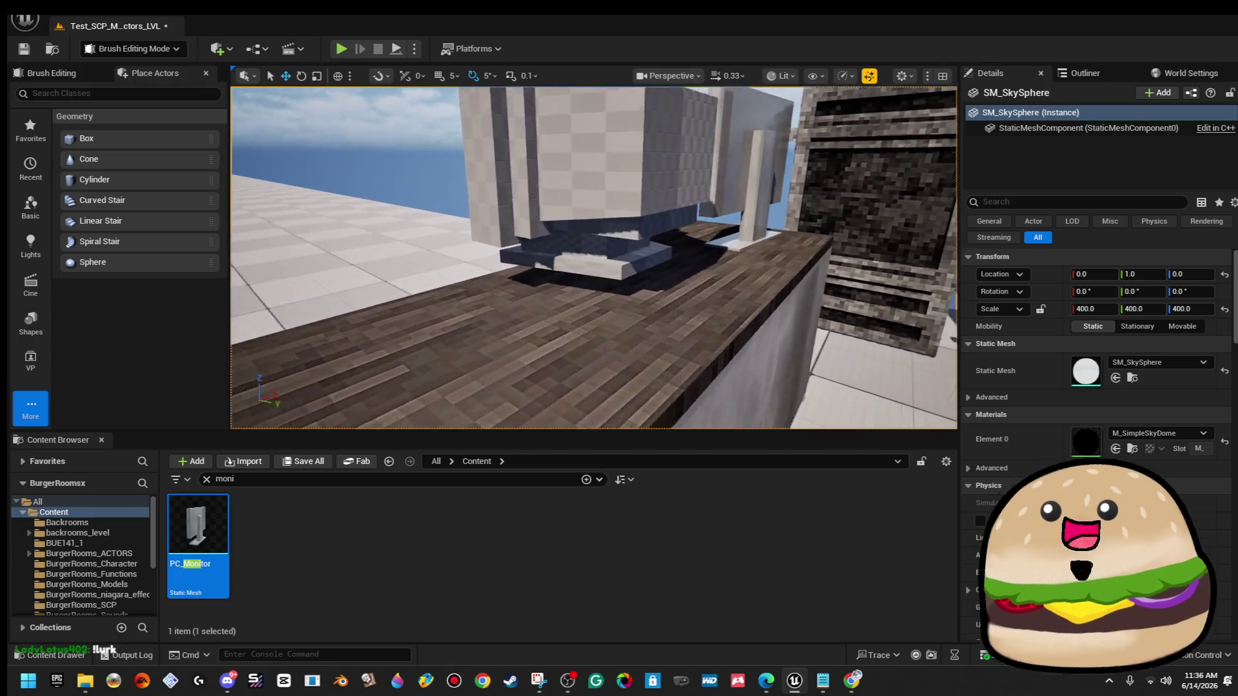
pyautogui.click(615, 274)
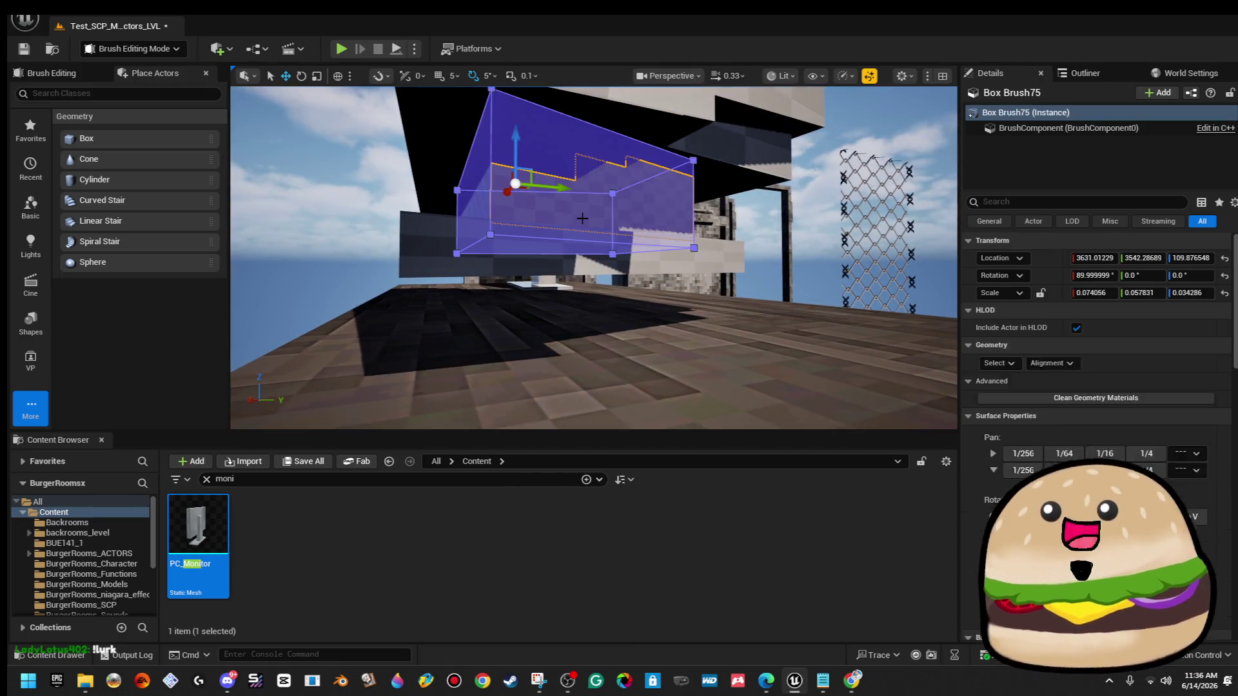
pyautogui.press('w')
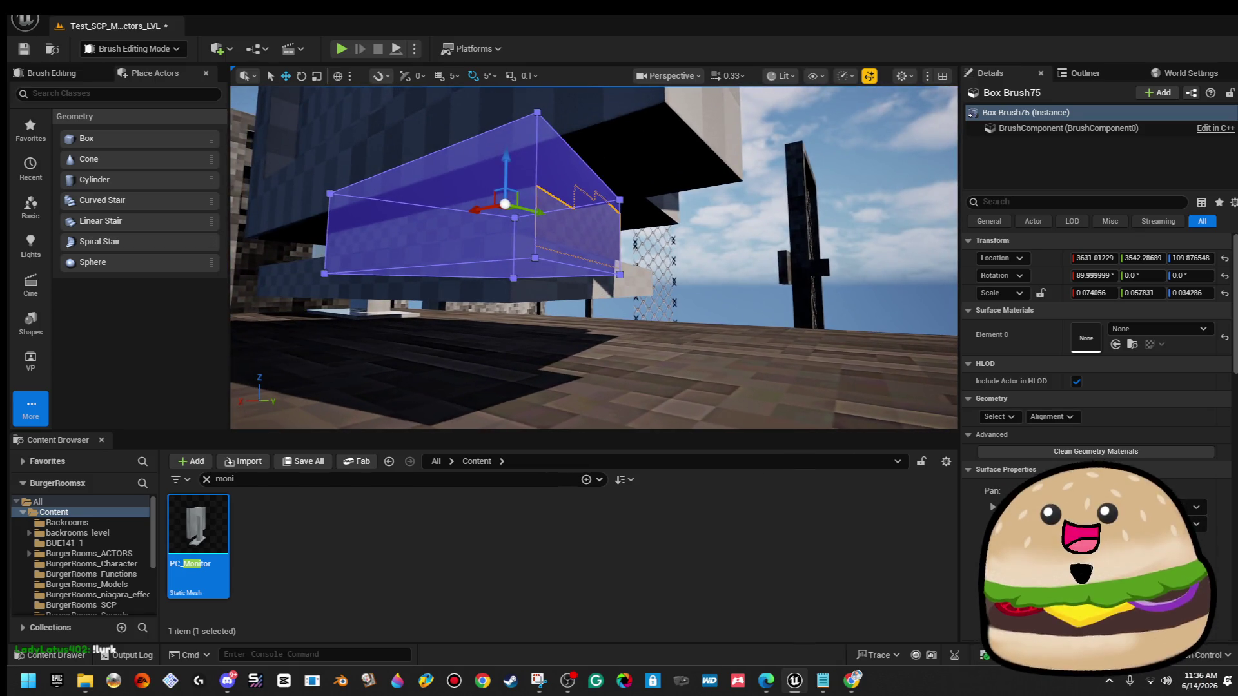
pyautogui.keyDown('ctrl'); pyautogui.click(569, 221); pyautogui.keyUp('ctrl')
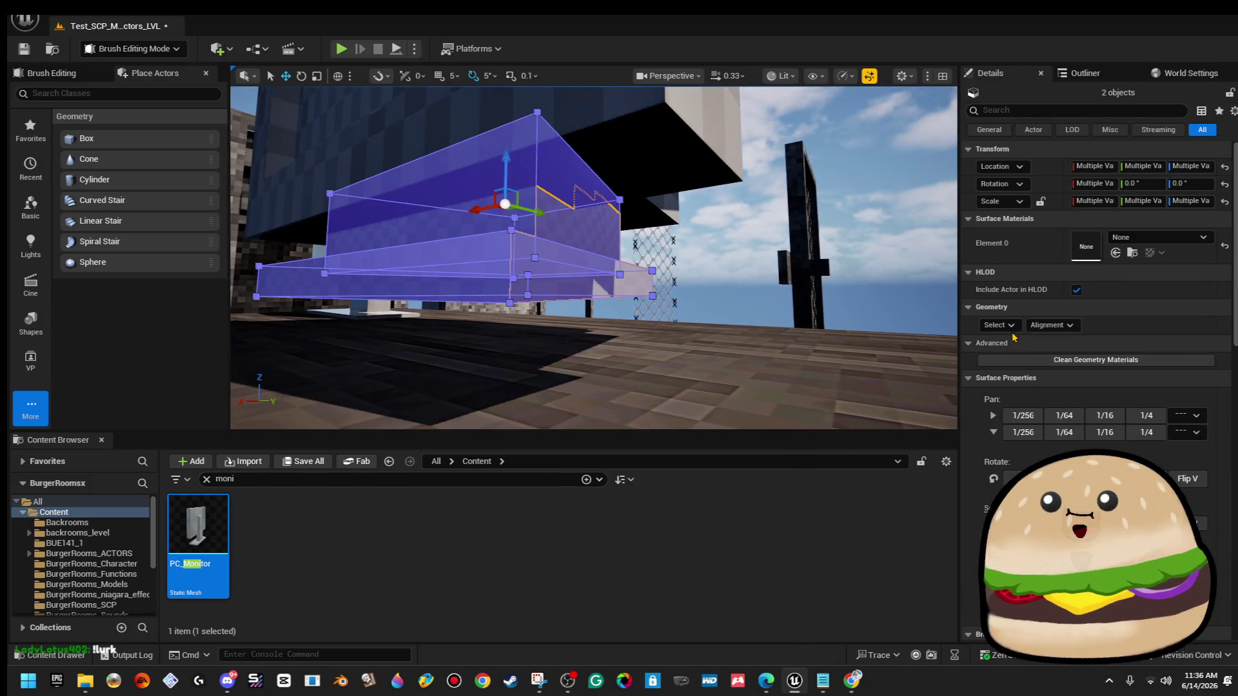
pyautogui.click(1002, 325)
pyautogui.click(1064, 326)
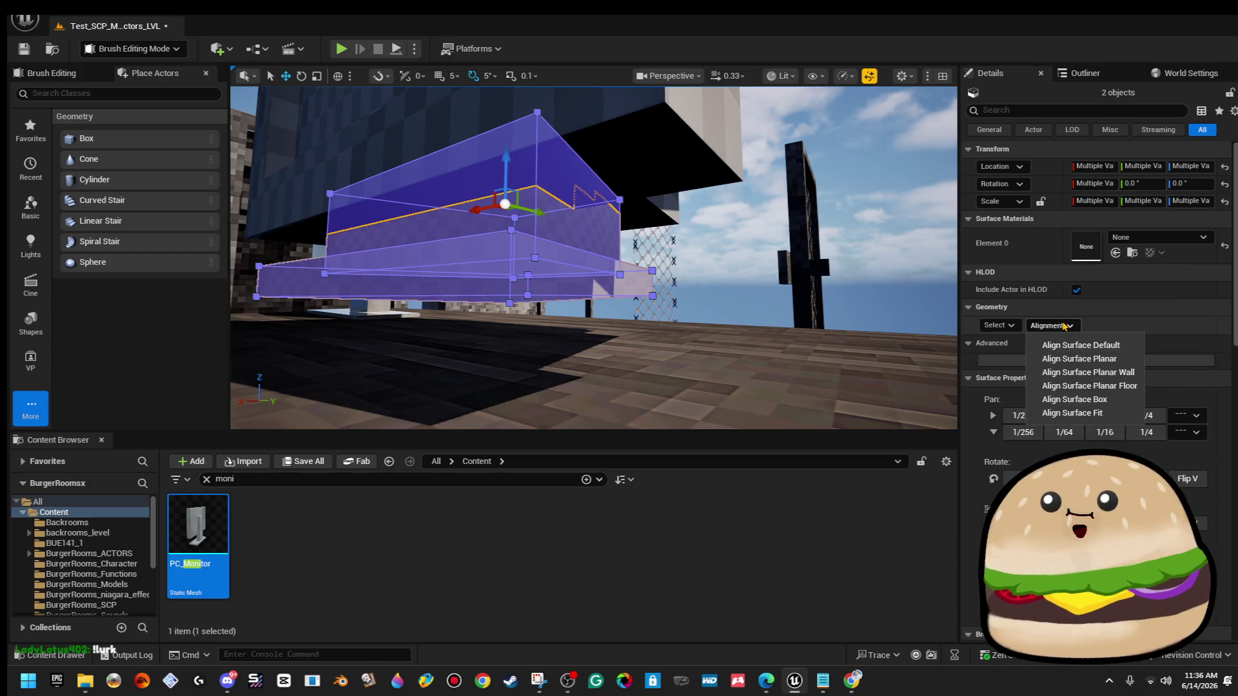
pyautogui.click(1094, 413)
# Shift-select the four tall casing brushes and apply Geometry > Alignment > Align Surface Fit.
pyautogui.click(671, 248)
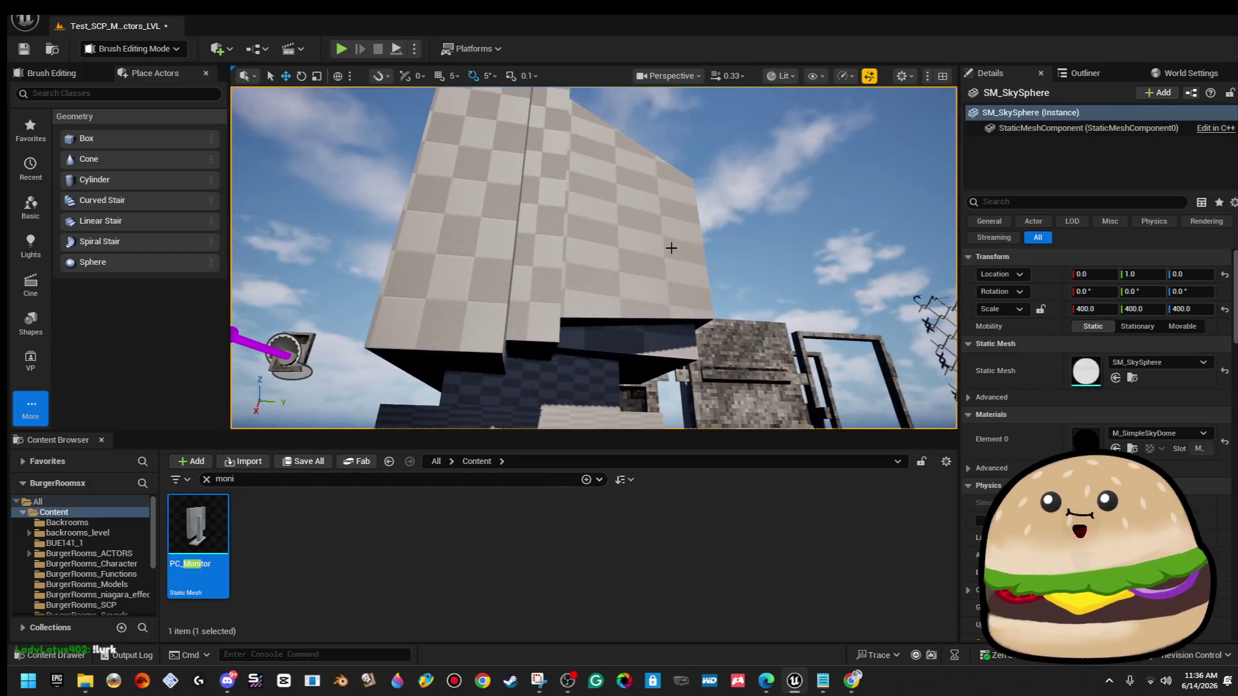
pyautogui.click(634, 338)
pyautogui.keyDown('ctrl'); pyautogui.click(665, 187); pyautogui.keyUp('ctrl')
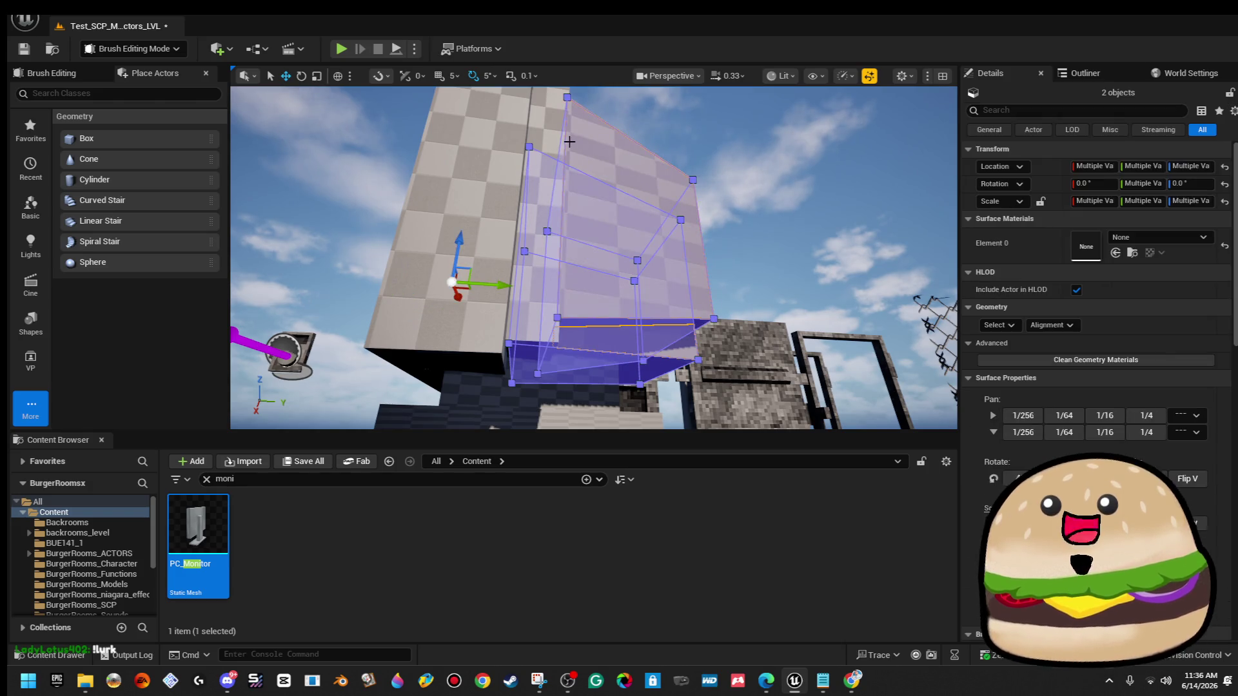
pyautogui.keyDown('ctrl'); pyautogui.click(528, 130); pyautogui.keyUp('ctrl')
pyautogui.keyDown('ctrl'); pyautogui.click(472, 124); pyautogui.keyUp('ctrl')
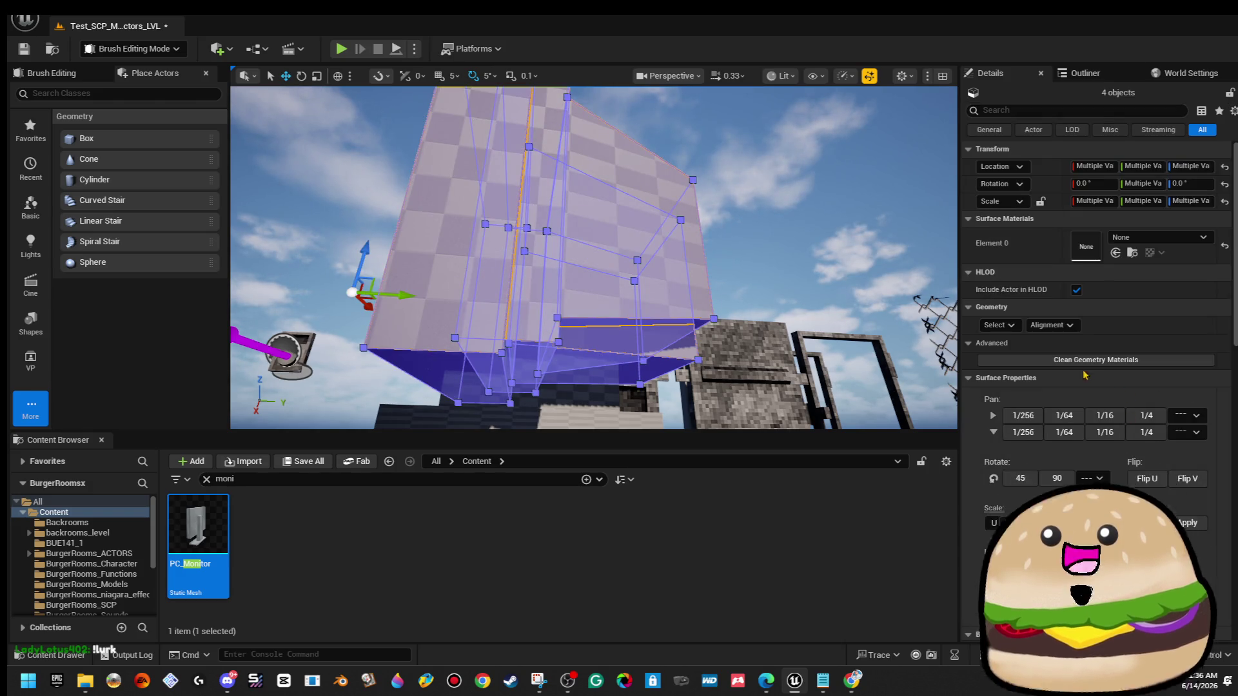
pyautogui.click(998, 325)
pyautogui.click(1051, 326)
pyautogui.click(1052, 327)
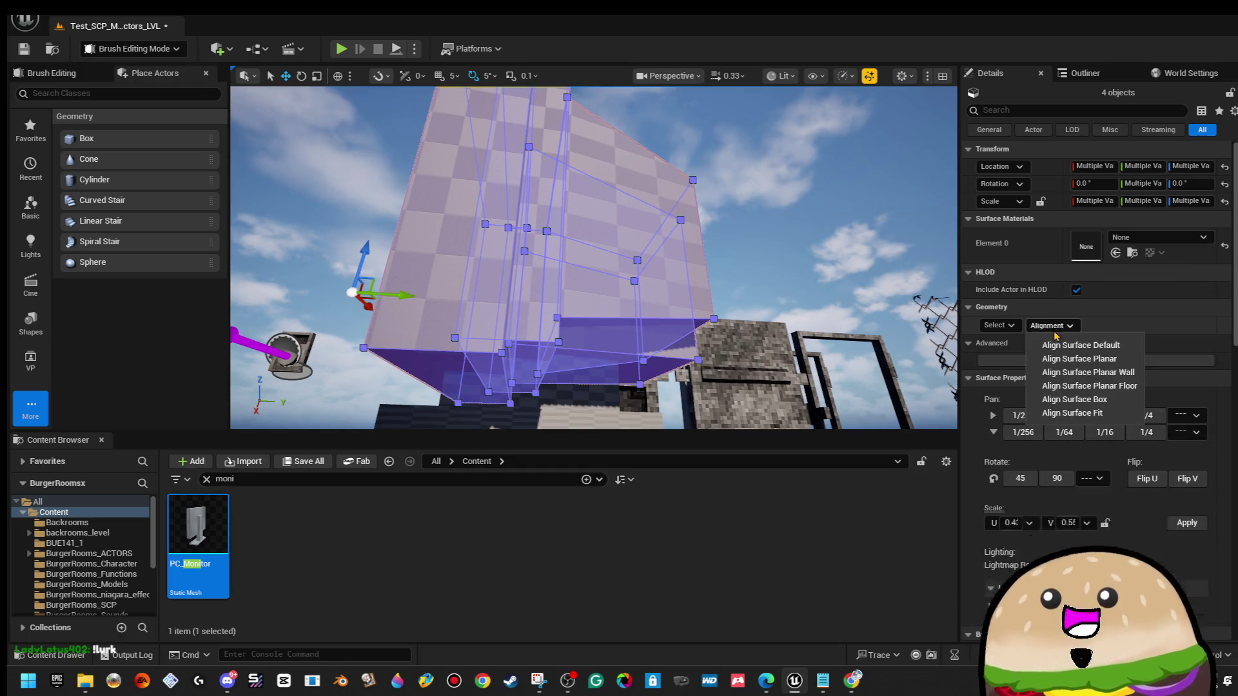
pyautogui.click(1073, 412)
pyautogui.moveTo(806, 161); pyautogui.dragTo(742, 258)
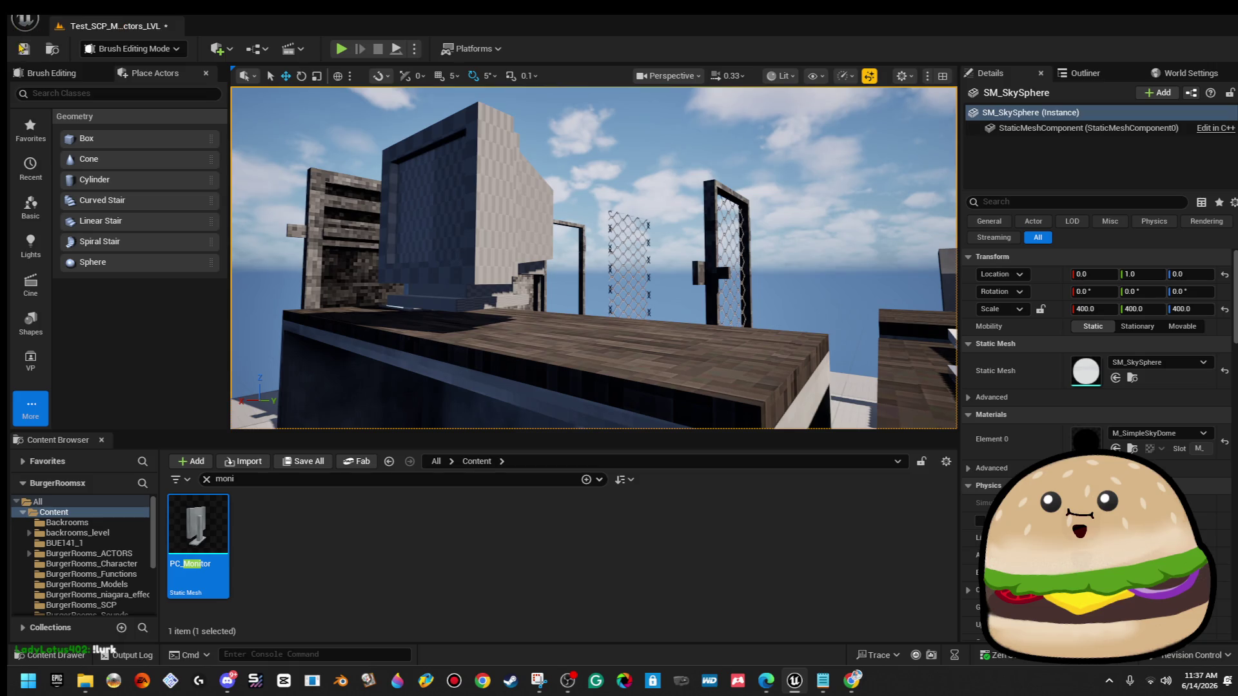
pyautogui.moveTo(400, 335)
pyautogui.mouseDown()
pyautogui.moveTo(397, 192)
pyautogui.moveTo(631, 262)
pyautogui.moveTo(662, 282)
pyautogui.moveTo(650, 285)
pyautogui.mouseUp()
pyautogui.click(397, 192)
pyautogui.click(421, 102)
pyautogui.moveTo(421, 101); pyautogui.dragTo(418, 114)
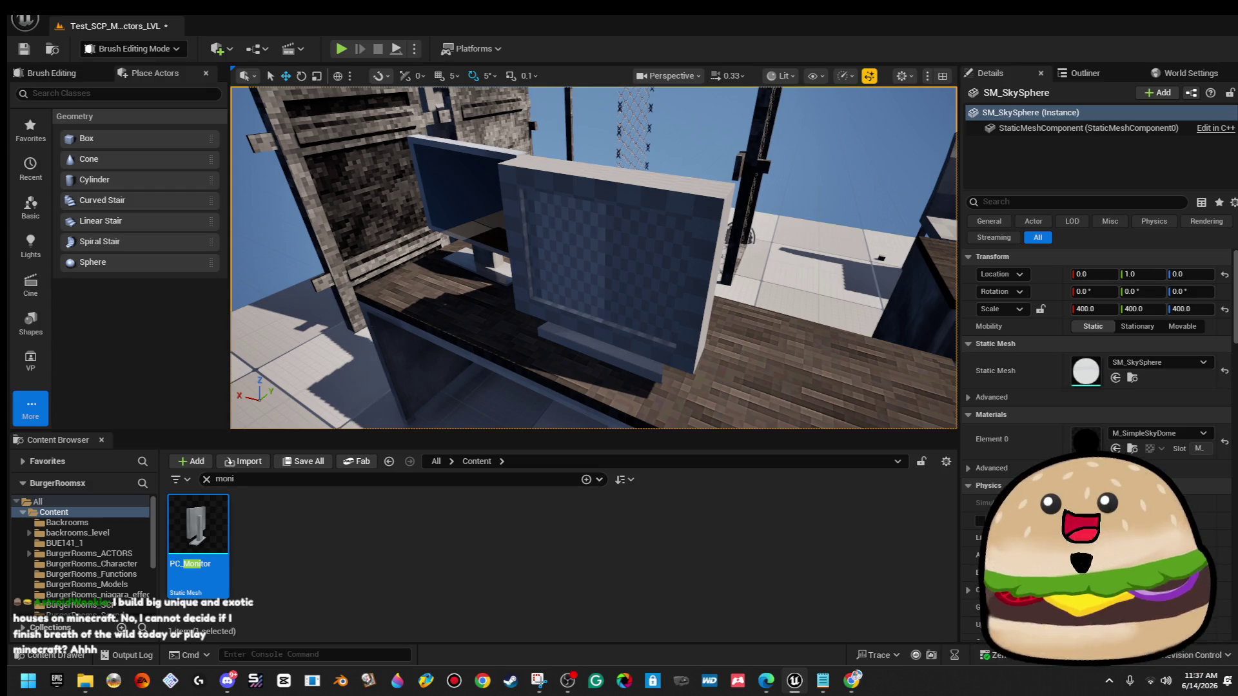
pyautogui.moveTo(593, 258); pyautogui.dragTo(435, 258)
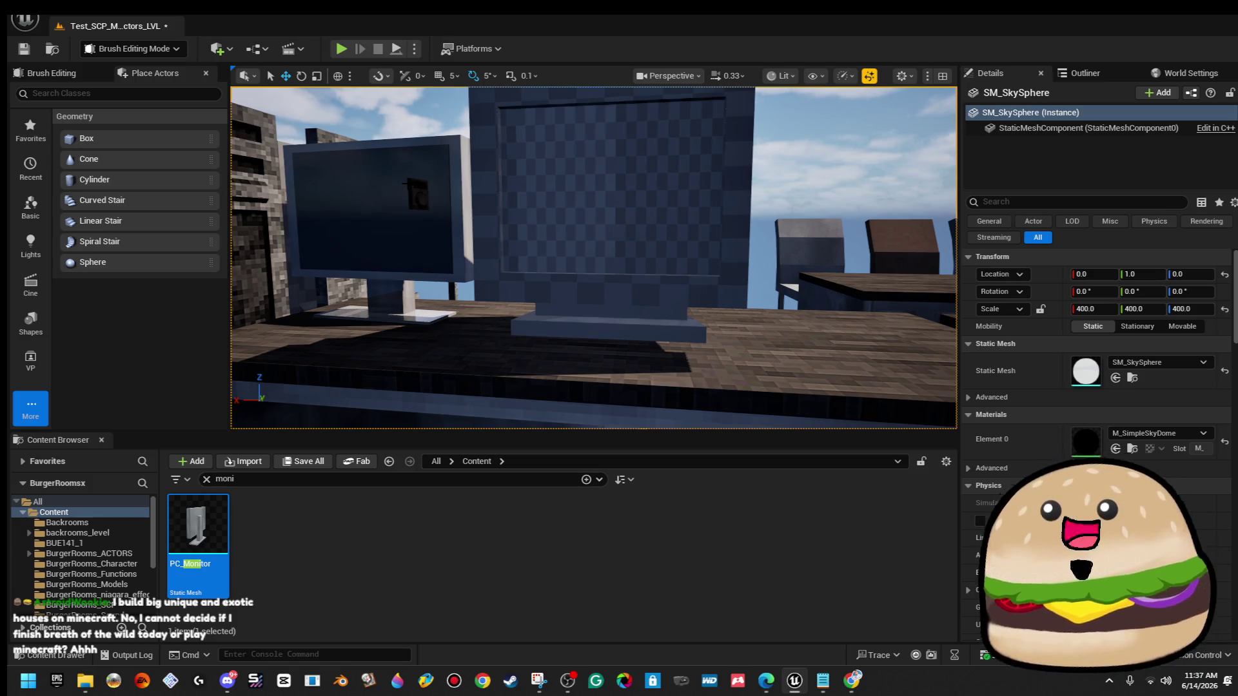
pyautogui.moveTo(451, 257); pyautogui.dragTo(438, 258)
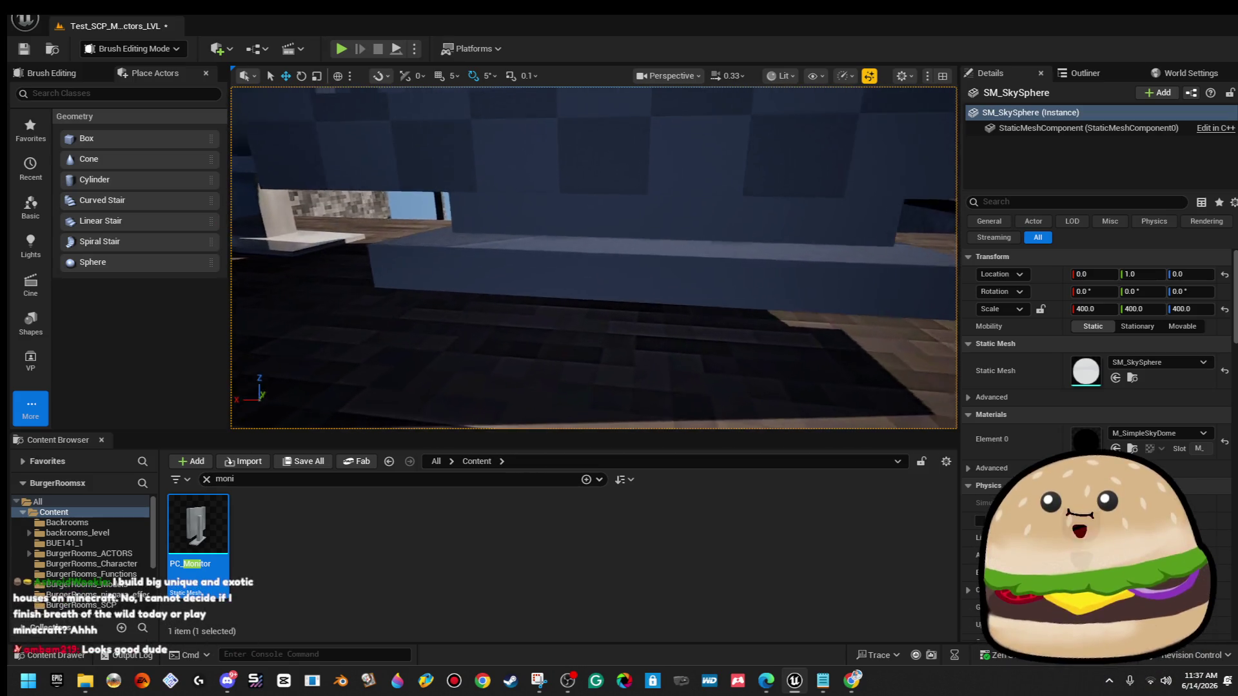
# Apply Align Surface Fit to the two base brushes.
pyautogui.click(600, 275)
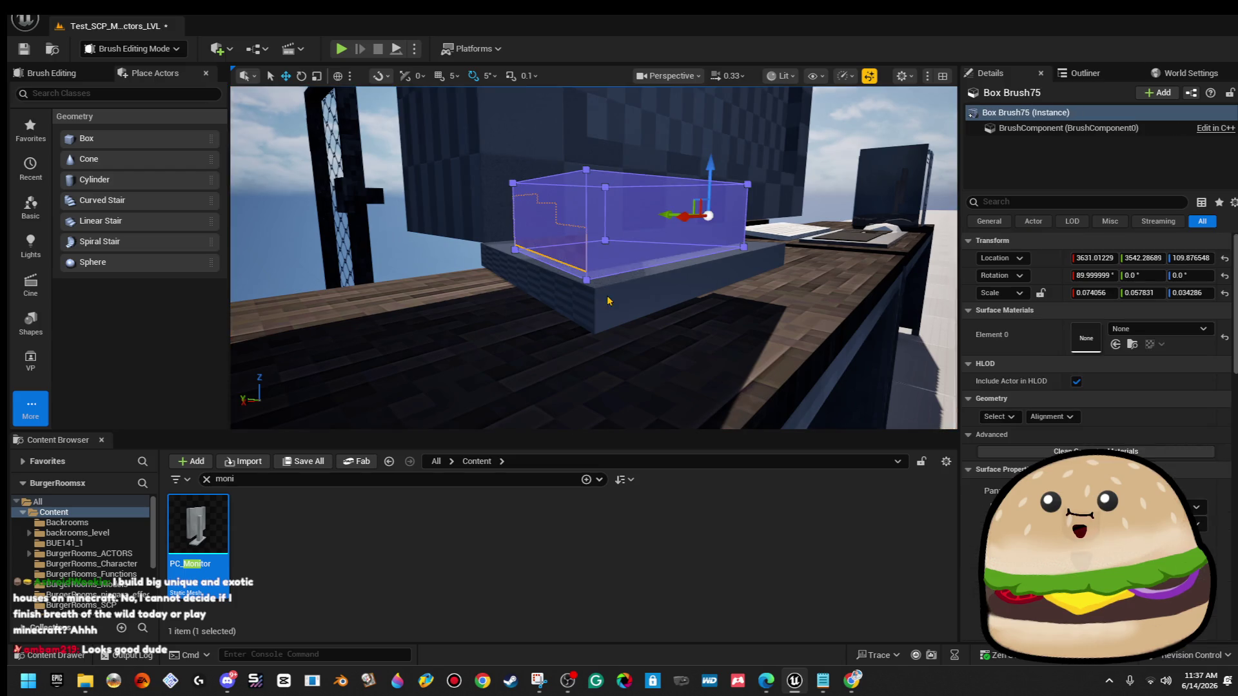
pyautogui.keyDown('ctrl'); pyautogui.click(607, 301); pyautogui.keyUp('ctrl')
pyautogui.click(1065, 326)
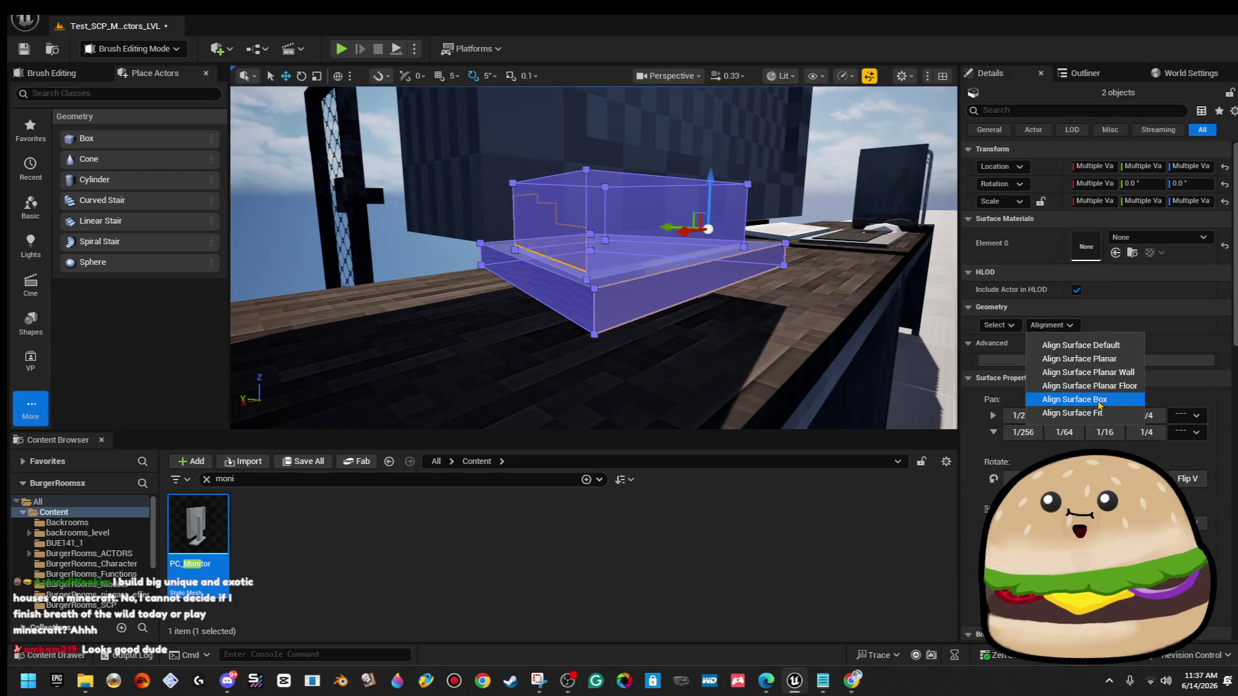
pyautogui.click(1125, 415)
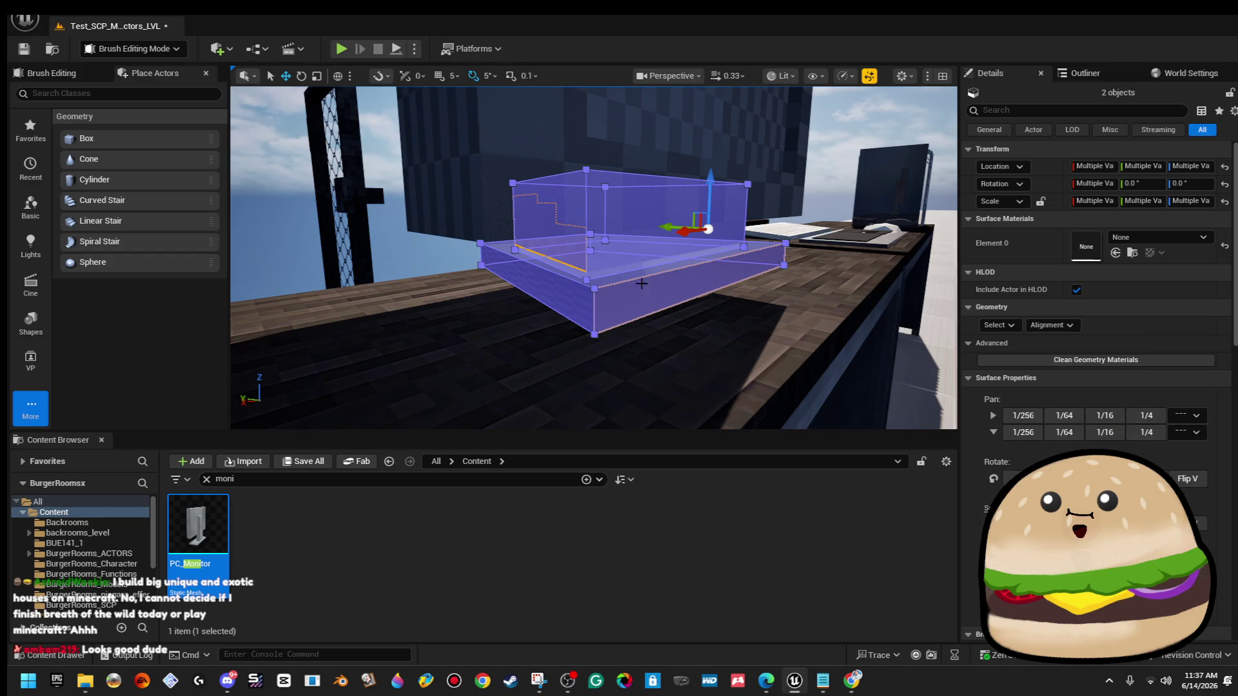
pyautogui.click(444, 257)
# Select the base and casing brushes and frame the group in the viewport.
pyautogui.moveTo(593, 258)
pyautogui.mouseDown()
pyautogui.moveTo(567, 277)
pyautogui.moveTo(548, 264)
pyautogui.mouseUp()
pyautogui.moveTo(445, 257)
pyautogui.mouseDown()
pyautogui.moveTo(452, 249)
pyautogui.moveTo(444, 256)
pyautogui.mouseUp()
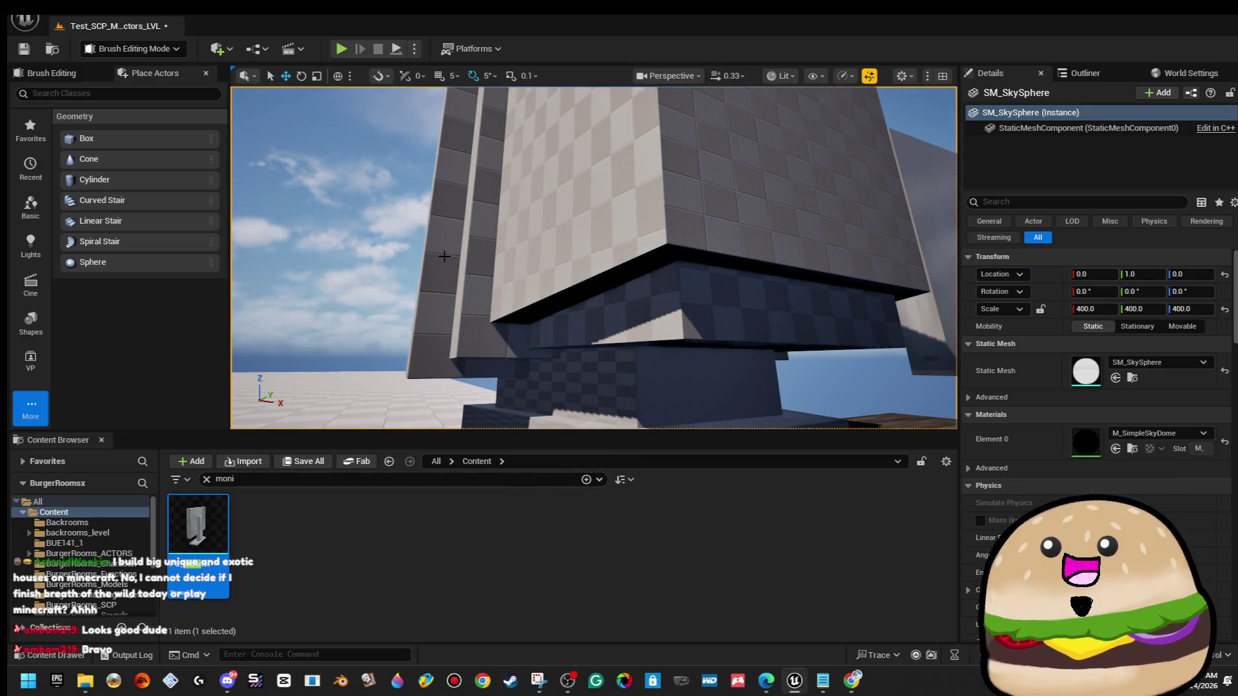
pyautogui.moveTo(444, 257); pyautogui.dragTo(497, 264)
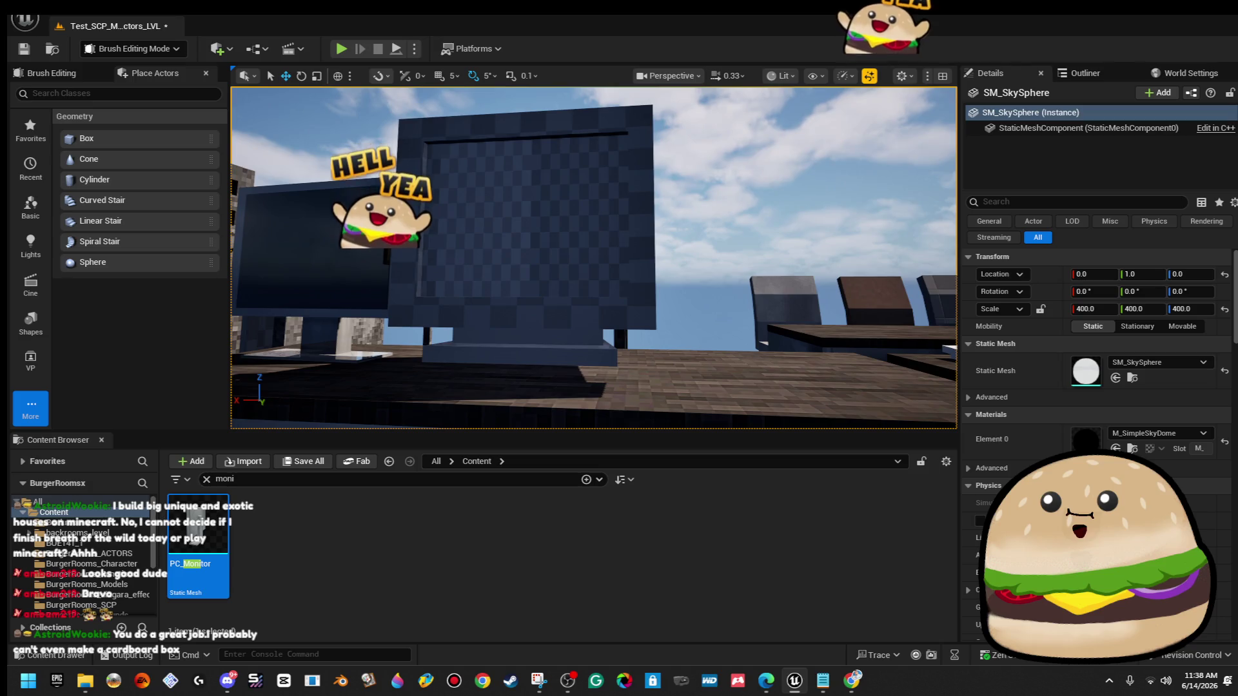
pyautogui.moveTo(445, 256); pyautogui.dragTo(447, 255)
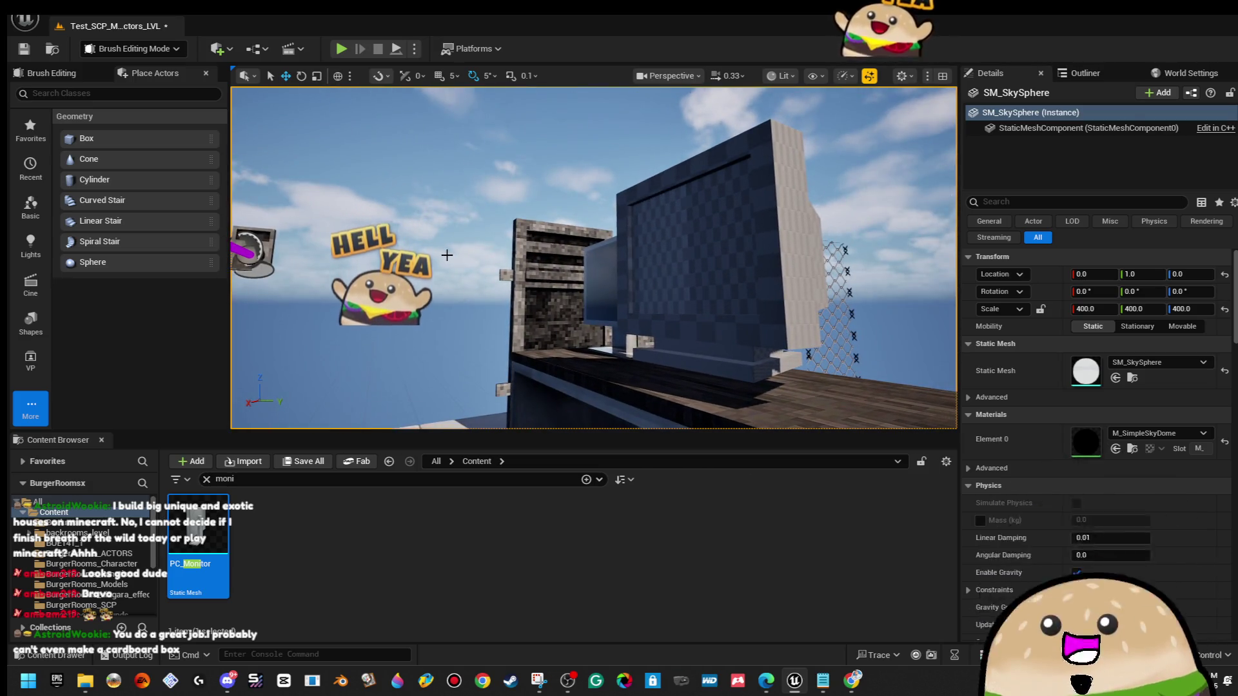
pyautogui.moveTo(447, 255); pyautogui.dragTo(463, 266)
pyautogui.click(627, 312)
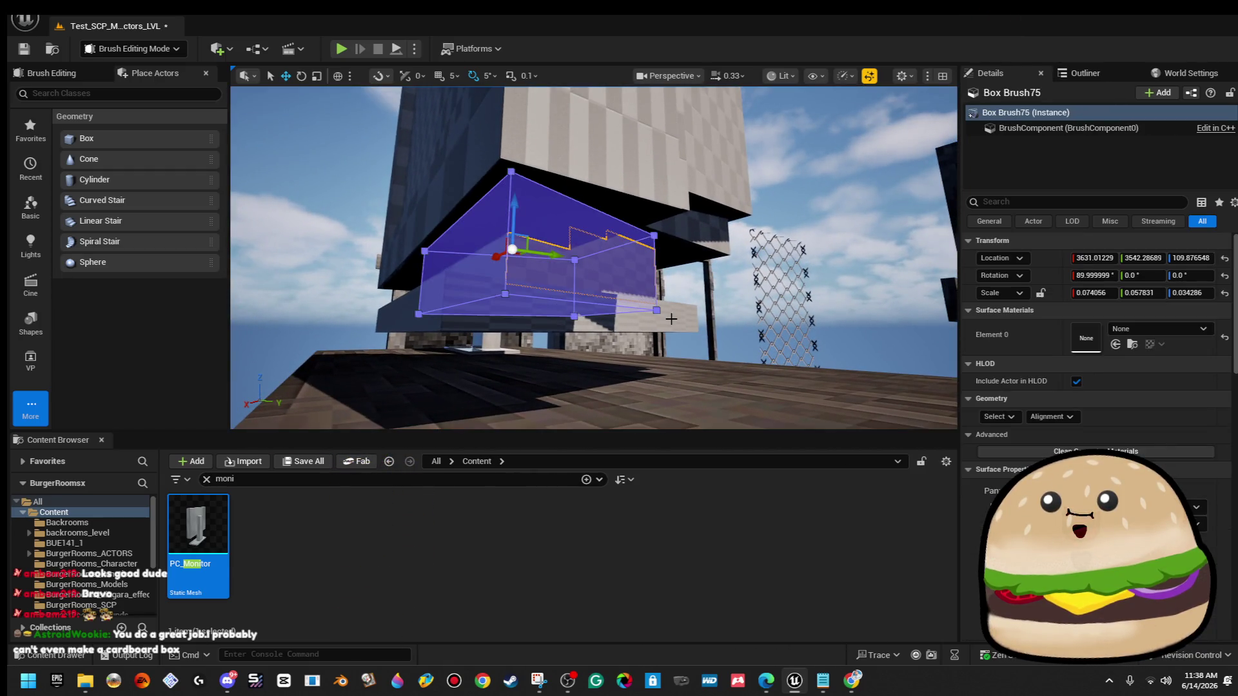
pyautogui.keyDown('ctrl'); pyautogui.click(671, 318); pyautogui.keyUp('ctrl')
pyautogui.keyDown('ctrl'); pyautogui.click(698, 217); pyautogui.keyUp('ctrl')
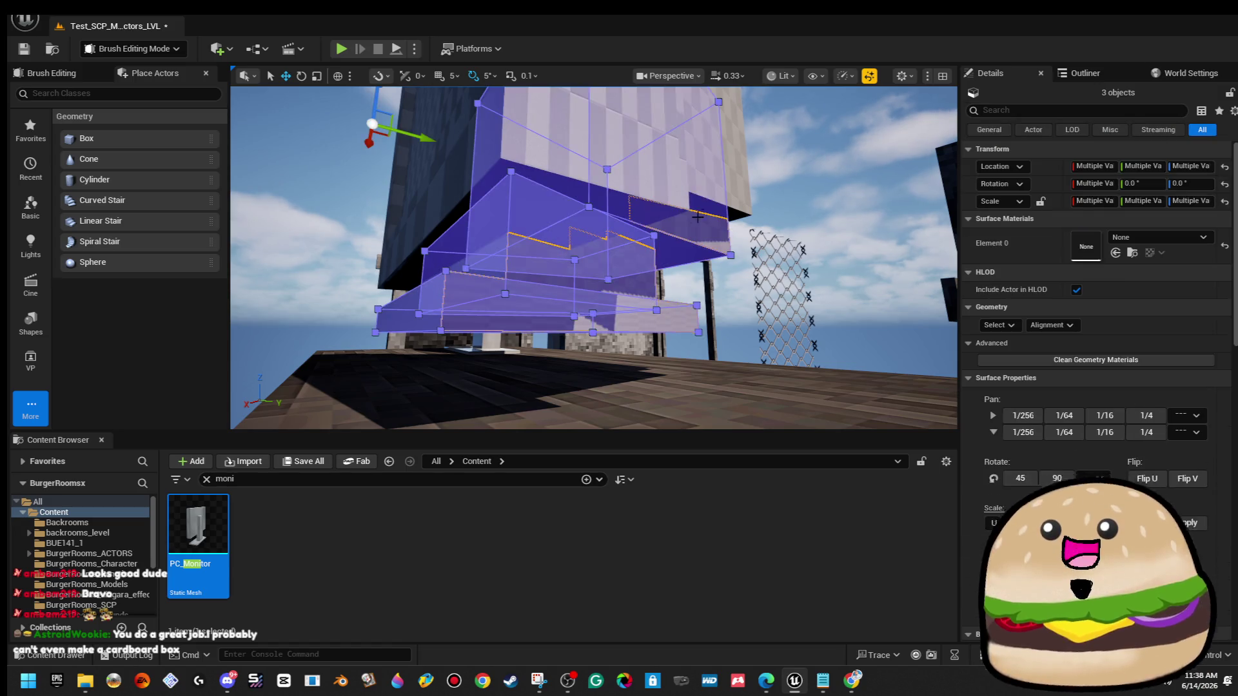
pyautogui.keyDown('ctrl'); pyautogui.click(741, 156); pyautogui.keyUp('ctrl')
pyautogui.press('f')
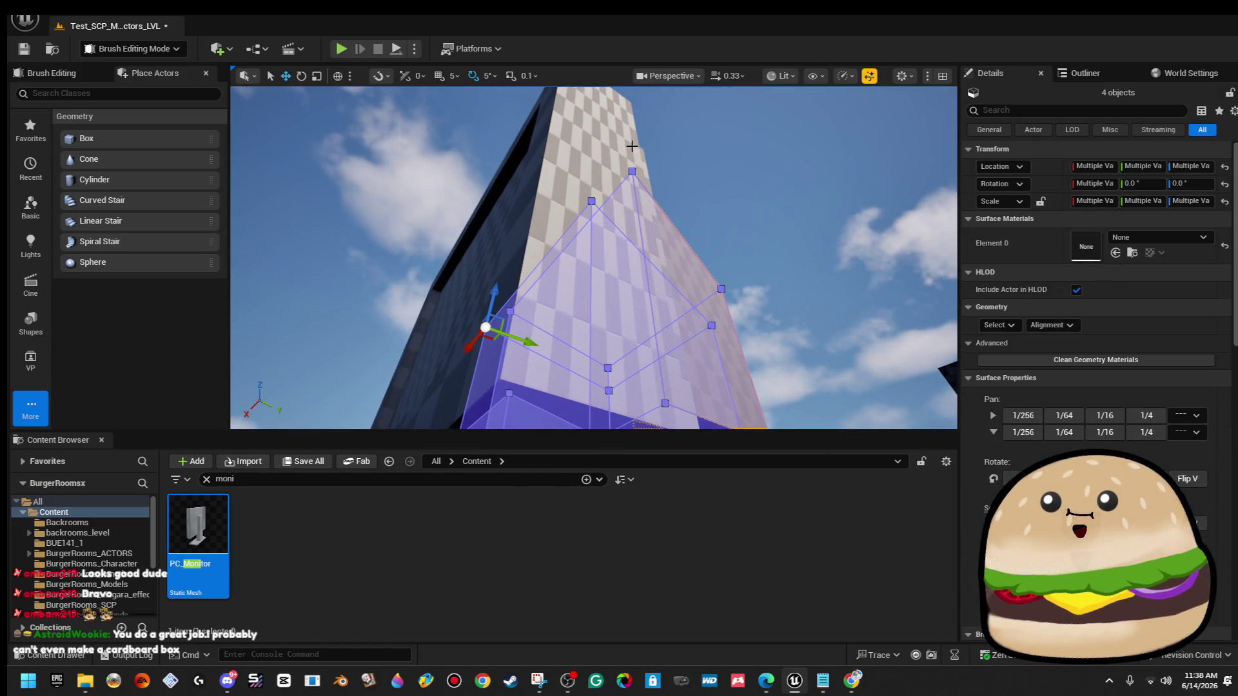
pyautogui.keyDown('ctrl'); pyautogui.click(477, 309); pyautogui.keyUp('ctrl')
pyautogui.keyDown('ctrl'); pyautogui.click(607, 122); pyautogui.keyUp('ctrl')
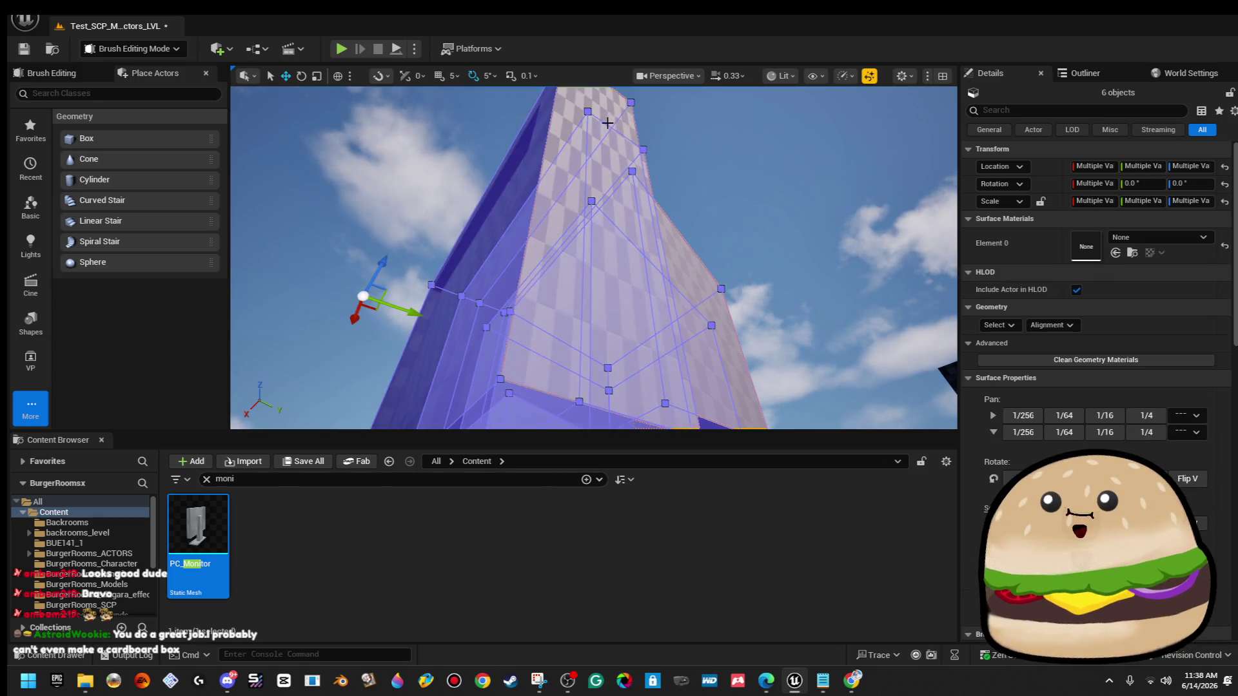
pyautogui.press('f')
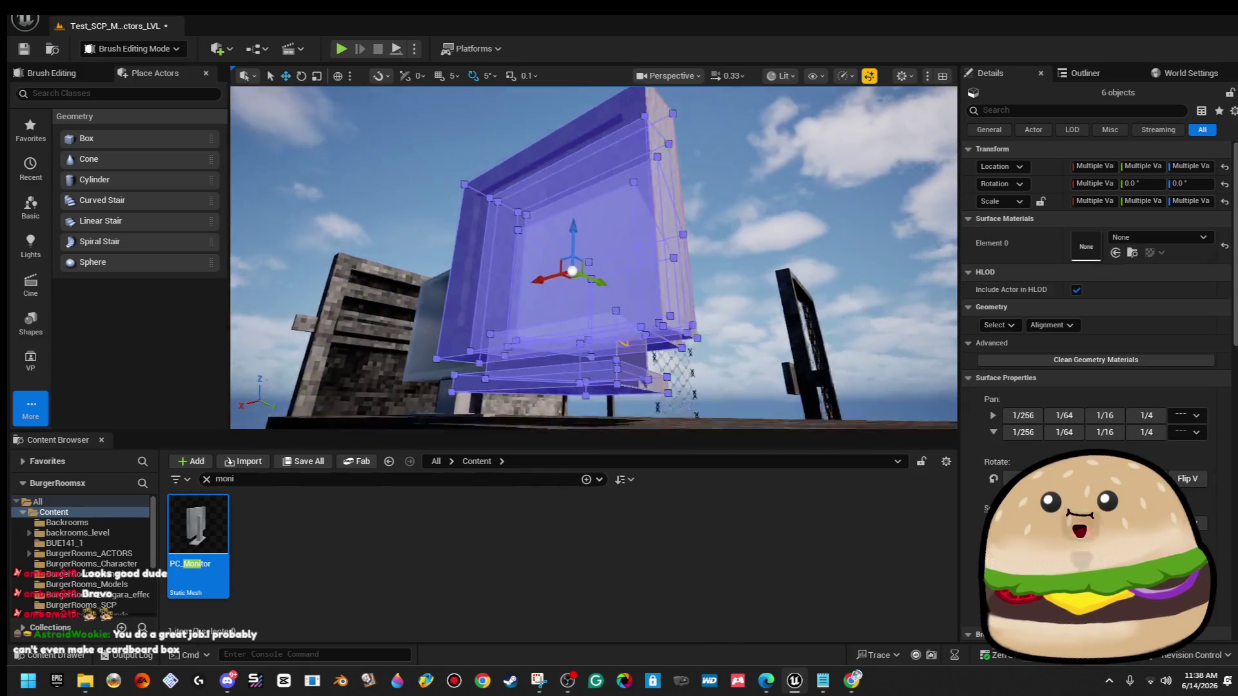
# Shift-select all seven monitor brushes and drag them sideways along Y off the desk.
pyautogui.click(709, 129)
pyautogui.click(548, 193)
pyautogui.keyDown('ctrl'); pyautogui.click(633, 192); pyautogui.keyUp('ctrl')
pyautogui.moveTo(633, 192); pyautogui.dragTo(659, 213)
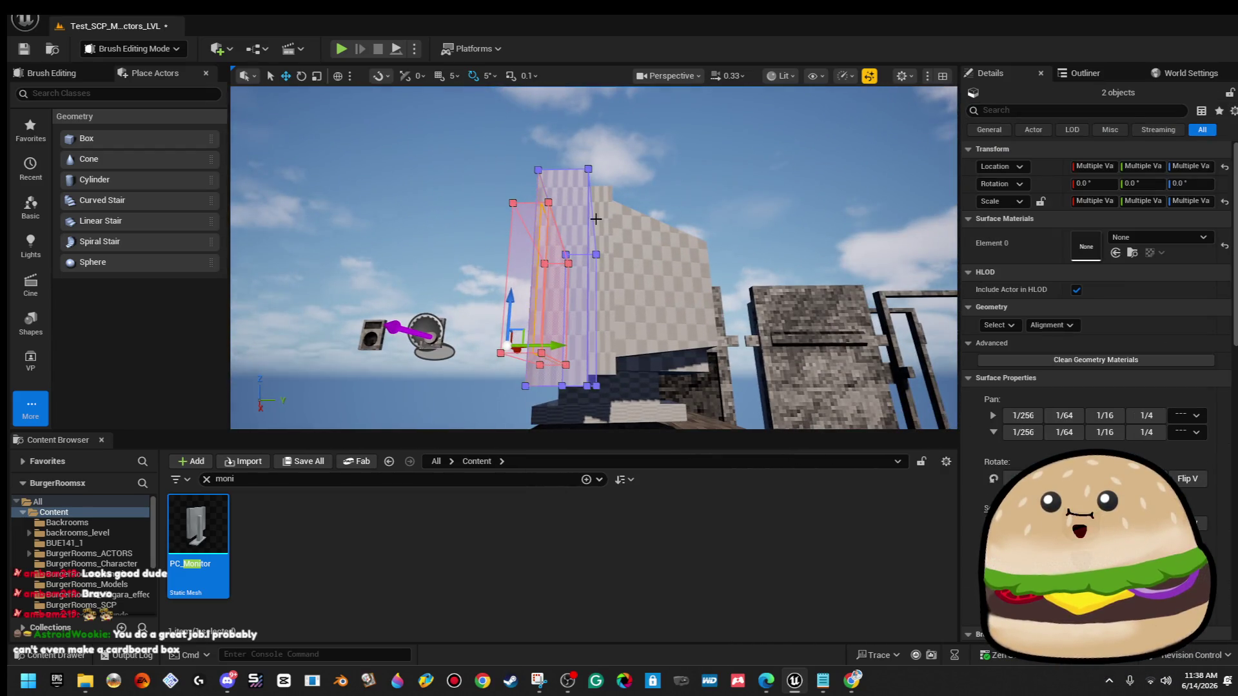
pyautogui.keyDown('ctrl'); pyautogui.click(621, 248); pyautogui.keyUp('ctrl')
pyautogui.keyDown('ctrl'); pyautogui.click(645, 290); pyautogui.keyUp('ctrl')
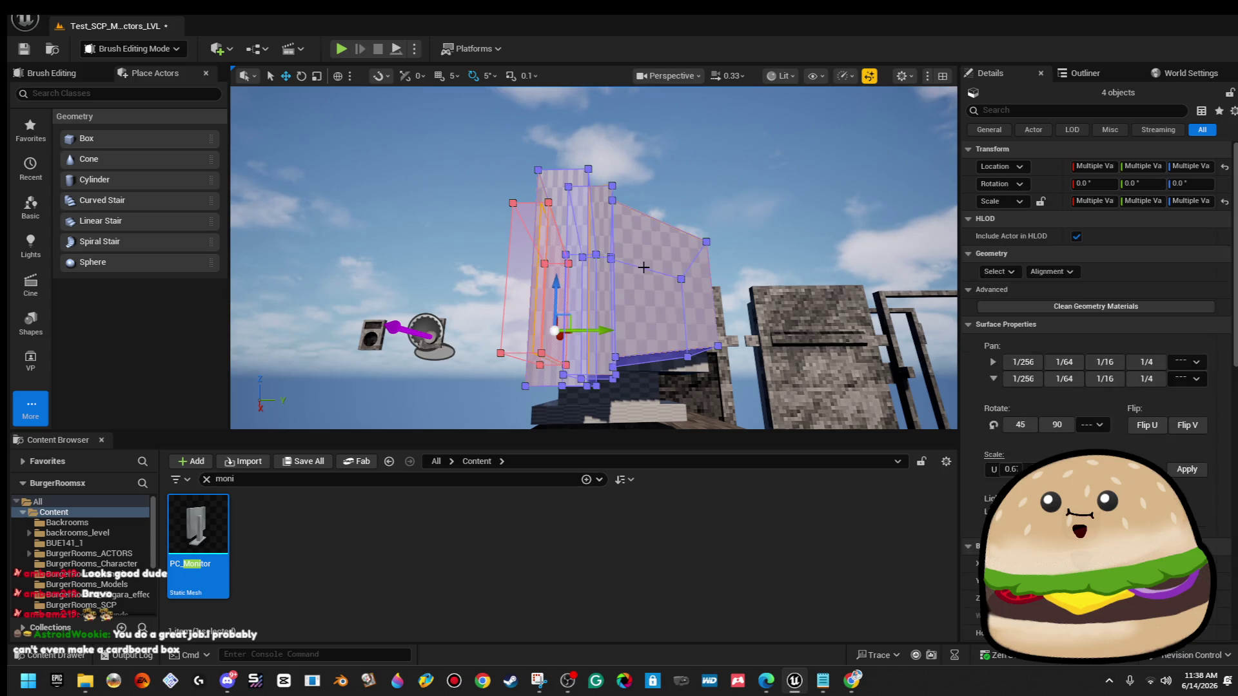
pyautogui.scroll(5, 581, 290)
pyautogui.scroll(3, 707, 230)
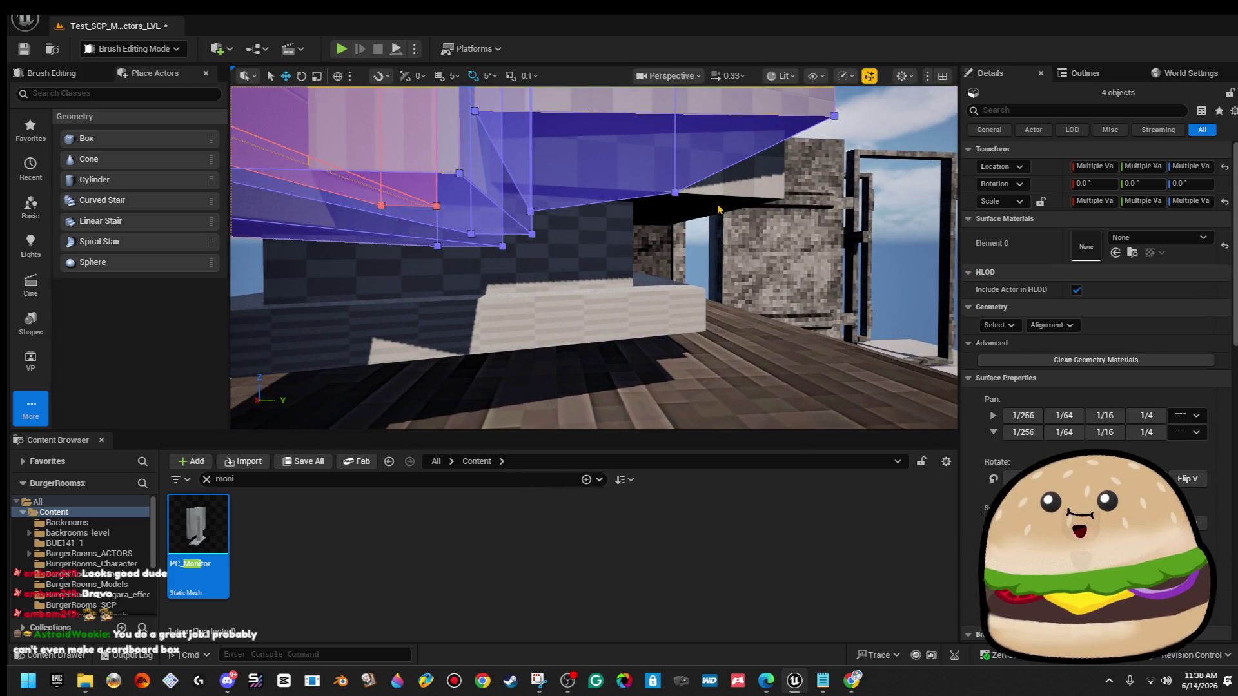
pyautogui.keyDown('ctrl'); pyautogui.click(592, 308); pyautogui.keyUp('ctrl')
pyautogui.keyDown('ctrl'); pyautogui.click(594, 322); pyautogui.keyUp('ctrl')
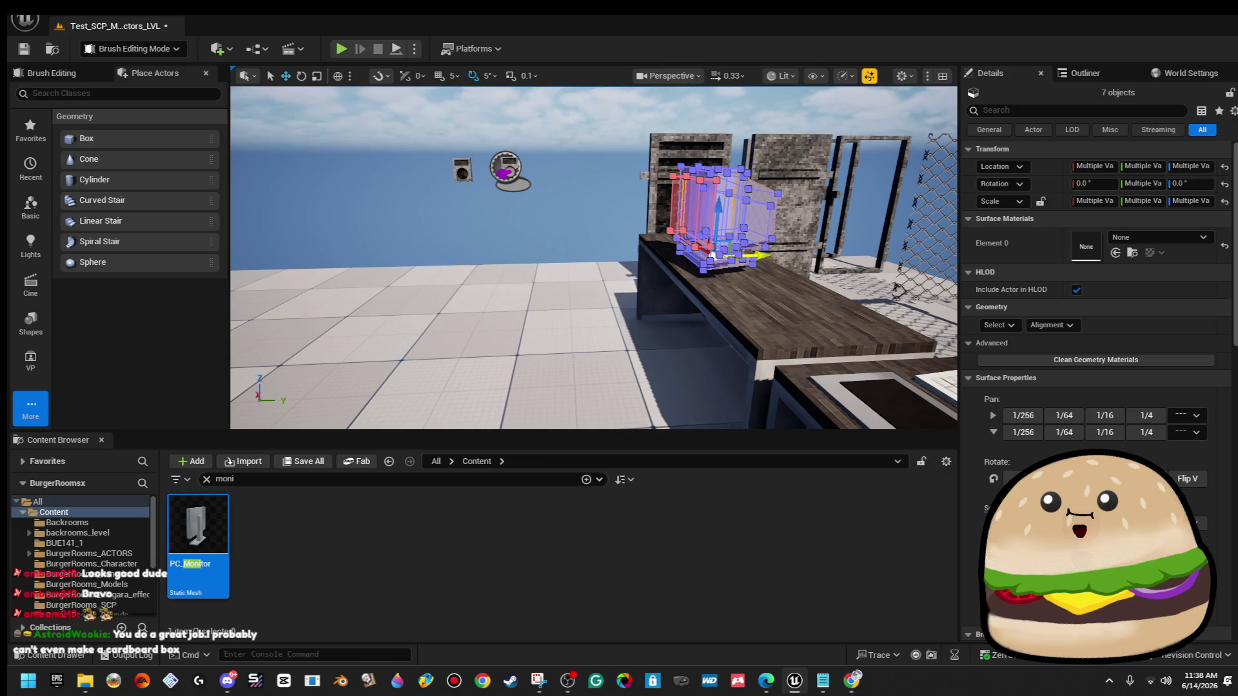
pyautogui.moveTo(716, 255); pyautogui.dragTo(579, 259)
# Review the shifted monitor in a full-screen viewport, then restore the normal editor layout.
pyautogui.moveTo(580, 161); pyautogui.dragTo(551, 113)
pyautogui.moveTo(593, 258)
pyautogui.mouseDown()
pyautogui.moveTo(593, 219)
pyautogui.moveTo(593, 284)
pyautogui.moveTo(554, 264)
pyautogui.mouseUp()
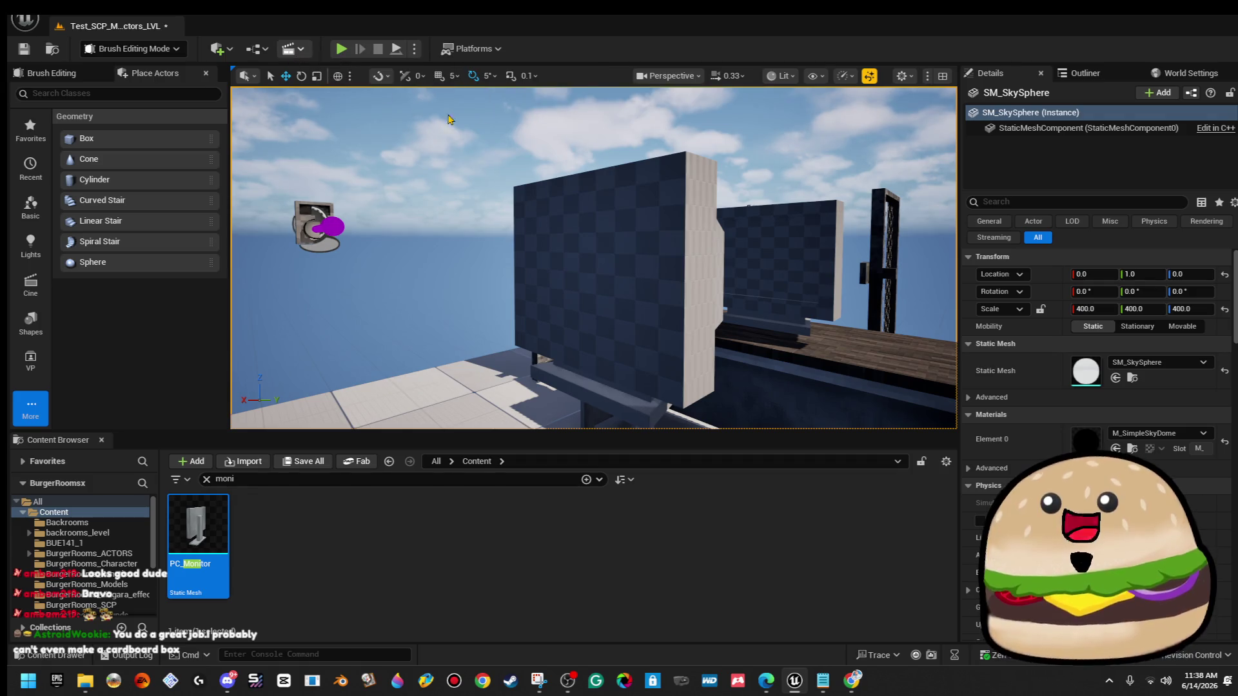
pyautogui.moveTo(621, 217); pyautogui.dragTo(644, 208)
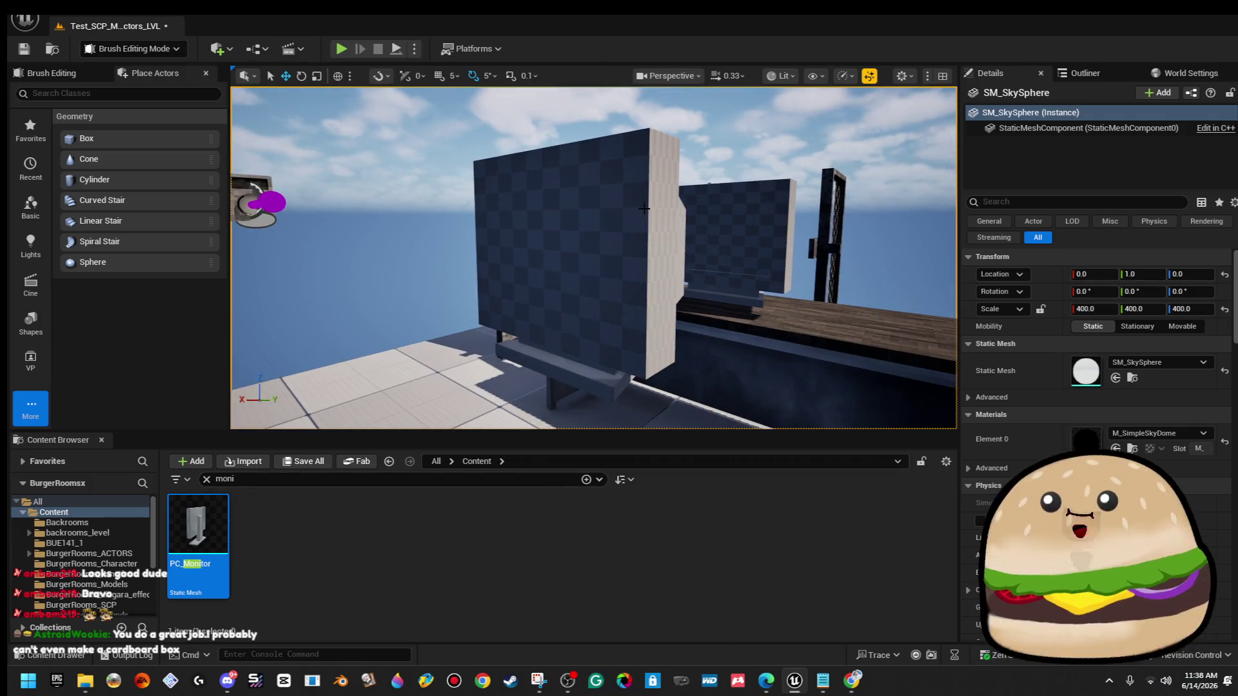
pyautogui.press('F11')
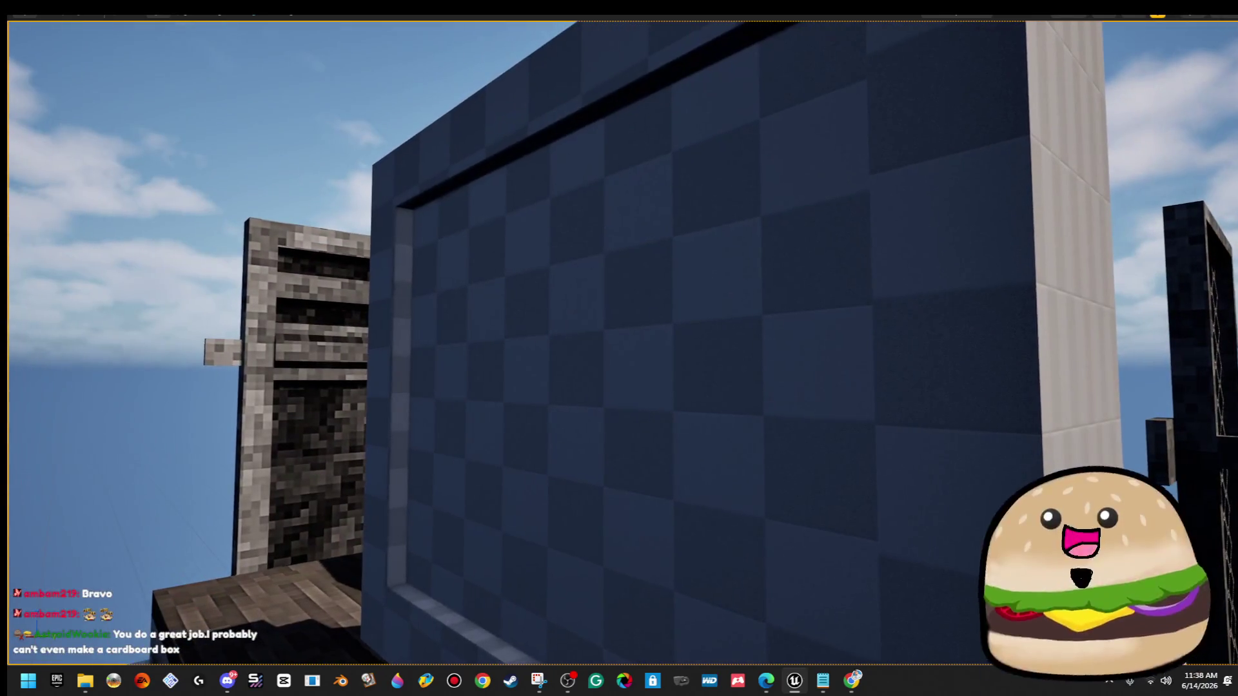
pyautogui.click(657, 267)
pyautogui.moveTo(657, 267); pyautogui.dragTo(544, 326)
pyautogui.click(568, 326)
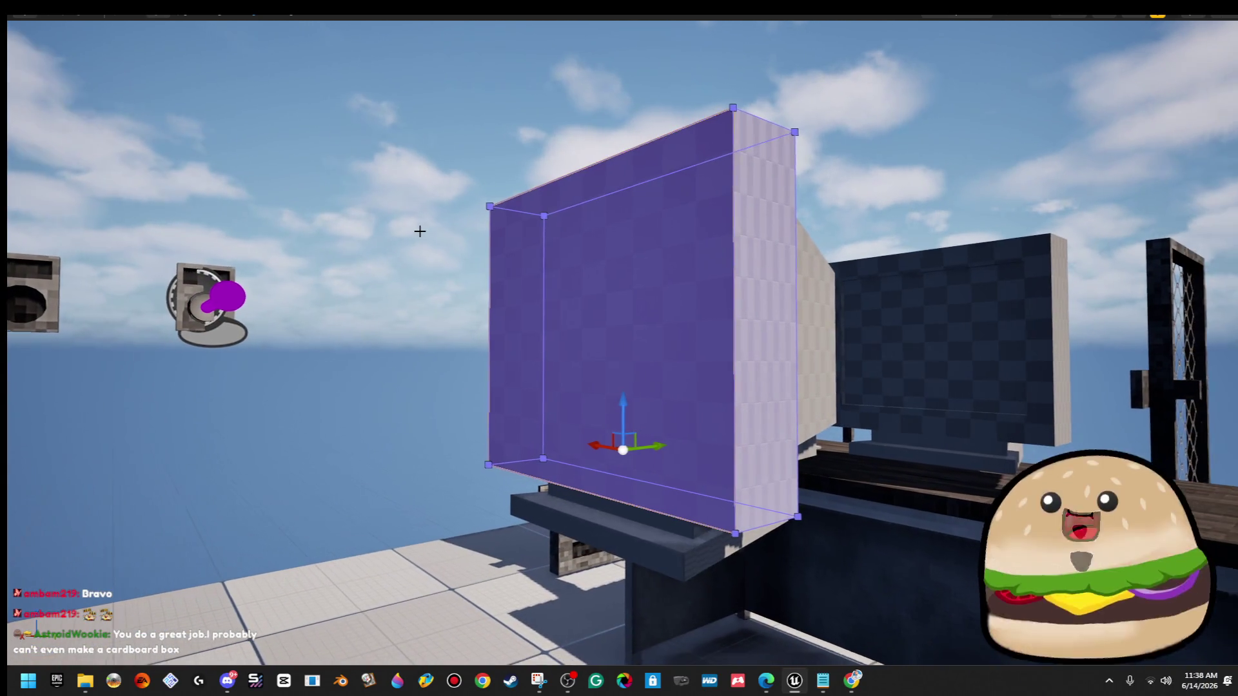
pyautogui.click(415, 229)
pyautogui.press('F11')
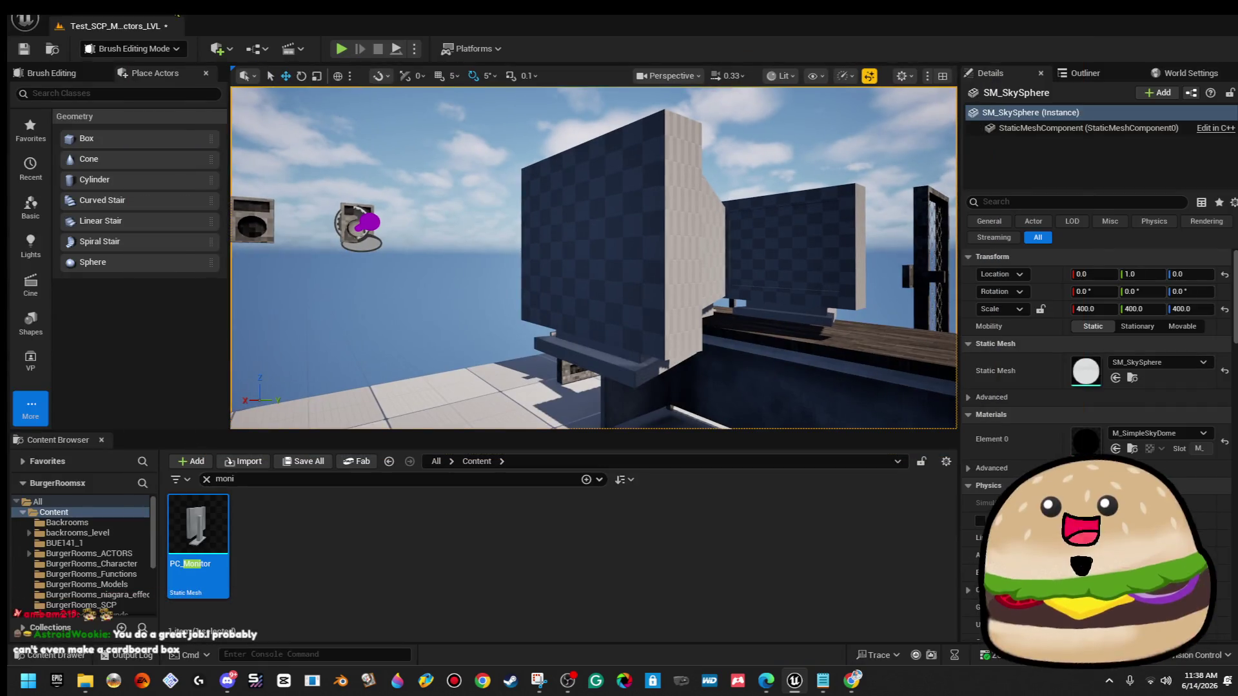
pyautogui.click(155, 20)
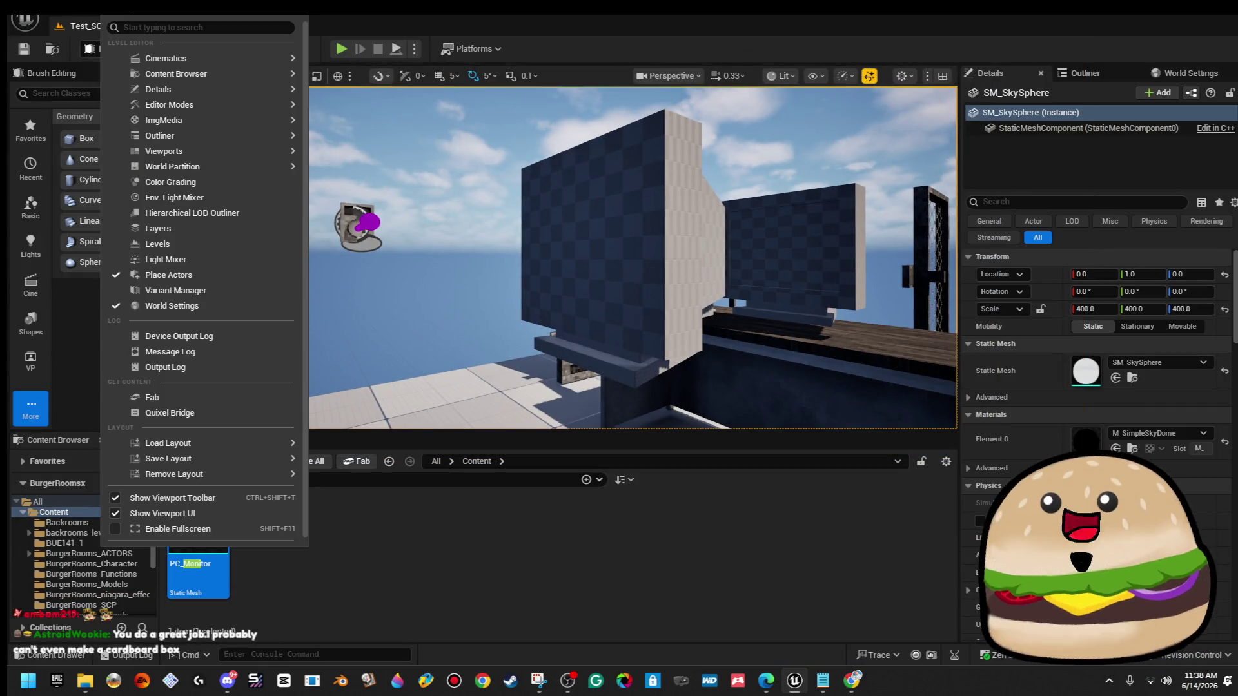
# In Wireframe view, select the screen brush Box Brush76 and cut it from the level.
pyautogui.click(227, 8)
pyautogui.click(782, 76)
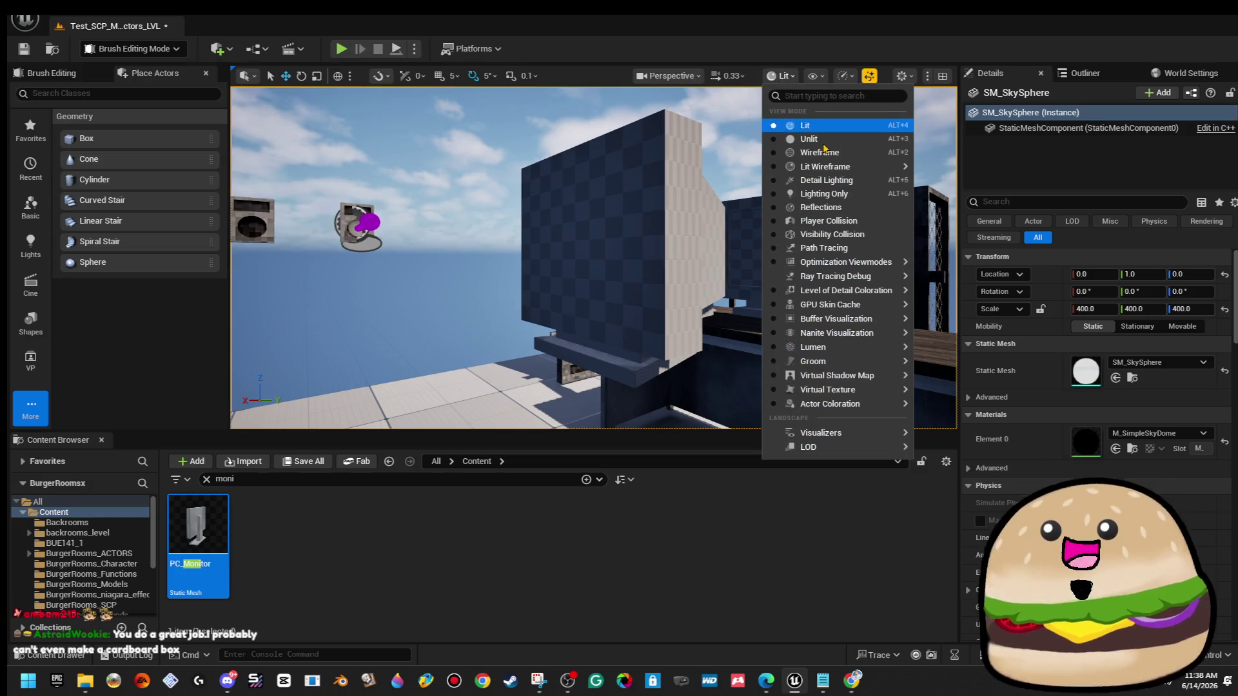
pyautogui.click(828, 155)
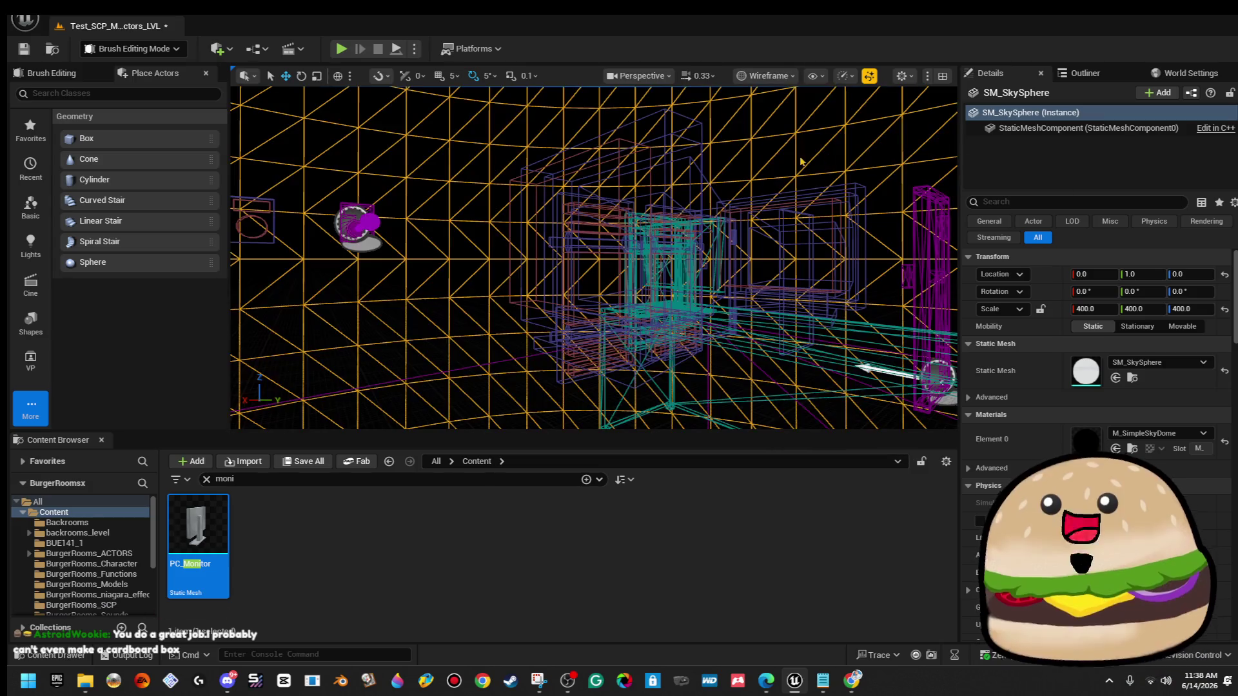
pyautogui.scroll(3, 595, 258)
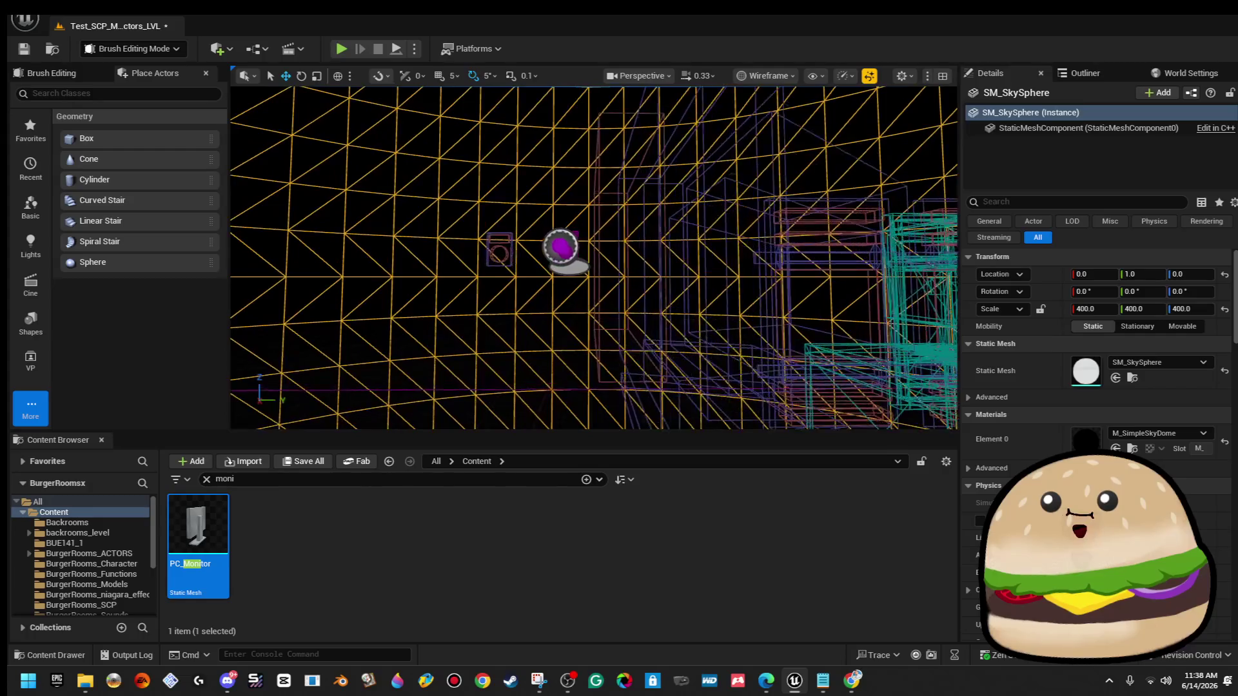
pyautogui.click(562, 258)
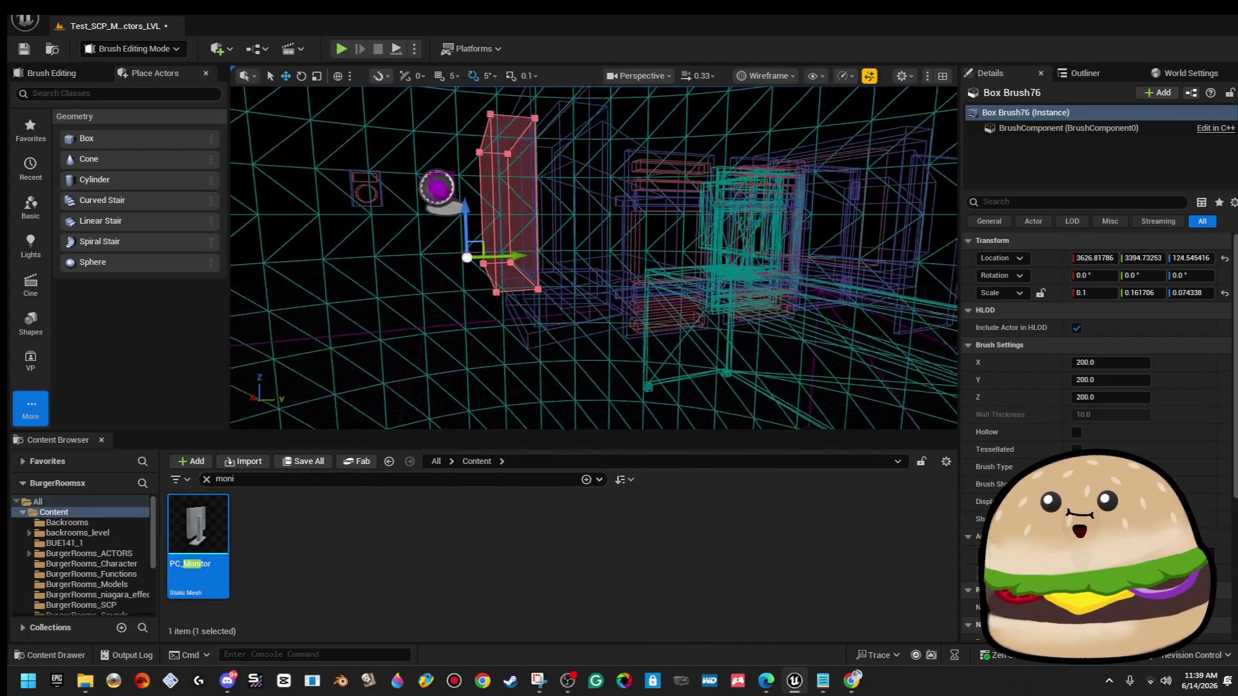
pyautogui.click(78, 17)
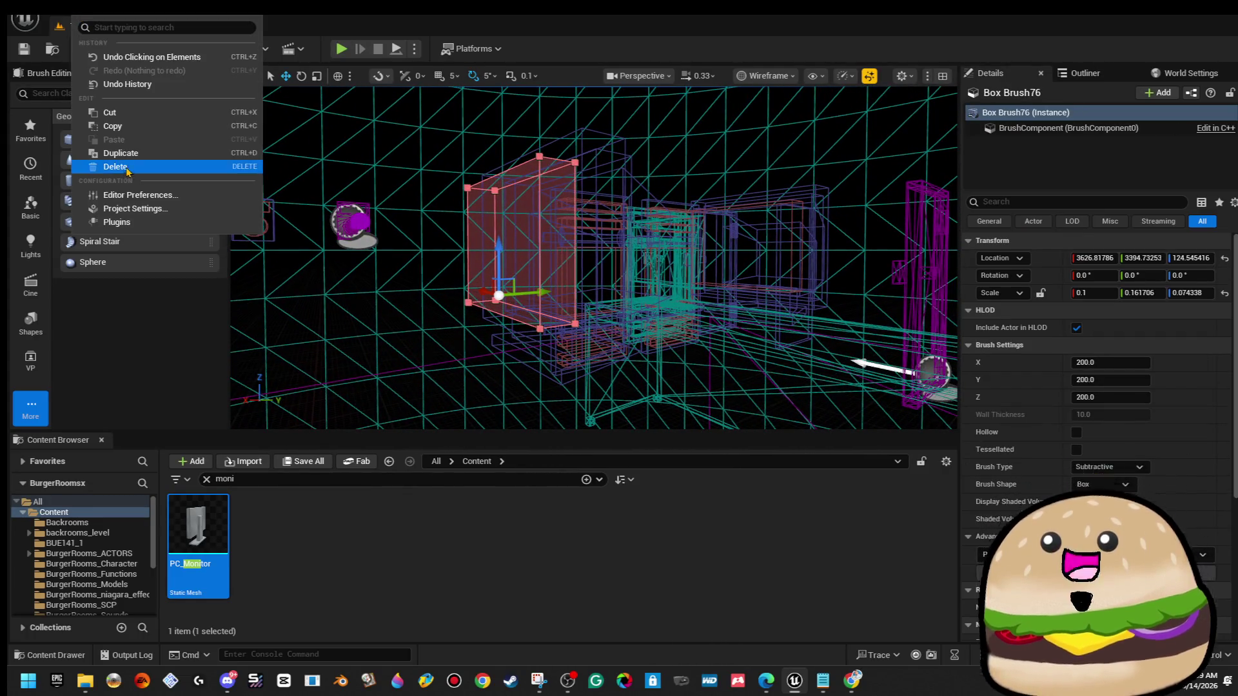
pyautogui.click(113, 124)
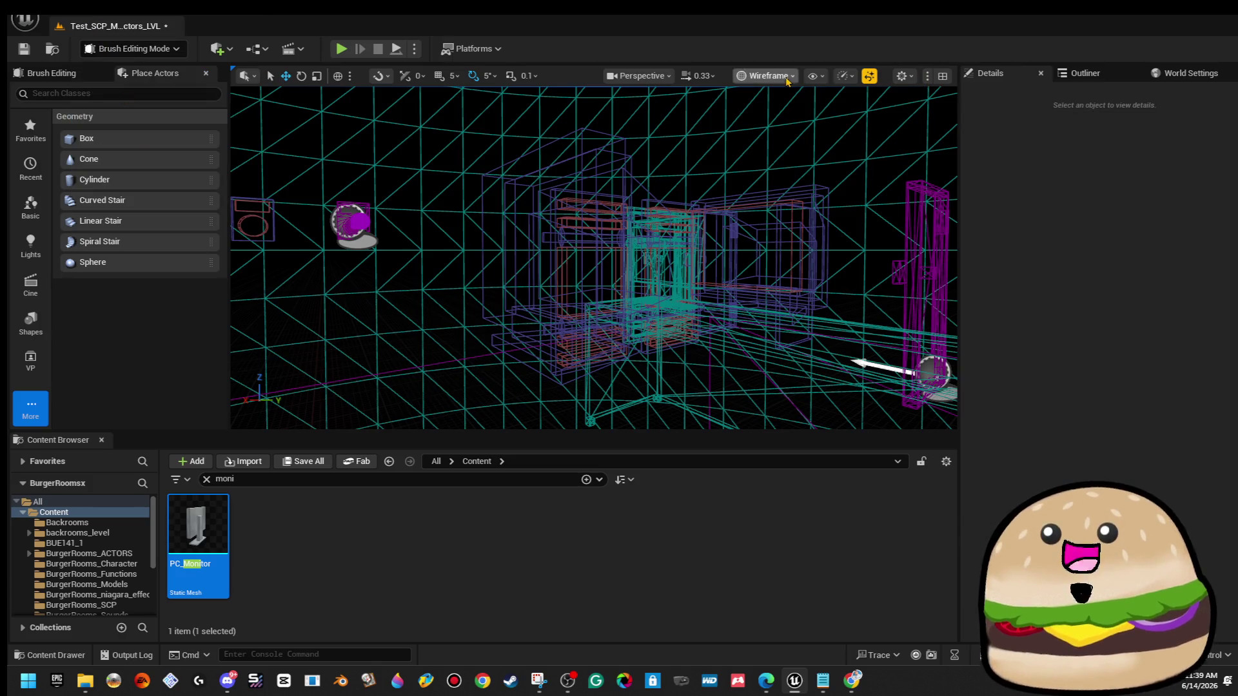
# Return to Lit view and paste Box Brush76 back into the level.
pyautogui.click(787, 78)
pyautogui.click(792, 128)
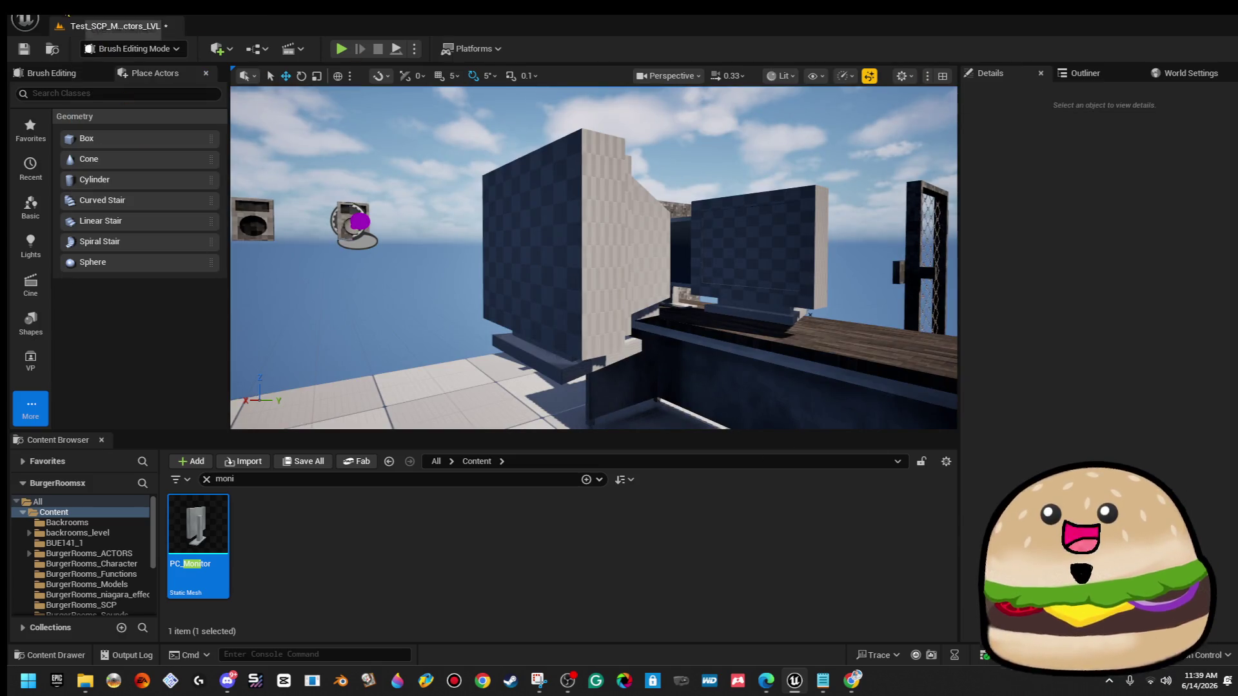
pyautogui.click(69, 14)
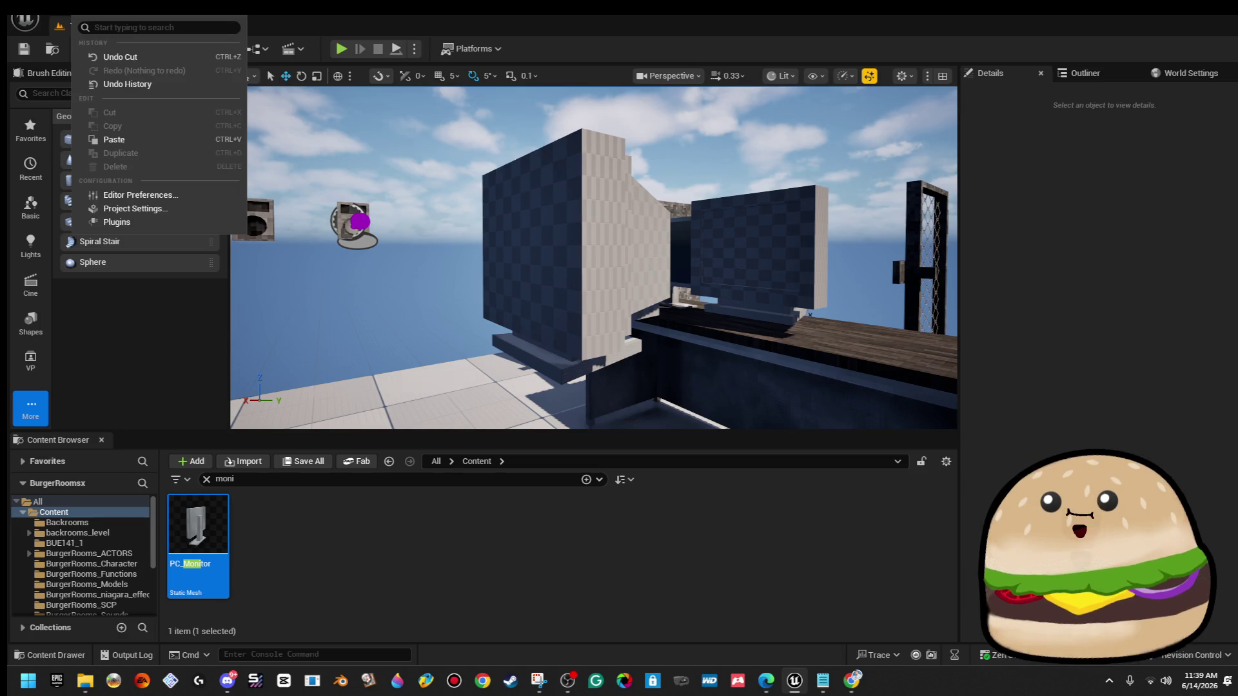
pyautogui.click(140, 143)
pyautogui.click(367, 130)
# Run Clean Geometry Materials on the screen brush, clearing 93 BSP material references.
pyautogui.moveTo(423, 184); pyautogui.dragTo(409, 151)
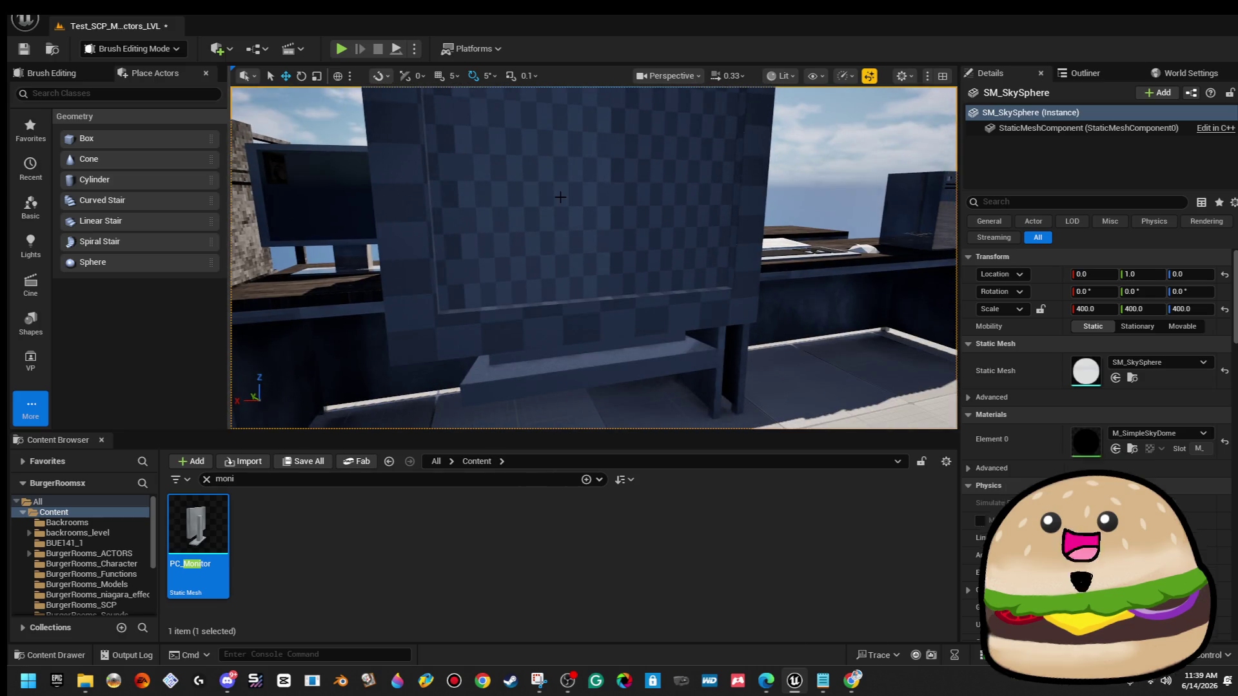
pyautogui.click(564, 201)
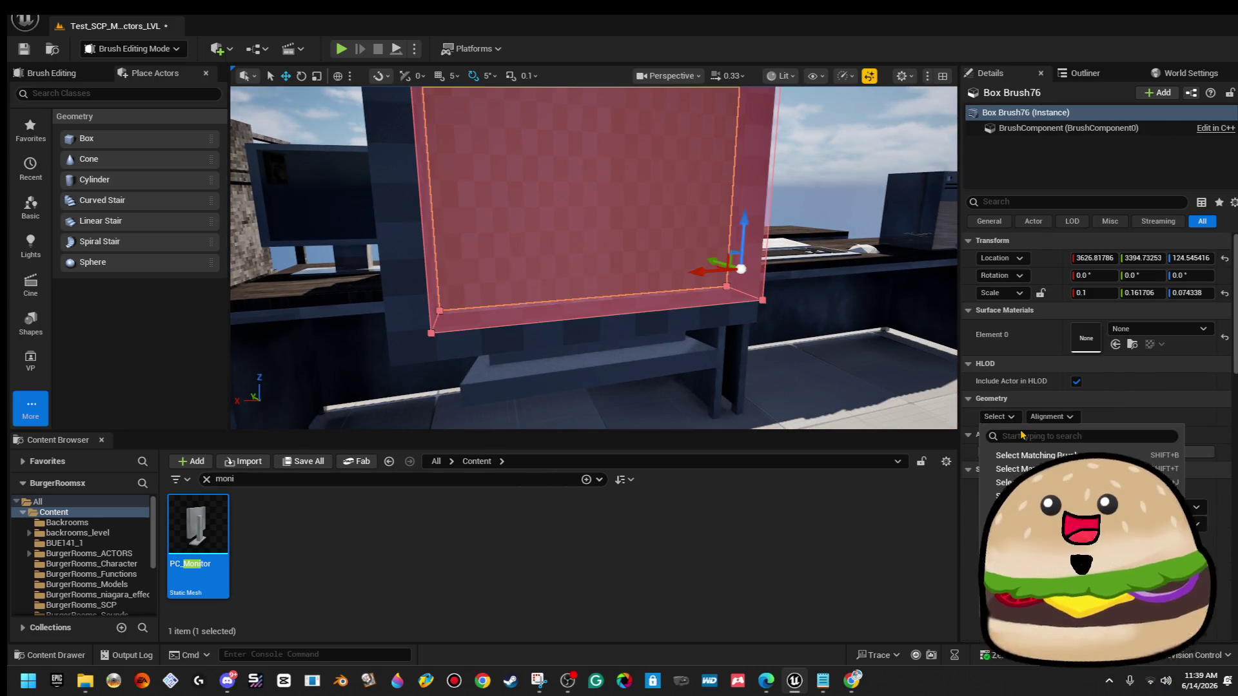
pyautogui.click(1051, 451)
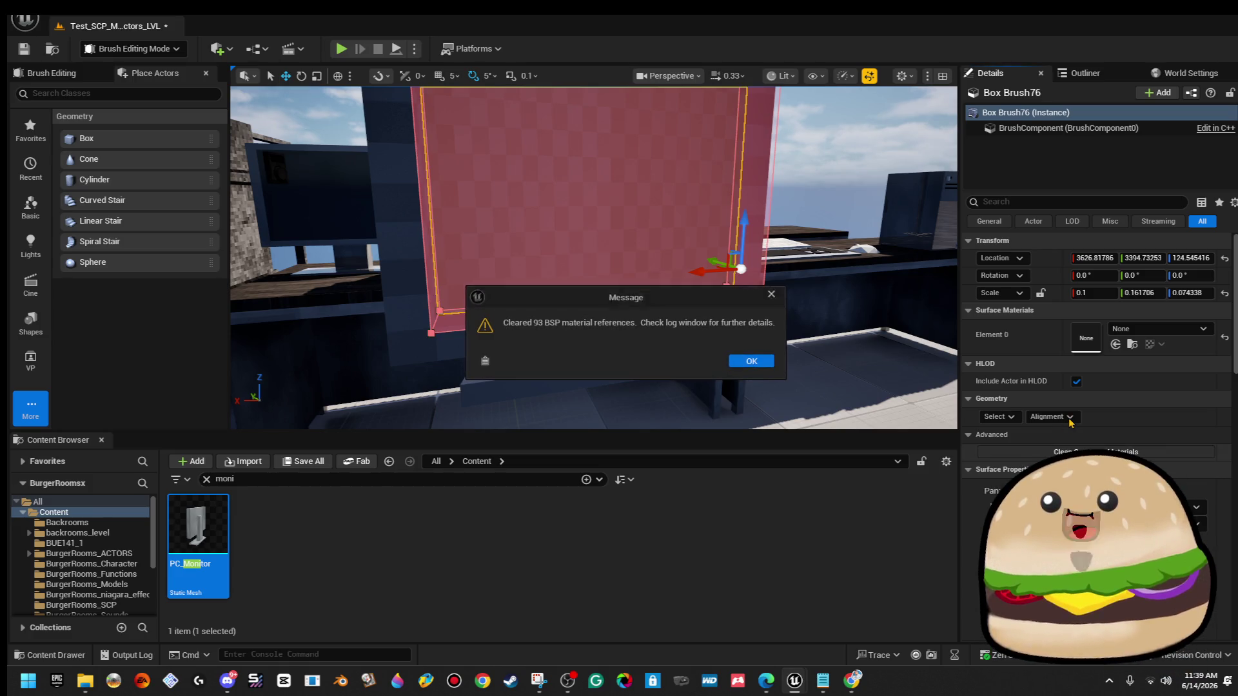
pyautogui.click(741, 359)
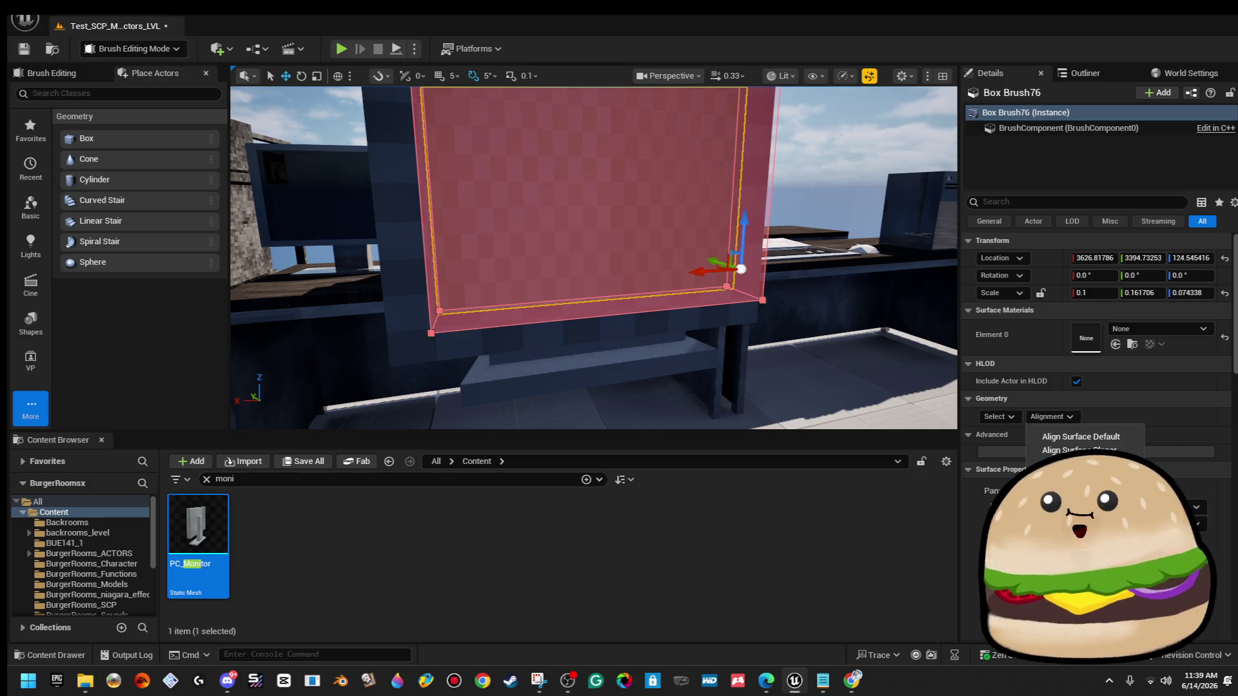
pyautogui.click(849, 181)
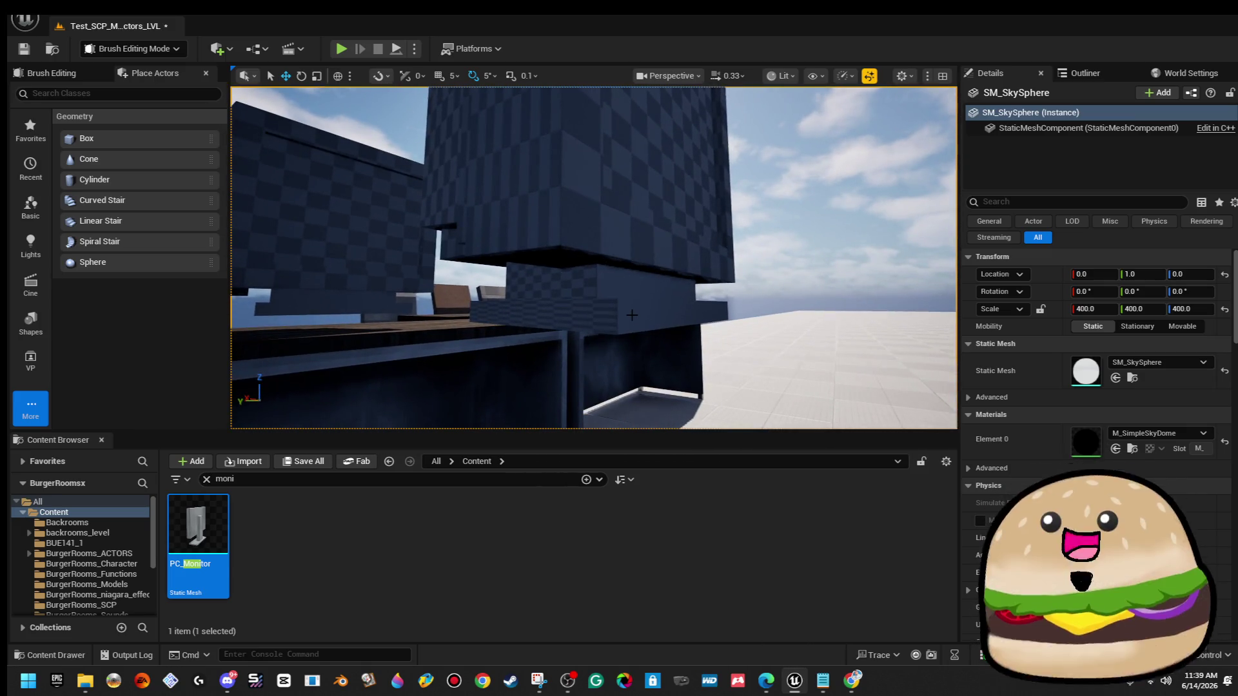
# Apply white_beige_pc_blank_Mat to the monitor's base, neck, casing and two checkered brushes.
pyautogui.click(619, 312)
pyautogui.keyDown('ctrl'); pyautogui.click(597, 293); pyautogui.keyUp('ctrl')
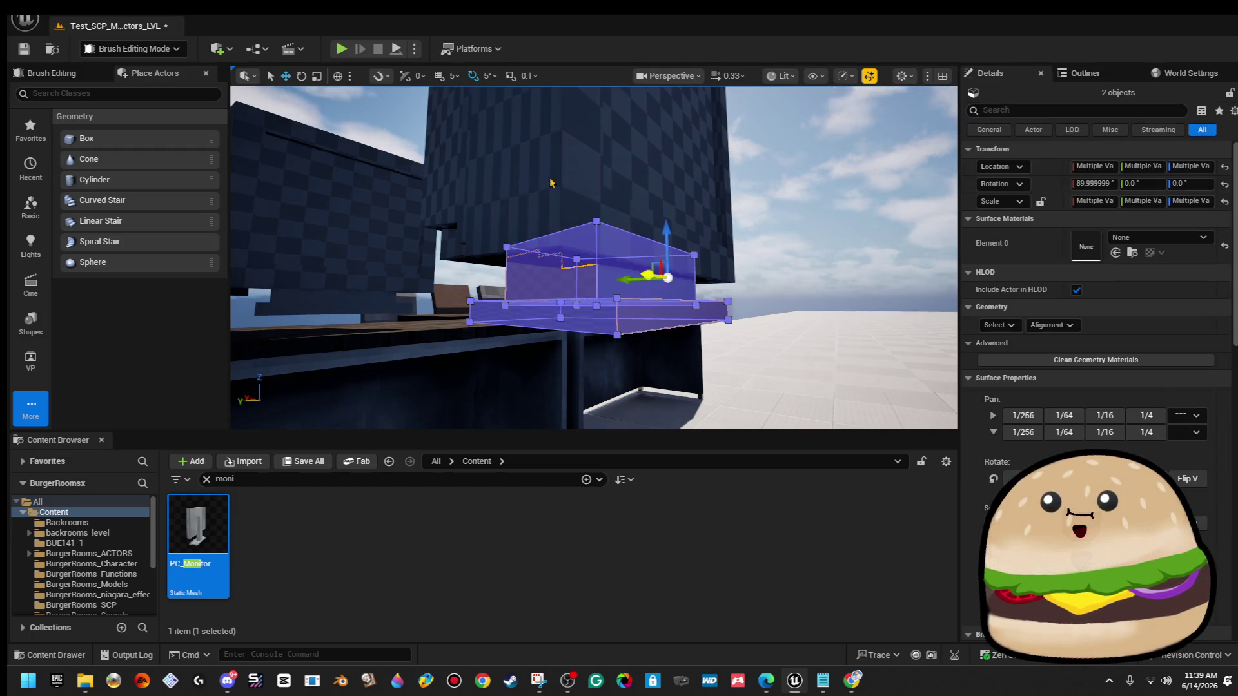
pyautogui.keyDown('ctrl'); pyautogui.click(550, 183); pyautogui.keyUp('ctrl')
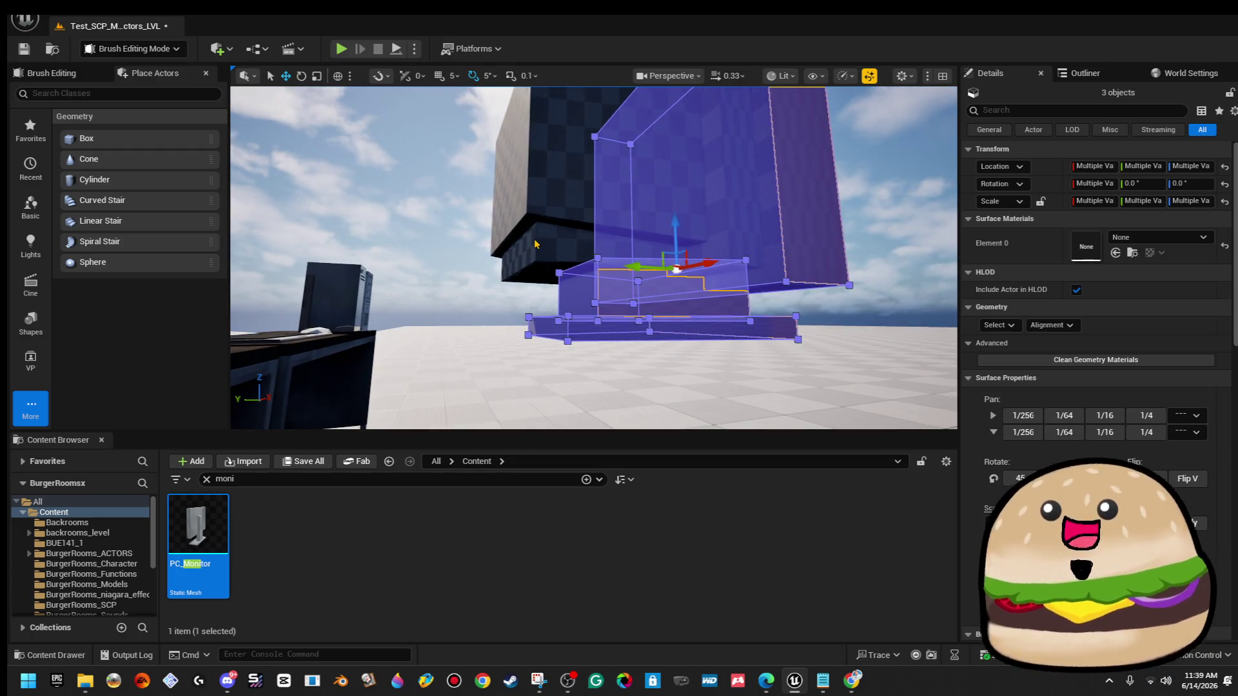
pyautogui.keyDown('ctrl'); pyautogui.click(551, 160); pyautogui.keyUp('ctrl')
pyautogui.keyDown('ctrl'); pyautogui.click(515, 130); pyautogui.keyUp('ctrl')
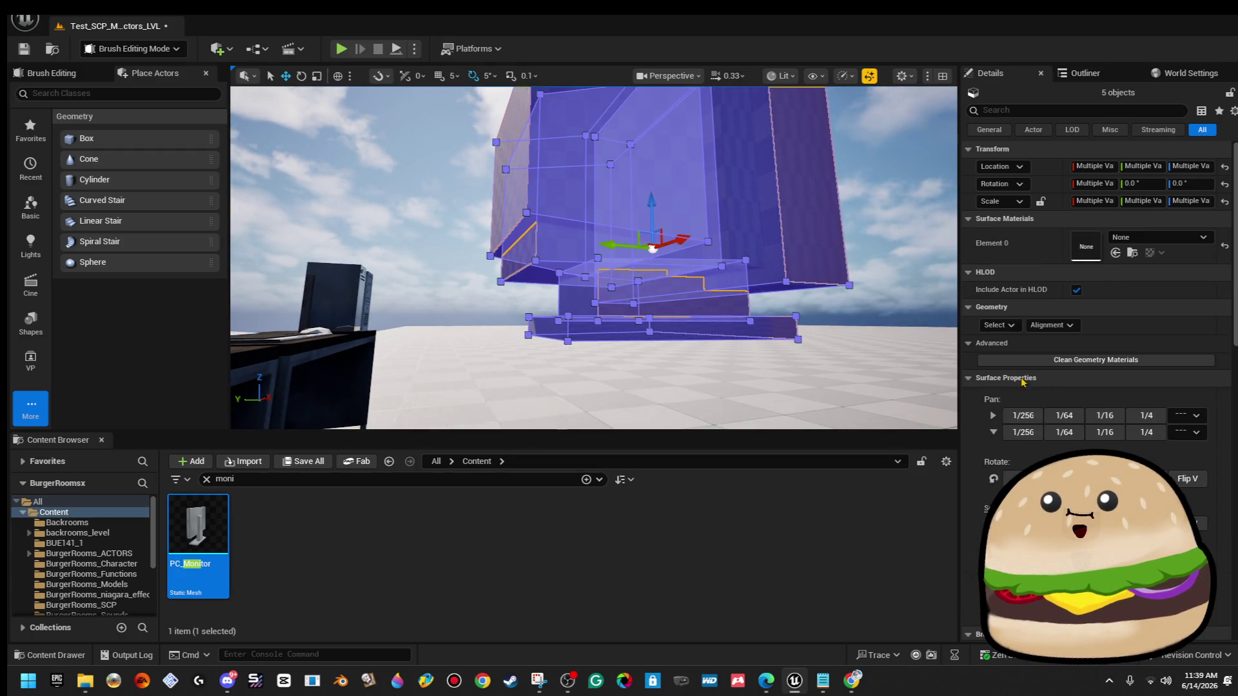
pyautogui.click(1007, 326)
pyautogui.click(1019, 363)
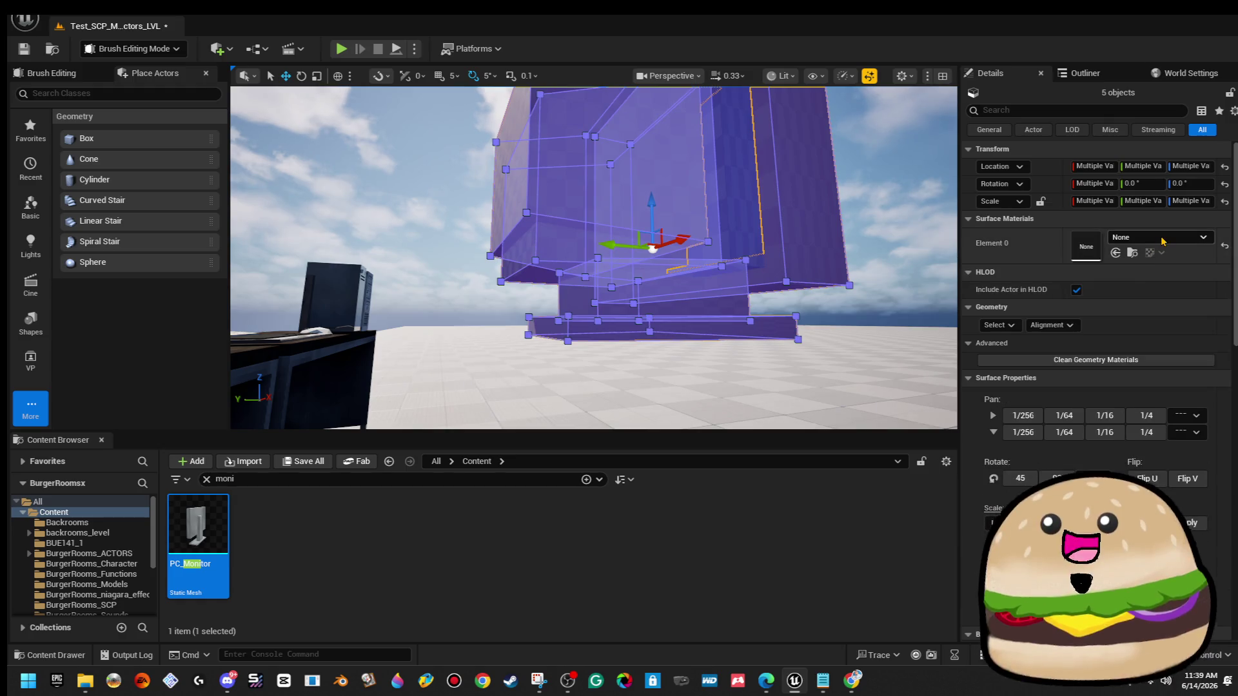
pyautogui.click(1163, 239)
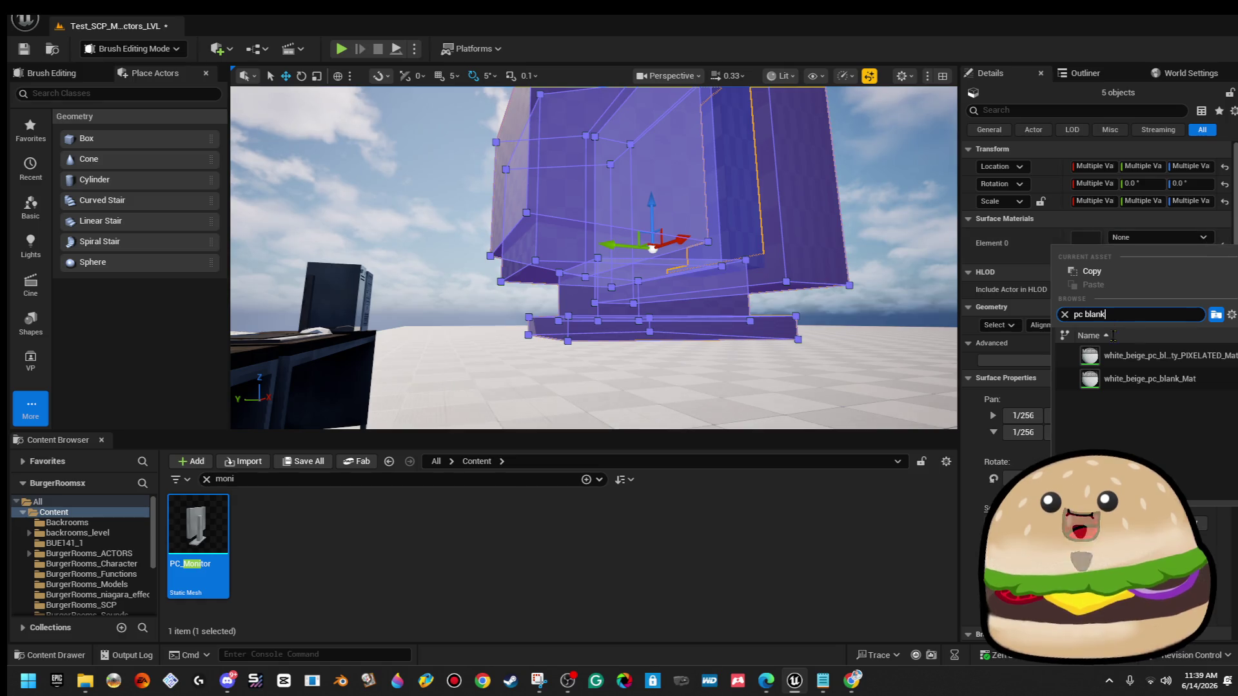
pyautogui.click(1138, 380)
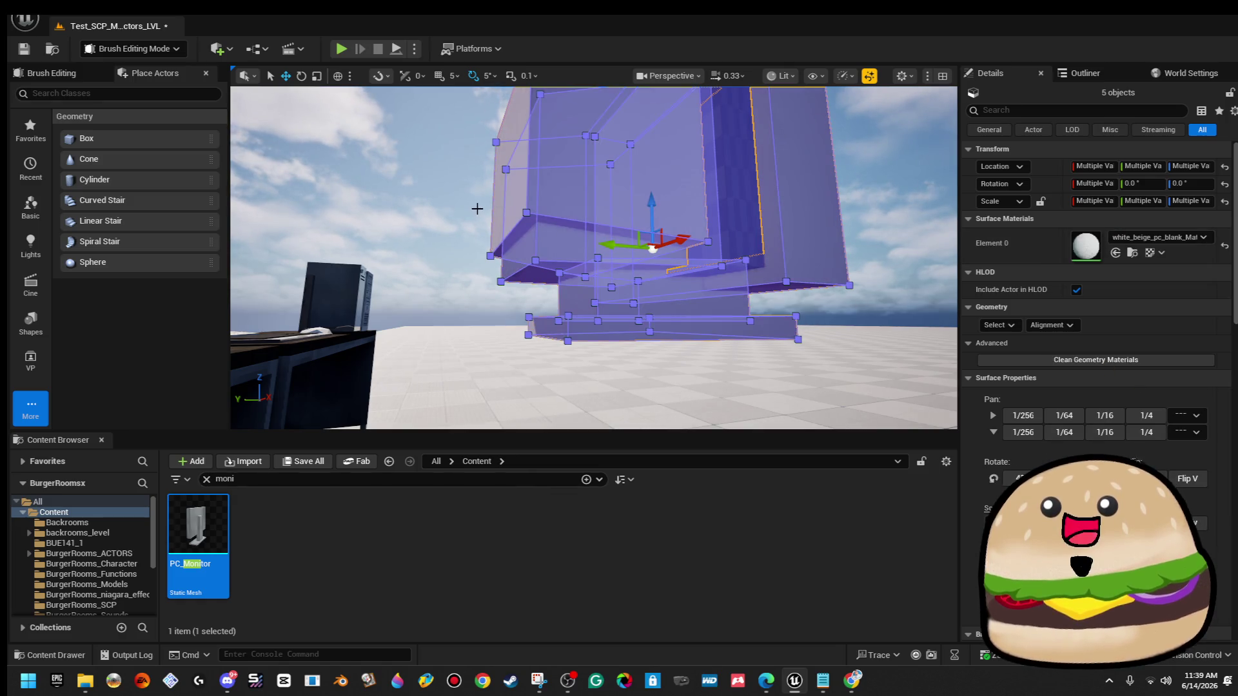
# Give the back brush Box Brush78 white_beige_pc_blank_Mat as well.
pyautogui.click(1000, 325)
pyautogui.click(1019, 362)
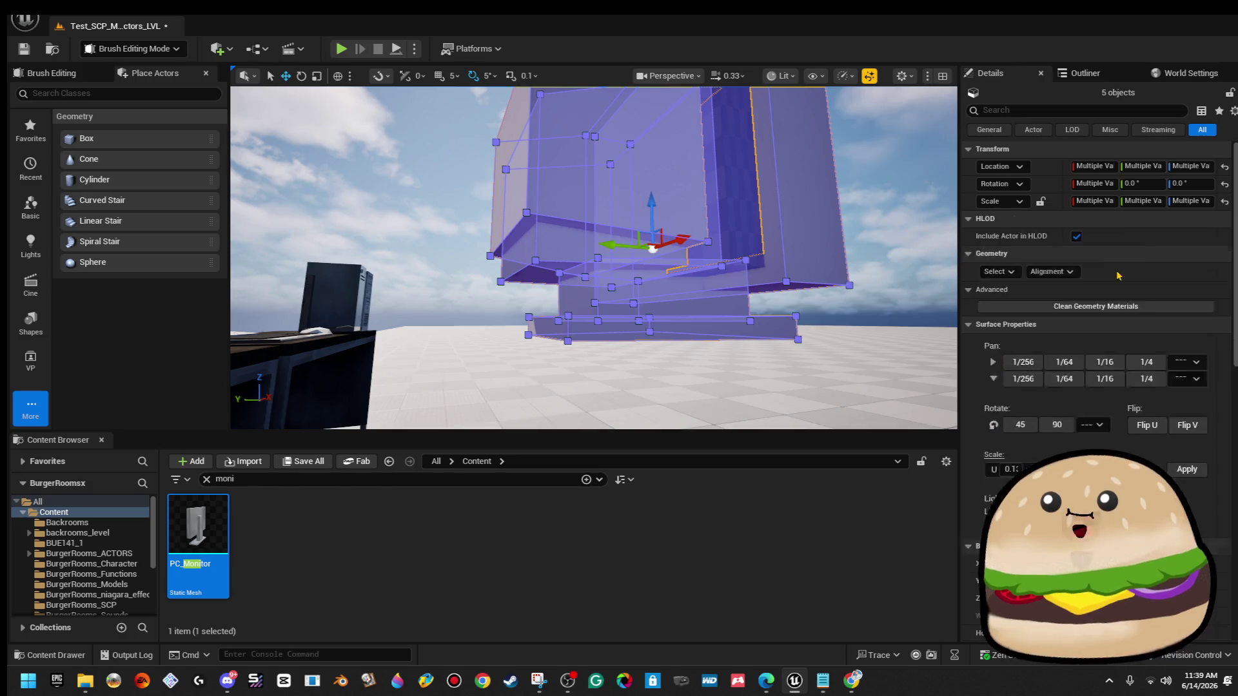
pyautogui.click(1136, 245)
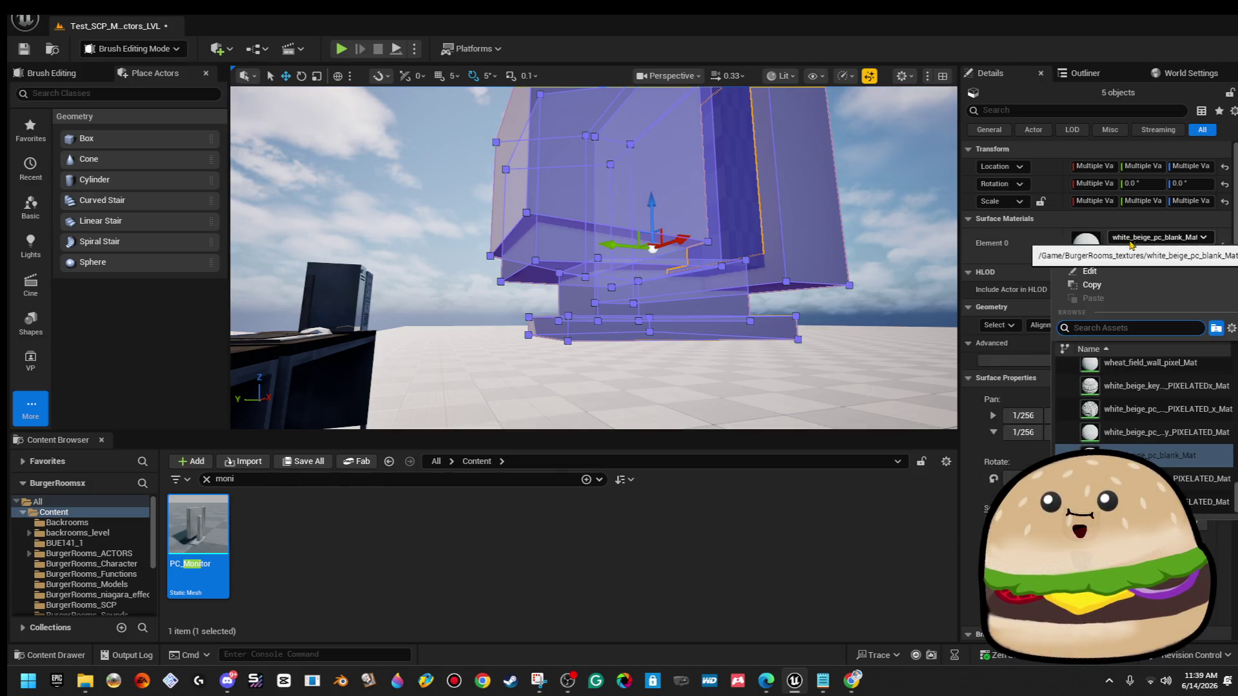
pyautogui.click(674, 256)
pyautogui.moveTo(674, 256)
pyautogui.mouseDown()
pyautogui.moveTo(675, 284)
pyautogui.moveTo(675, 256)
pyautogui.mouseUp()
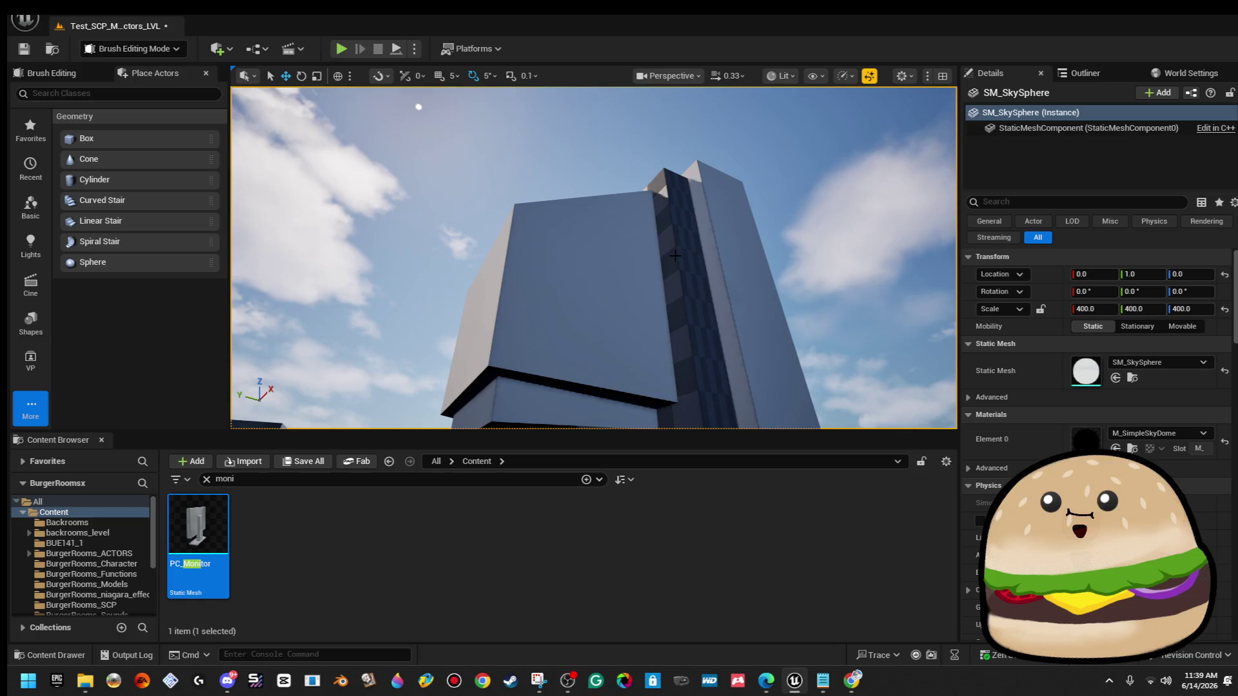
pyautogui.click(675, 256)
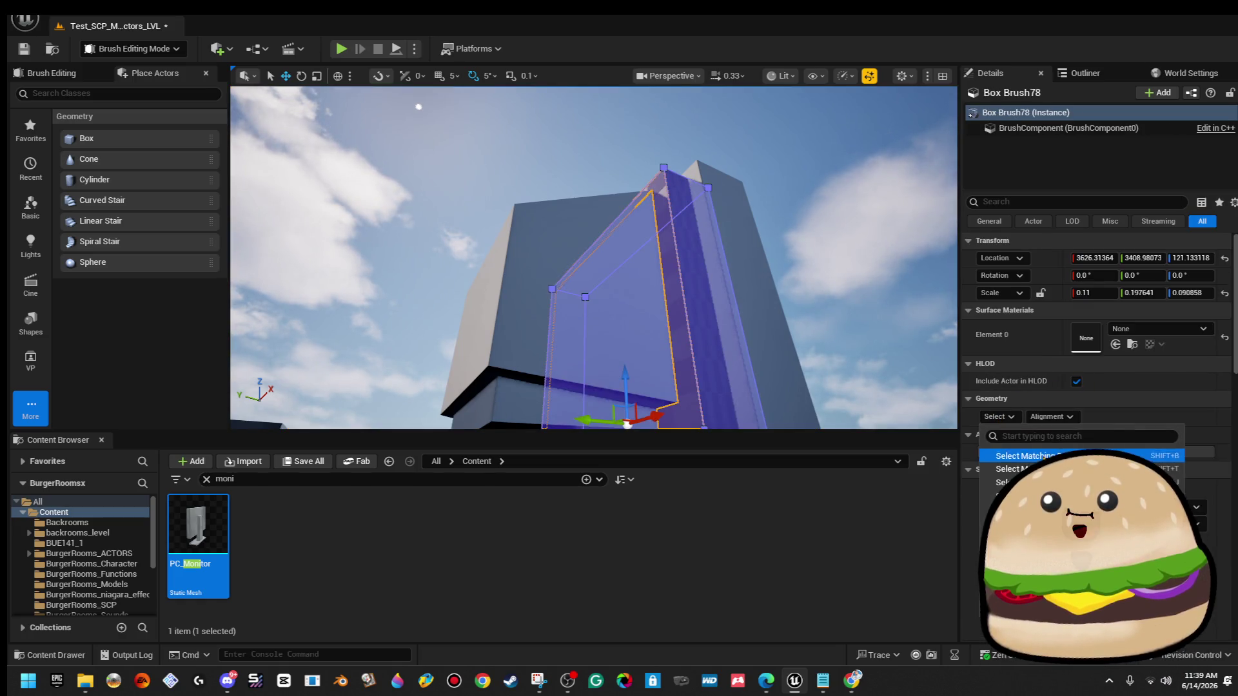
pyautogui.click(1151, 334)
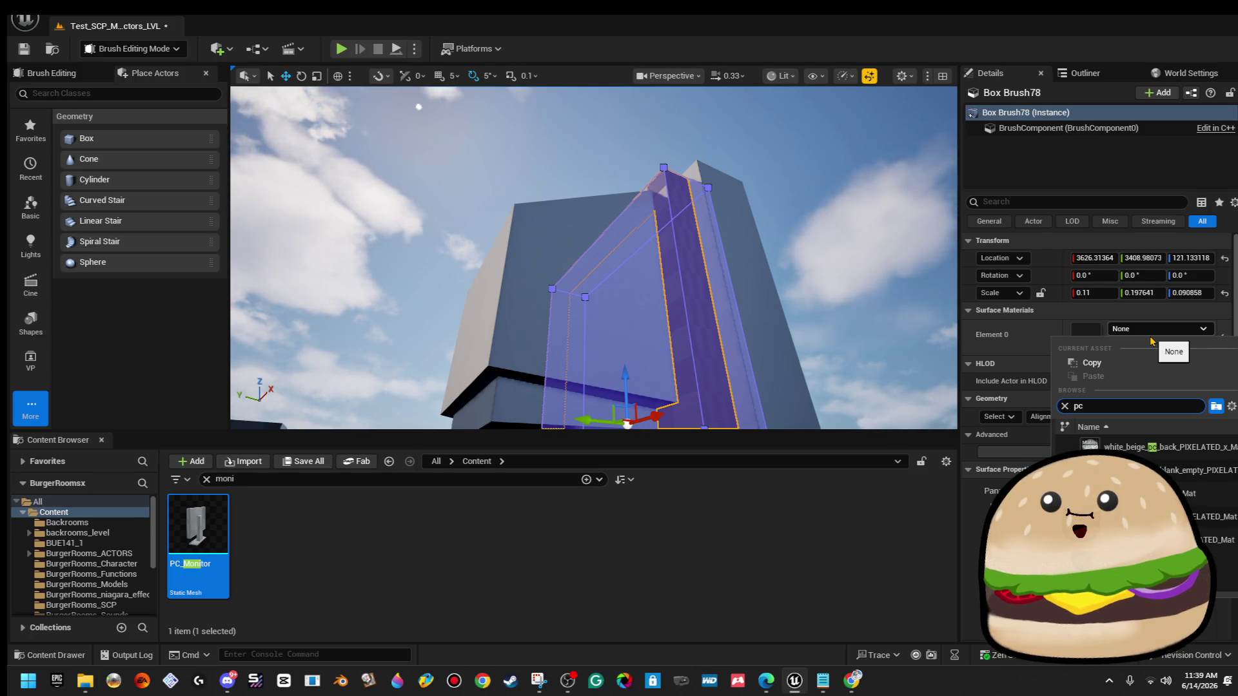
pyautogui.click(1134, 447)
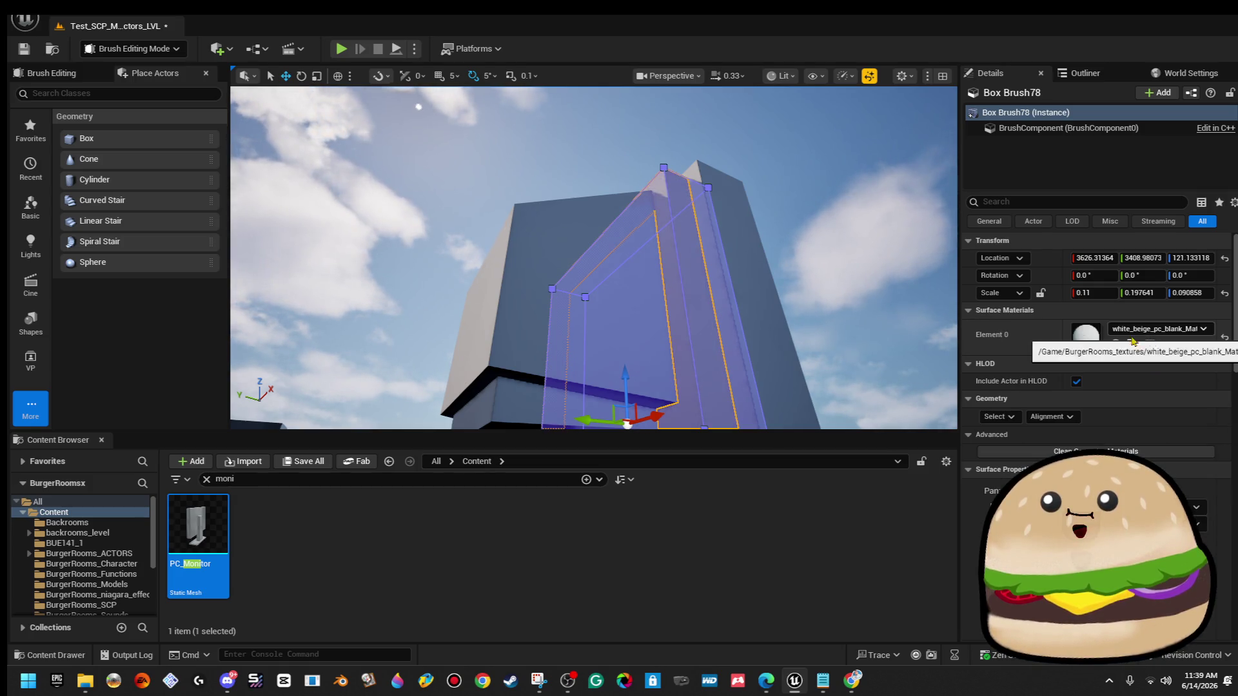
# Fly around the monitor to check the pale casing around the checkered screen.
pyautogui.click(805, 223)
pyautogui.press('w')
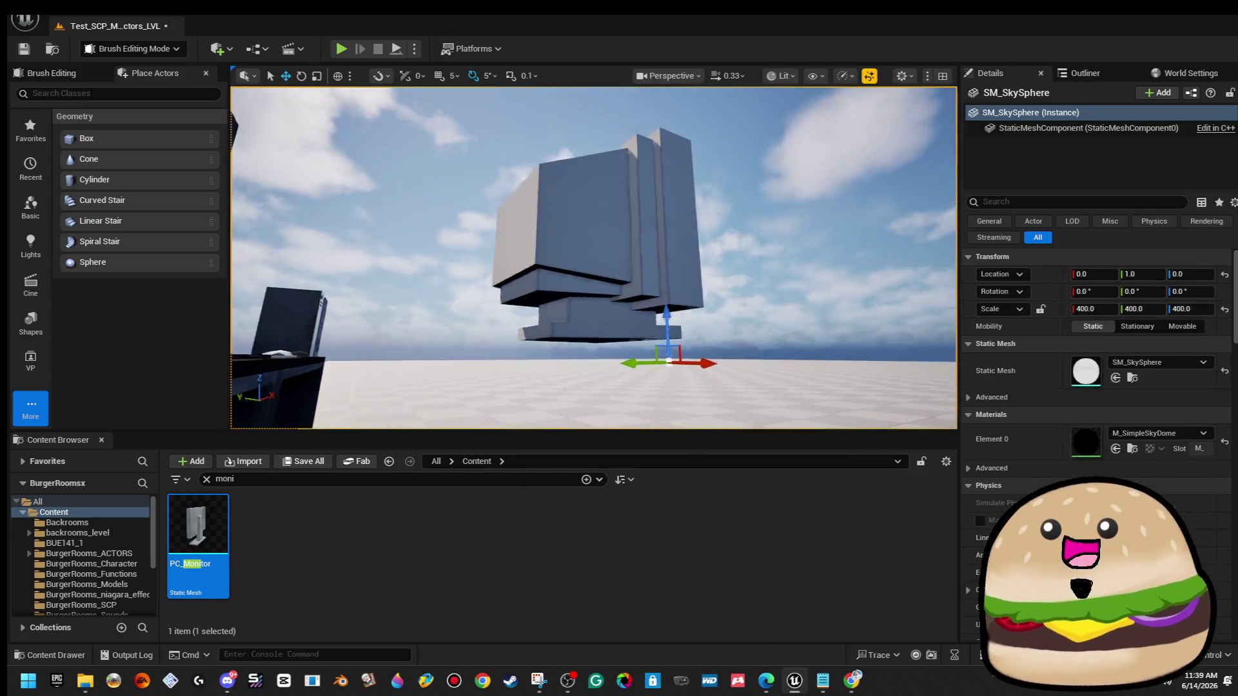
pyautogui.press('s')
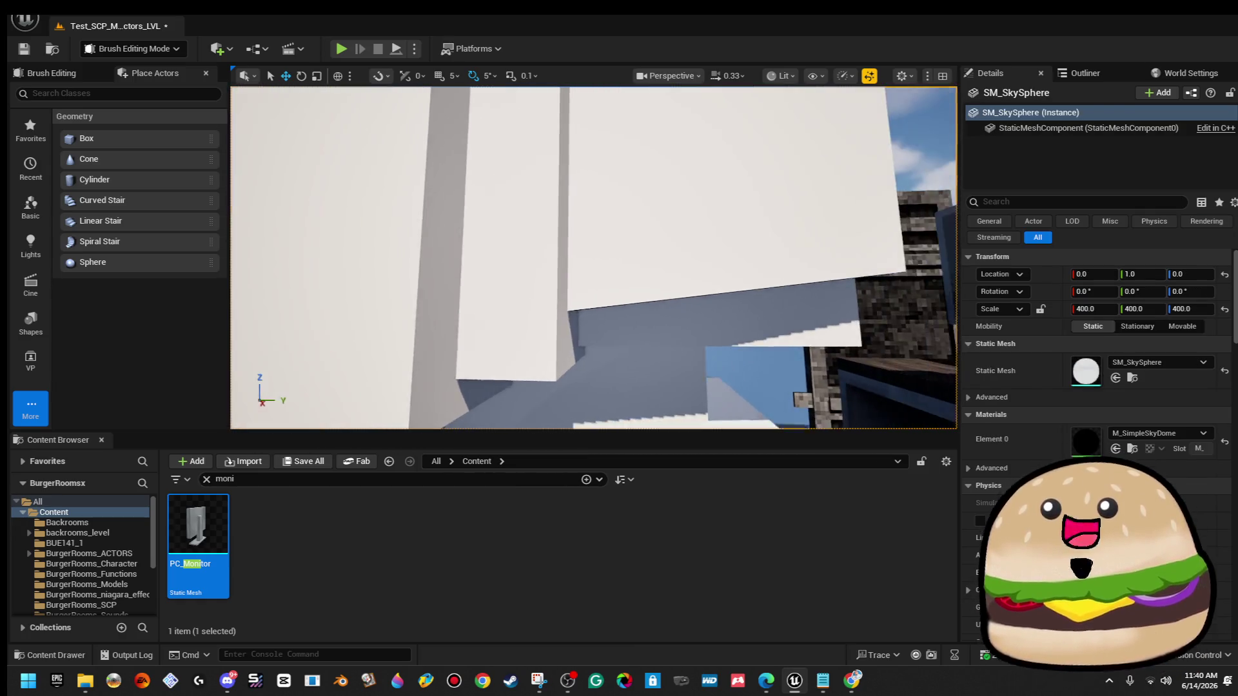
pyautogui.press('d')
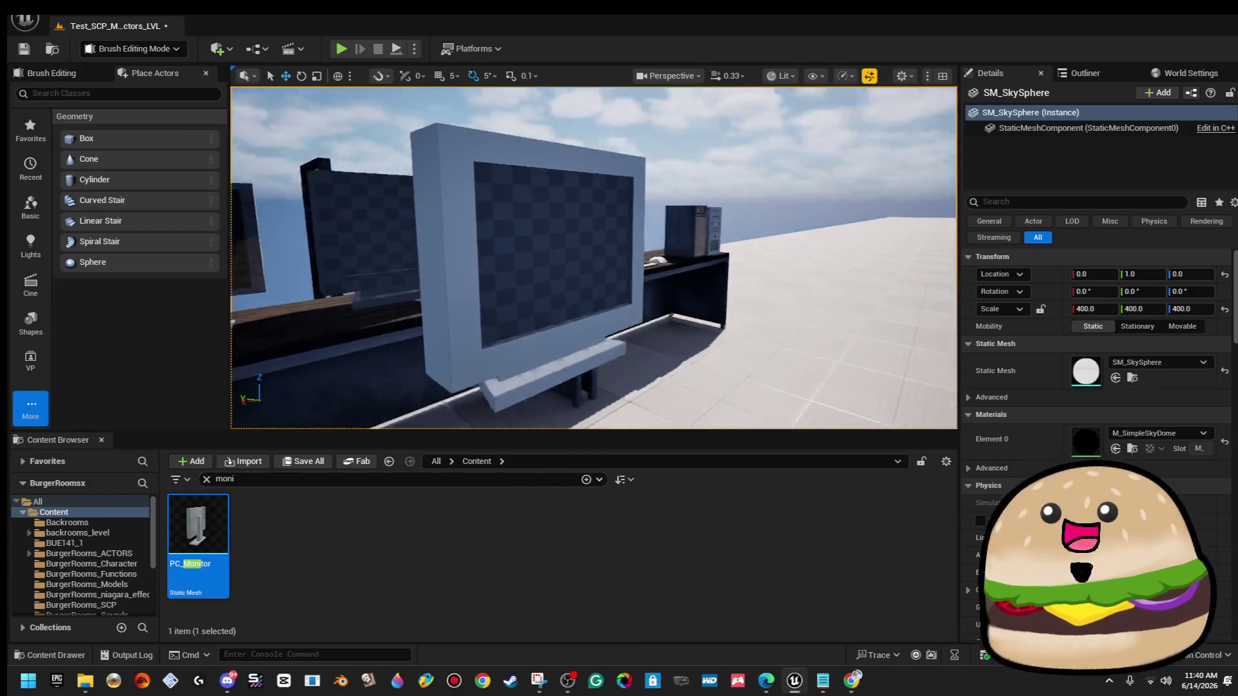
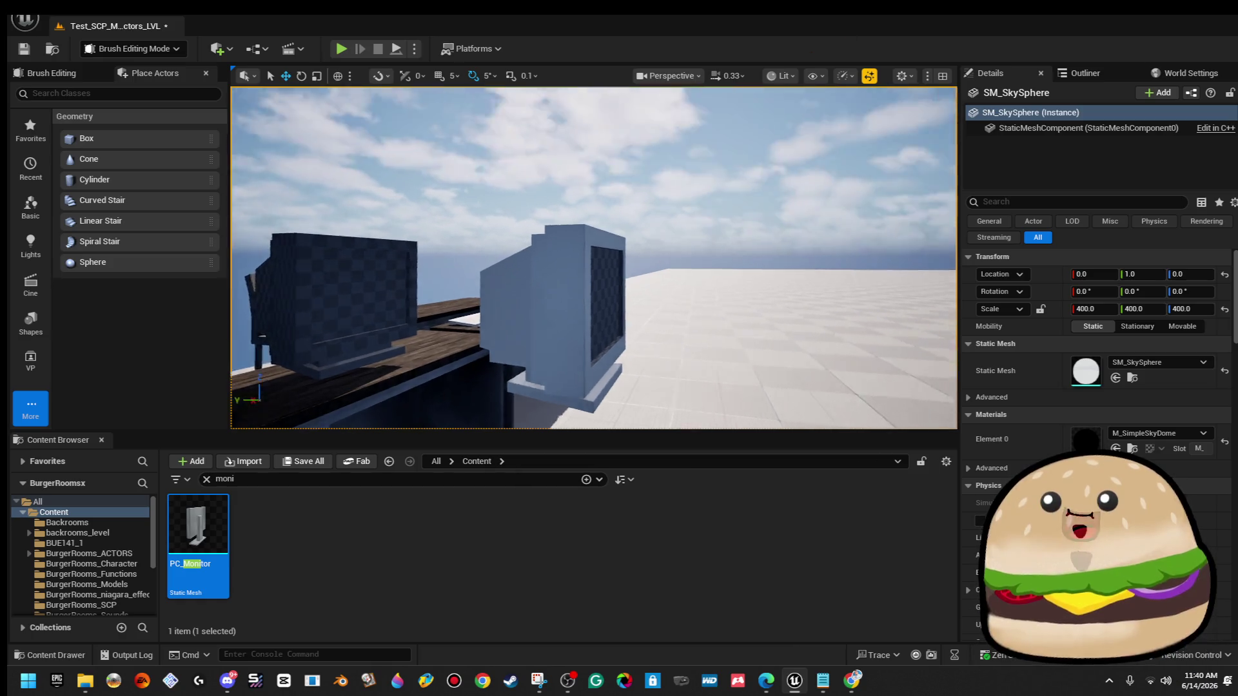
# Fly the camera around the desks to inspect the white PC monitor prop from several angles.
pyautogui.press('d')
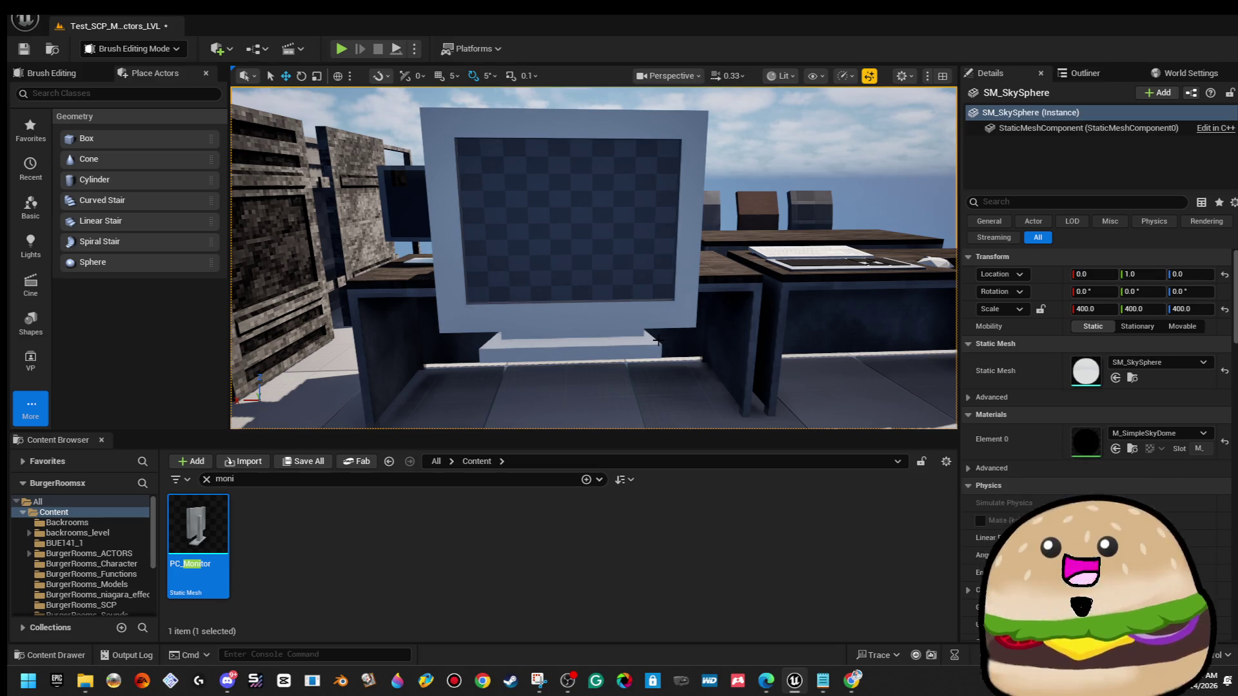
pyautogui.press('s')
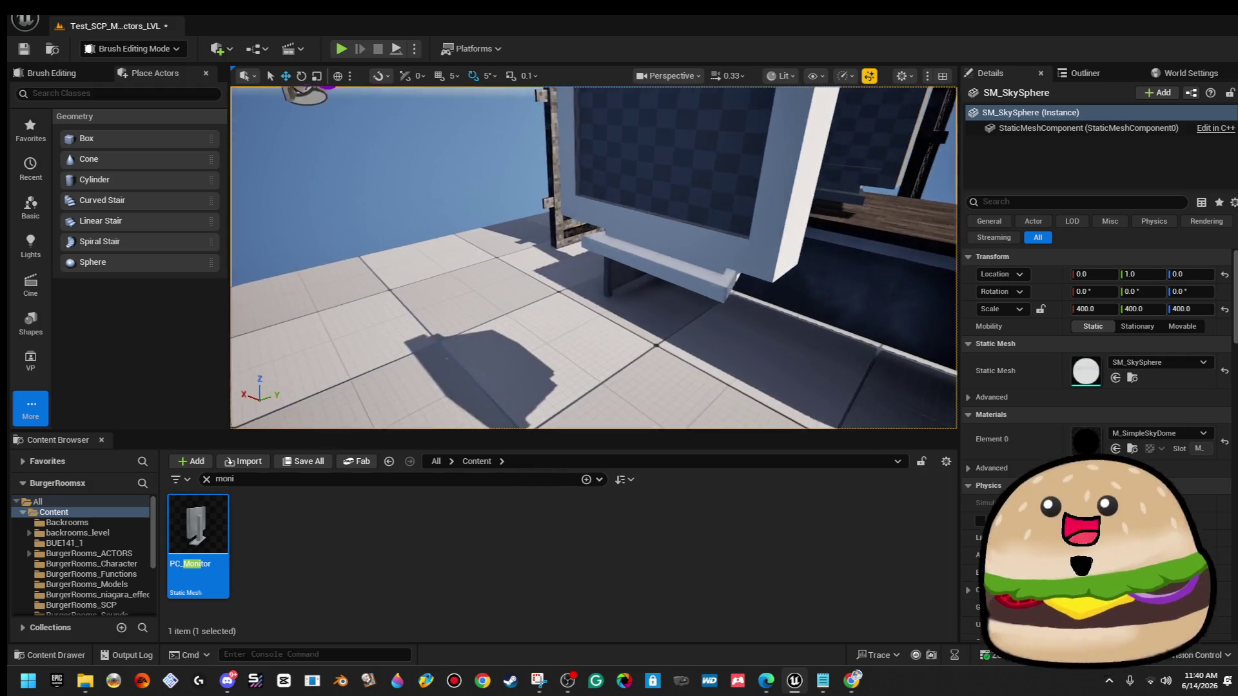
pyautogui.press('e')
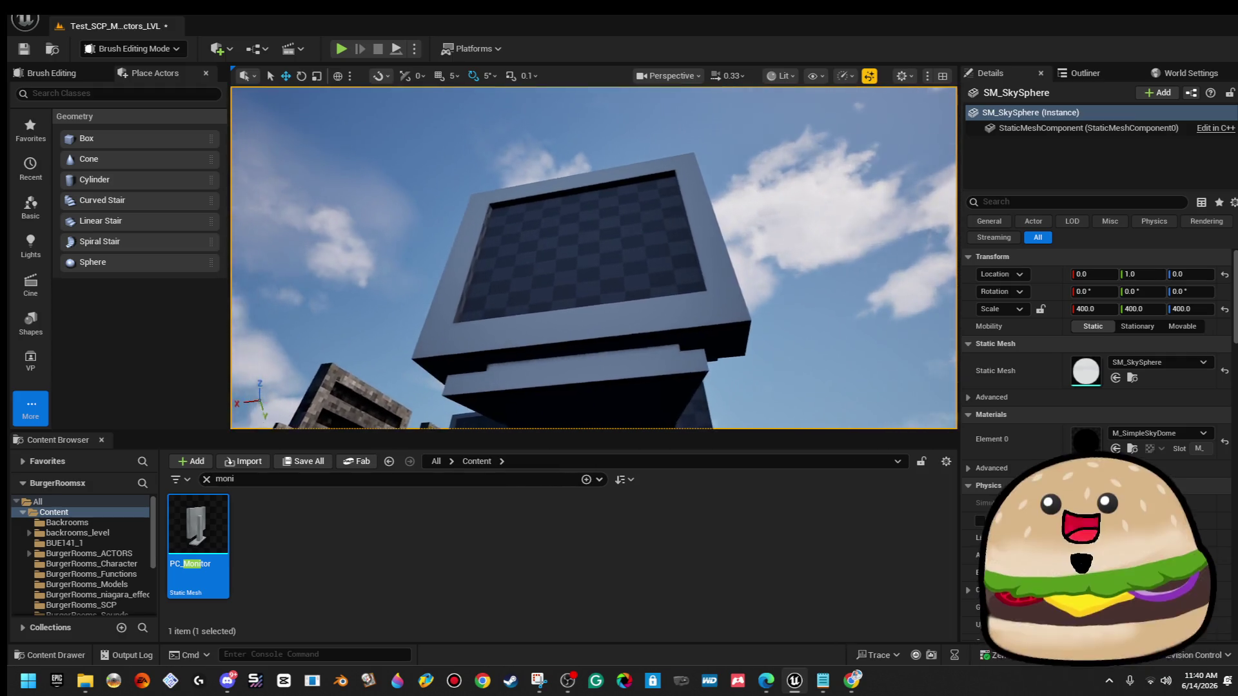
pyautogui.press('q')
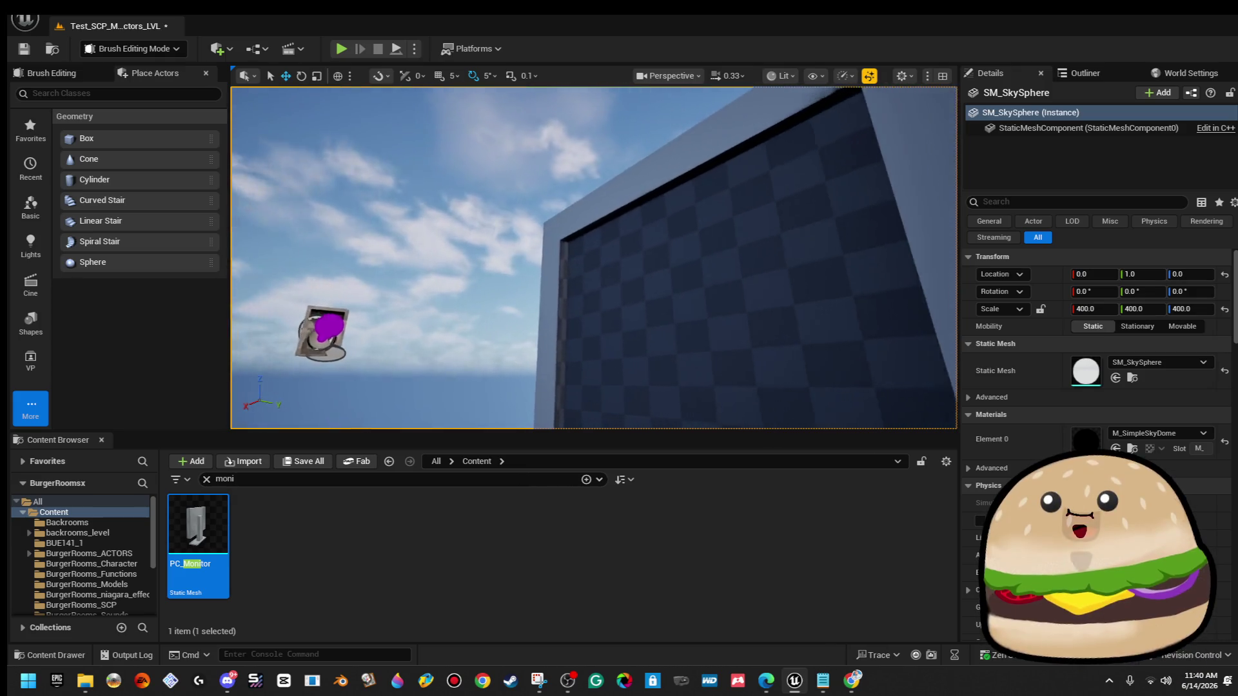
pyautogui.press('q')
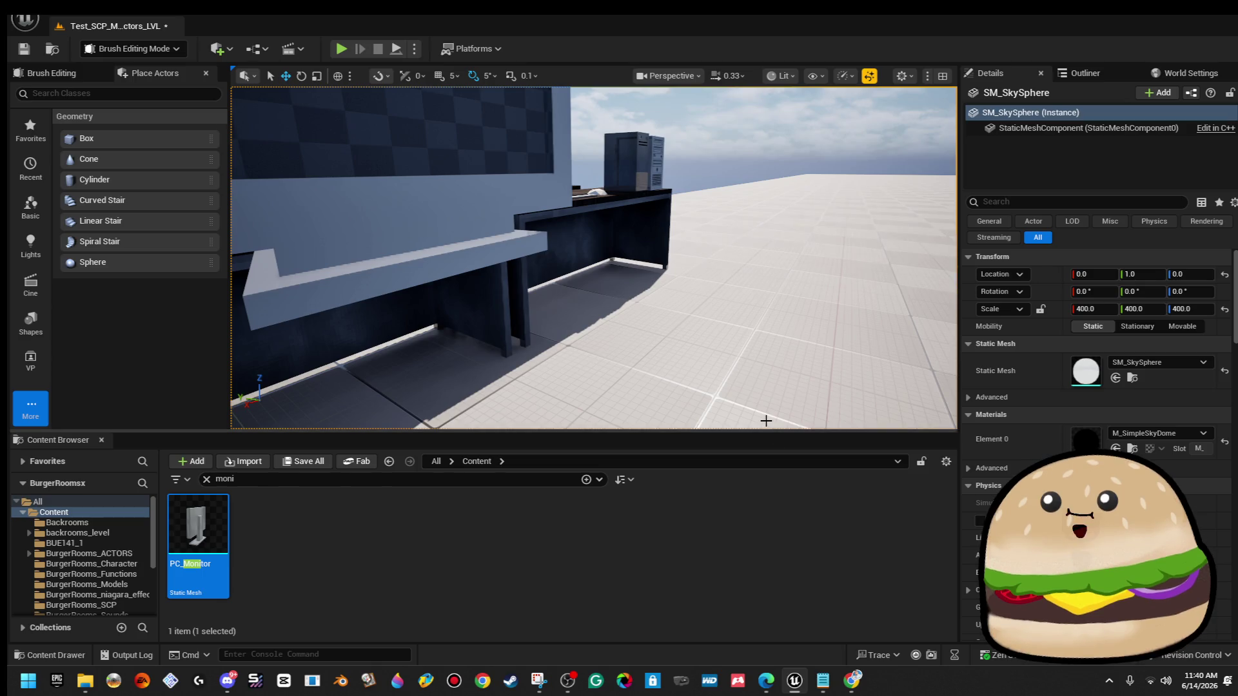
pyautogui.press('w')
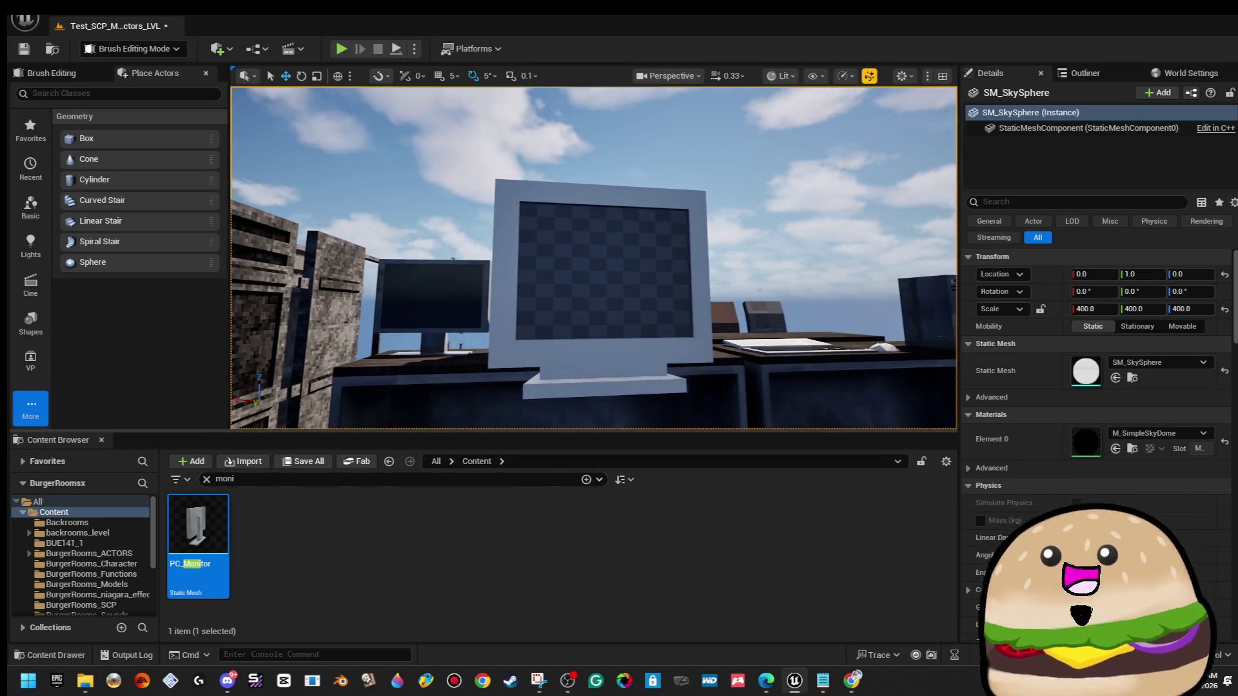
pyautogui.press('w')
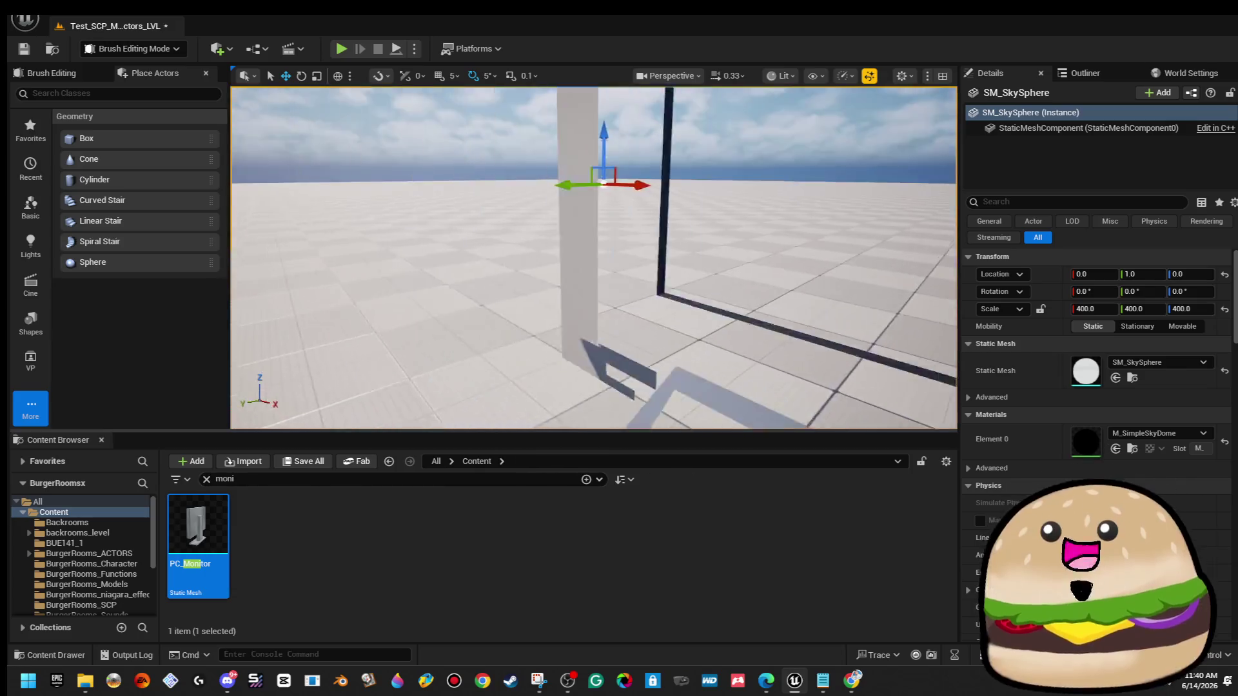
pyautogui.press('w')
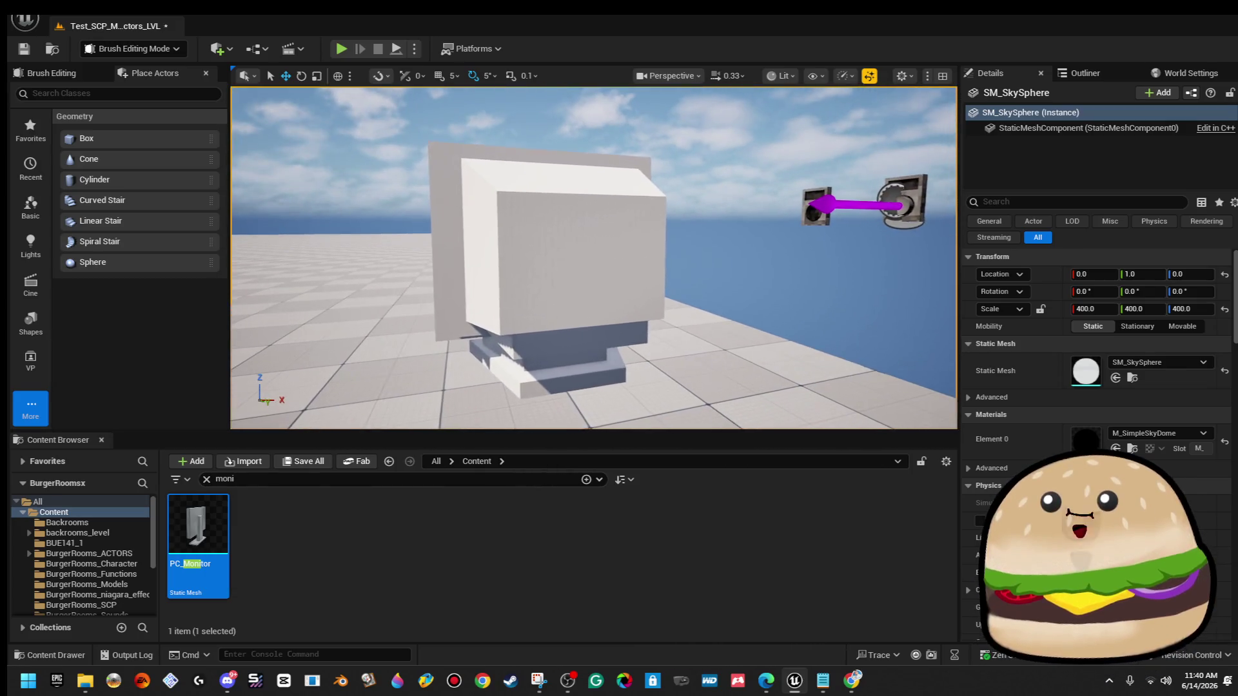
pyautogui.press('d')
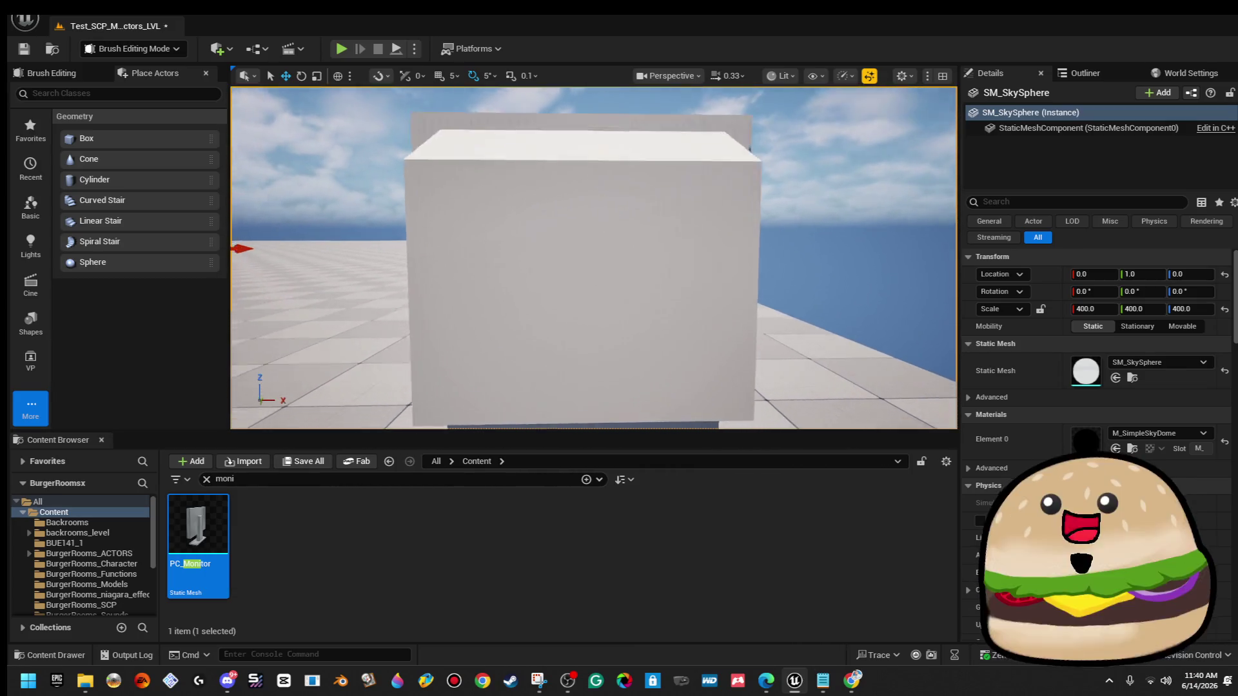
pyautogui.press('d')
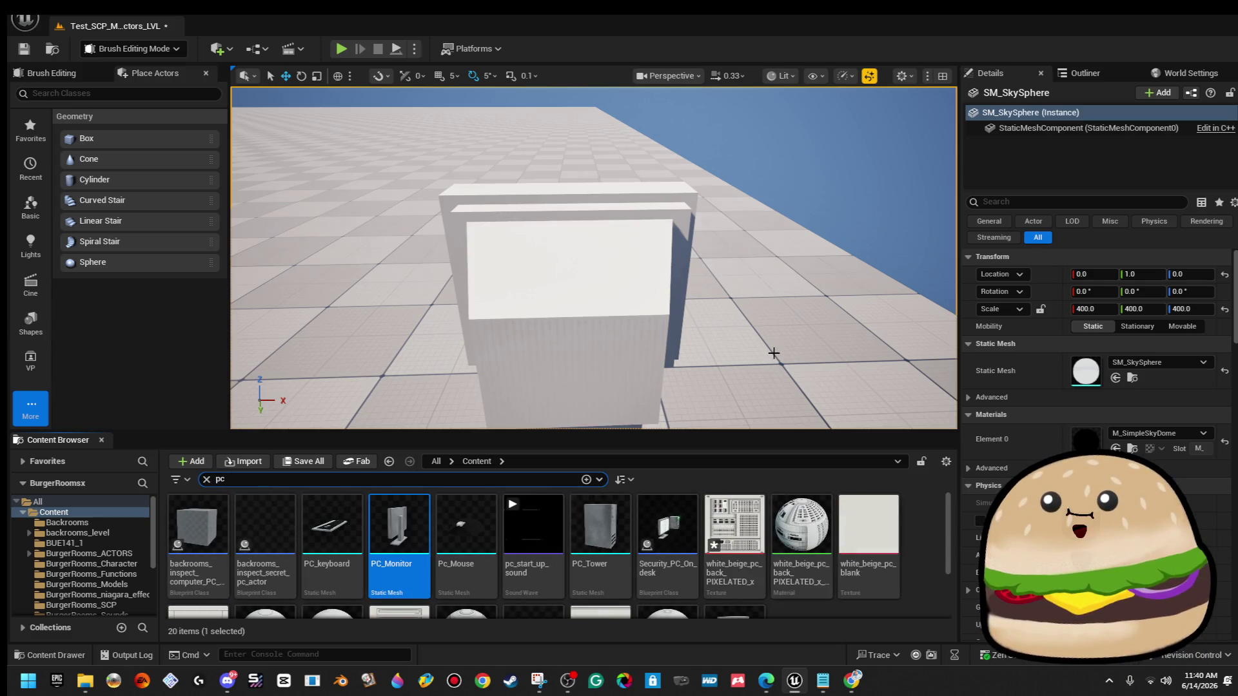
# Apply the white_beige_pc material and the pixelated vent side texture to the monitor's side brush.
pyautogui.scroll(-1, 855, 518)
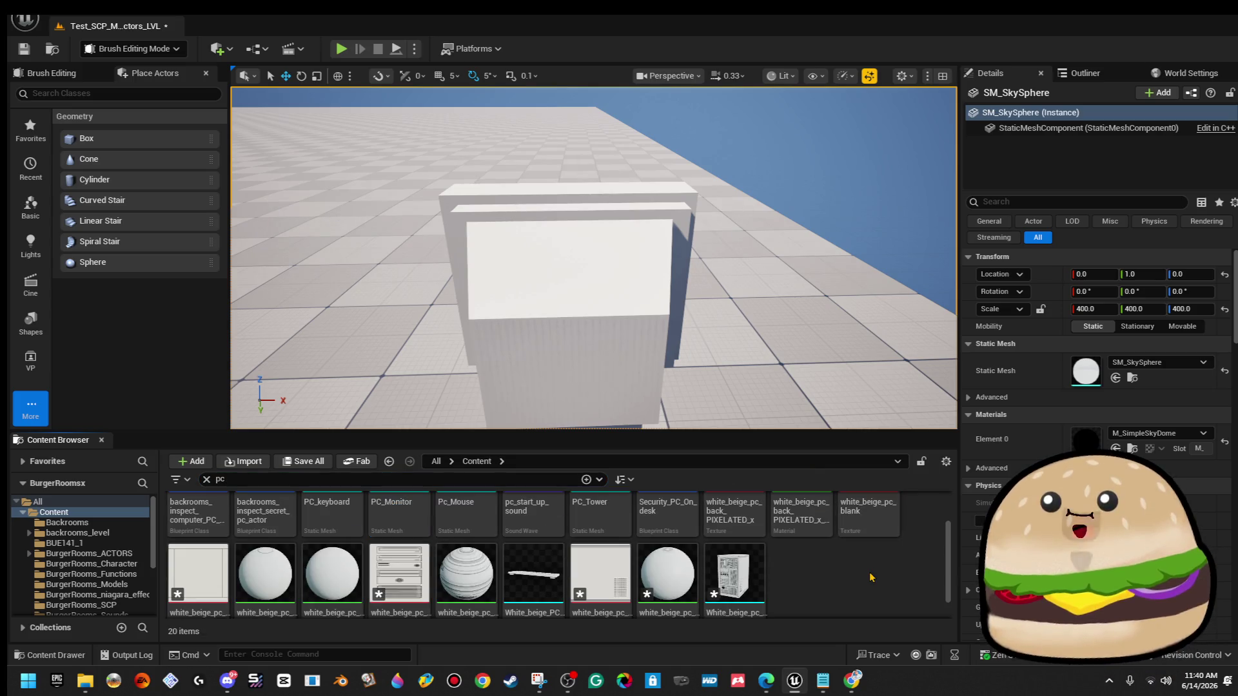
pyautogui.moveTo(593, 258); pyautogui.dragTo(555, 233)
pyautogui.moveTo(637, 587); pyautogui.dragTo(549, 360)
pyautogui.moveTo(601, 393)
pyautogui.mouseDown()
pyautogui.moveTo(601, 335)
pyautogui.moveTo(601, 419)
pyautogui.moveTo(670, 419)
pyautogui.mouseUp()
pyautogui.moveTo(601, 580); pyautogui.dragTo(675, 317)
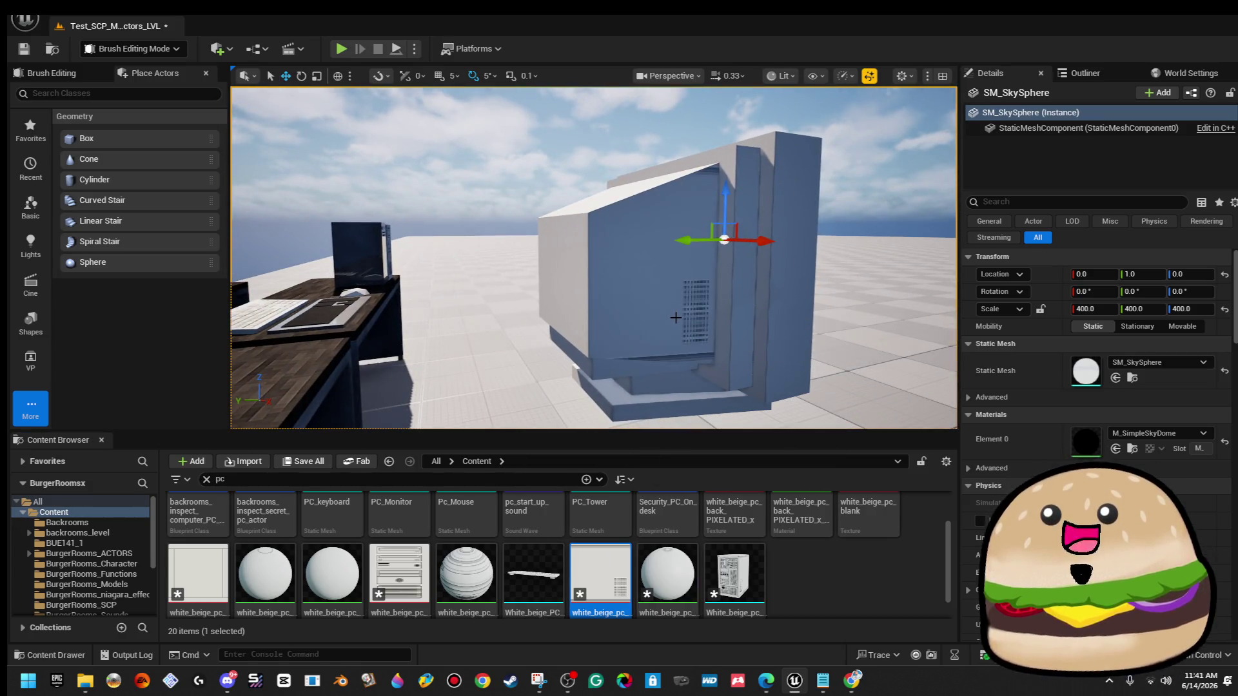
pyautogui.click(682, 318)
pyautogui.click(845, 158)
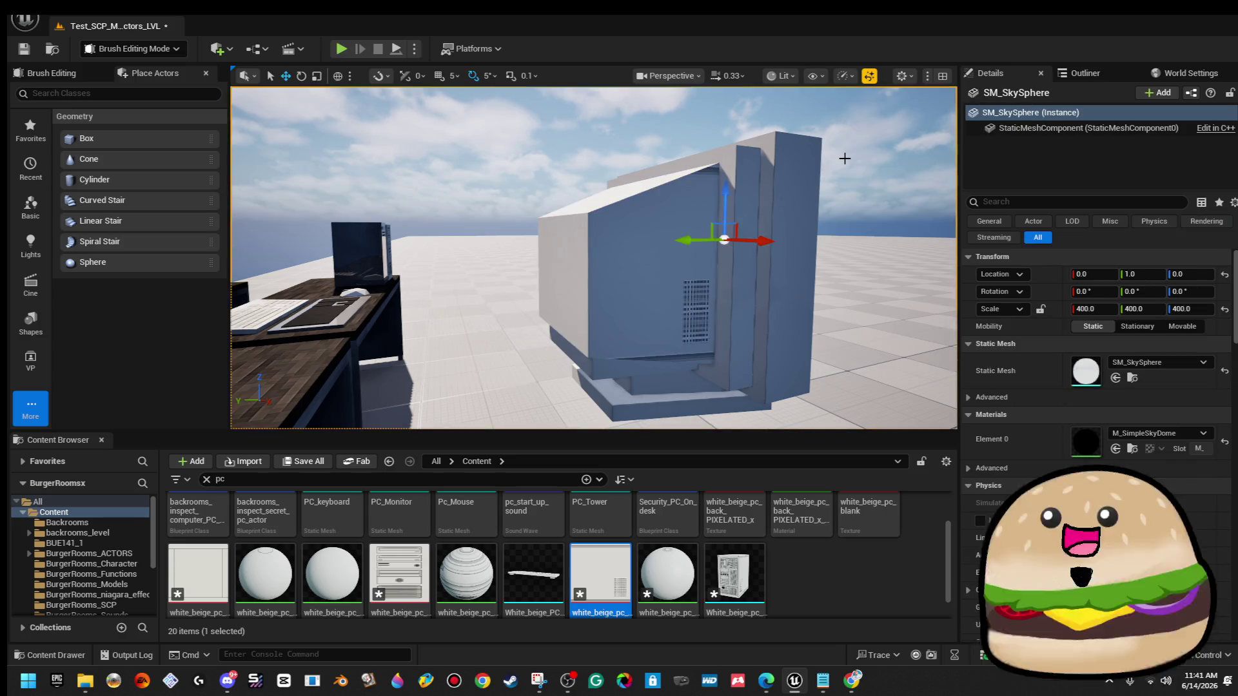
# Fly closer and apply the plain beige material to the monitor's front.
pyautogui.press('w')
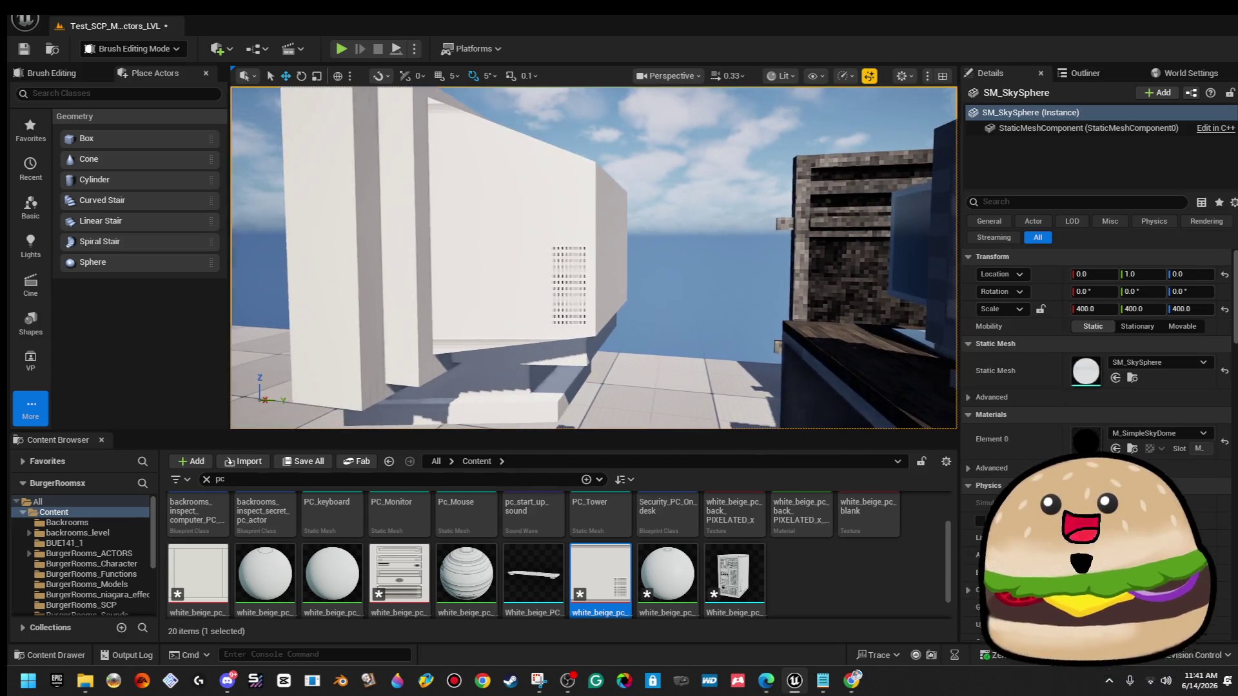
pyautogui.click(569, 205)
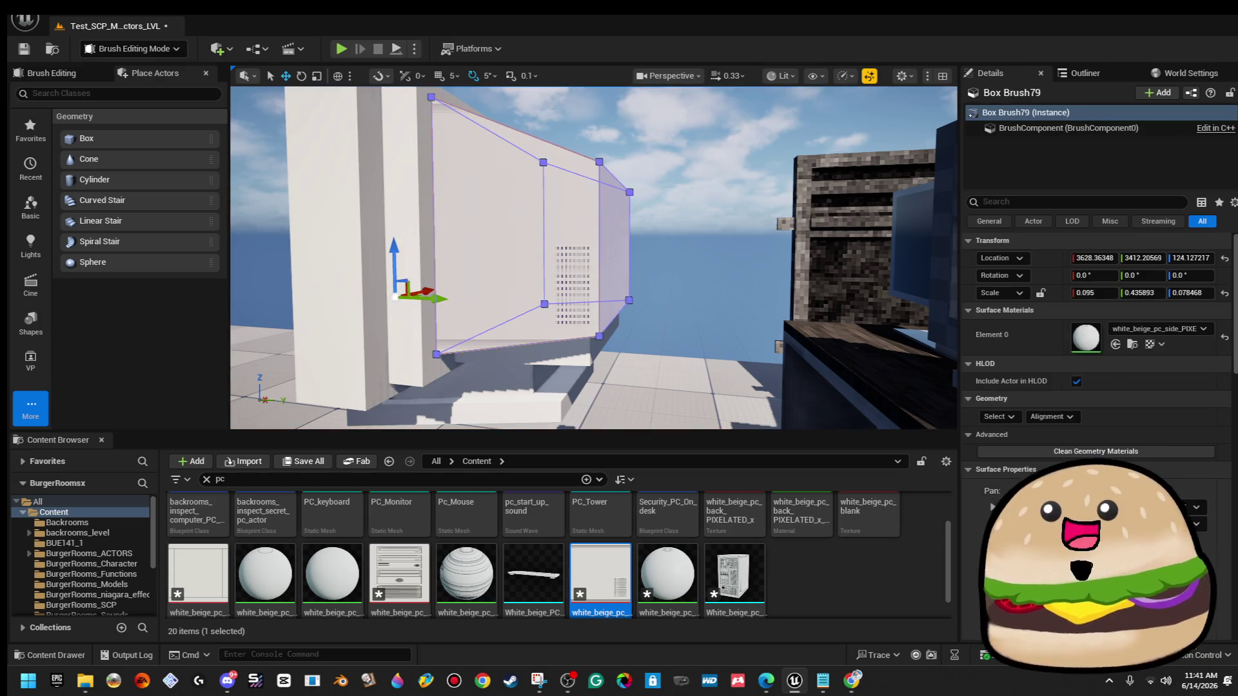
pyautogui.click(720, 291)
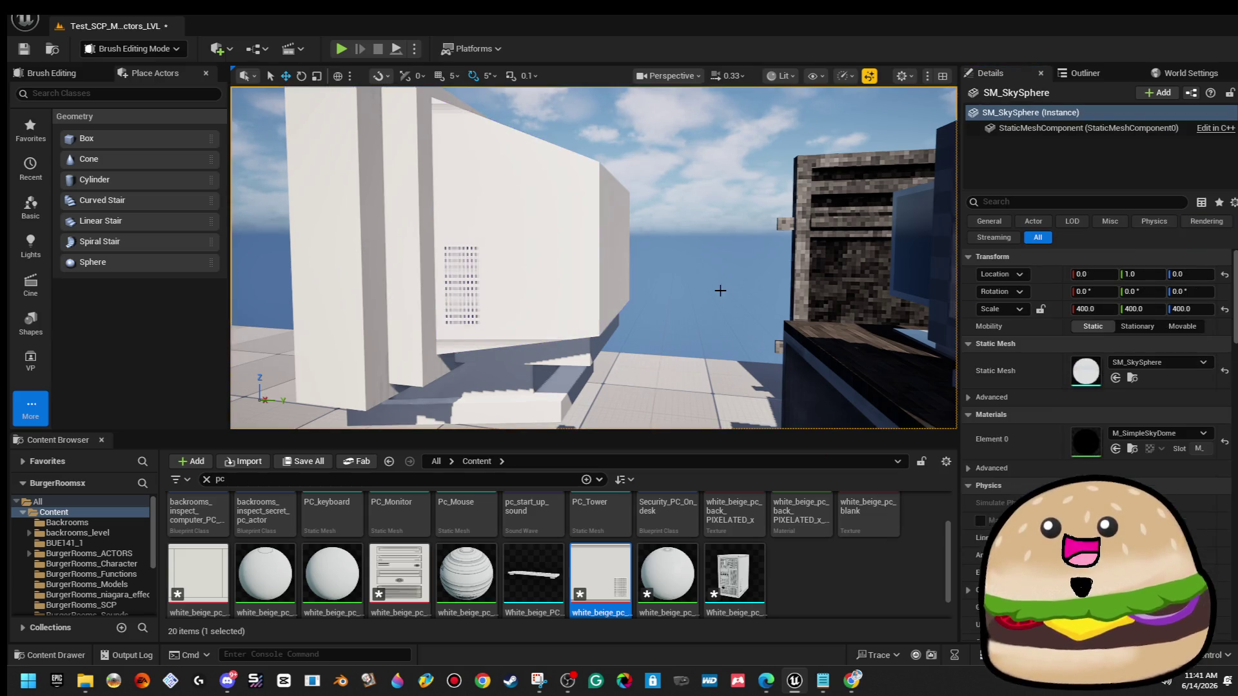
pyautogui.press('w')
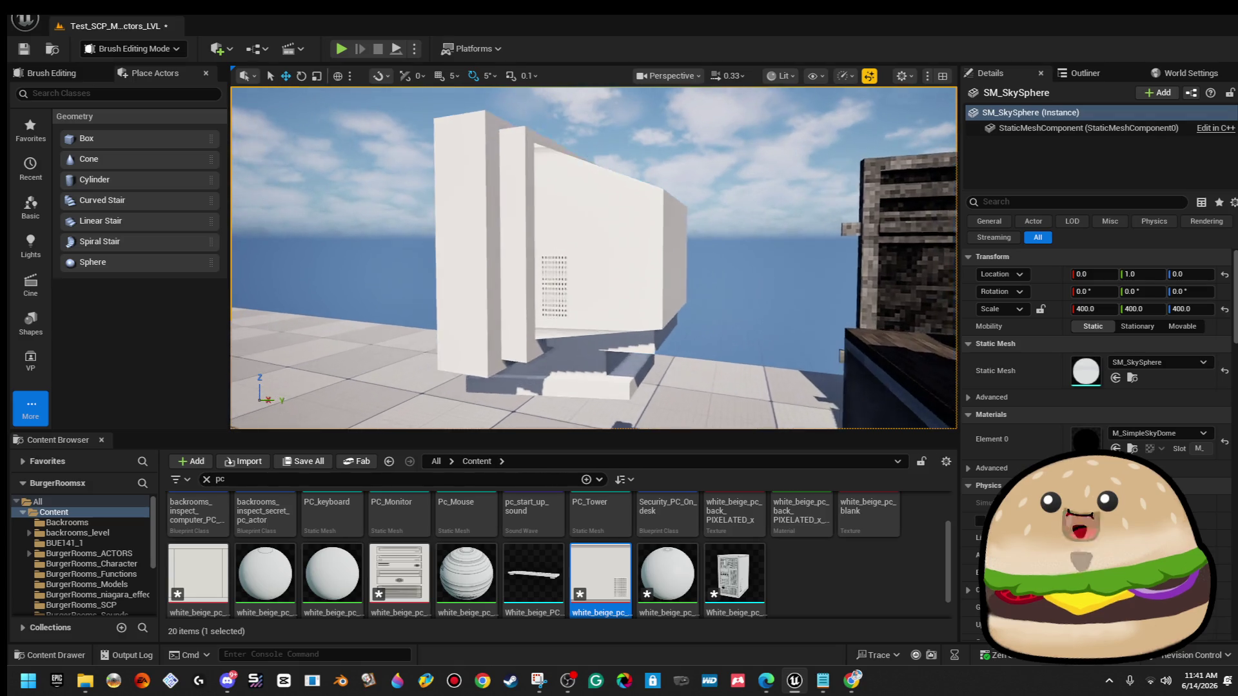
pyautogui.press('w')
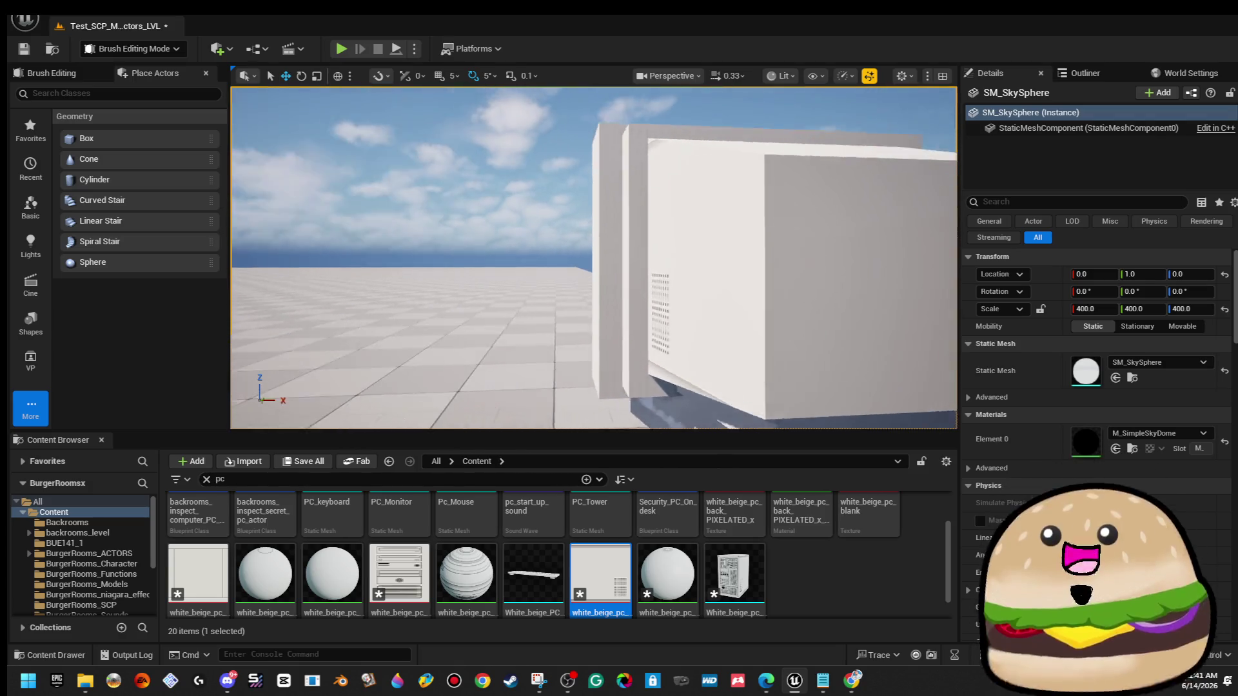
pyautogui.moveTo(715, 312)
pyautogui.mouseDown()
pyautogui.moveTo(702, 245)
pyautogui.moveTo(632, 374)
pyautogui.mouseUp()
pyautogui.moveTo(198, 574)
pyautogui.mouseDown()
pyautogui.moveTo(528, 348)
pyautogui.moveTo(574, 297)
pyautogui.moveTo(526, 318)
pyautogui.mouseUp()
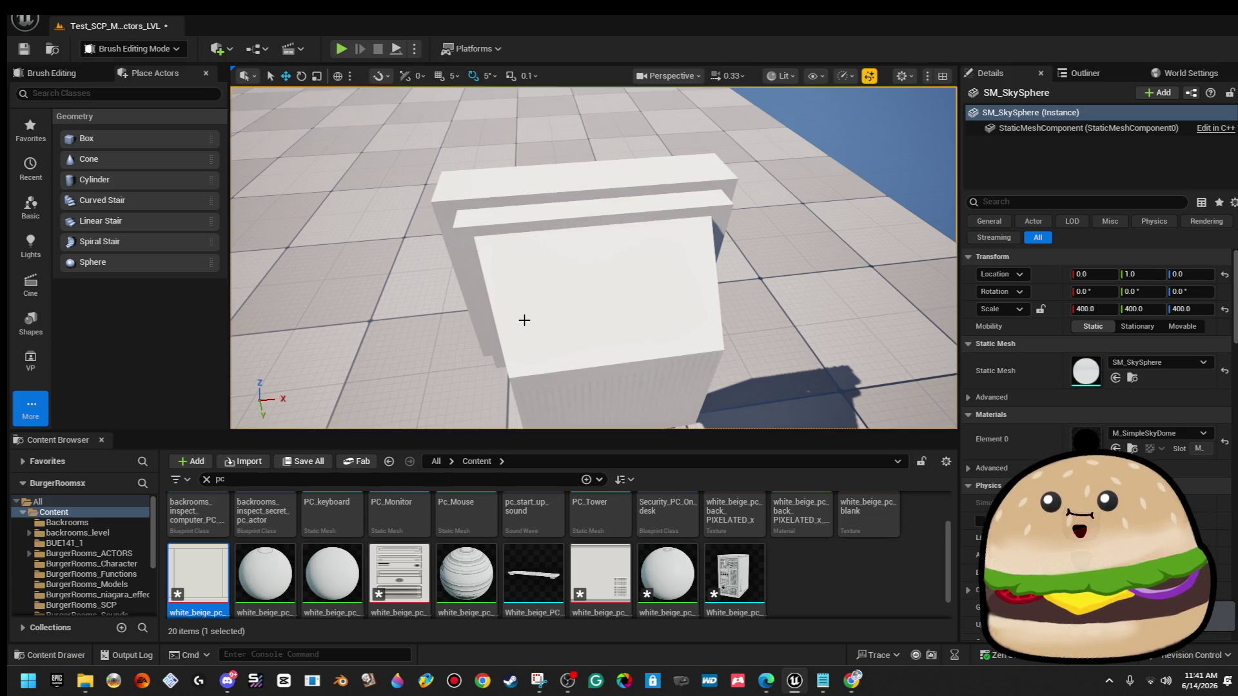
# Select the monitor's front brush and all surfaces sharing its material.
pyautogui.click(525, 320)
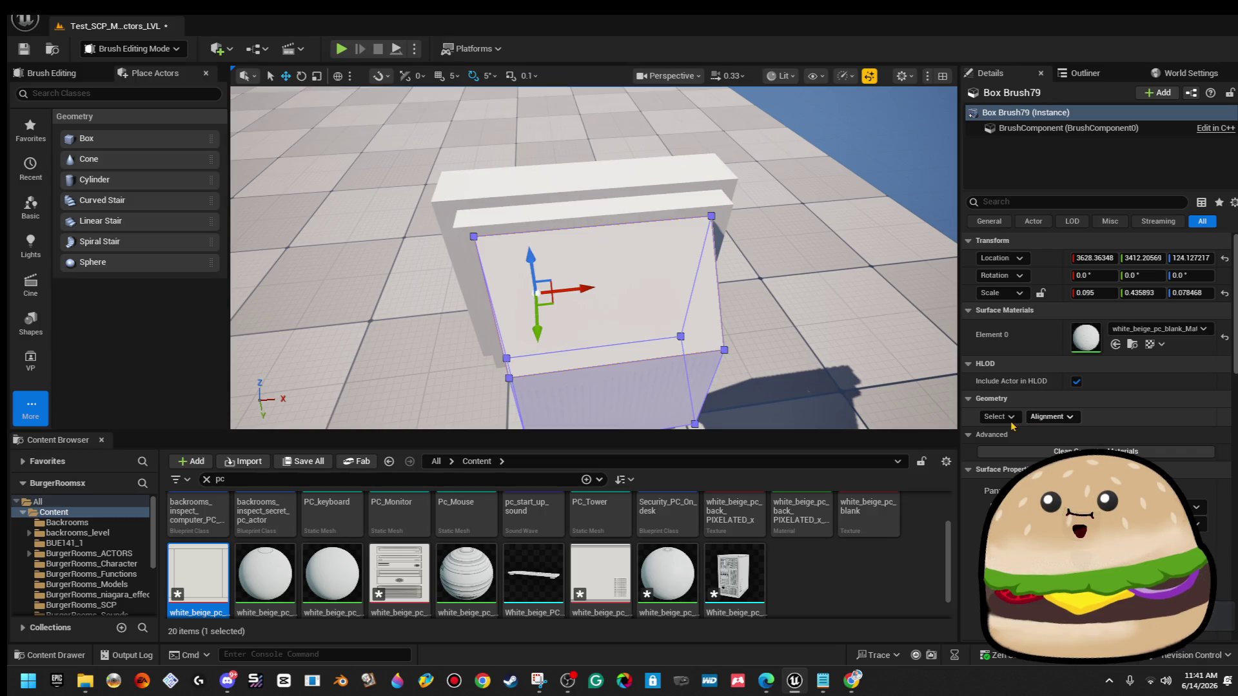
pyautogui.click(1019, 456)
pyautogui.click(1049, 398)
pyautogui.click(916, 116)
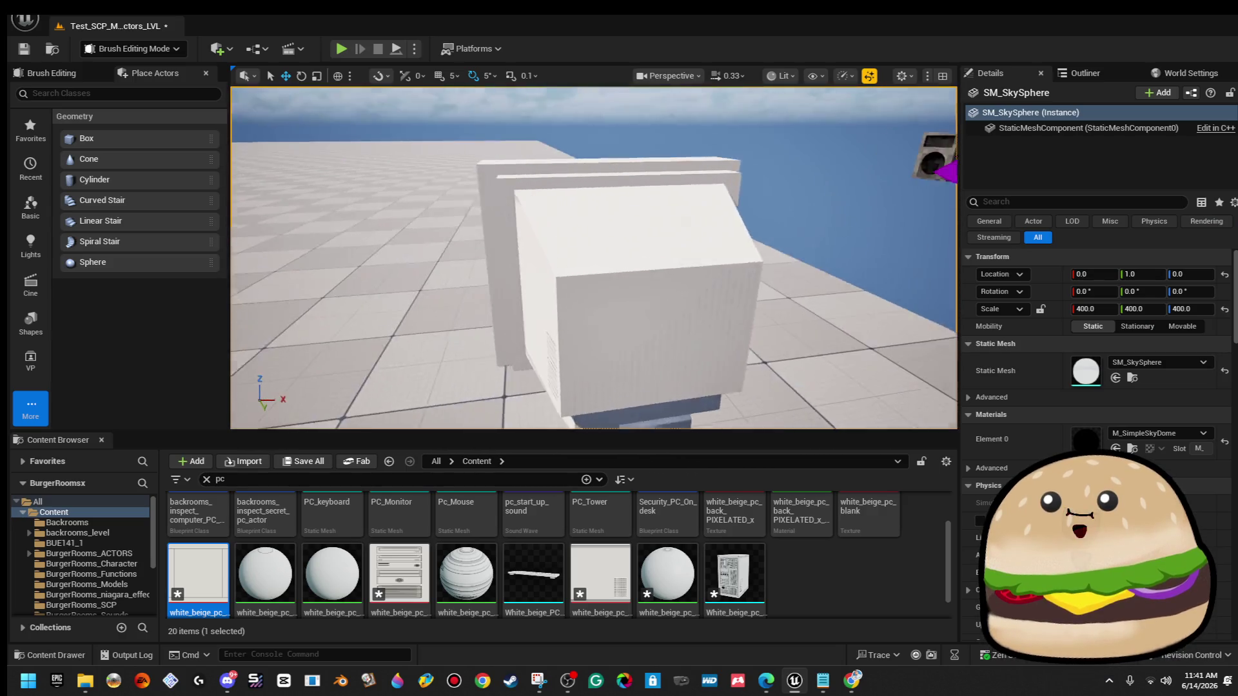
# Try another beige and a striped material on the monitor top, undoing the striped one.
pyautogui.moveTo(698, 547); pyautogui.dragTo(708, 225)
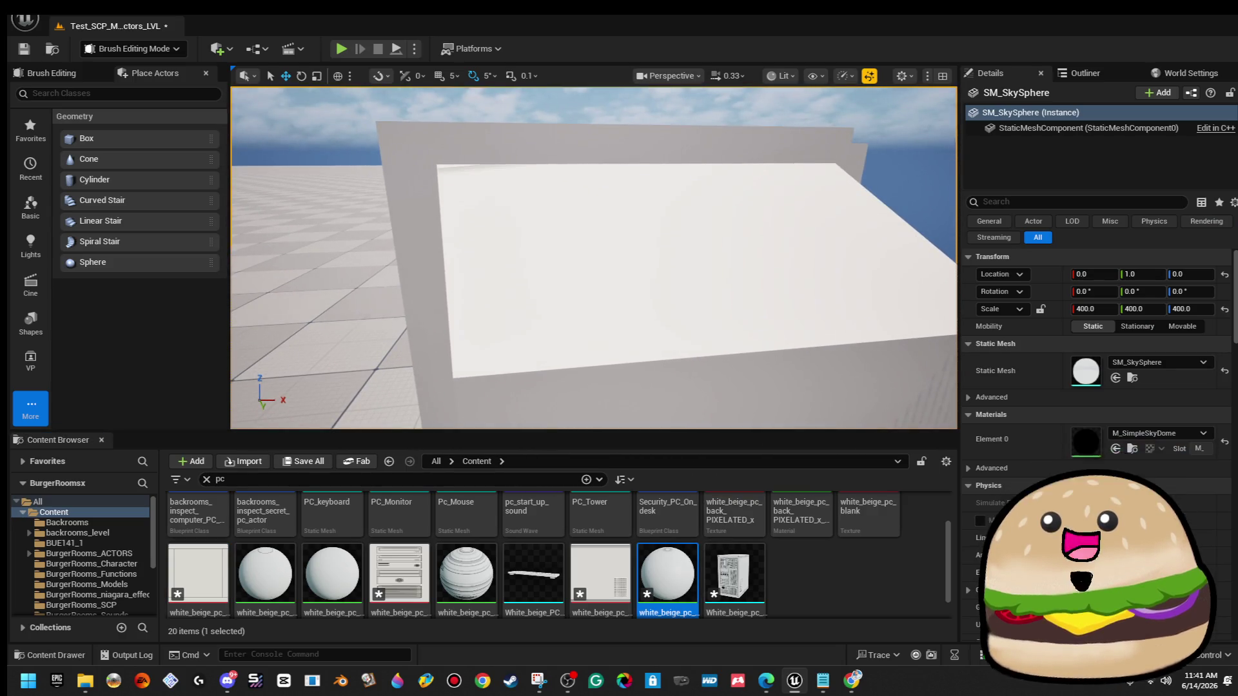
pyautogui.moveTo(466, 574)
pyautogui.mouseDown()
pyautogui.moveTo(567, 284)
pyautogui.moveTo(575, 206)
pyautogui.mouseUp()
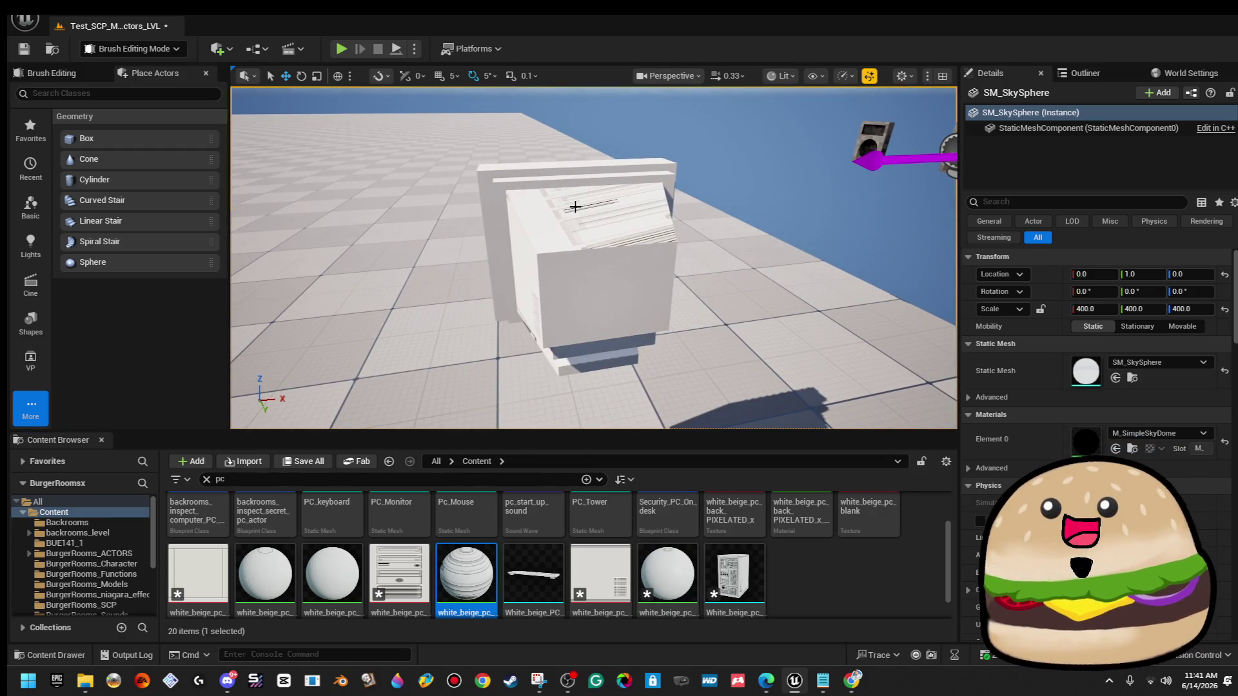
pyautogui.hotkey('ctrl', 'z')
pyautogui.moveTo(578, 225)
pyautogui.mouseDown()
pyautogui.moveTo(578, 251)
pyautogui.moveTo(571, 168)
pyautogui.moveTo(594, 295)
pyautogui.mouseUp()
# Put the vented texture on the monitor's lower front and plain beige on its base.
pyautogui.moveTo(615, 579); pyautogui.dragTo(572, 238)
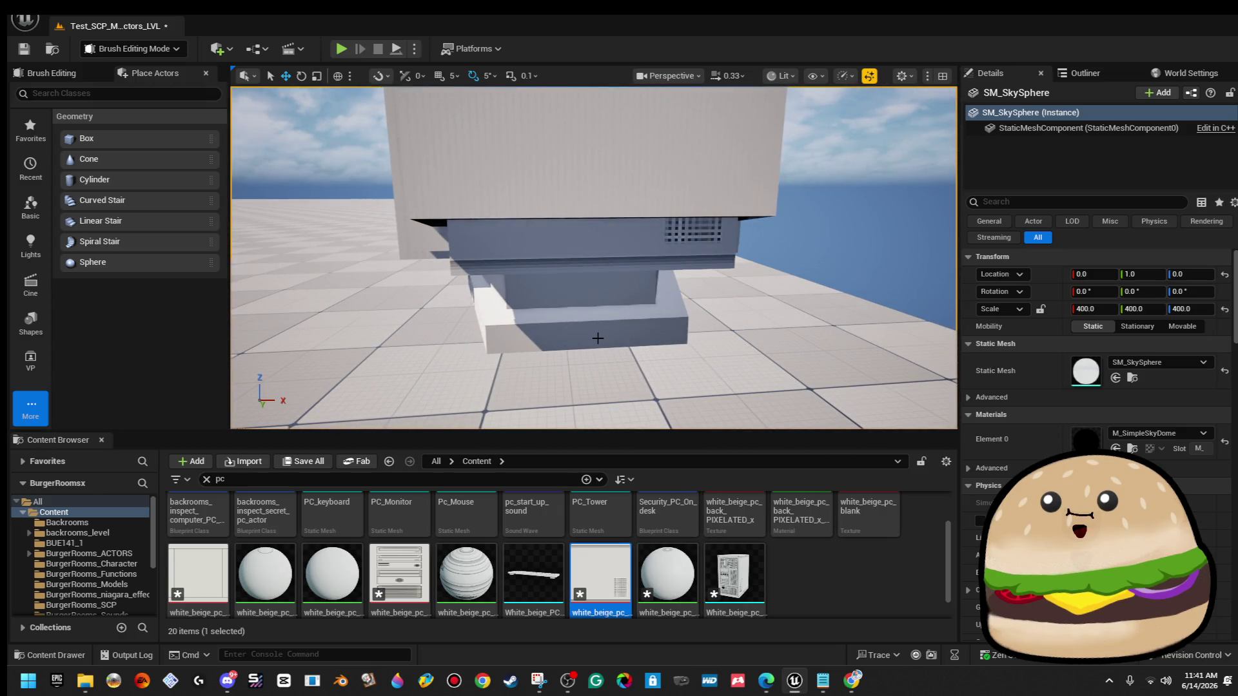
pyautogui.click(621, 240)
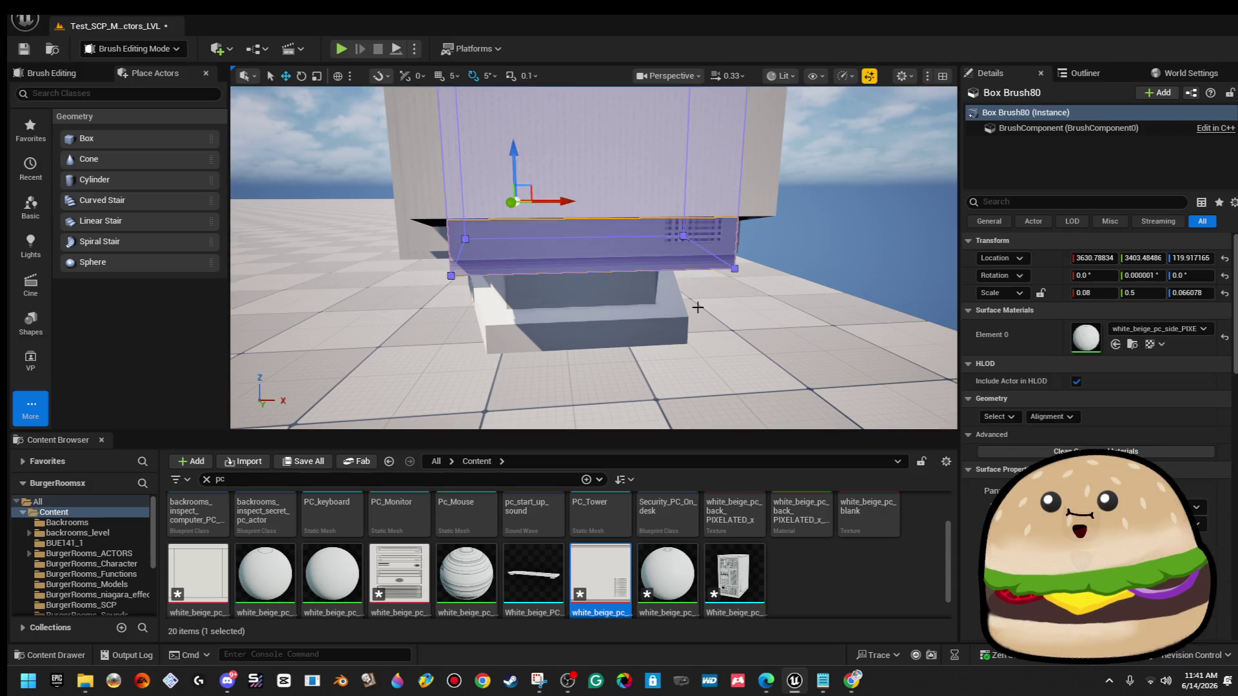
pyautogui.click(817, 218)
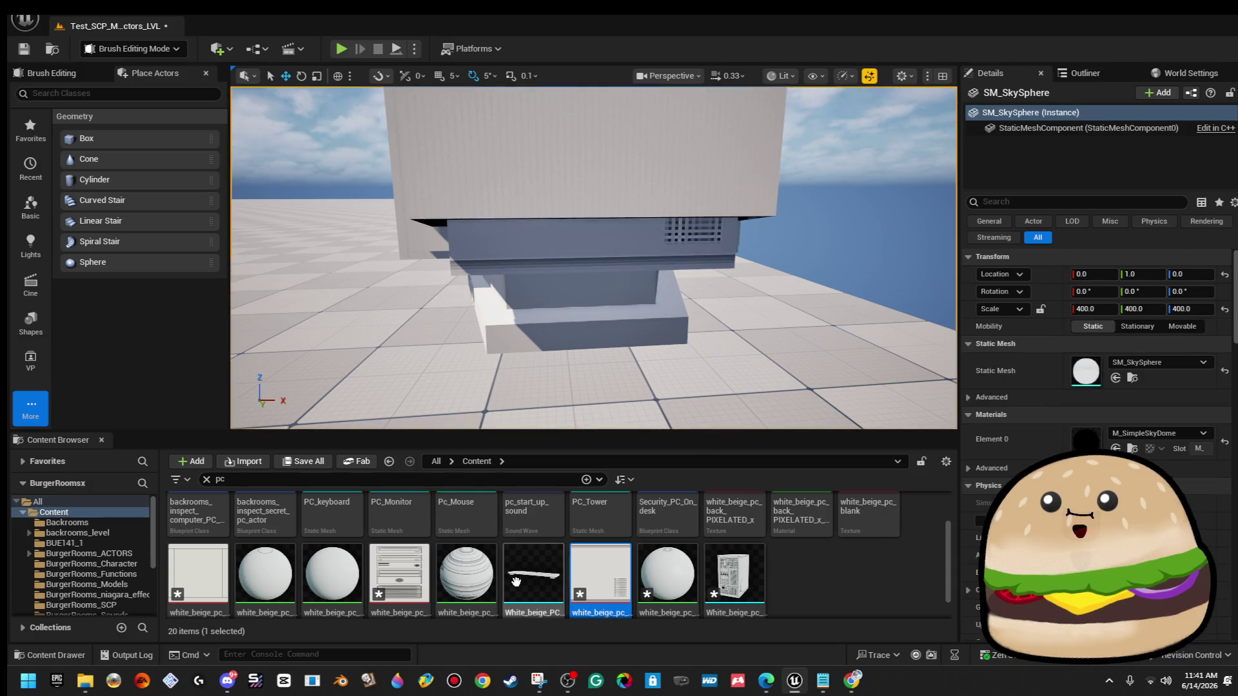
pyautogui.moveTo(200, 579)
pyautogui.mouseDown()
pyautogui.moveTo(677, 227)
pyautogui.moveTo(603, 232)
pyautogui.mouseUp()
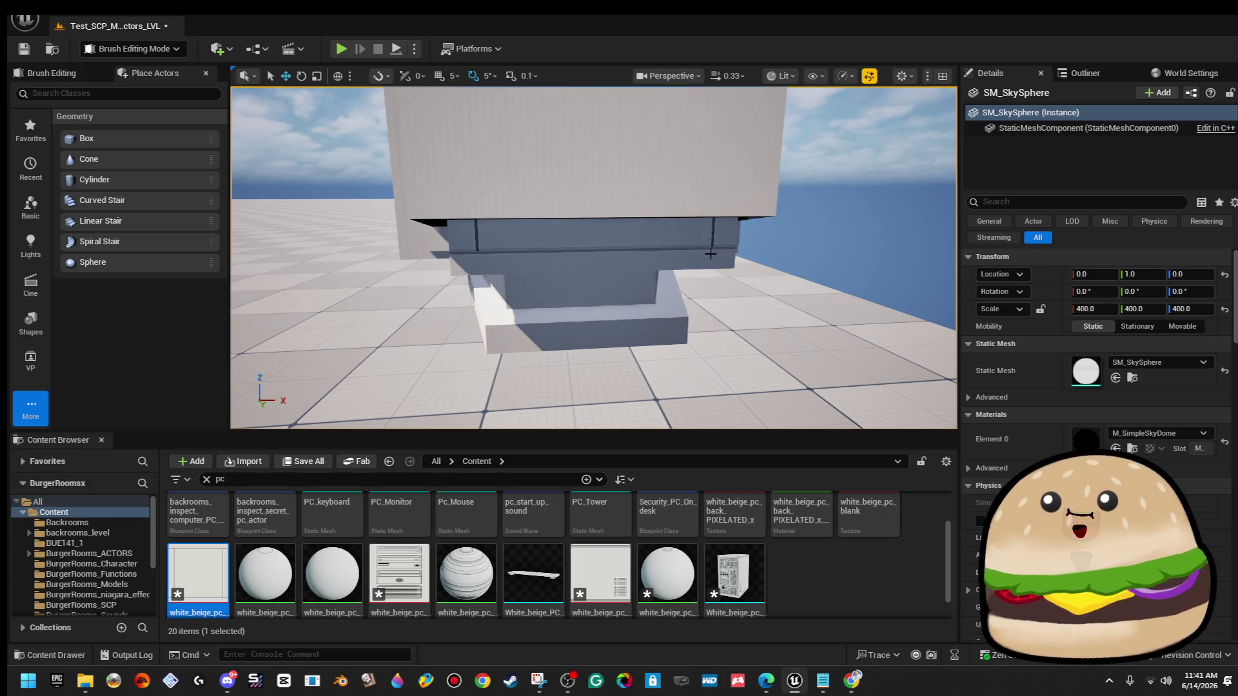
pyautogui.moveTo(198, 574); pyautogui.dragTo(719, 236)
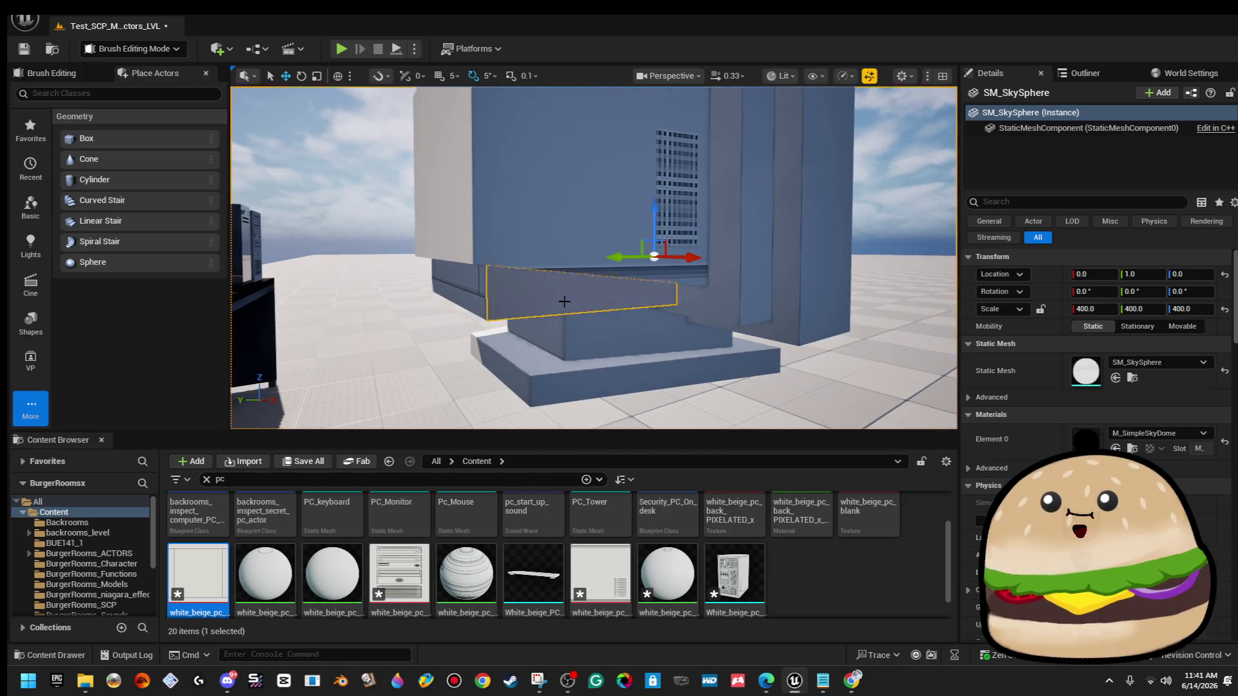
# Select the lower-front brush's matching surfaces and set white_beige_pc_blank_empty_PIXELATED_Mat as its only material.
pyautogui.click(564, 301)
pyautogui.click(1002, 416)
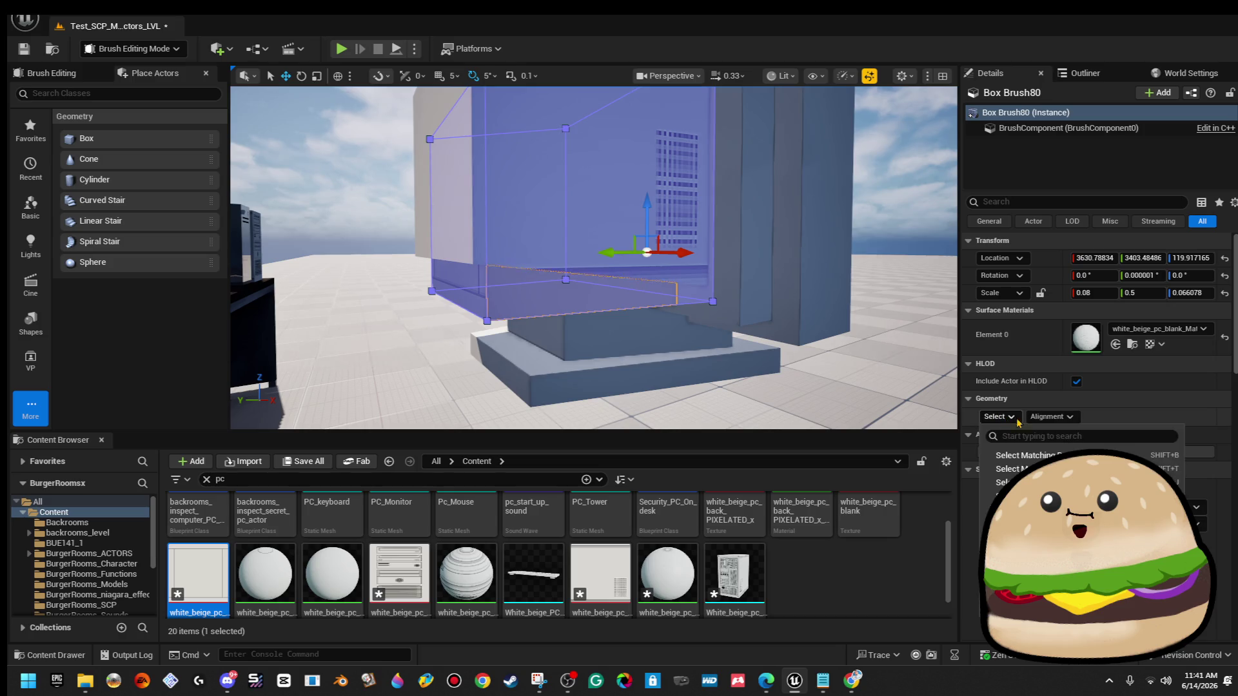
pyautogui.click(1033, 456)
pyautogui.click(1101, 327)
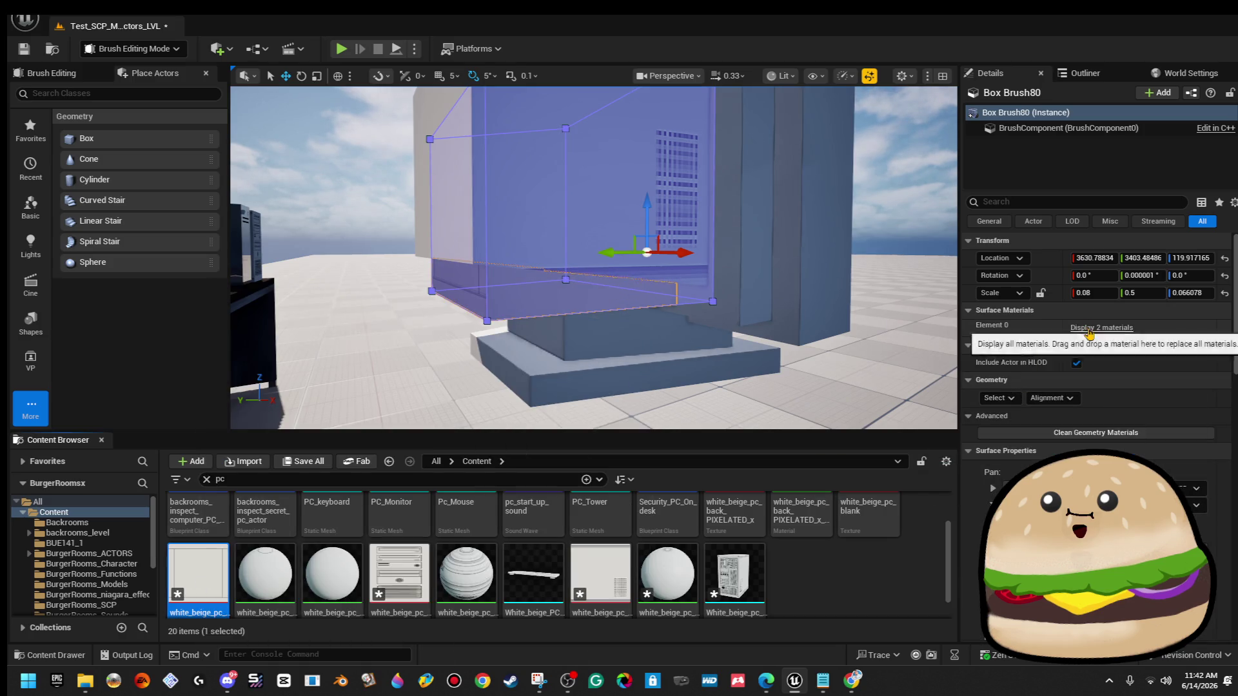
pyautogui.moveTo(283, 575)
pyautogui.mouseDown()
pyautogui.moveTo(1032, 323)
pyautogui.moveTo(1106, 377)
pyautogui.mouseUp()
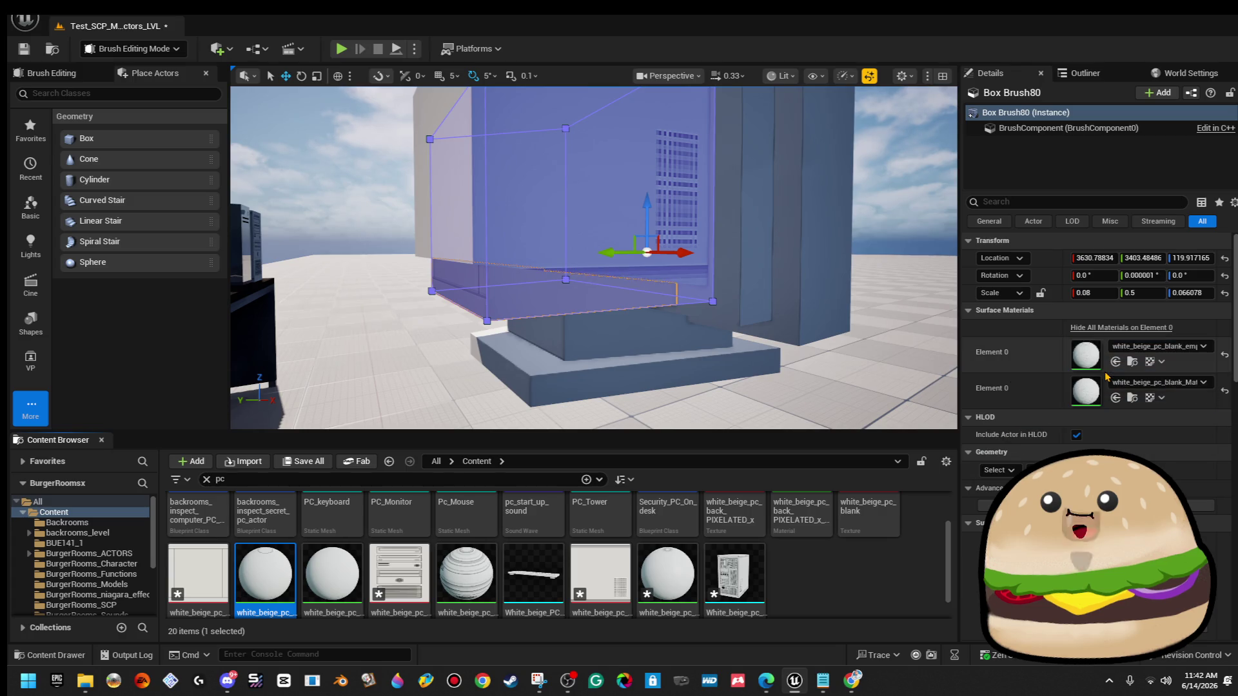
pyautogui.moveTo(283, 561)
pyautogui.mouseDown()
pyautogui.moveTo(1036, 411)
pyautogui.moveTo(1096, 365)
pyautogui.mouseUp()
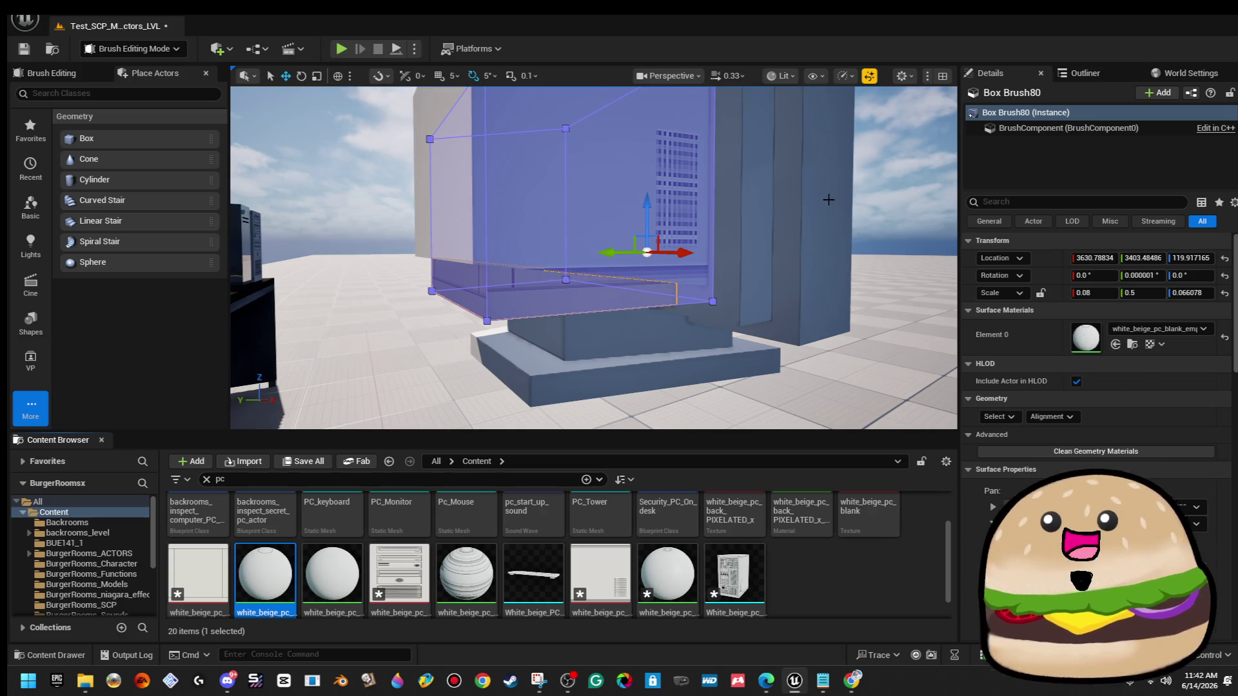
pyautogui.click(828, 200)
pyautogui.press('f')
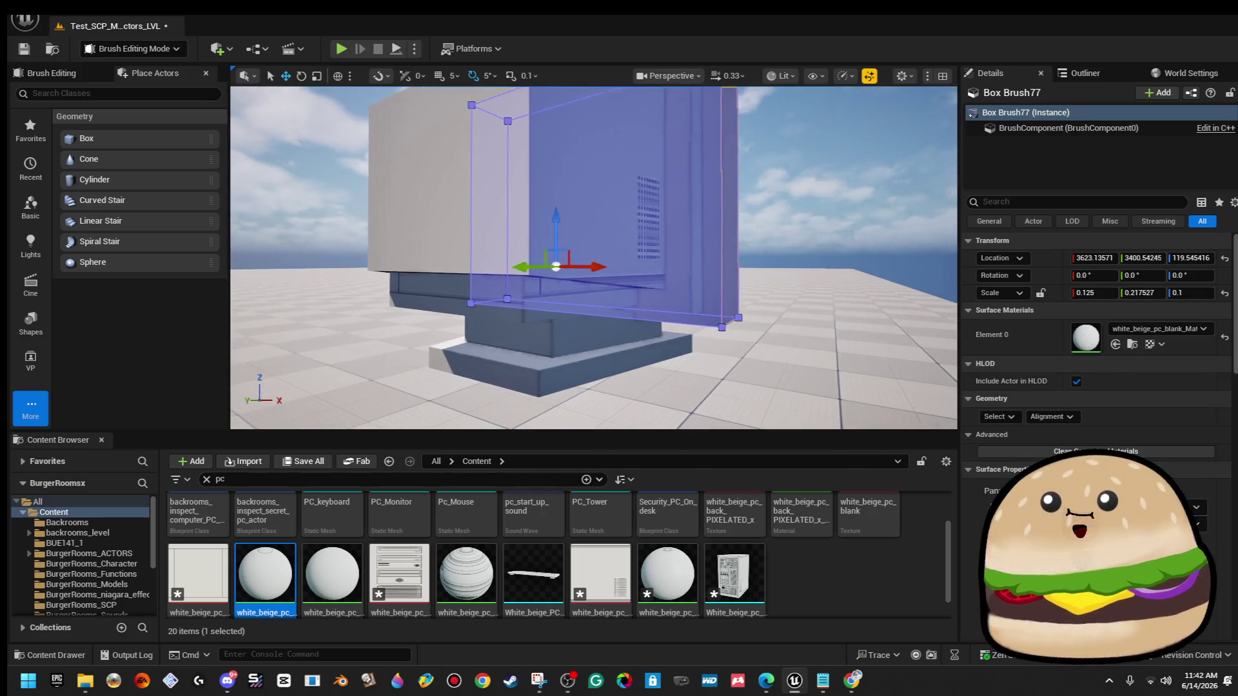
pyautogui.click(838, 161)
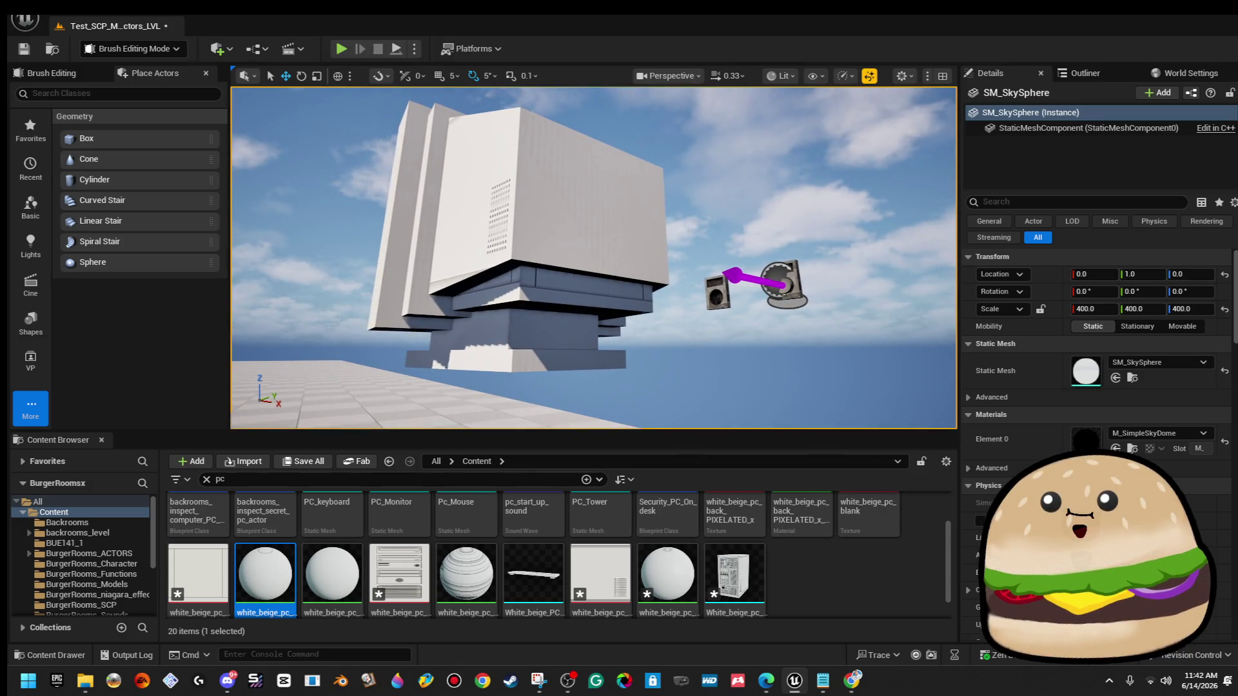
# Apply white-beige PC materials to the tower and monitor meshes, then fly around checking them.
pyautogui.moveTo(332, 573)
pyautogui.mouseDown()
pyautogui.moveTo(673, 416)
pyautogui.moveTo(701, 264)
pyautogui.mouseUp()
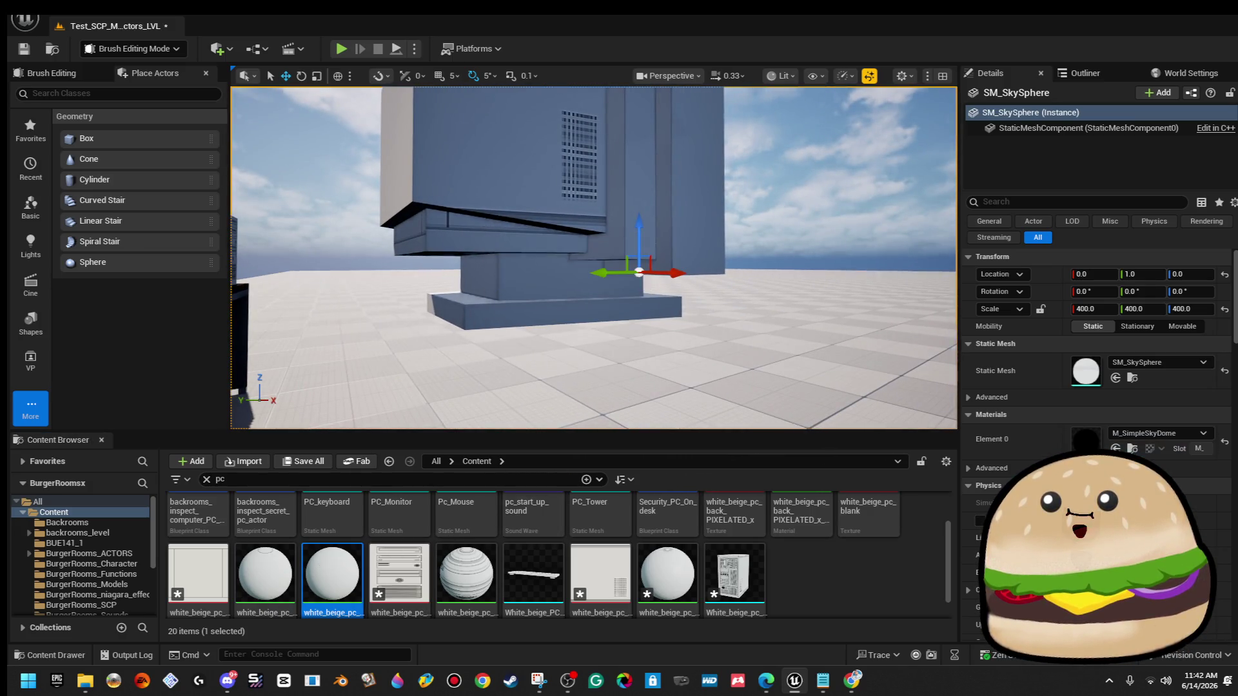
pyautogui.moveTo(461, 345); pyautogui.dragTo(461, 345)
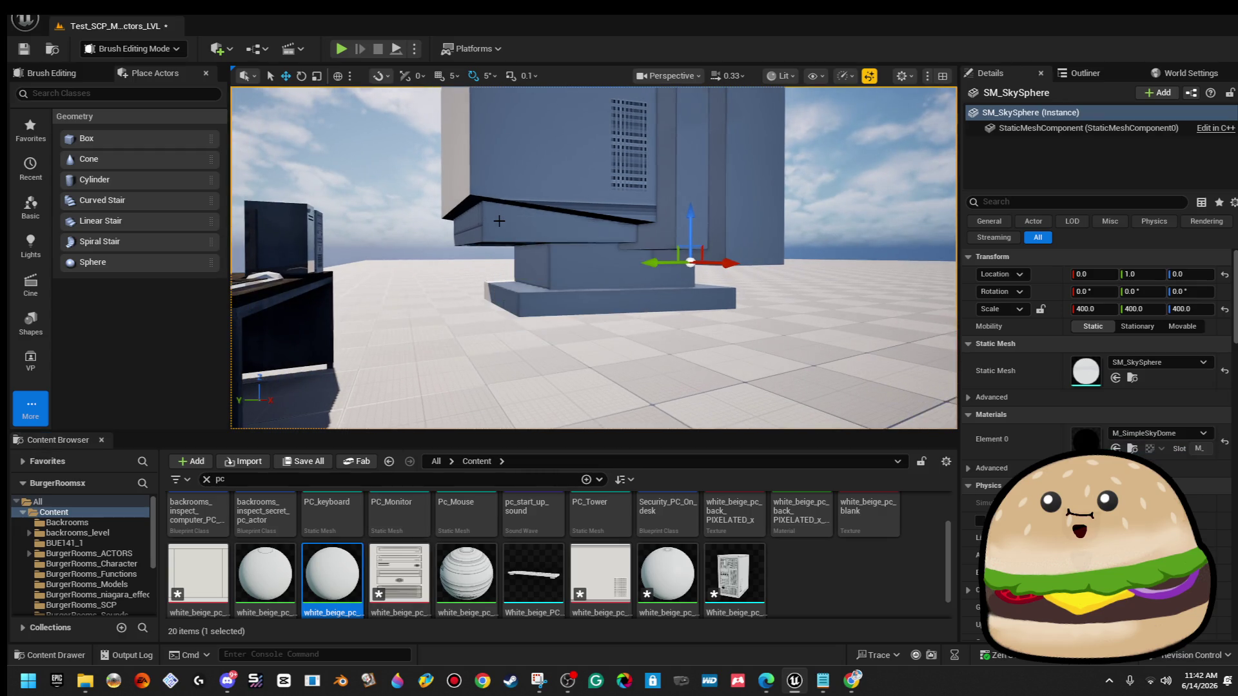
pyautogui.moveTo(564, 401); pyautogui.dragTo(565, 401)
pyautogui.moveTo(265, 574)
pyautogui.mouseDown()
pyautogui.moveTo(471, 387)
pyautogui.moveTo(460, 376)
pyautogui.mouseUp()
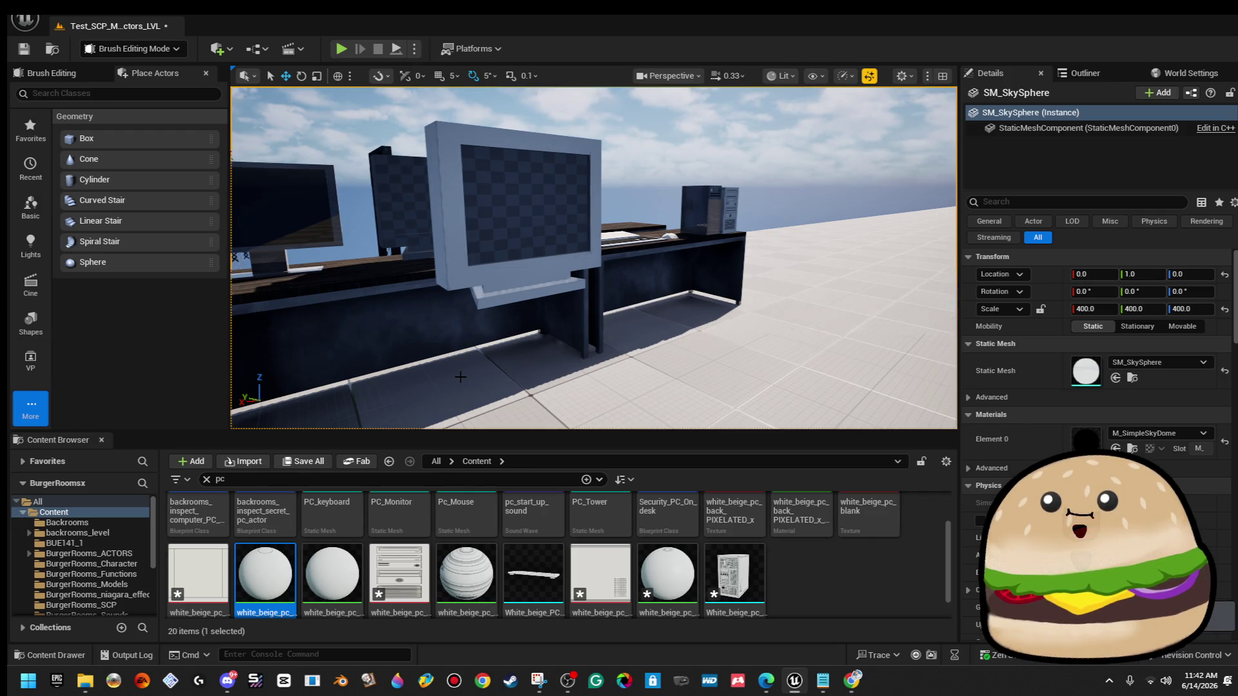
pyautogui.moveTo(461, 376); pyautogui.dragTo(460, 376)
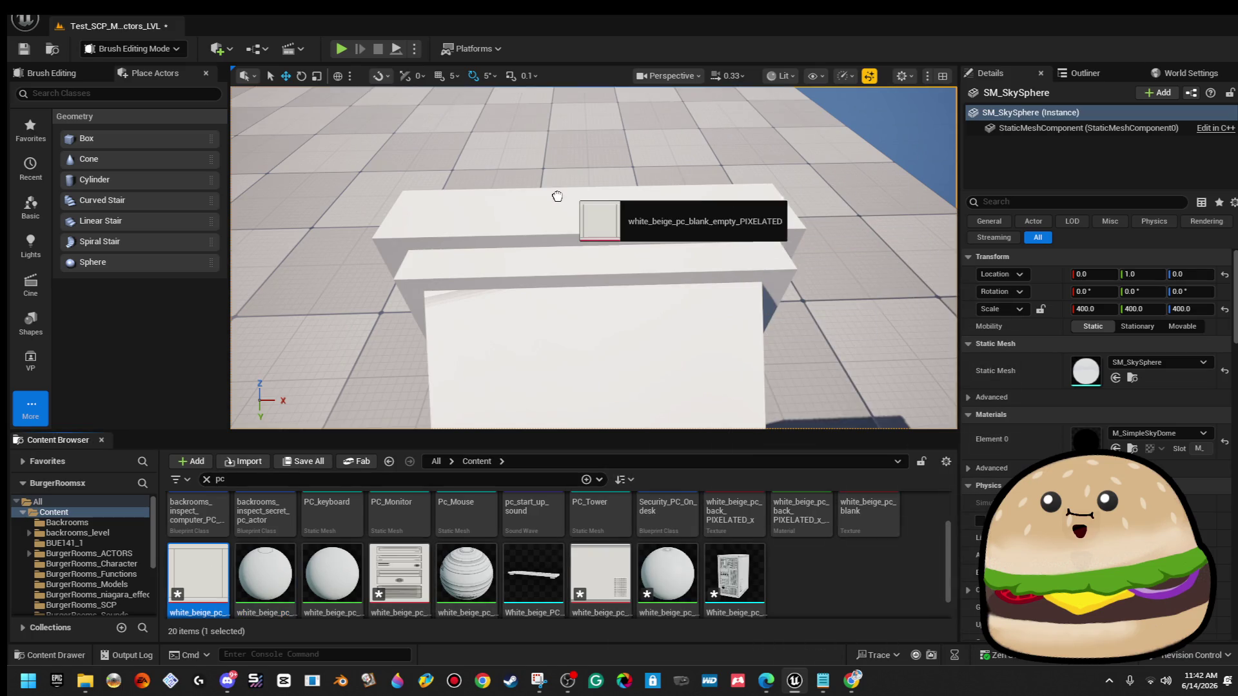
pyautogui.moveTo(557, 196); pyautogui.dragTo(557, 196)
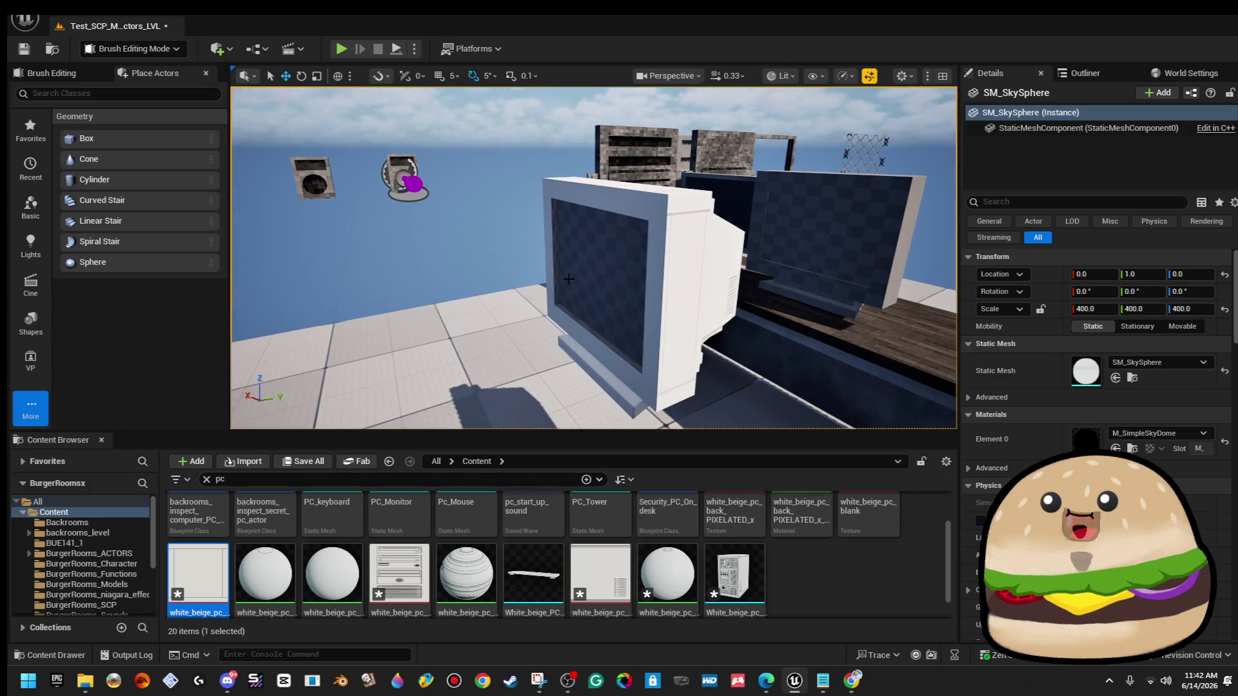
pyautogui.moveTo(569, 278); pyautogui.dragTo(570, 277)
# Save all levels and assets with File > Save All.
pyautogui.hotkey('alt', 'f')
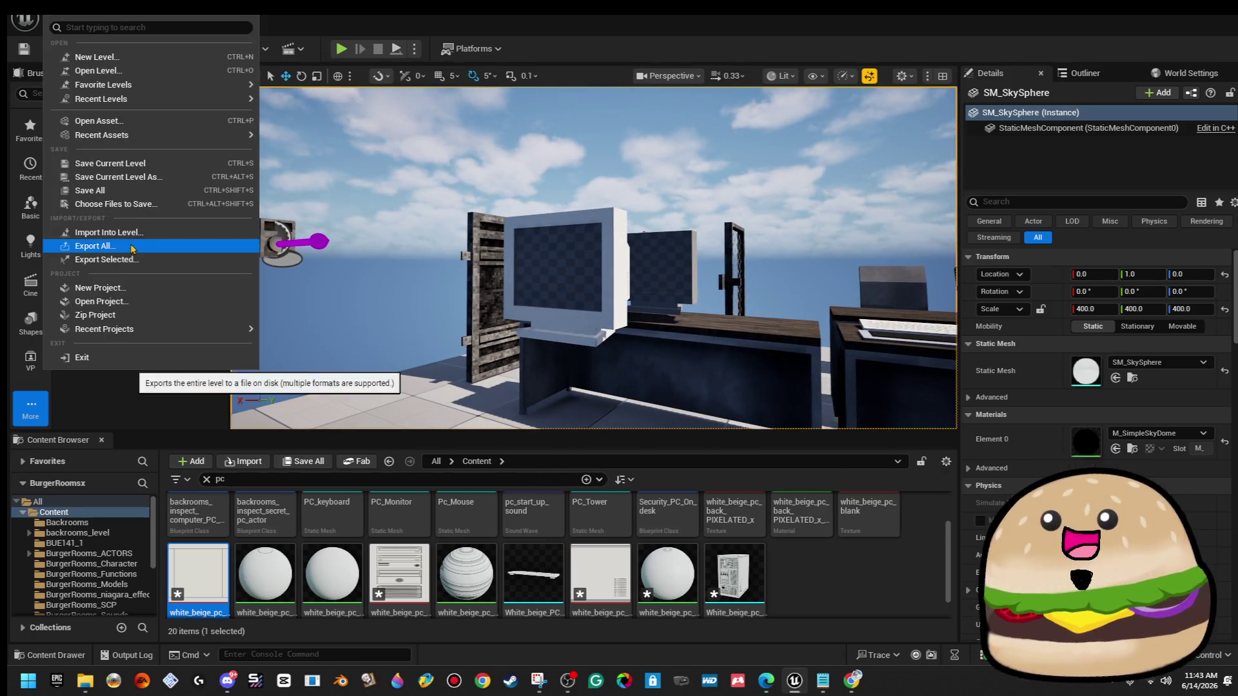
pyautogui.click(131, 202)
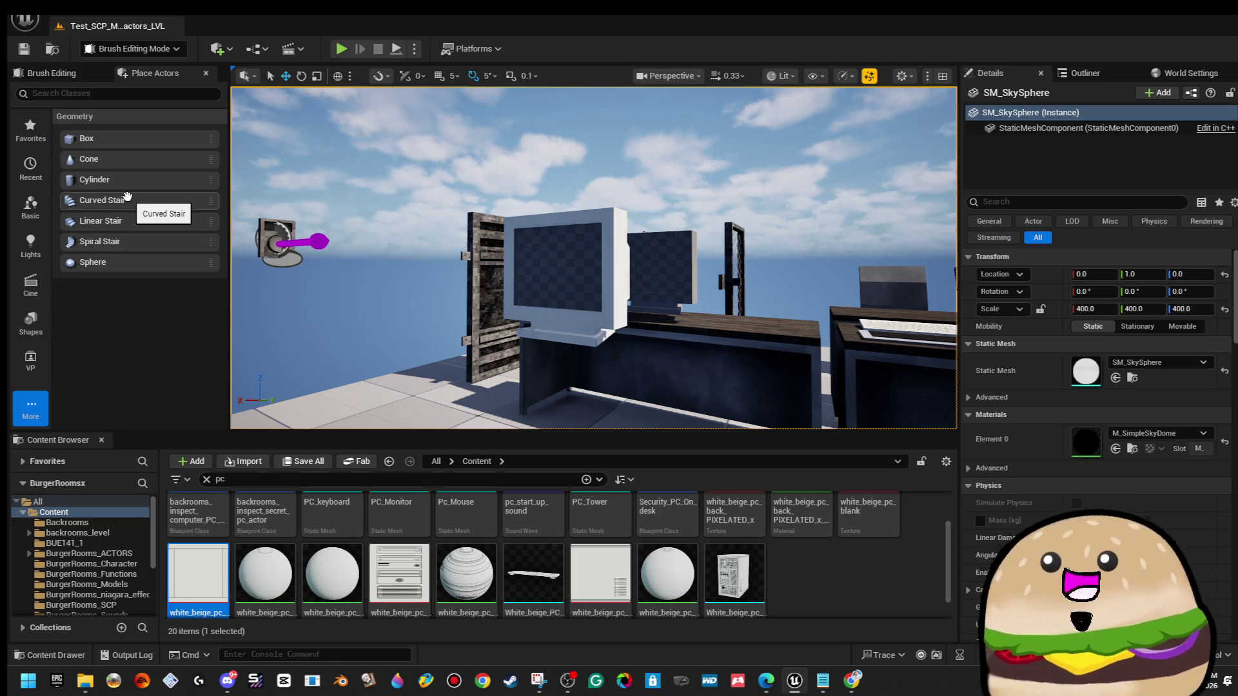
pyautogui.moveTo(464, 269); pyautogui.dragTo(464, 269)
# Assign the blank white-beige material to the brush in front of the monitor via the Details picker.
pyautogui.click(593, 258)
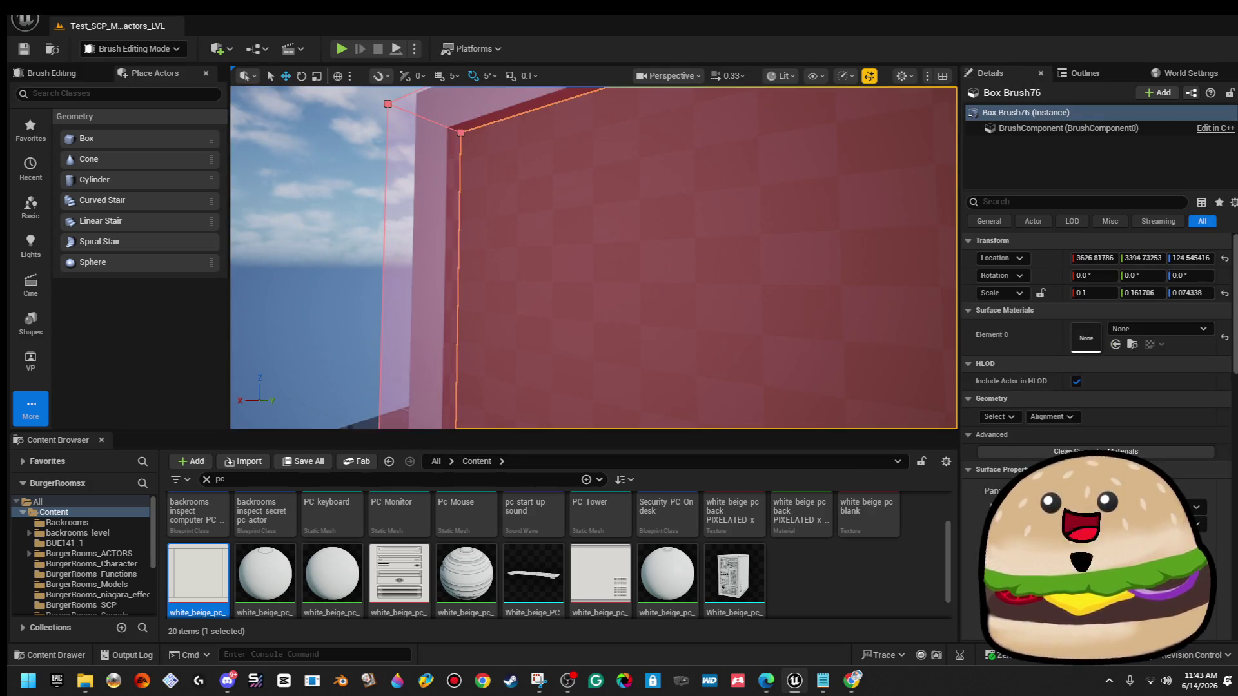
pyautogui.click(1161, 331)
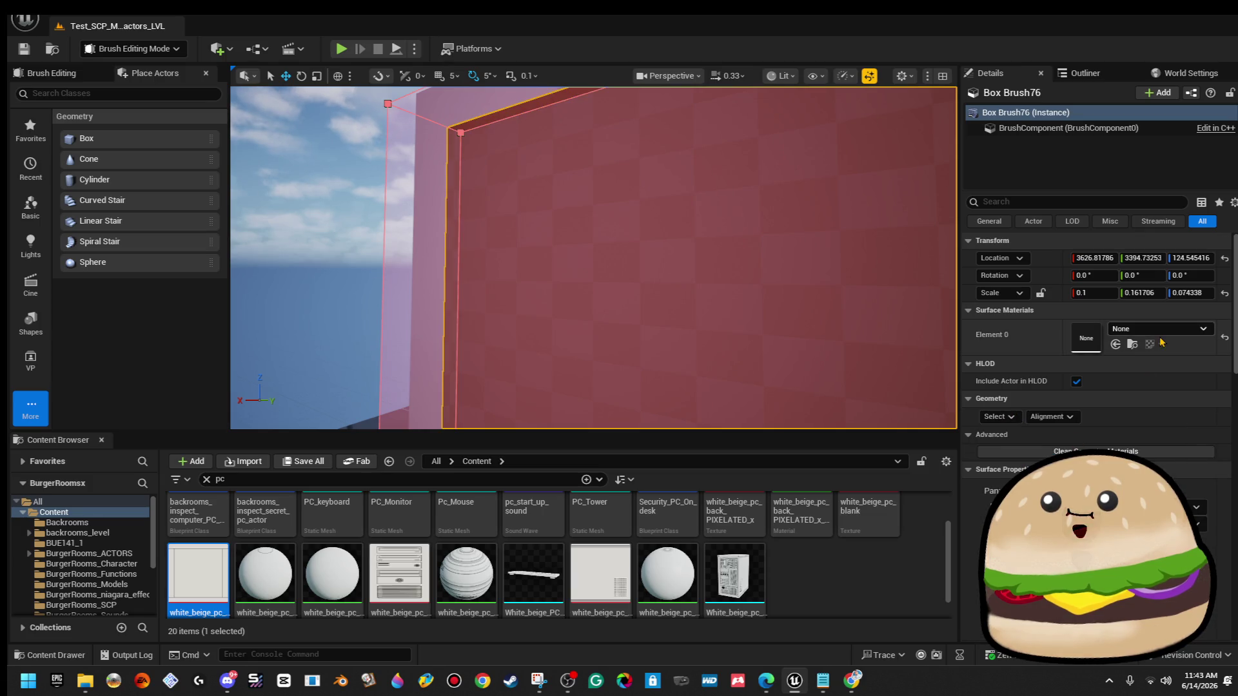
pyautogui.click(1162, 332)
pyautogui.write('blank')
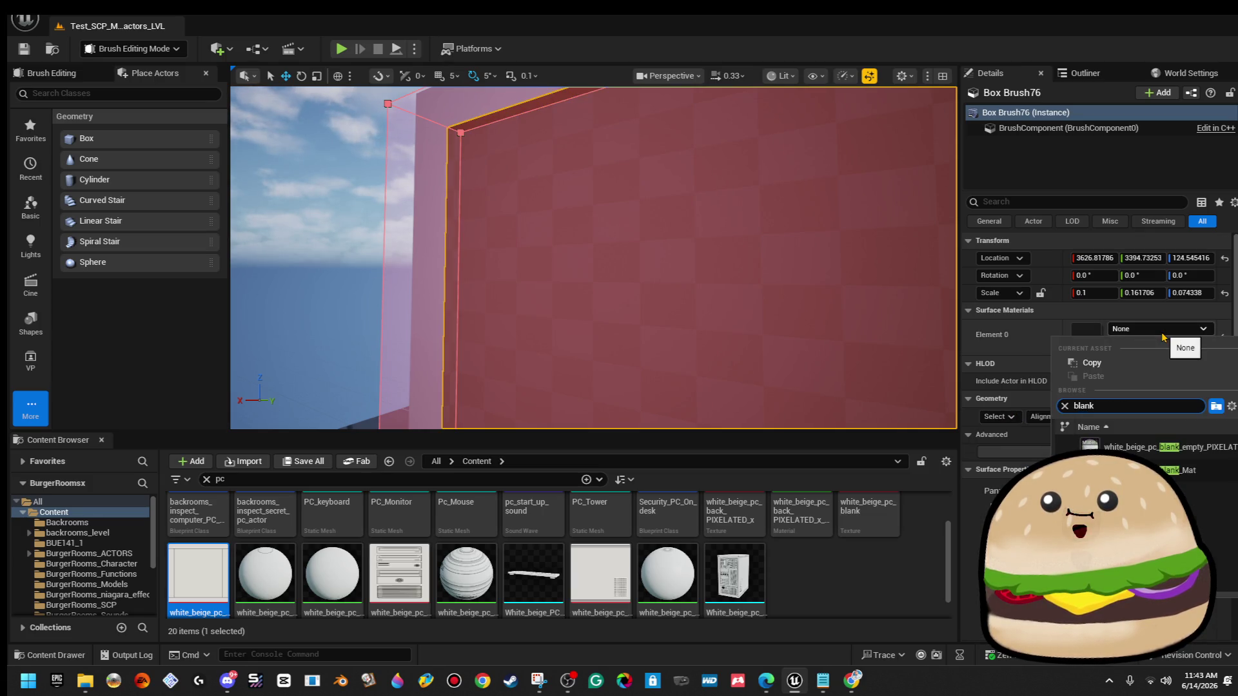
pyautogui.click(1147, 470)
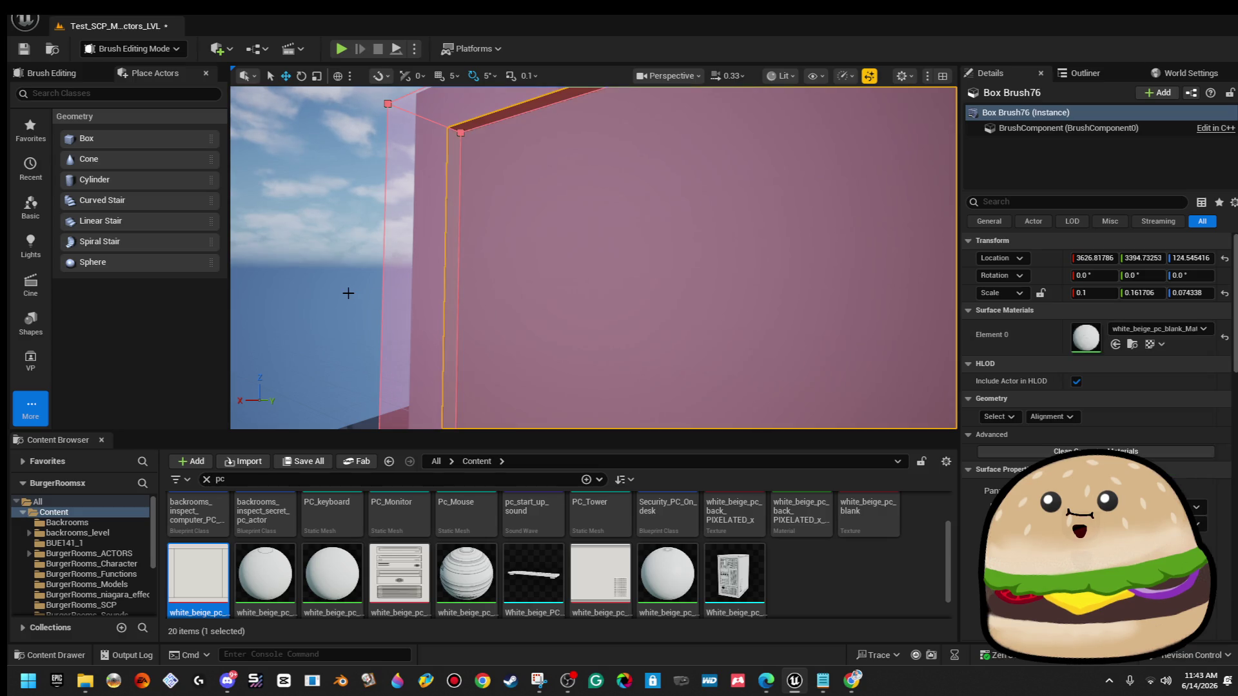
pyautogui.click(348, 293)
# Apply the PC-tower front texture to the tower and black_shadow_vending_leather_pixel_Mat to the monitor screen.
pyautogui.moveTo(399, 574); pyautogui.dragTo(690, 203)
pyautogui.scroll(2, 695, 205)
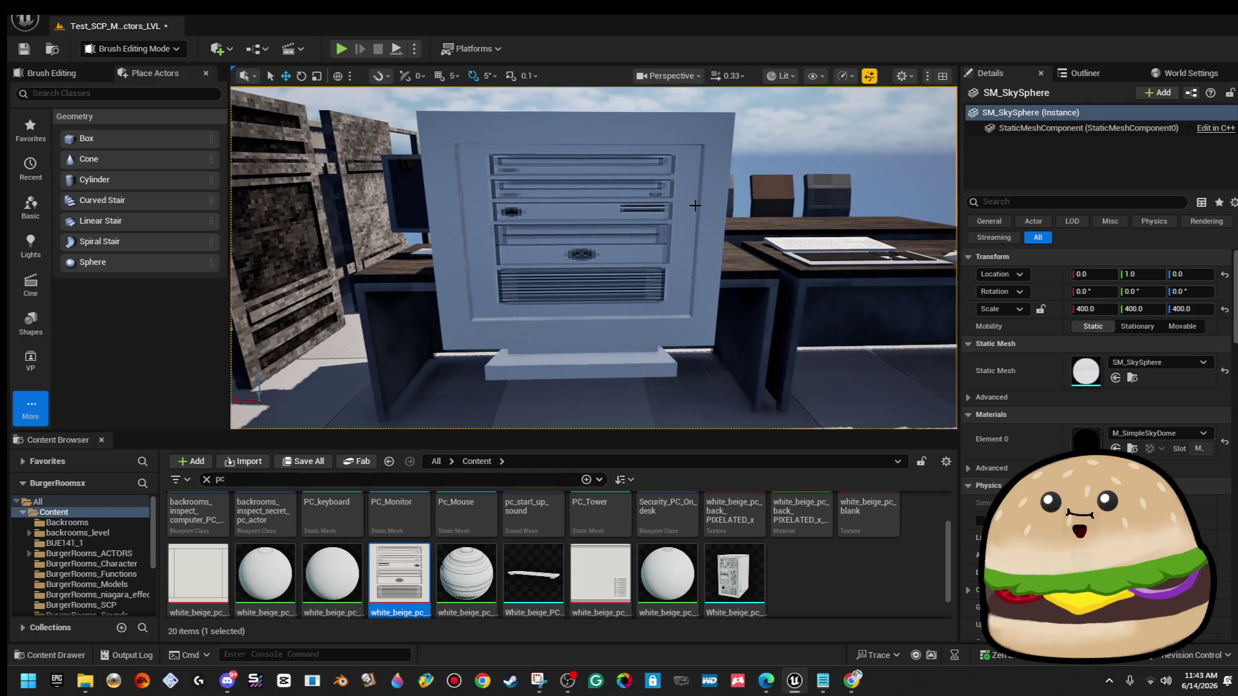
pyautogui.doubleClick(419, 479)
pyautogui.write('vend')
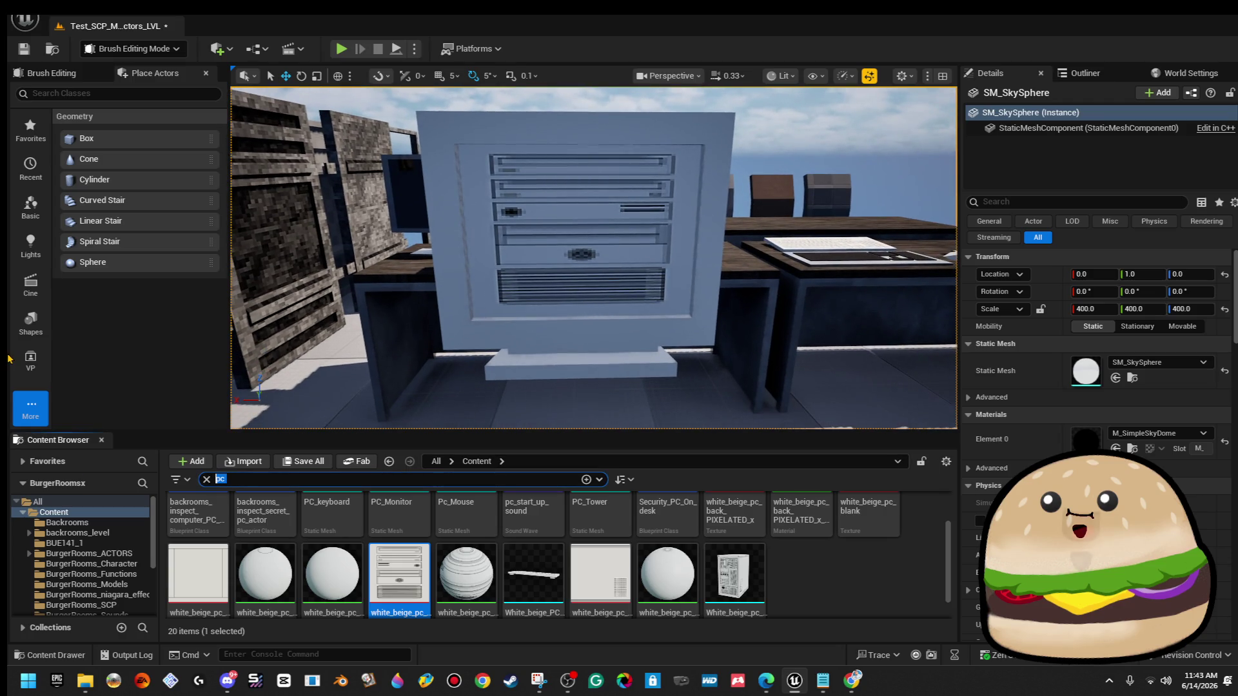
pyautogui.moveTo(400, 529)
pyautogui.mouseDown()
pyautogui.moveTo(590, 232)
pyautogui.moveTo(631, 258)
pyautogui.moveTo(709, 258)
pyautogui.mouseUp()
pyautogui.moveTo(260, 519); pyautogui.dragTo(496, 206)
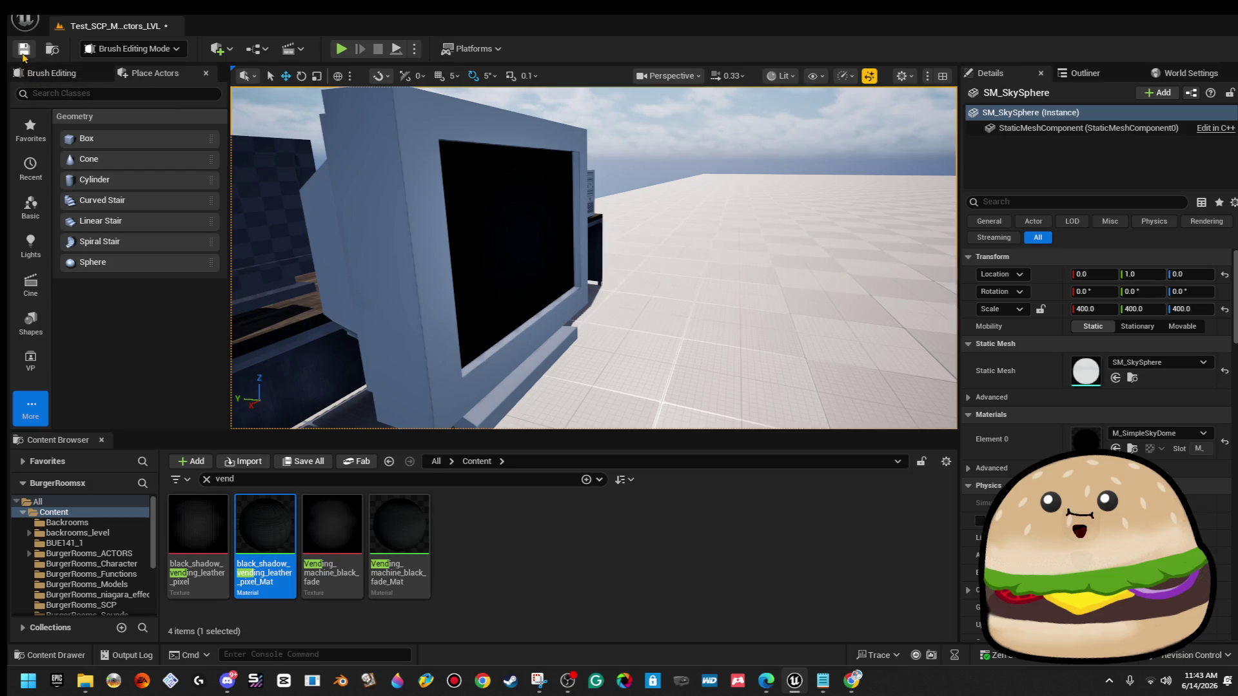
# Nudge the screen box brush slightly along Y.
pyautogui.click(497, 267)
pyautogui.moveTo(572, 271); pyautogui.dragTo(598, 241)
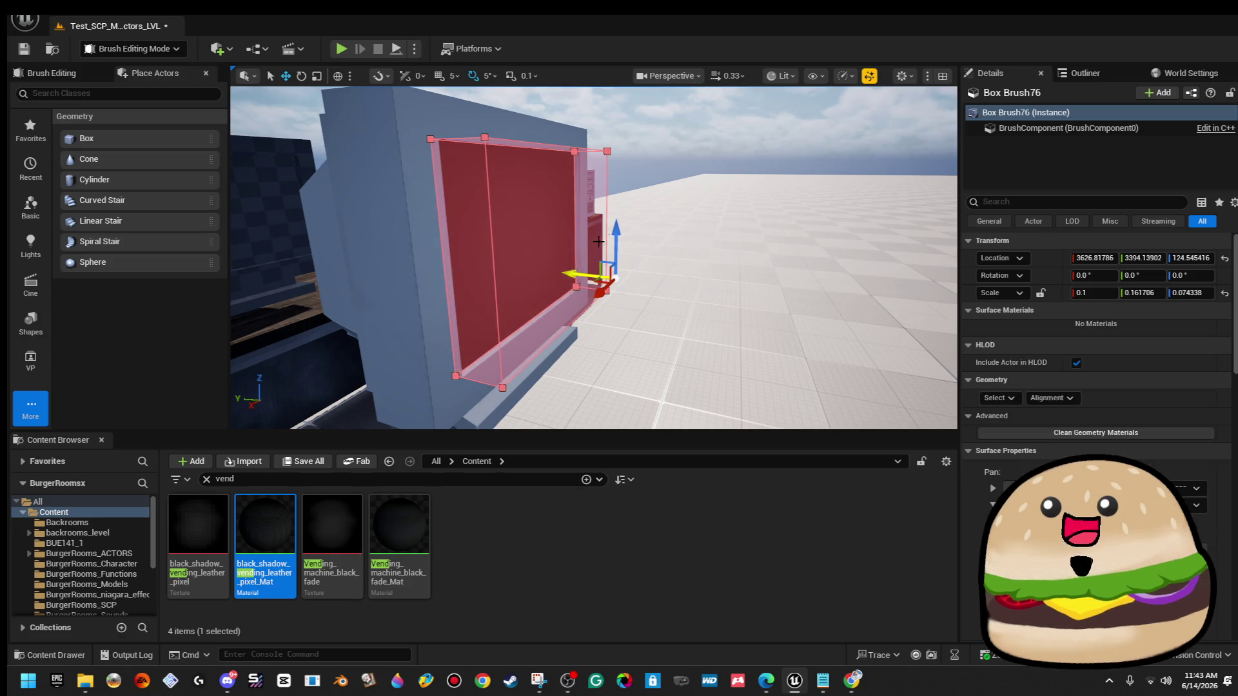
pyautogui.click(647, 138)
pyautogui.moveTo(646, 138)
pyautogui.mouseDown()
pyautogui.moveTo(649, 219)
pyautogui.moveTo(652, 209)
pyautogui.mouseUp()
# Save the level and take a Snipping Tool capture of the monitor's front.
pyautogui.click(24, 50)
pyautogui.click(28, 680)
pyautogui.write('sn')
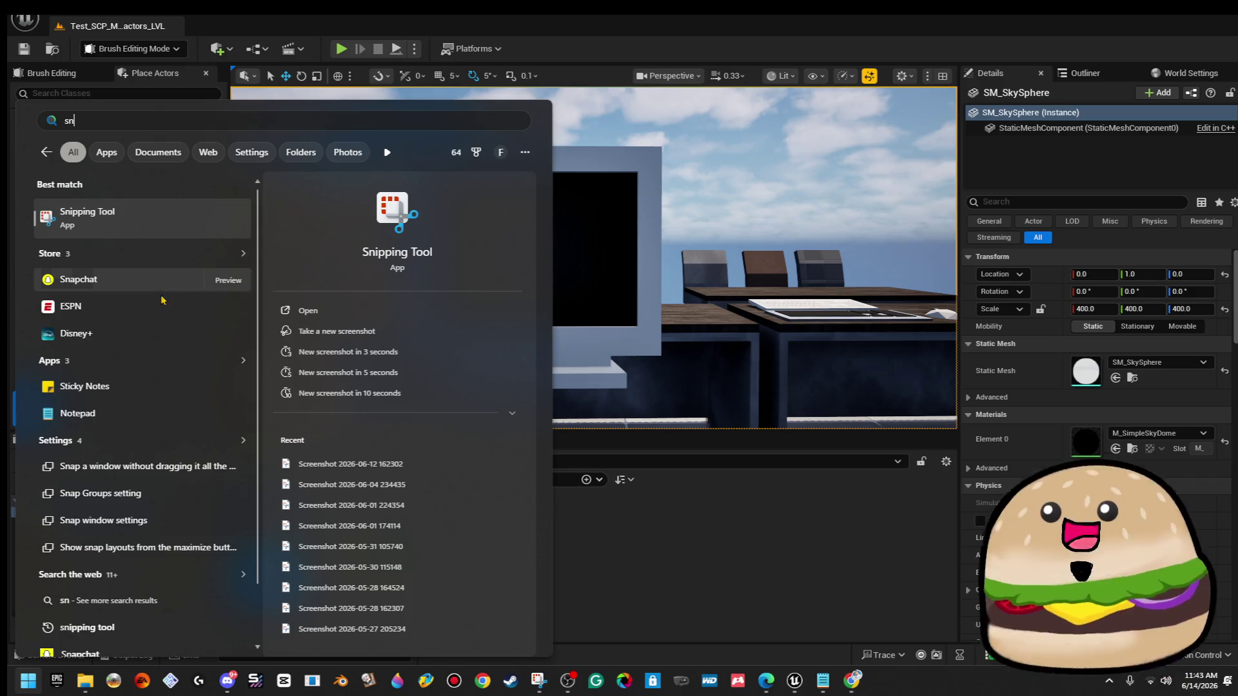
pyautogui.click(143, 217)
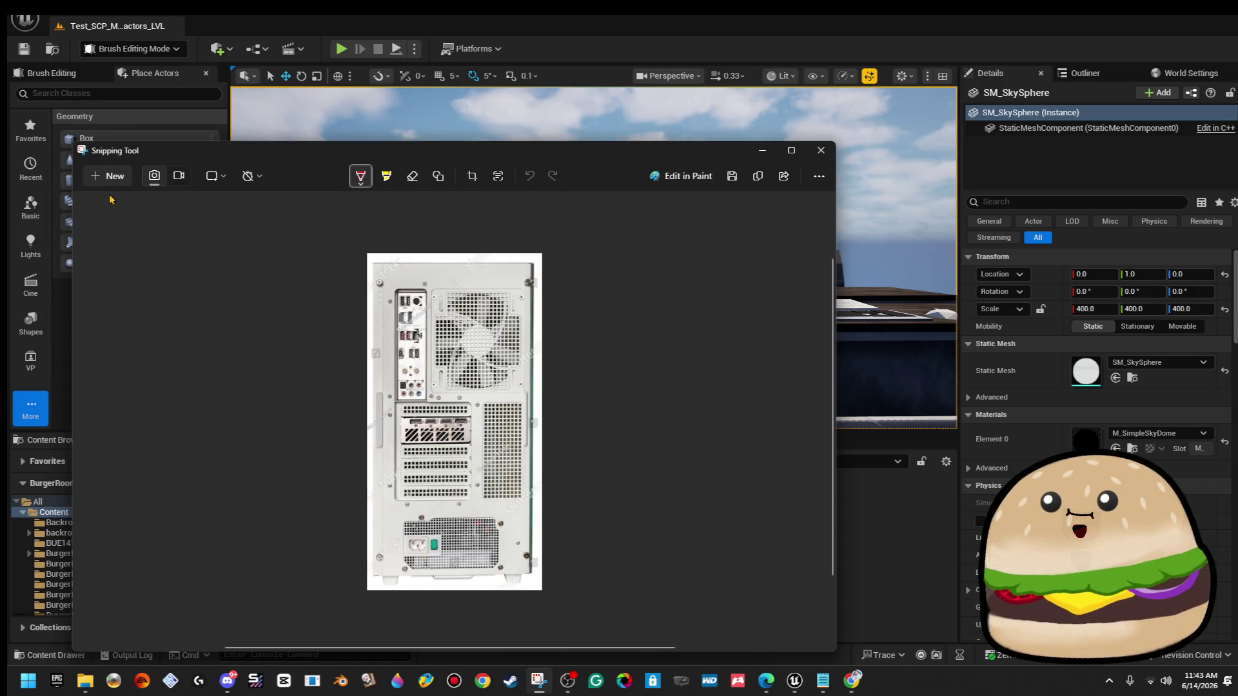
pyautogui.click(104, 179)
pyautogui.moveTo(404, 147)
pyautogui.mouseDown()
pyautogui.moveTo(643, 334)
pyautogui.moveTo(661, 362)
pyautogui.mouseUp()
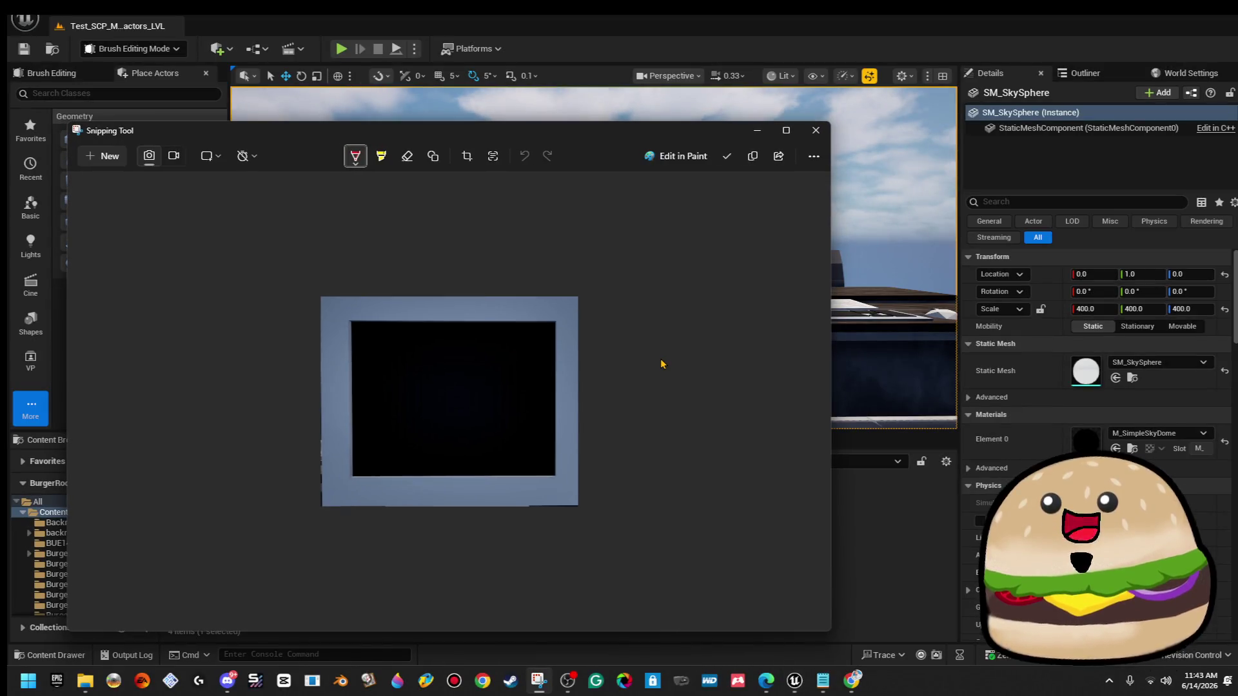
# Close Snipping Tool and launch Paint 3D to its saved projects list.
pyautogui.click(817, 130)
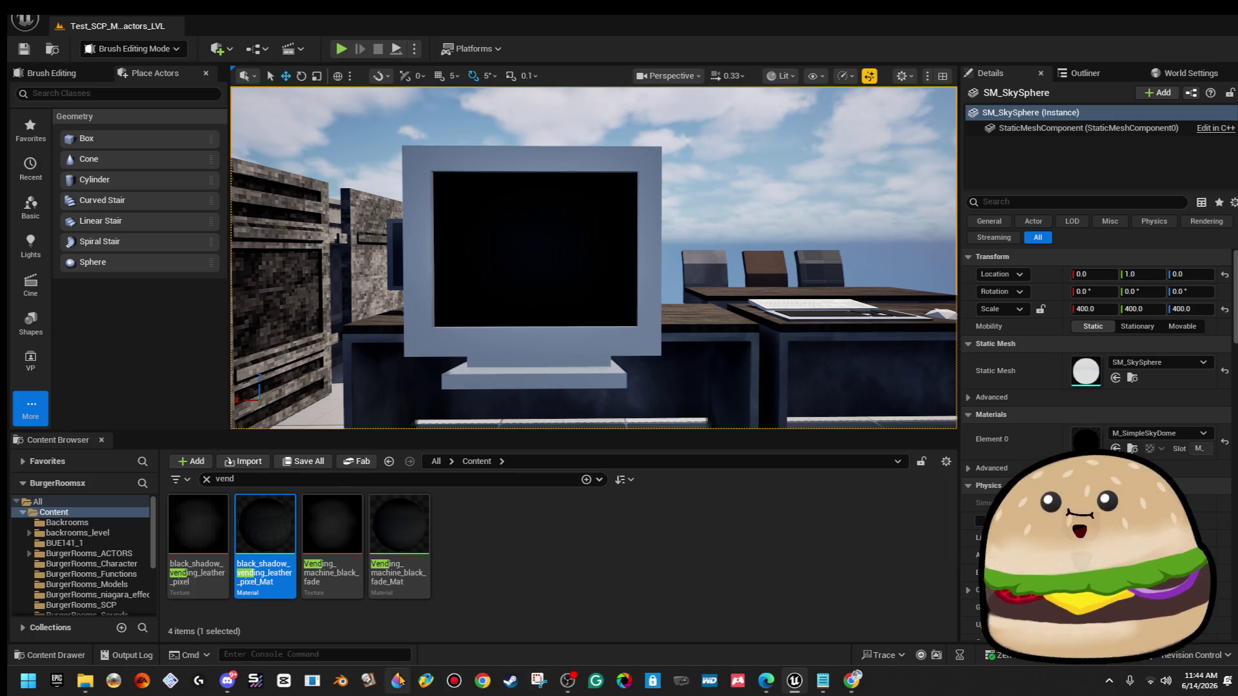
pyautogui.click(398, 680)
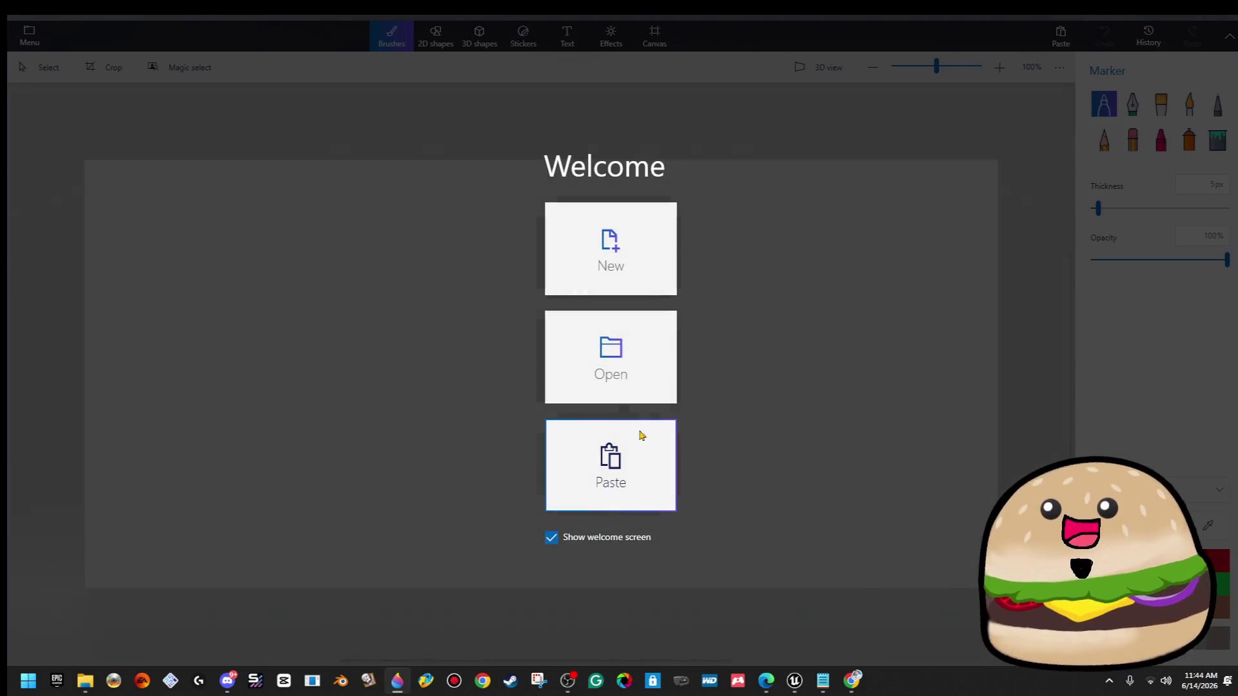
pyautogui.click(606, 357)
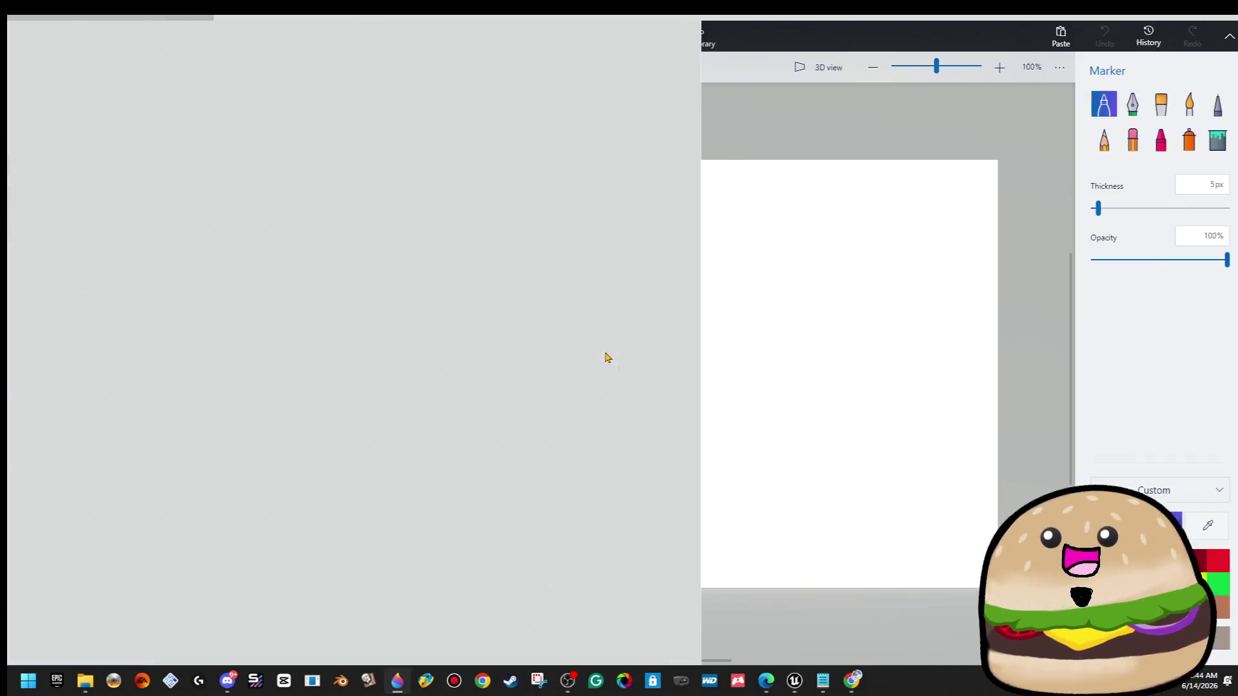
# Open the recovered pc project and zoom in and out over its texture images.
pyautogui.click(336, 194)
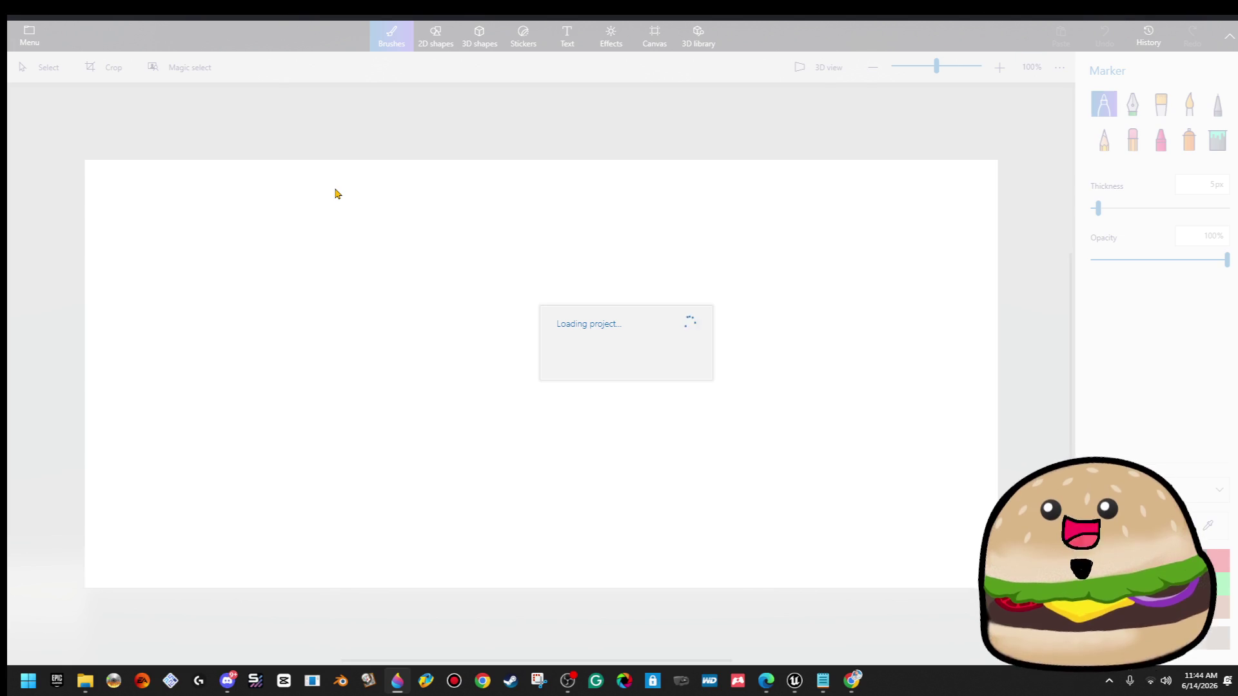
pyautogui.press('XF86AudioRaiseVolume')
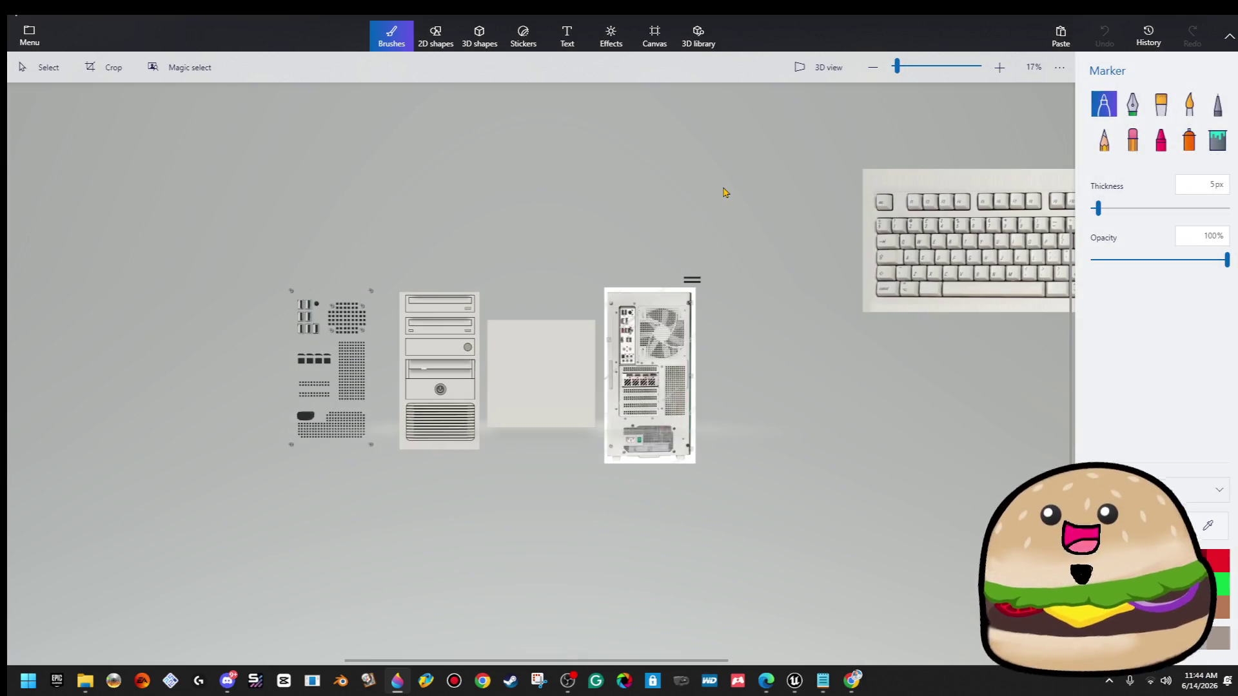
pyautogui.scroll(3, 580, 448)
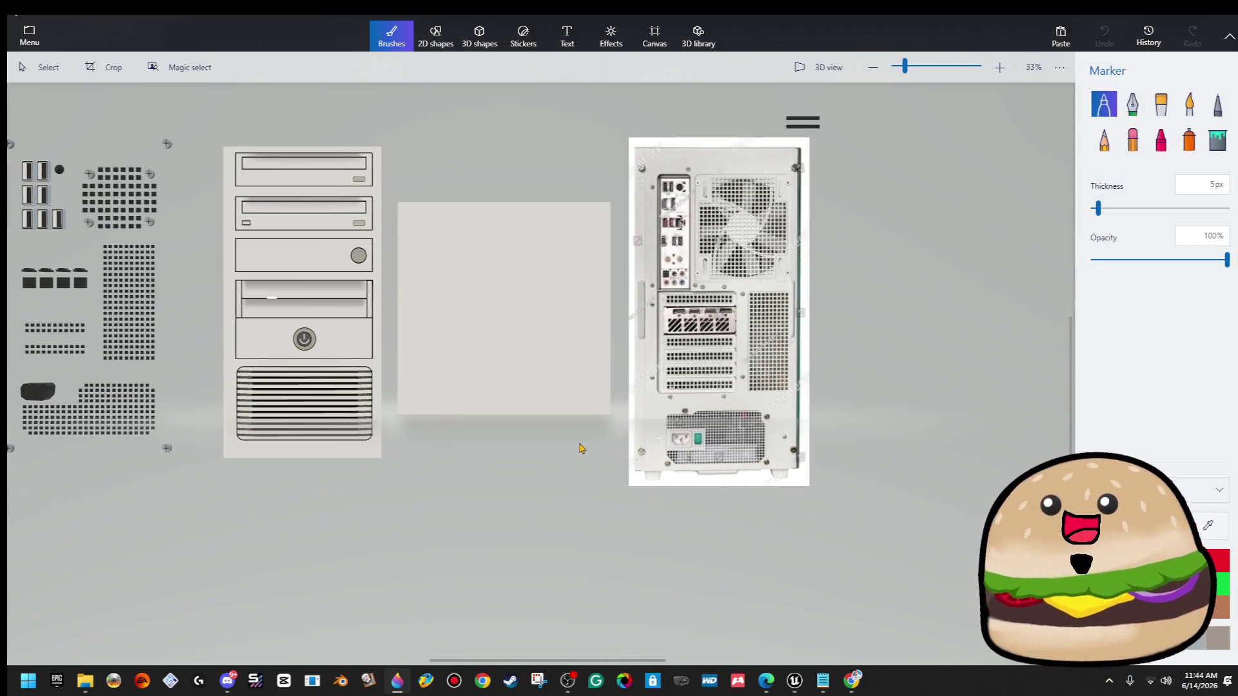
pyautogui.scroll(-5, 578, 388)
pyautogui.scroll(6, 258, 442)
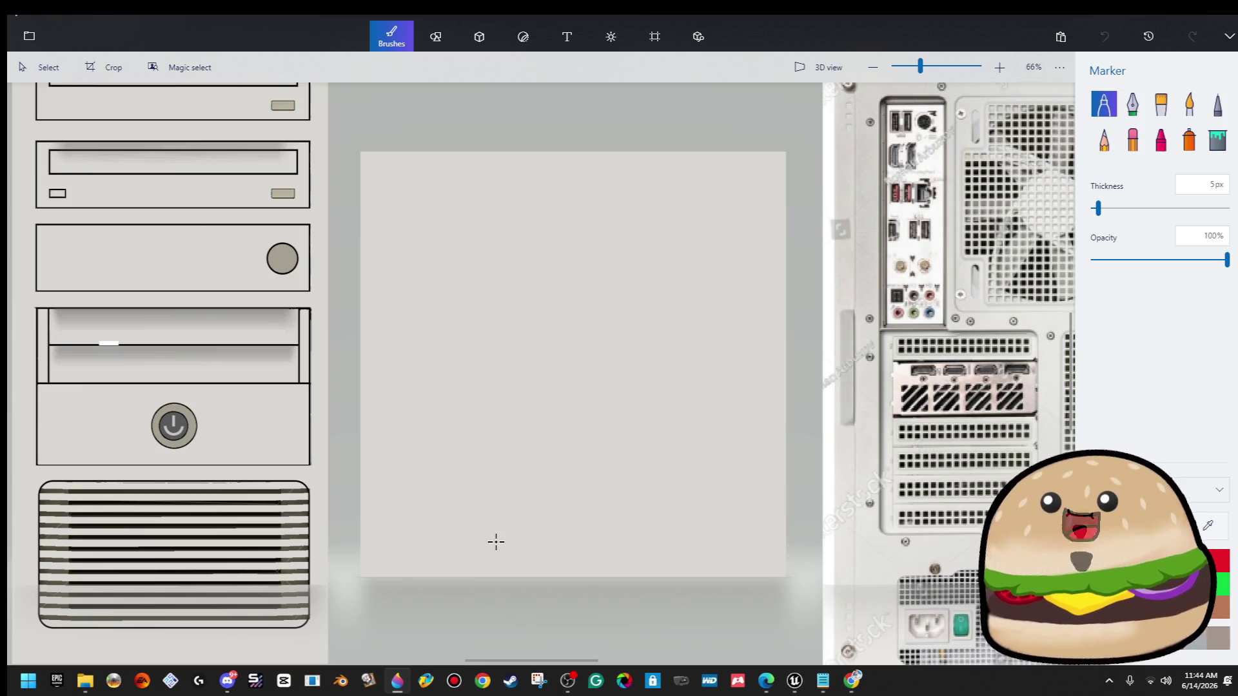
pyautogui.scroll(-3, 497, 540)
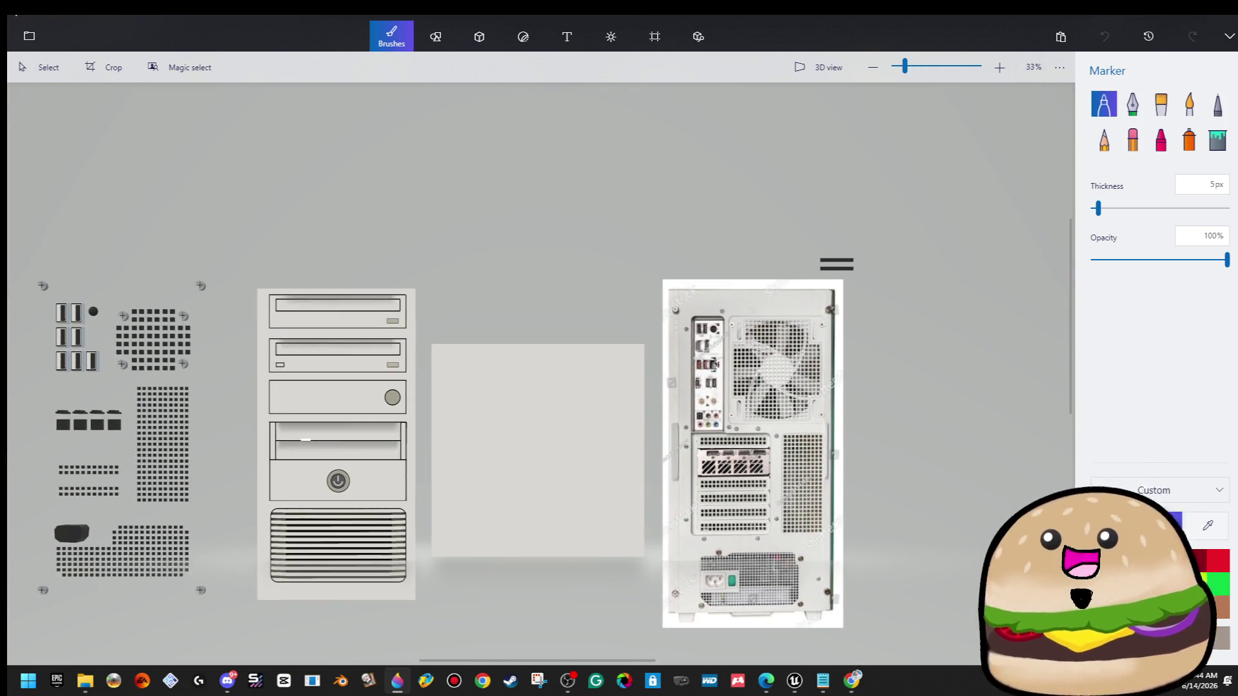
# Move the front tower image up to the top-left of the canvas.
pyautogui.click(37, 67)
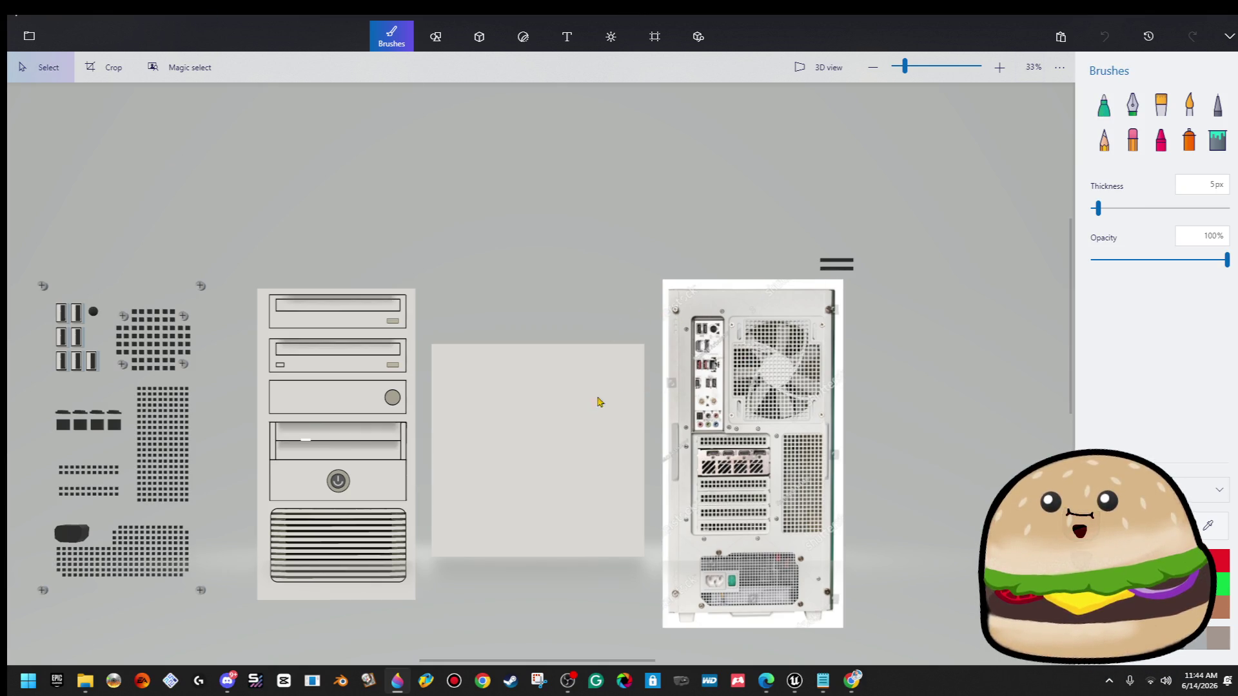
pyautogui.moveTo(233, 252)
pyautogui.mouseDown()
pyautogui.moveTo(431, 591)
pyautogui.moveTo(428, 613)
pyautogui.mouseUp()
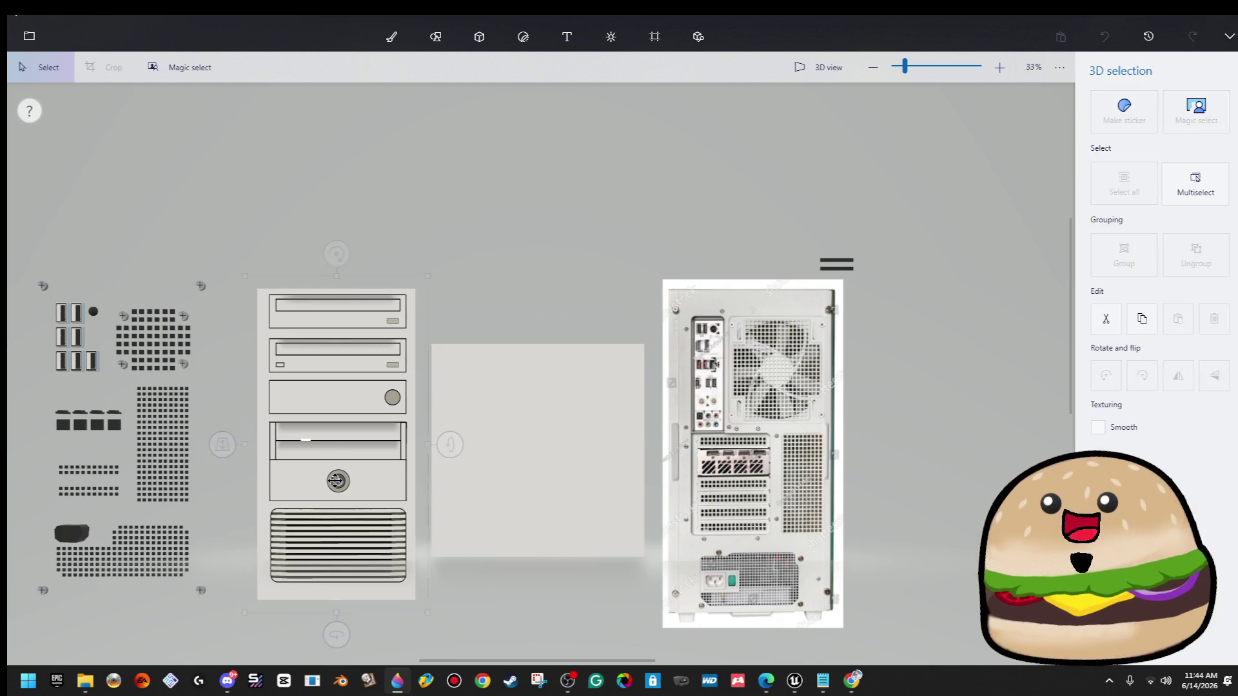
pyautogui.moveTo(360, 476); pyautogui.dragTo(262, 162)
pyautogui.moveTo(417, 312); pyautogui.dragTo(516, 622)
pyautogui.press('Escape')
# Widen the canvas to 1158 px, stretch the grey image across it, then show the CRT video.
pyautogui.click(655, 37)
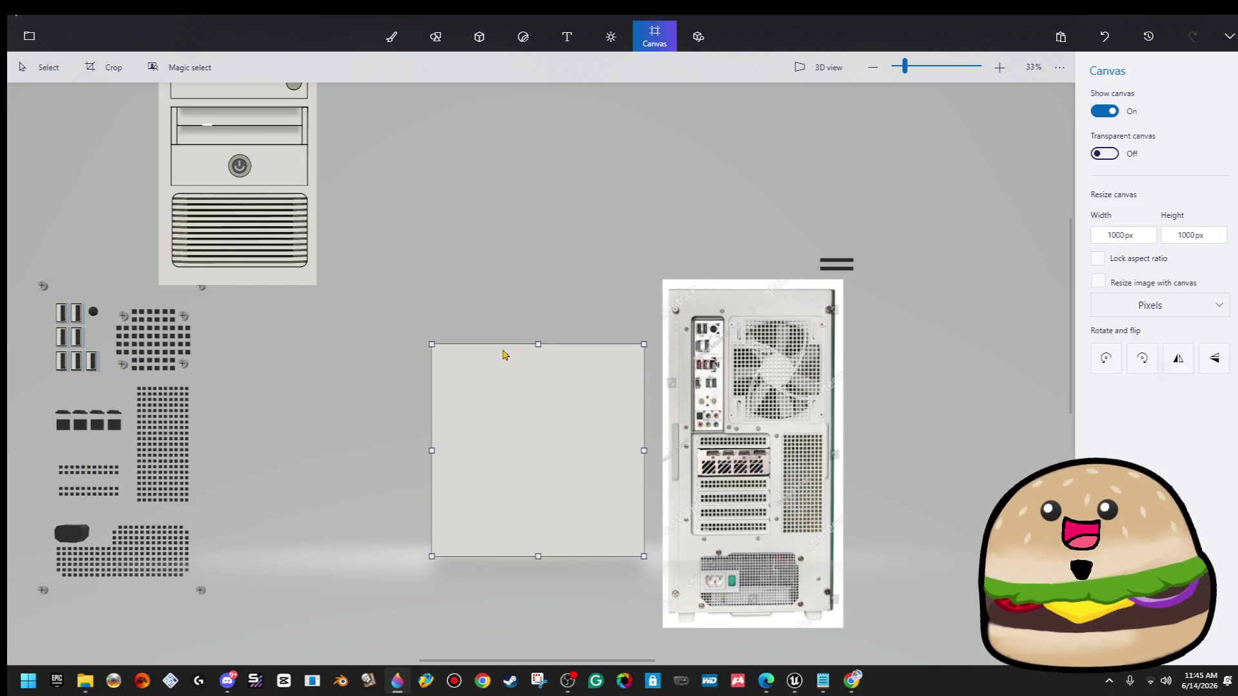
pyautogui.moveTo(437, 449); pyautogui.dragTo(400, 448)
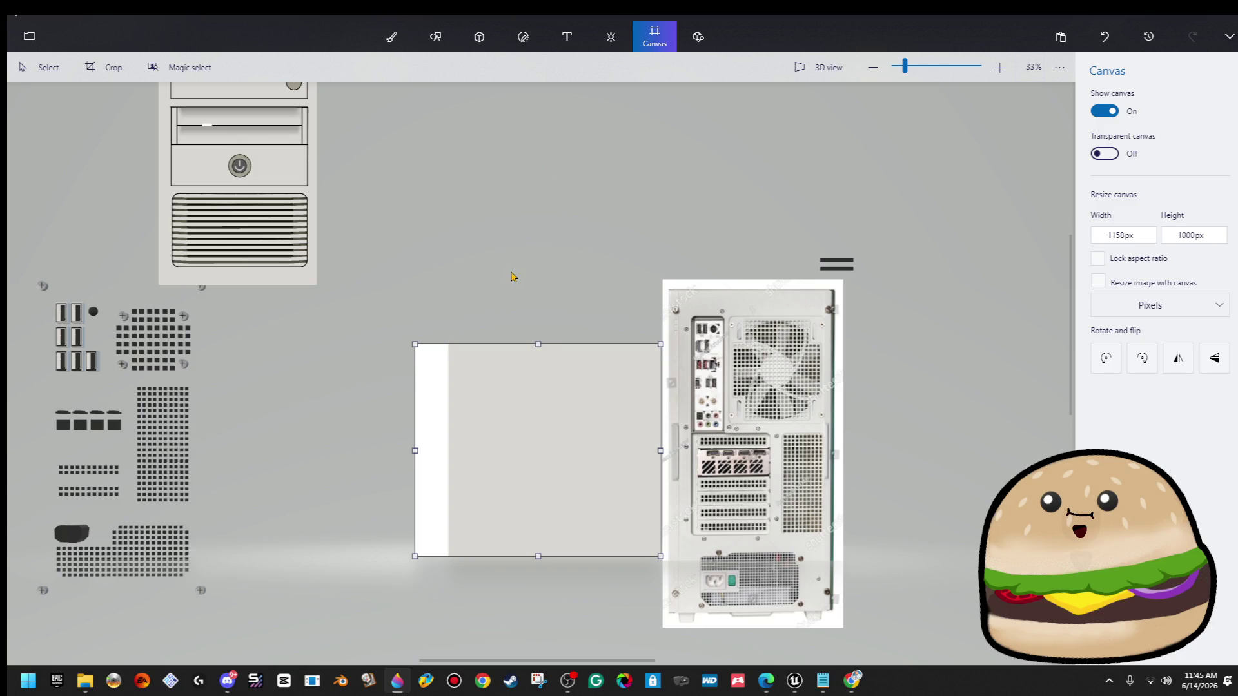
pyautogui.moveTo(493, 347); pyautogui.dragTo(608, 553)
pyautogui.moveTo(495, 451); pyautogui.dragTo(399, 450)
pyautogui.click(321, 373)
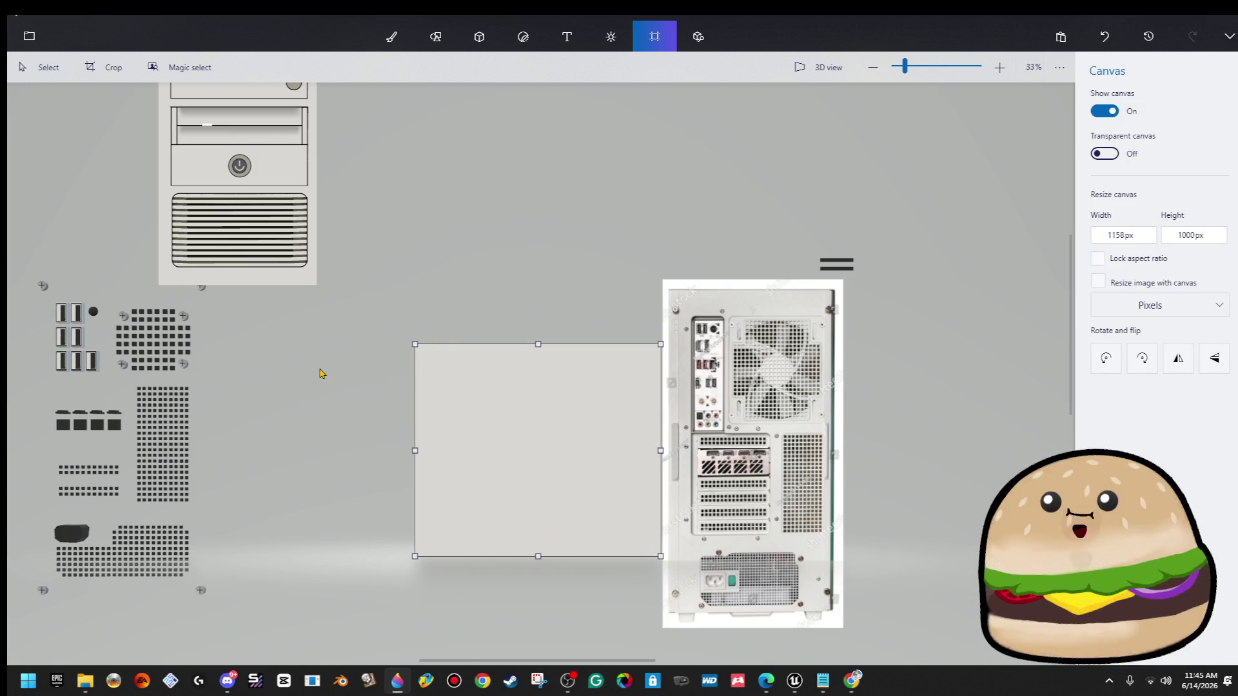
pyautogui.moveTo(777, 682)
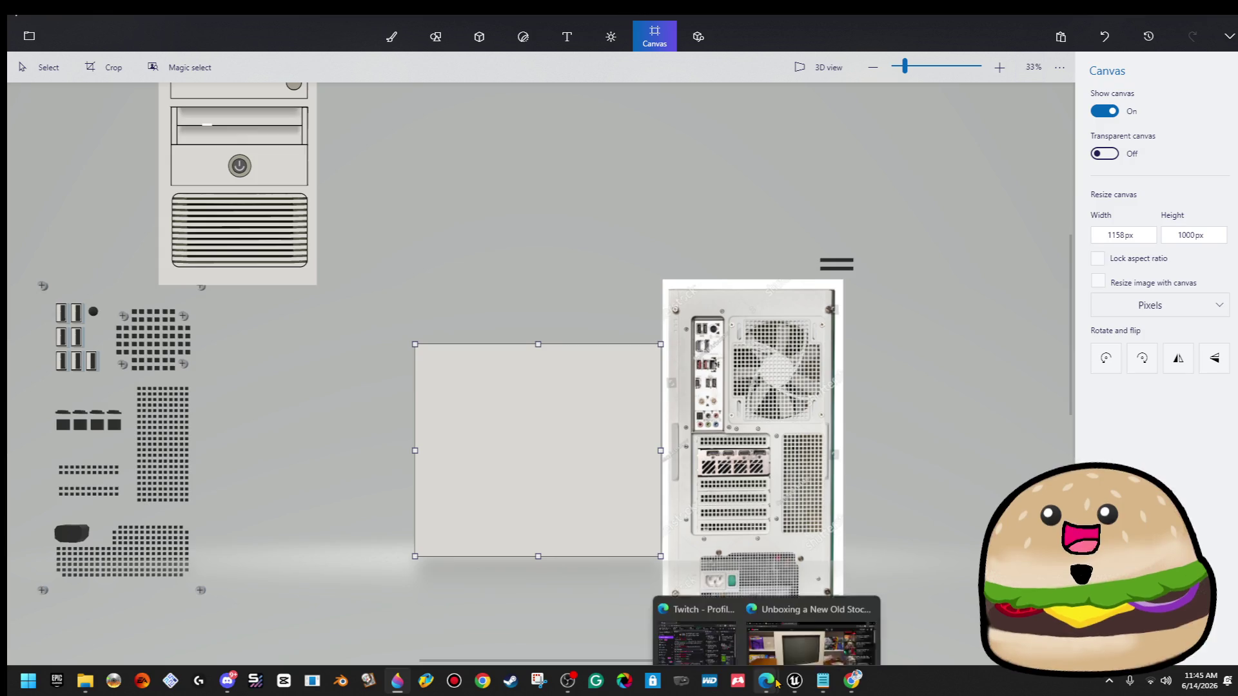
pyautogui.click(807, 638)
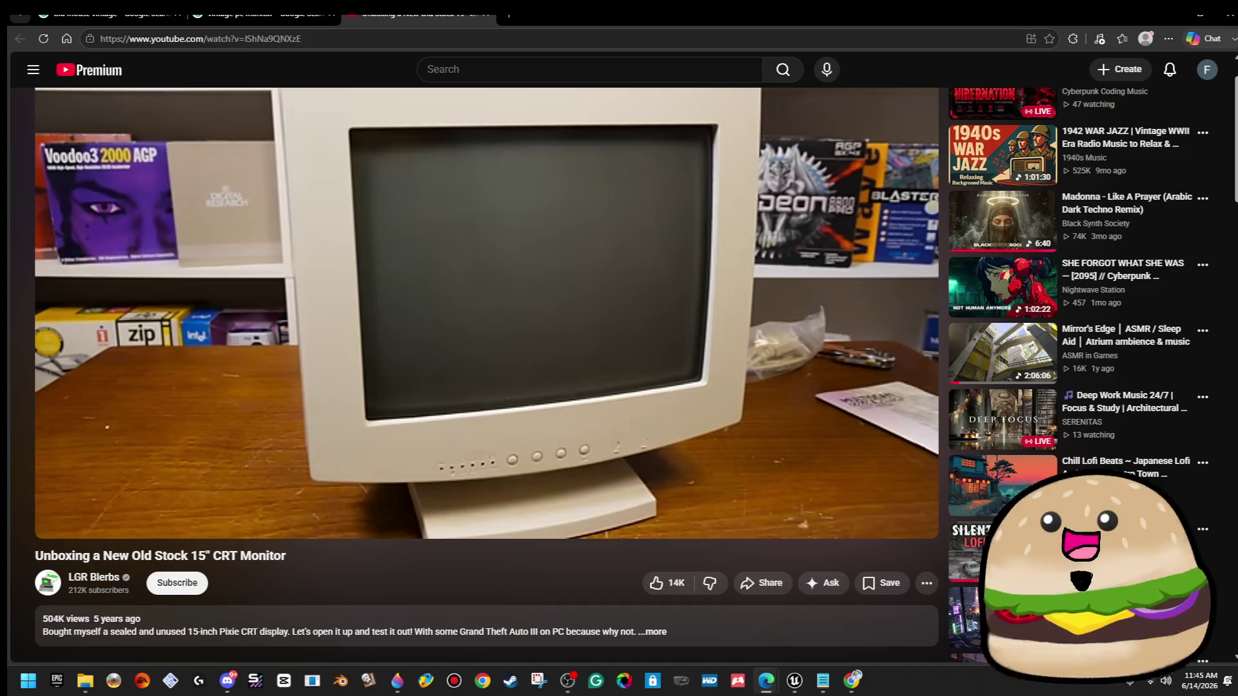
pyautogui.hotkey('alt', 'Tab')
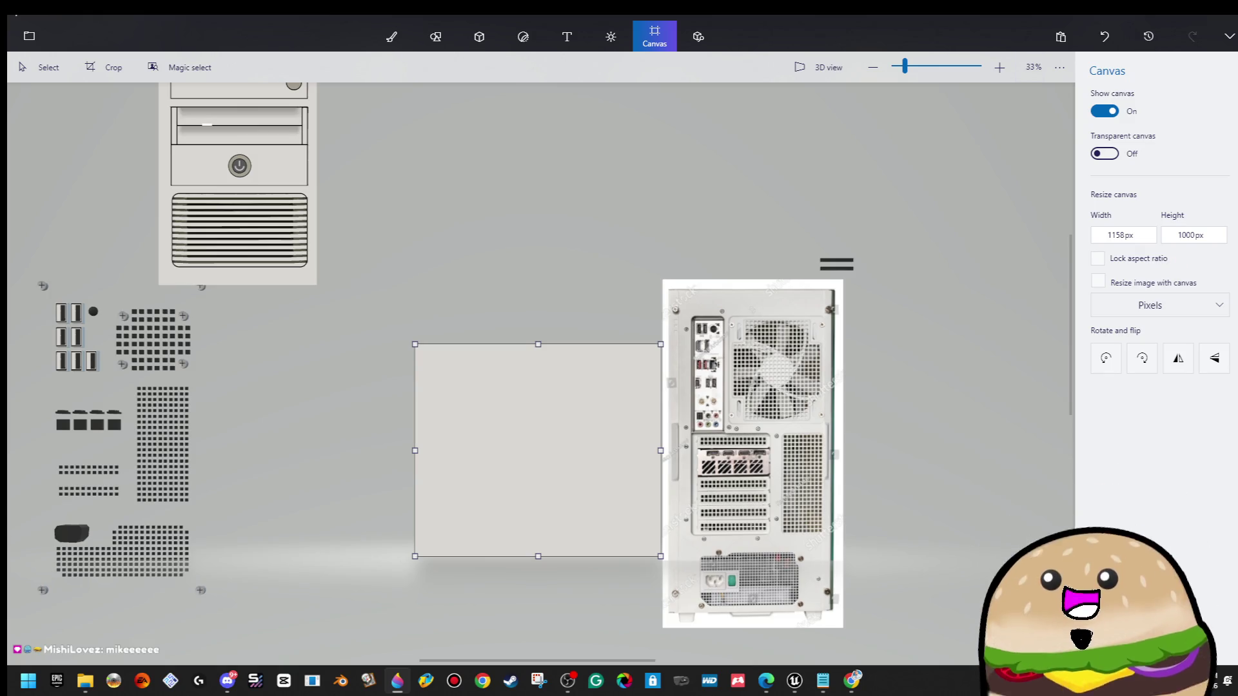
# Bring back the canvas size settings with Ctrl+W and look over the blank canvas.
pyautogui.scroll(3, 635, 541)
pyautogui.click(709, 406)
pyautogui.moveTo(709, 406); pyautogui.dragTo(764, 413)
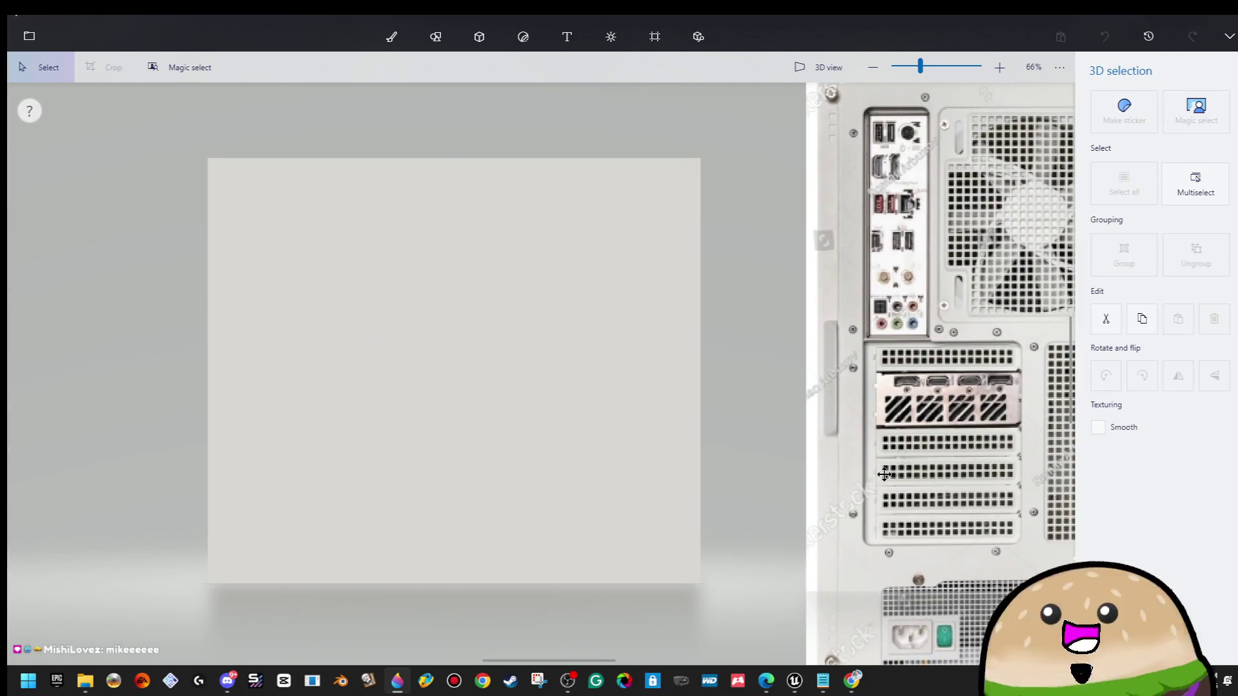
pyautogui.hotkey('ctrl', 'w')
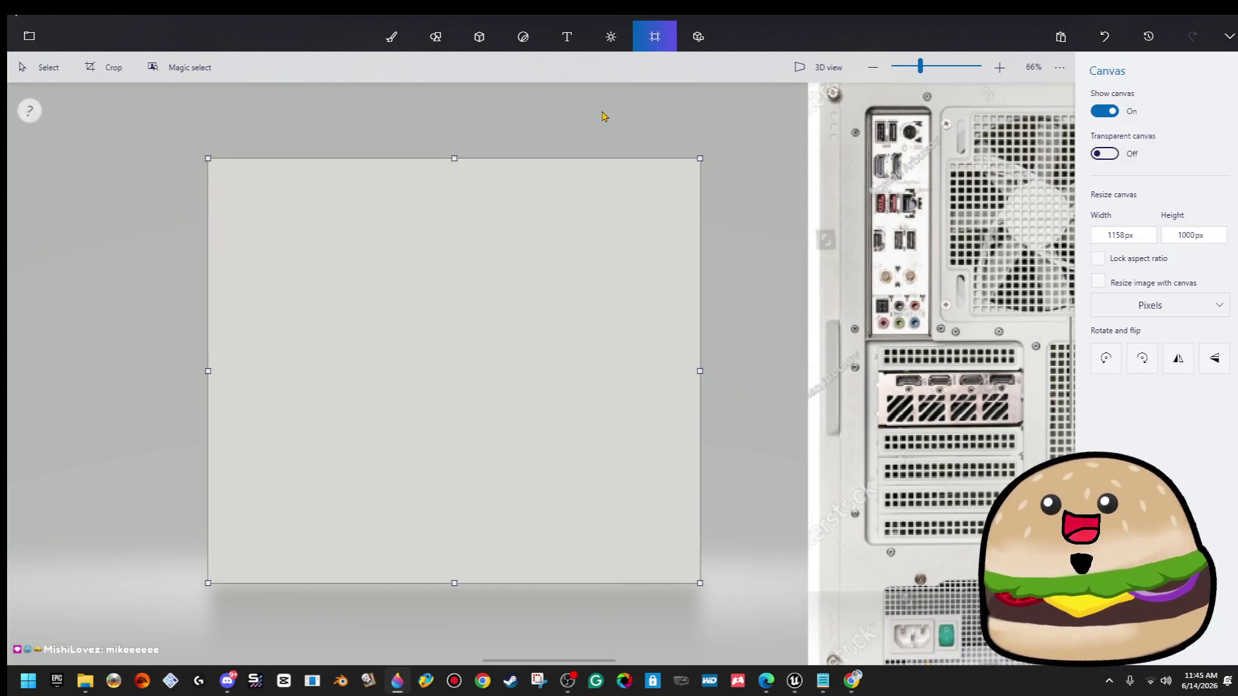
pyautogui.scroll(2, 447, 587)
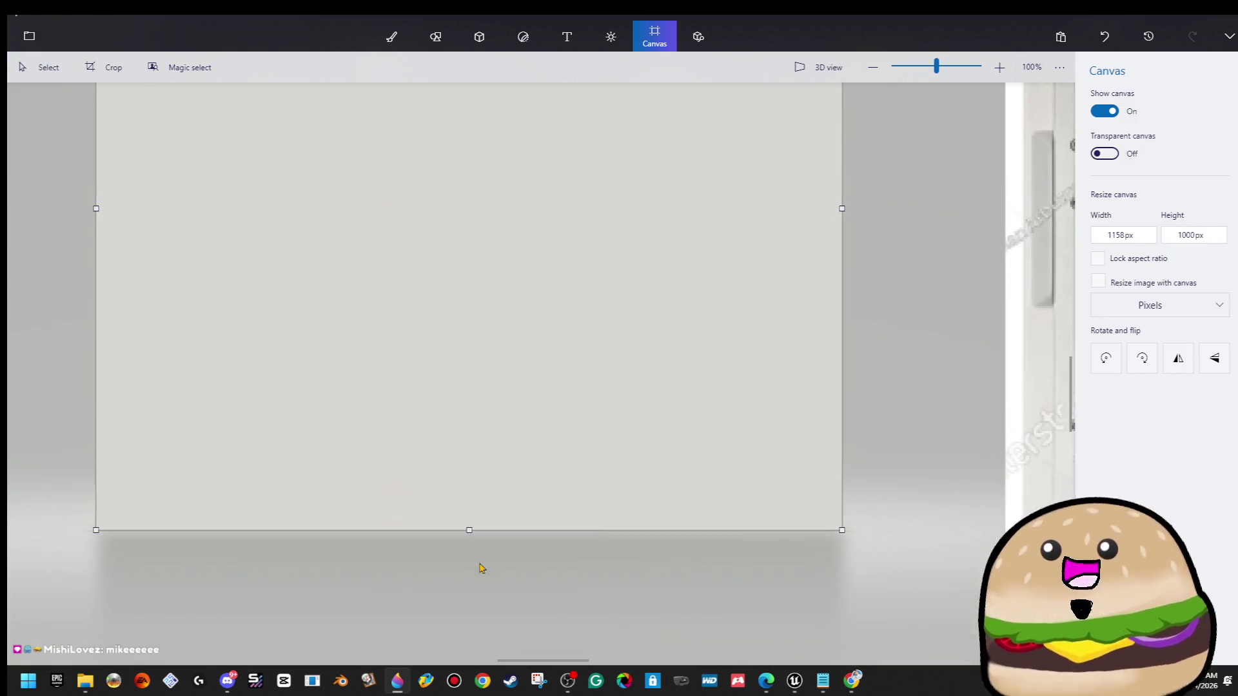
pyautogui.scroll(-10, 504, 242)
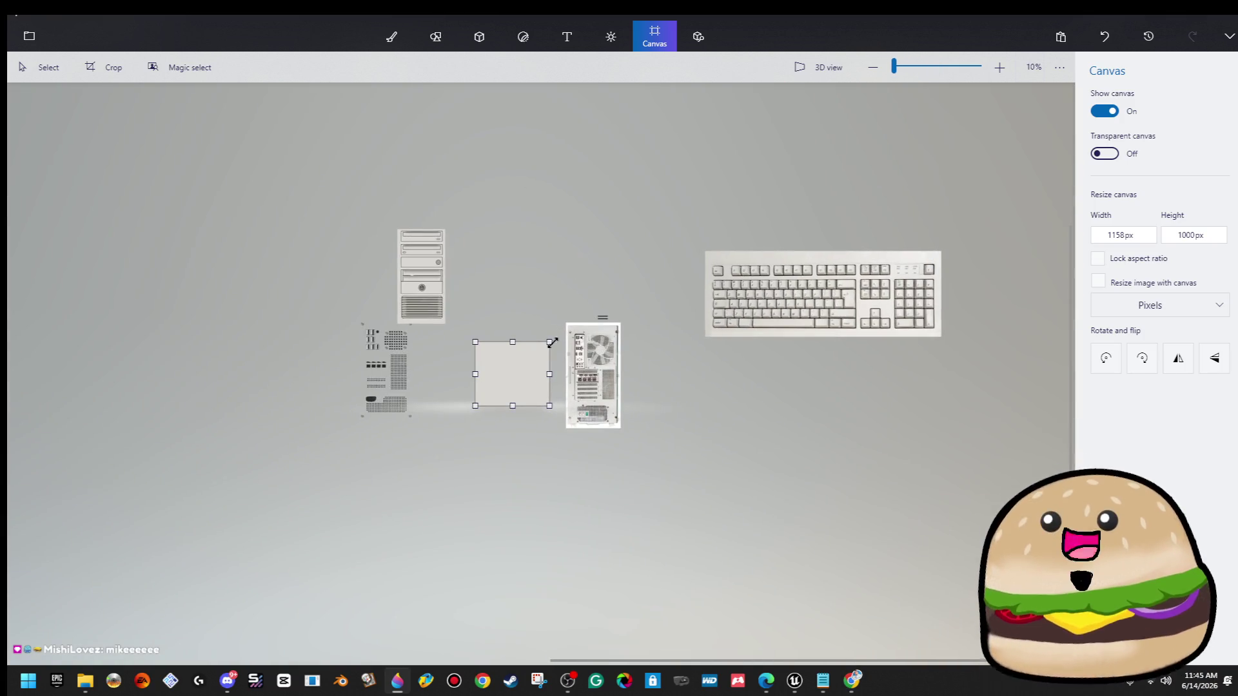
pyautogui.scroll(6, 524, 386)
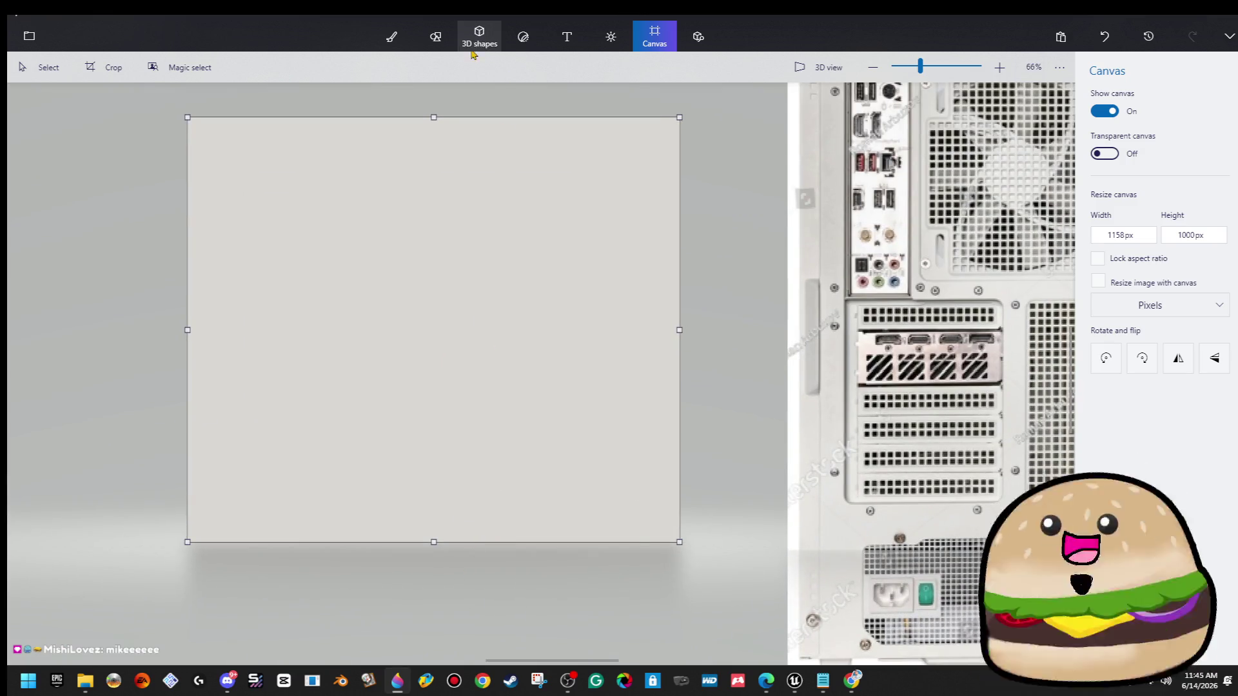
# Draw a trial black circle outline with 2D shapes, thin and position it, then clear it.
pyautogui.click(436, 37)
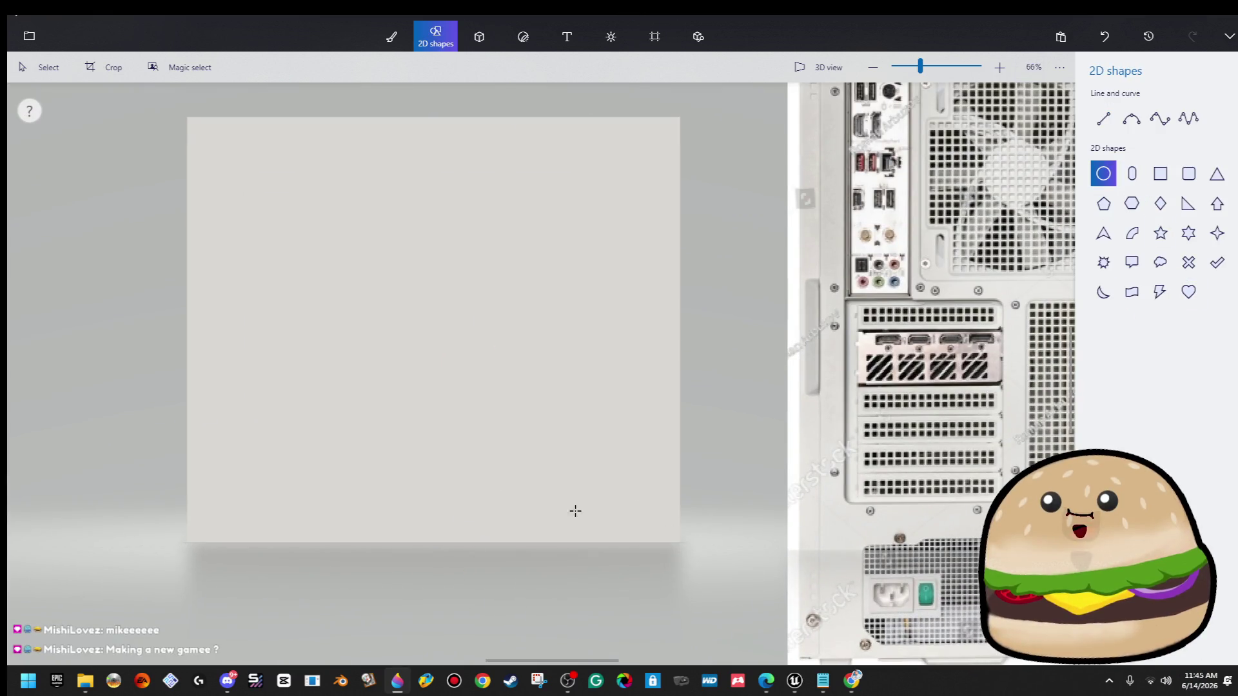
pyautogui.scroll(3, 574, 508)
pyautogui.moveTo(527, 478); pyautogui.dragTo(574, 525)
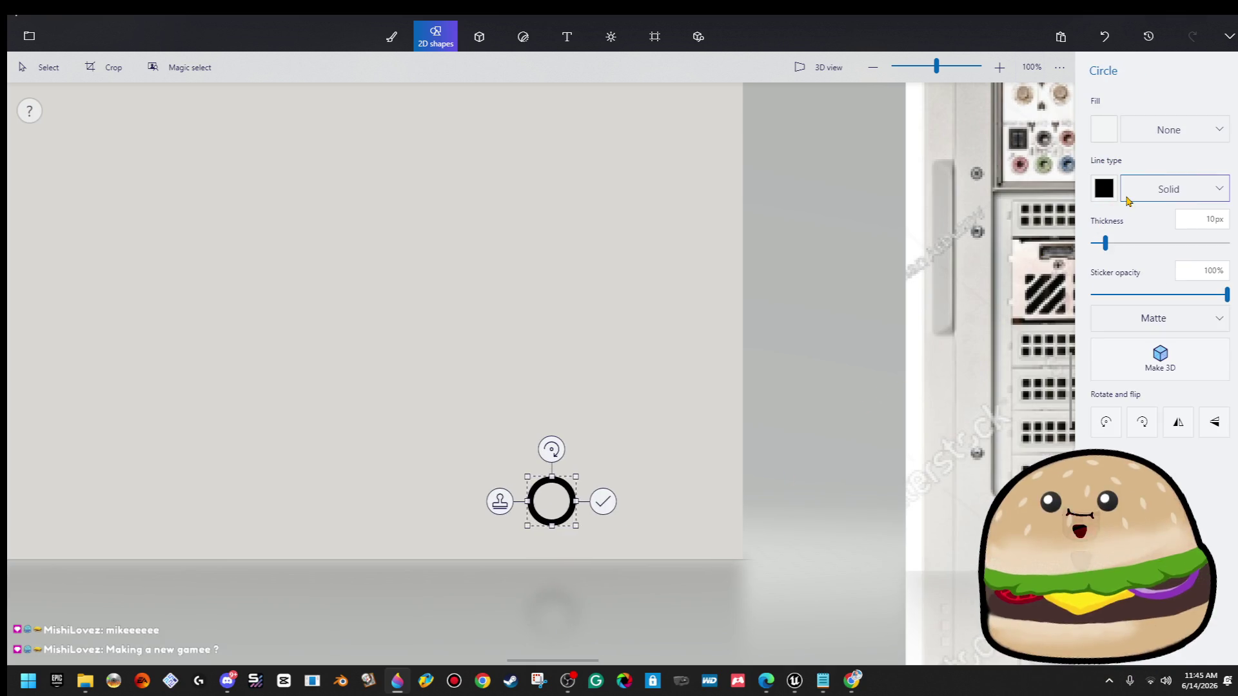
pyautogui.moveTo(1105, 246); pyautogui.dragTo(1096, 255)
pyautogui.moveTo(545, 515)
pyautogui.mouseDown()
pyautogui.moveTo(666, 516)
pyautogui.moveTo(452, 536)
pyautogui.mouseUp()
pyautogui.scroll(-2, 323, 531)
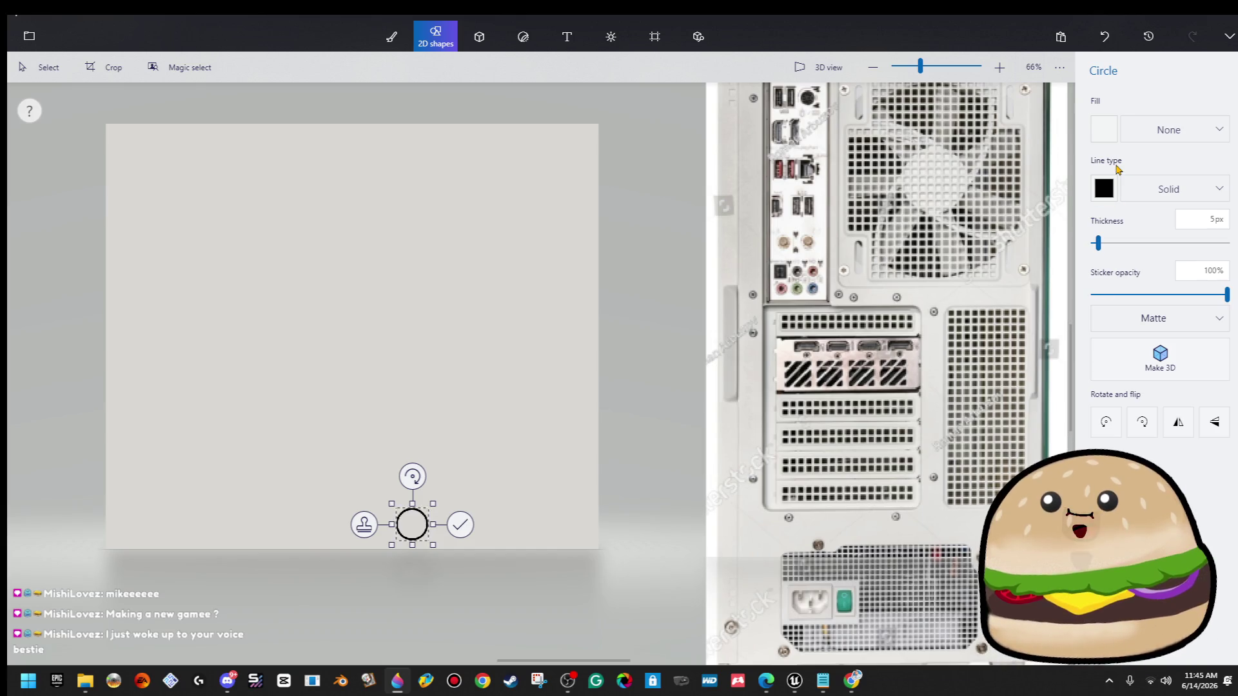
pyautogui.moveTo(444, 545); pyautogui.dragTo(434, 542)
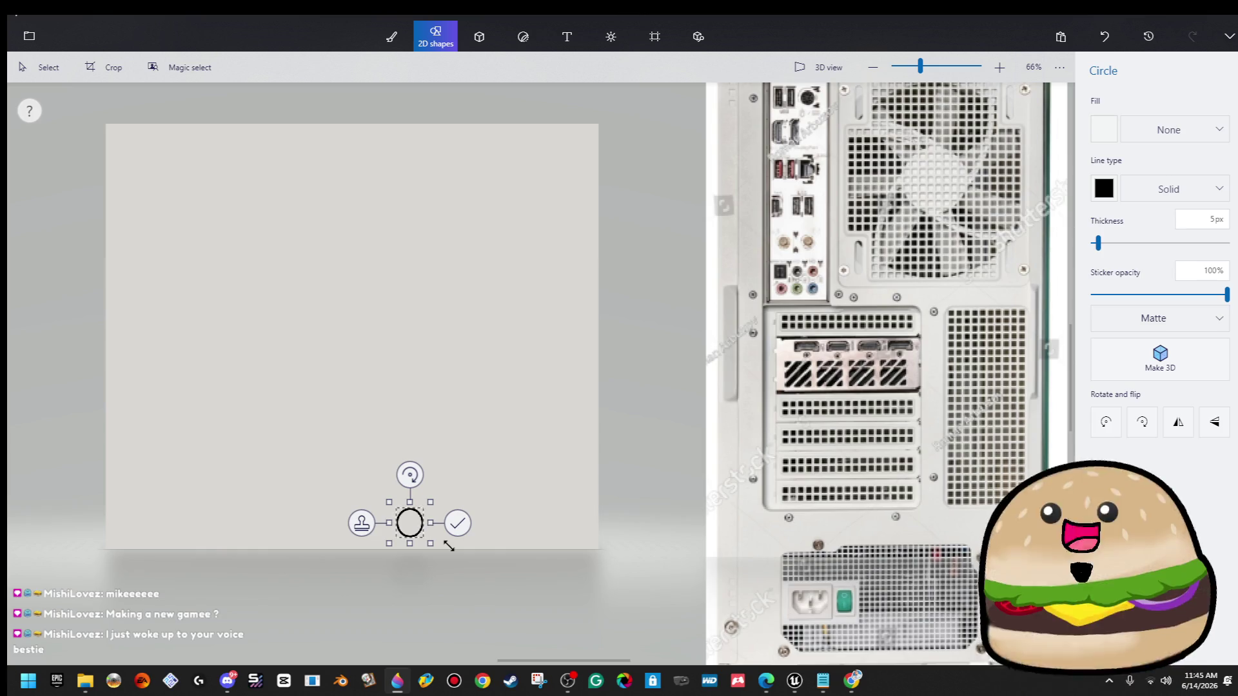
pyautogui.click(384, 427)
pyautogui.moveTo(377, 420)
pyautogui.mouseDown()
pyautogui.moveTo(508, 500)
pyautogui.moveTo(442, 594)
pyautogui.mouseUp()
pyautogui.click(604, 310)
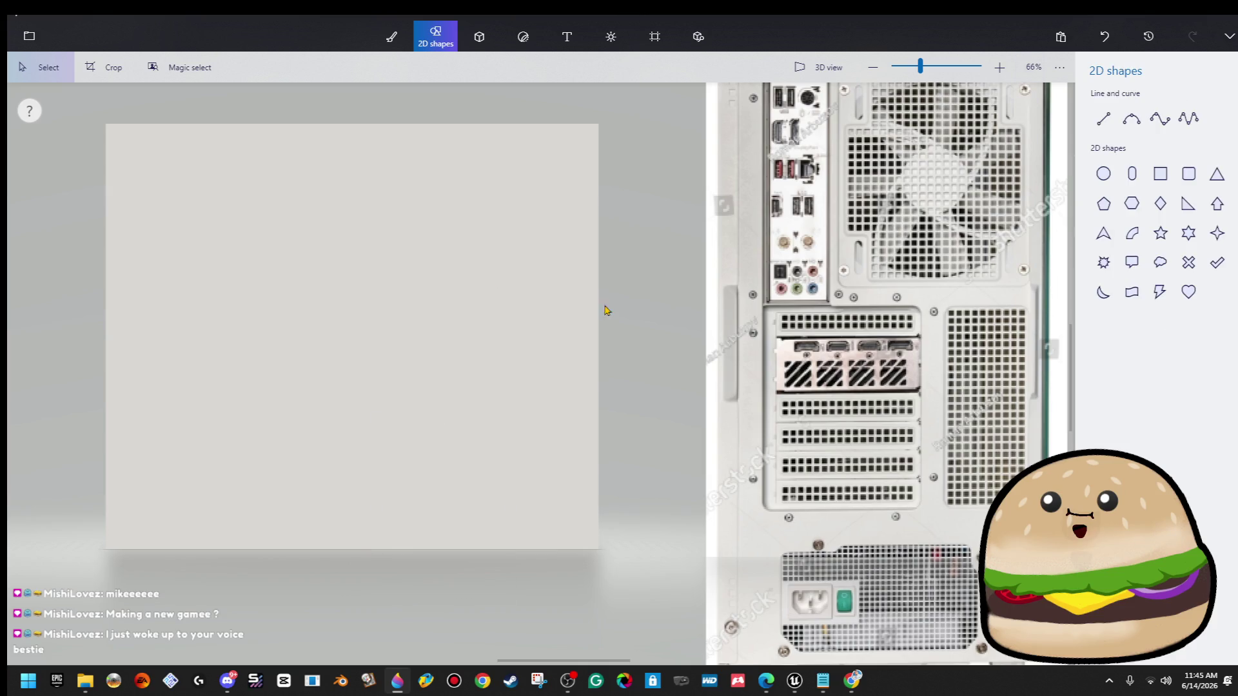
# Draw a small 5px-outline circle near the canvas bottom centre and commit it.
pyautogui.click(1103, 173)
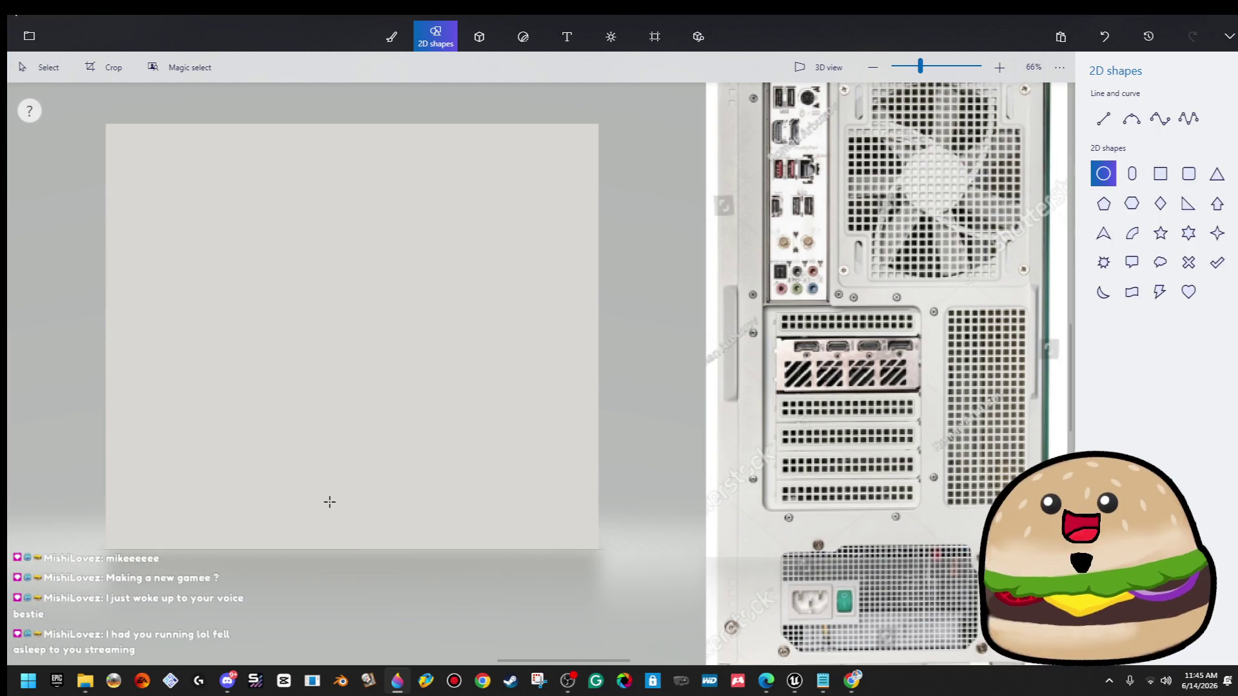
pyautogui.moveTo(352, 524); pyautogui.dragTo(355, 528)
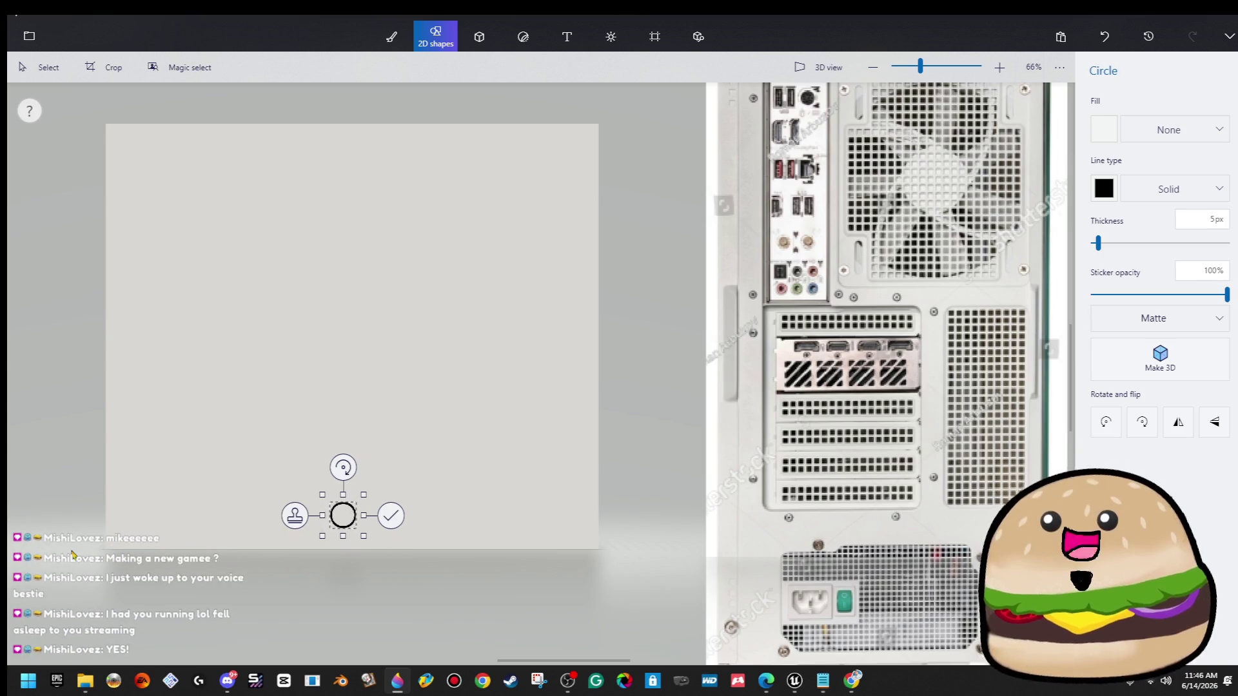
pyautogui.scroll(2, 84, 555)
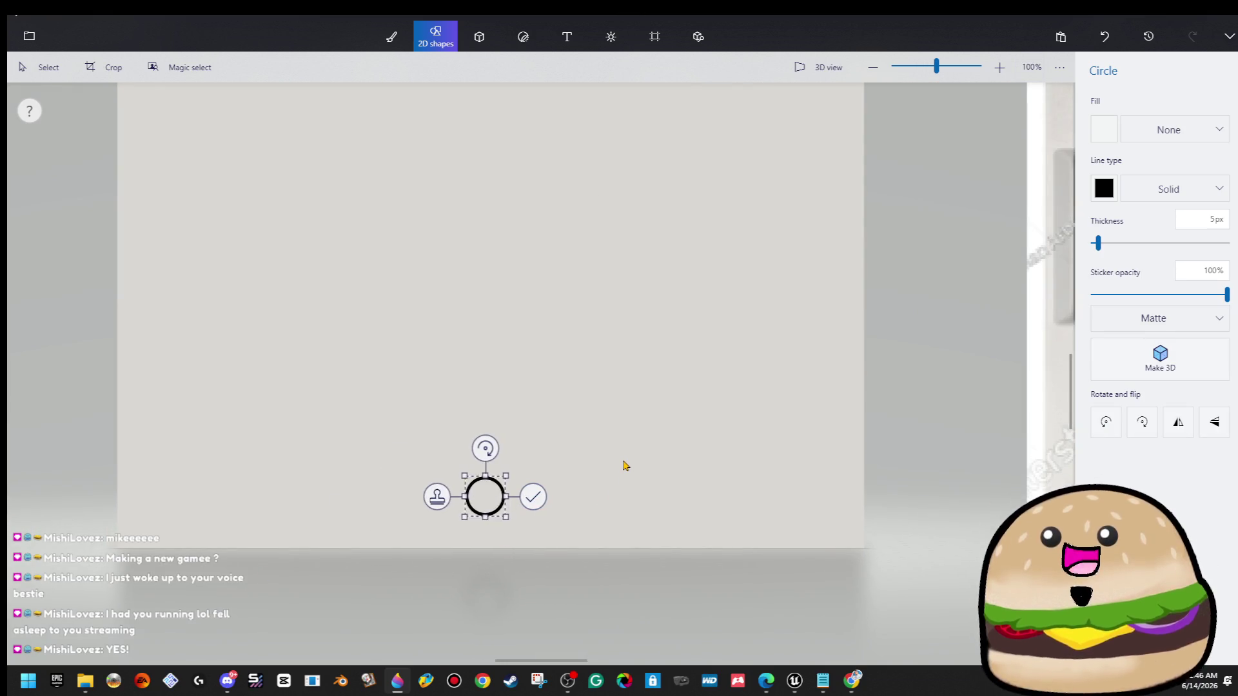
pyautogui.scroll(-2, 624, 465)
pyautogui.scroll(-1, 624, 465)
pyautogui.moveTo(543, 480); pyautogui.dragTo(557, 484)
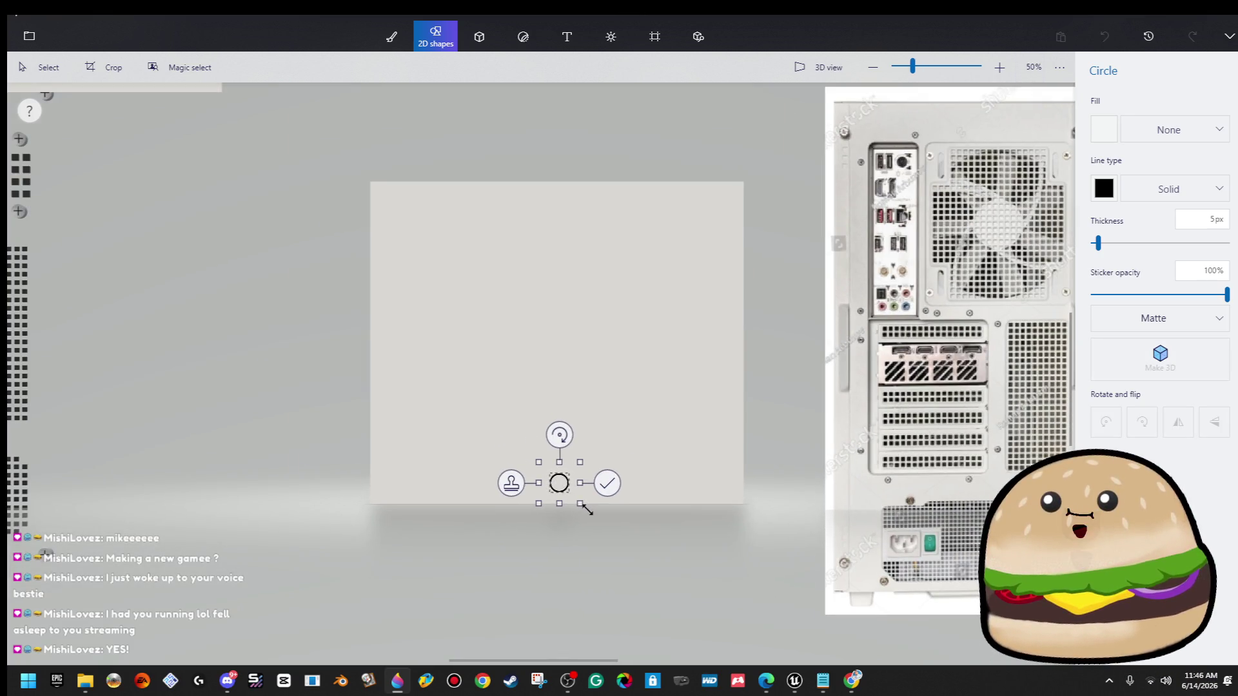
pyautogui.press('Up')
pyautogui.press('Left')
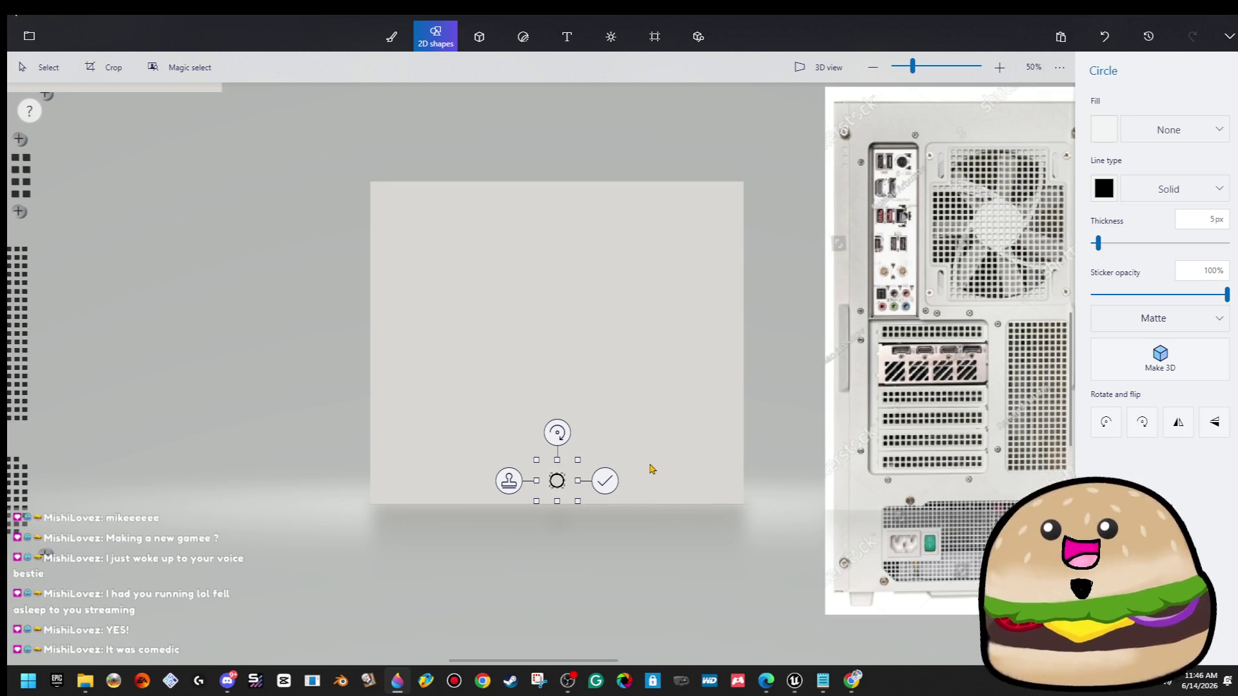
pyautogui.moveTo(584, 507); pyautogui.dragTo(591, 510)
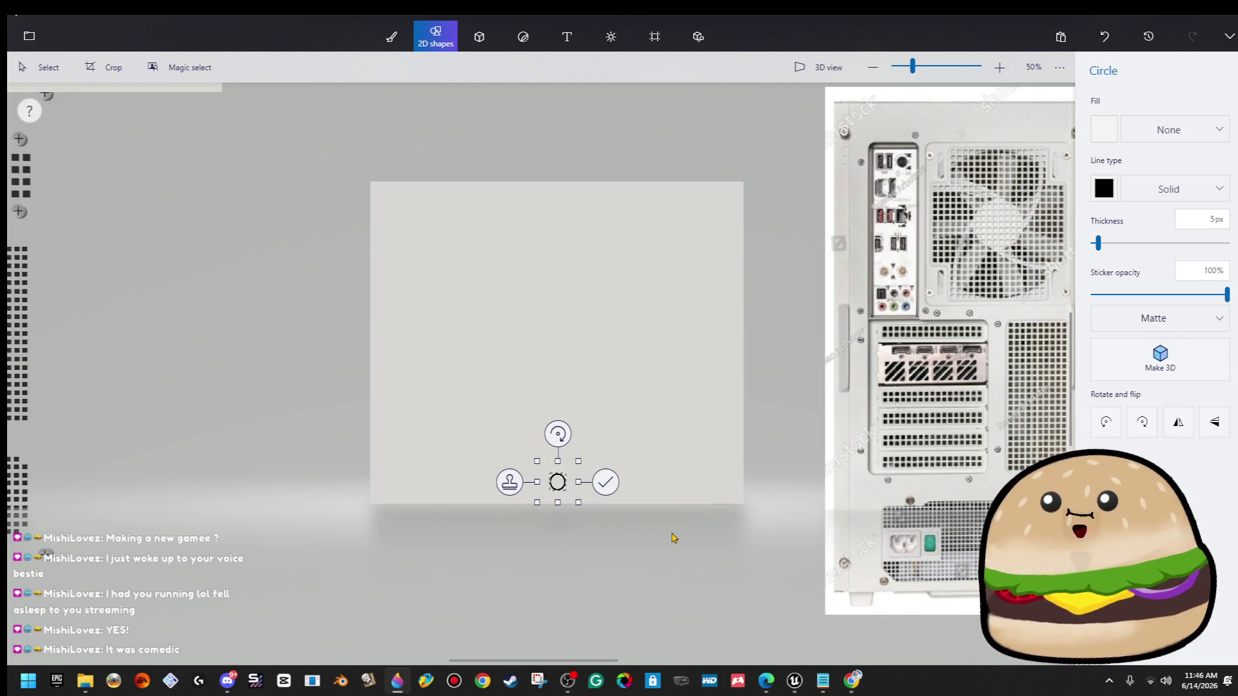
pyautogui.click(672, 538)
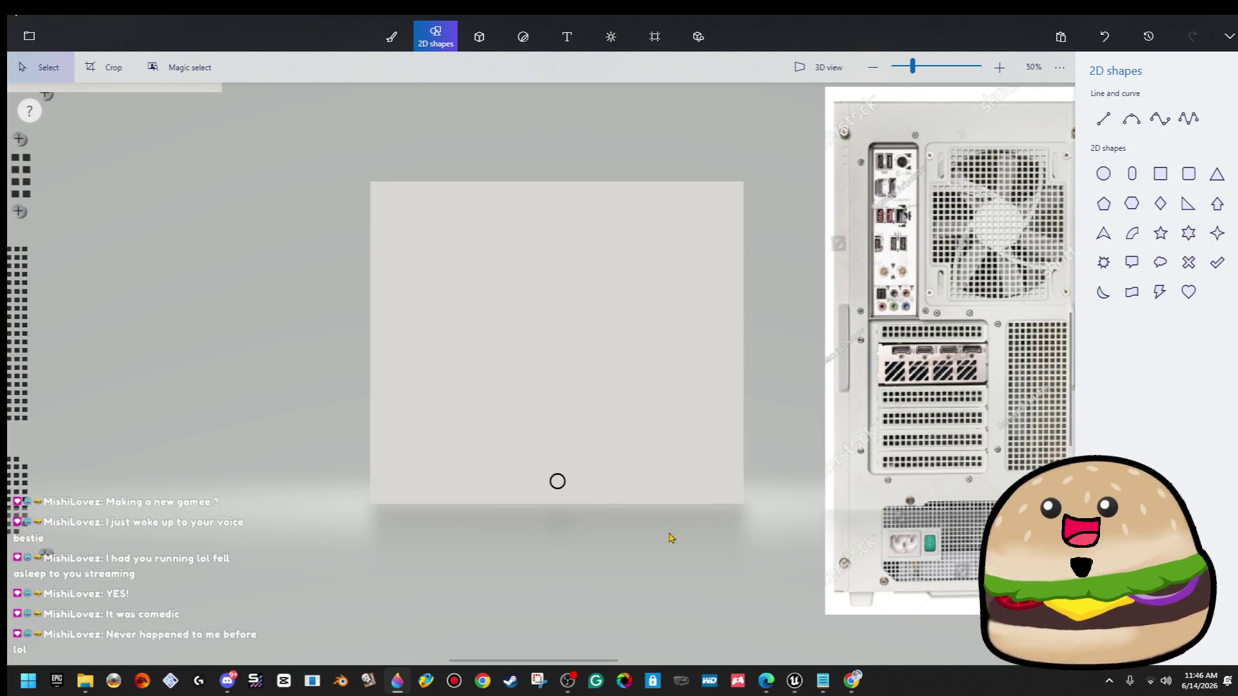
# Copy-paste the circle twice and space the three circles evenly in a row.
pyautogui.scroll(3, 564, 534)
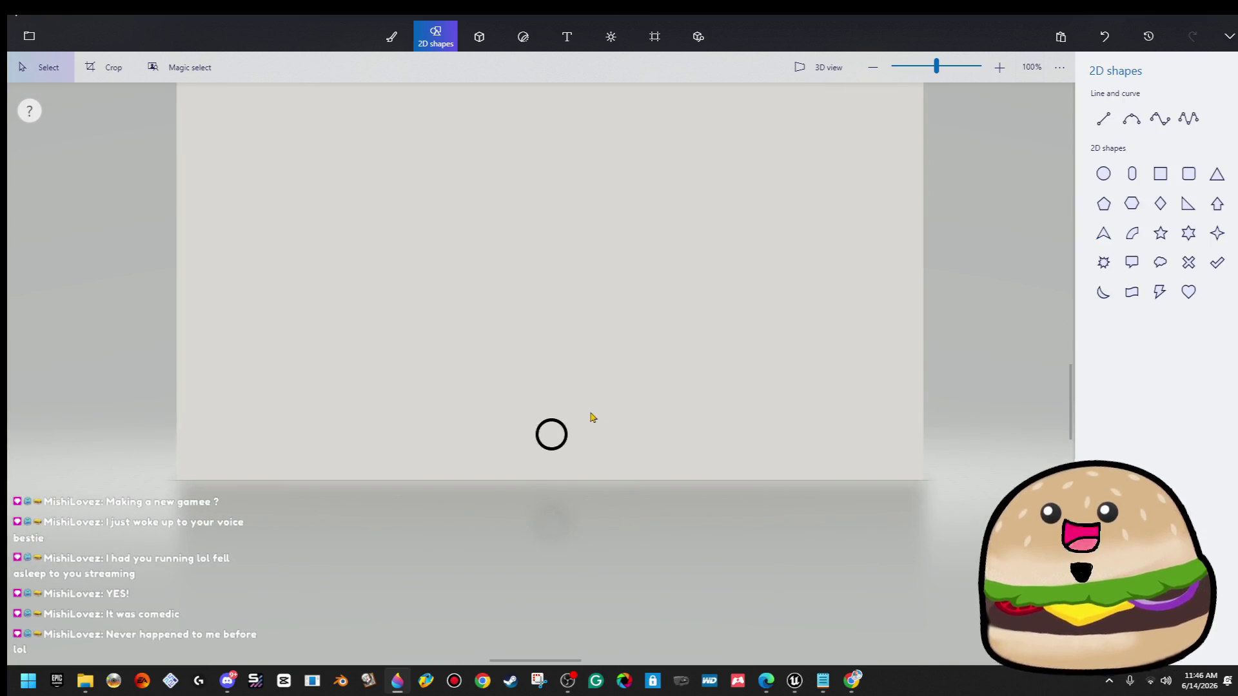
pyautogui.moveTo(480, 399); pyautogui.dragTo(620, 479)
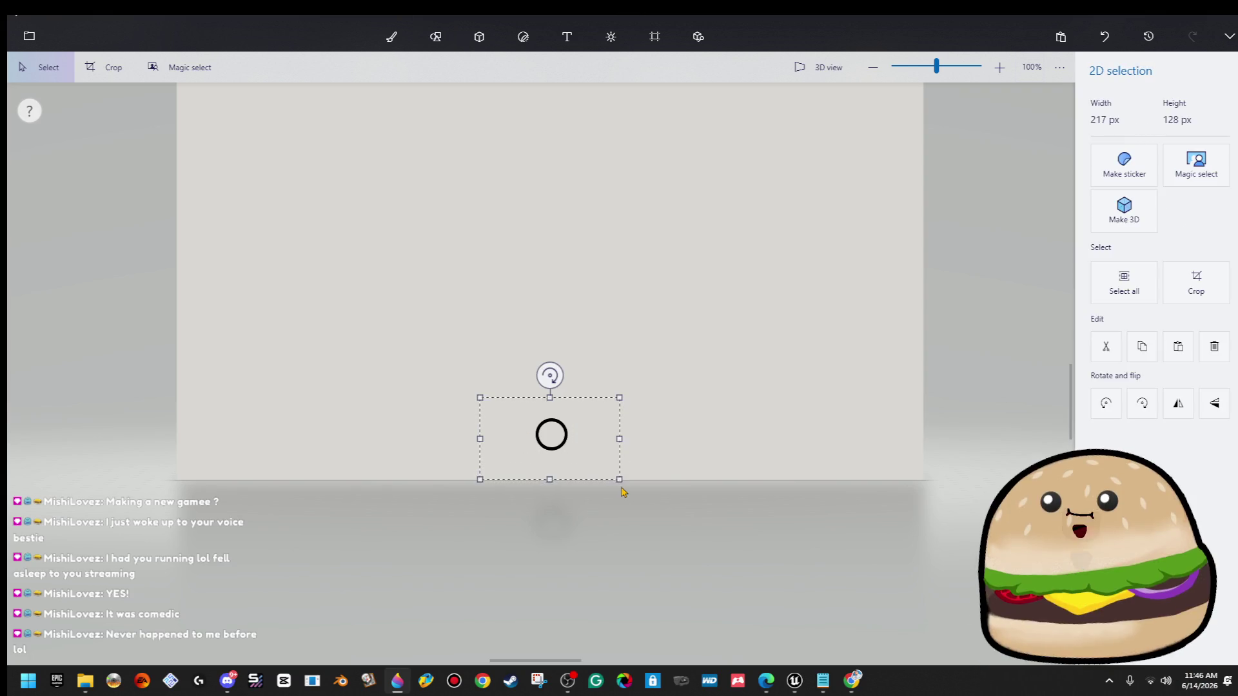
pyautogui.press('Escape')
pyautogui.rightClick(542, 416)
pyautogui.click(561, 427)
pyautogui.press('Left')
pyautogui.press('Left')
pyautogui.press('Left')
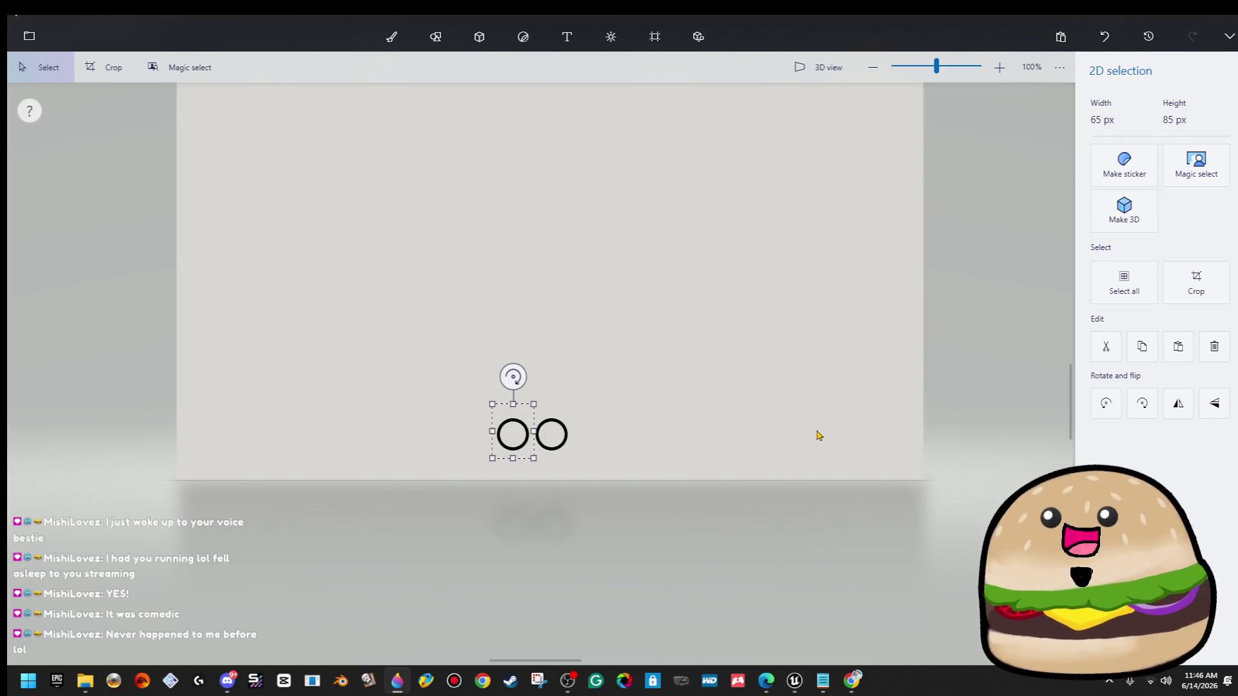
pyautogui.press('Left')
pyautogui.press('Left')
pyautogui.press('Left')
pyautogui.press('Escape')
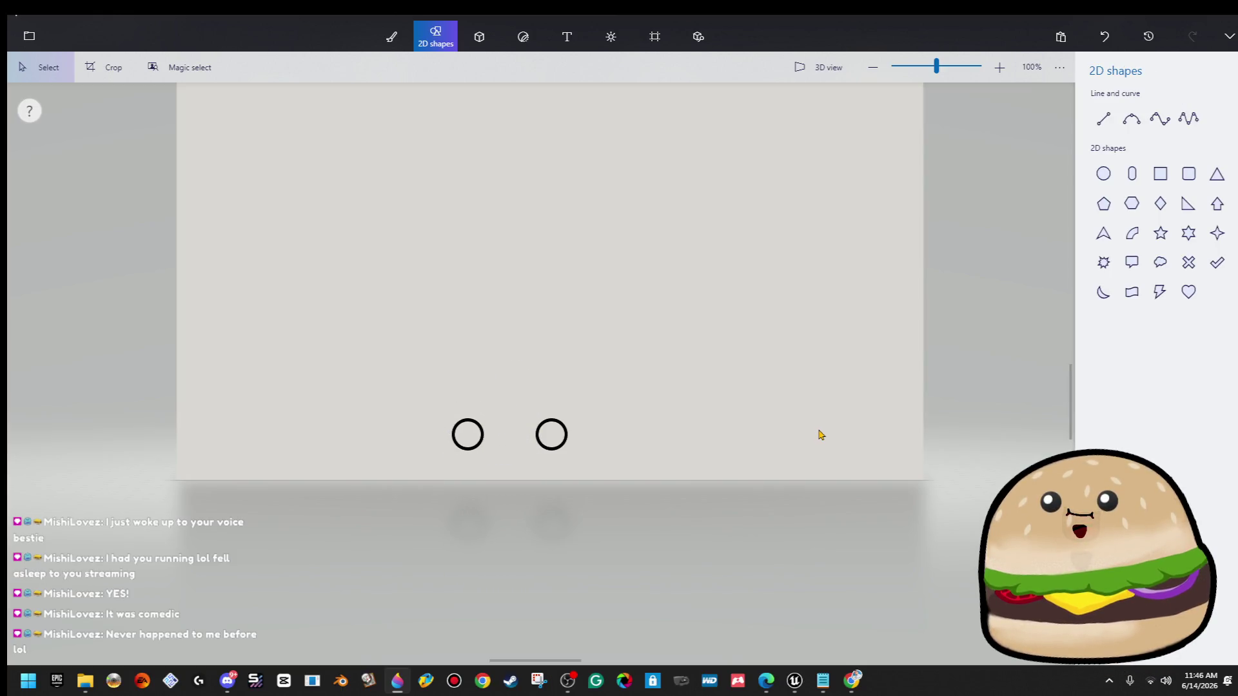
pyautogui.hotkey('ctrl', 'v')
pyautogui.press('Right')
pyautogui.press('Right')
pyautogui.press('Right')
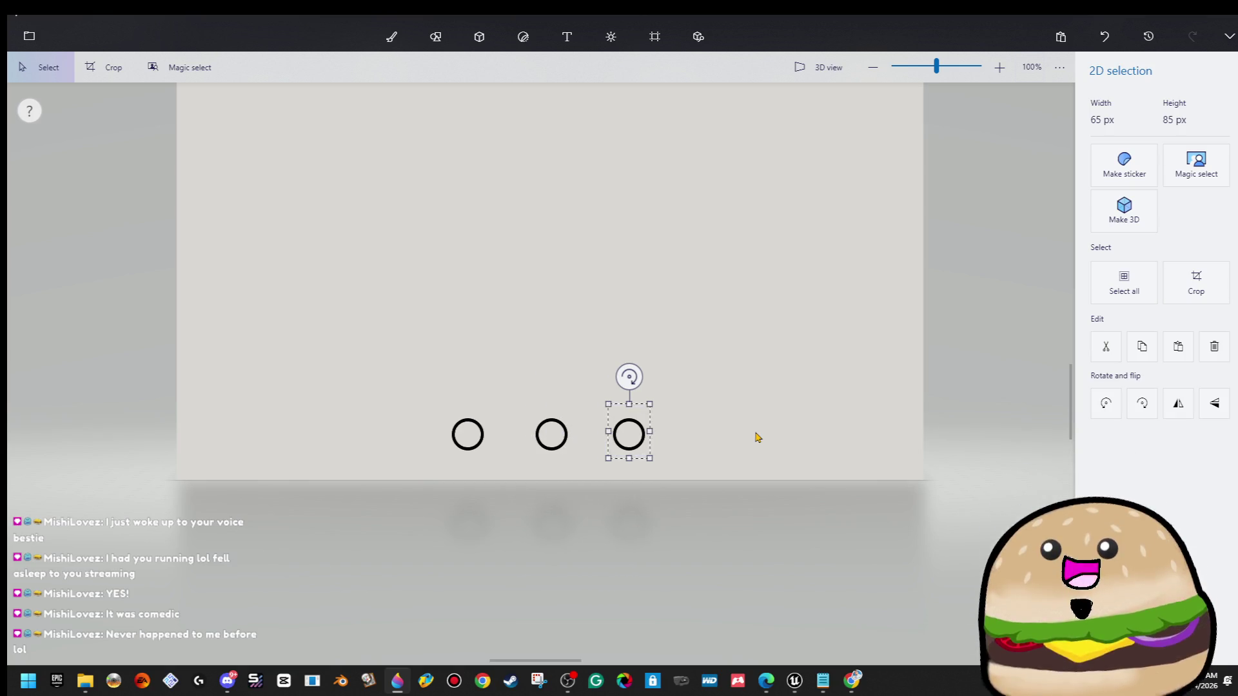
pyautogui.press('Escape')
pyautogui.scroll(-1, 758, 437)
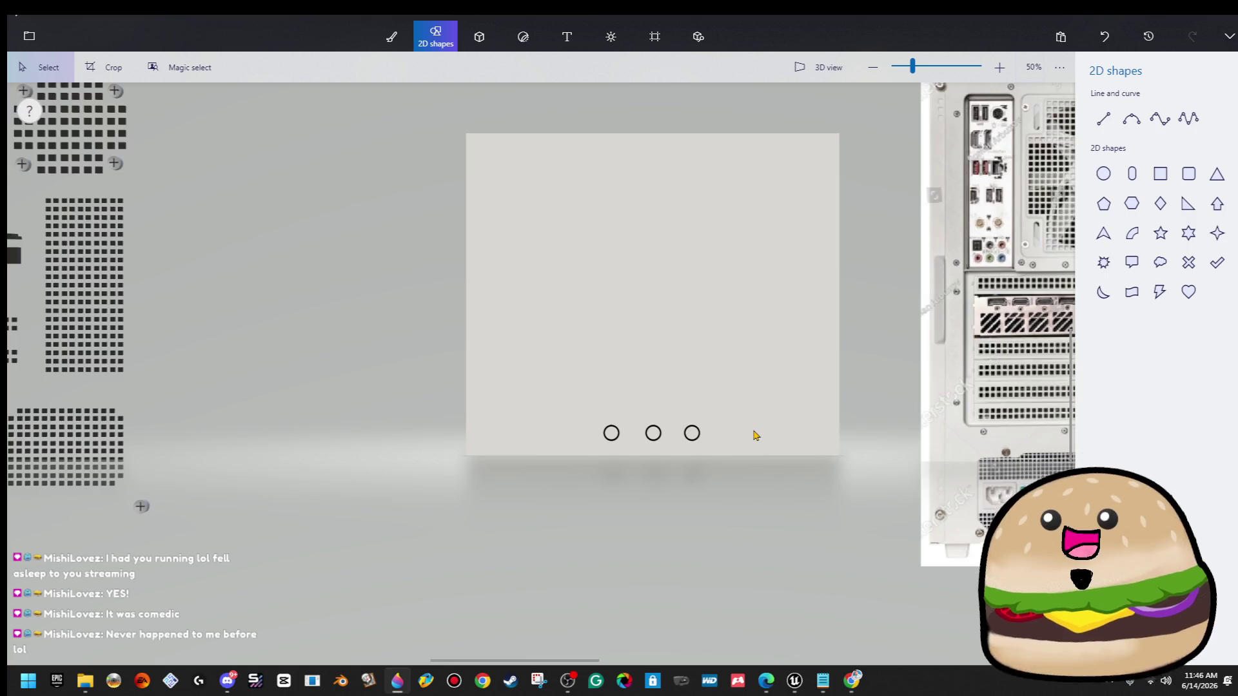
pyautogui.scroll(2, 755, 435)
pyautogui.moveTo(715, 479); pyautogui.dragTo(715, 479)
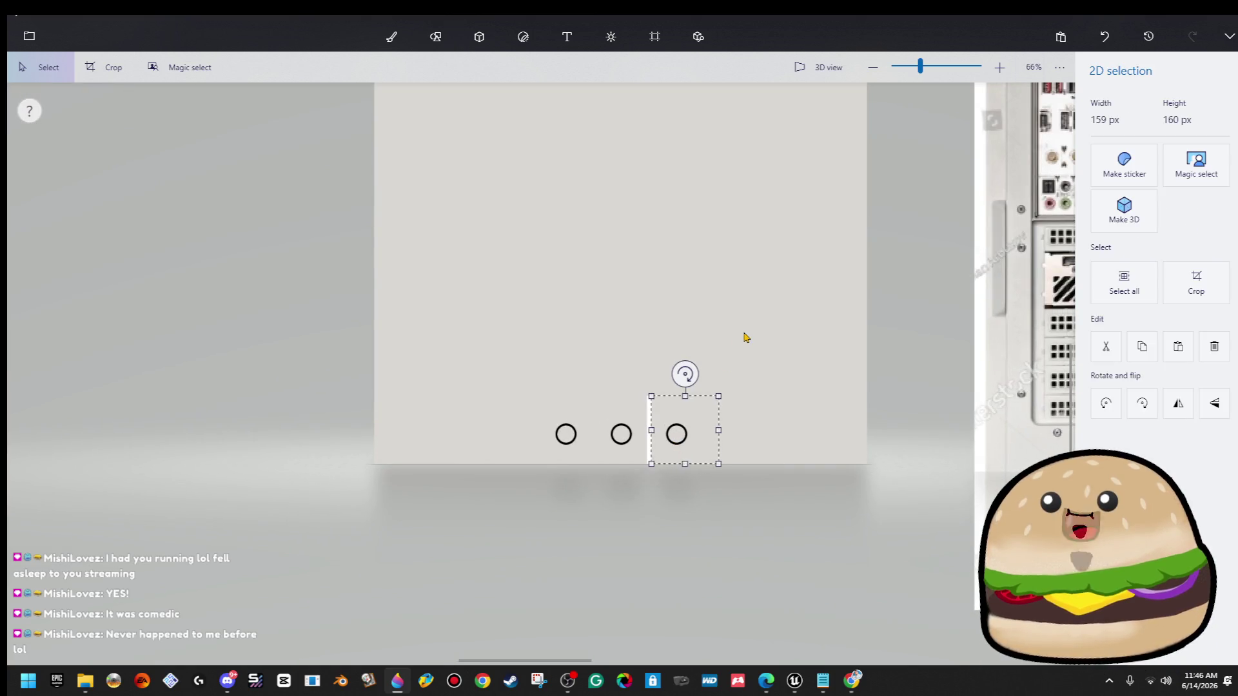
pyautogui.moveTo(658, 378)
pyautogui.mouseDown()
pyautogui.moveTo(655, 495)
pyautogui.moveTo(645, 465)
pyautogui.mouseUp()
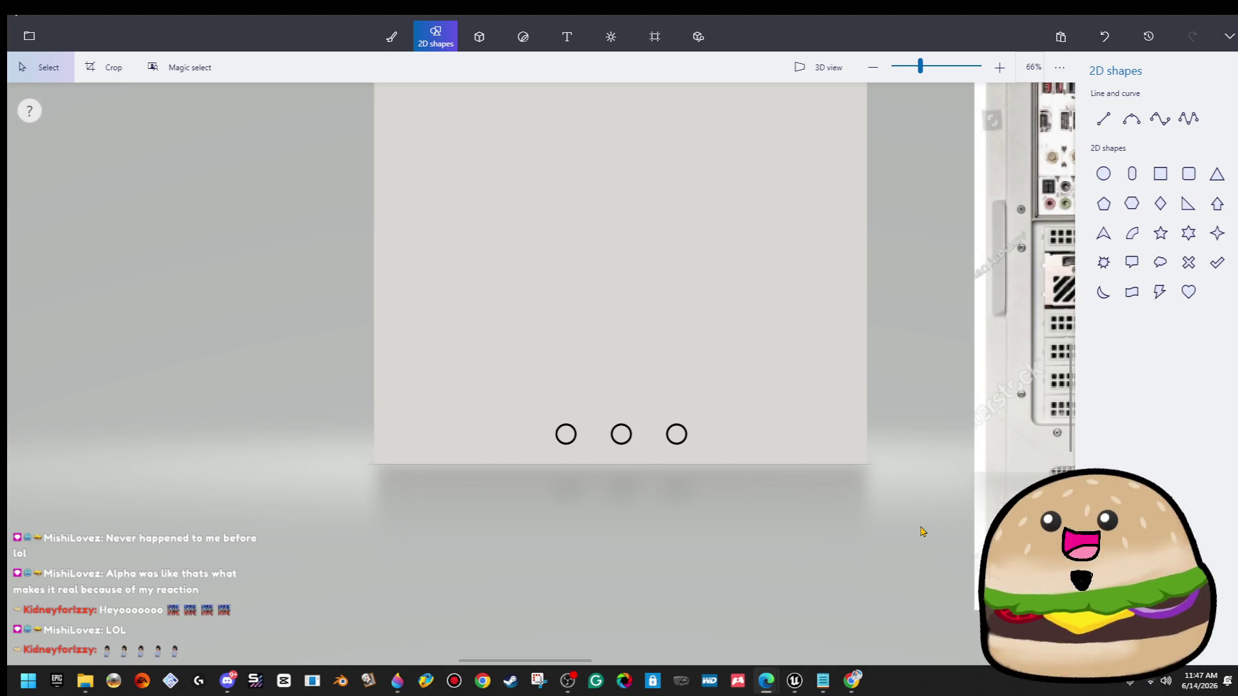
pyautogui.scroll(3, 731, 406)
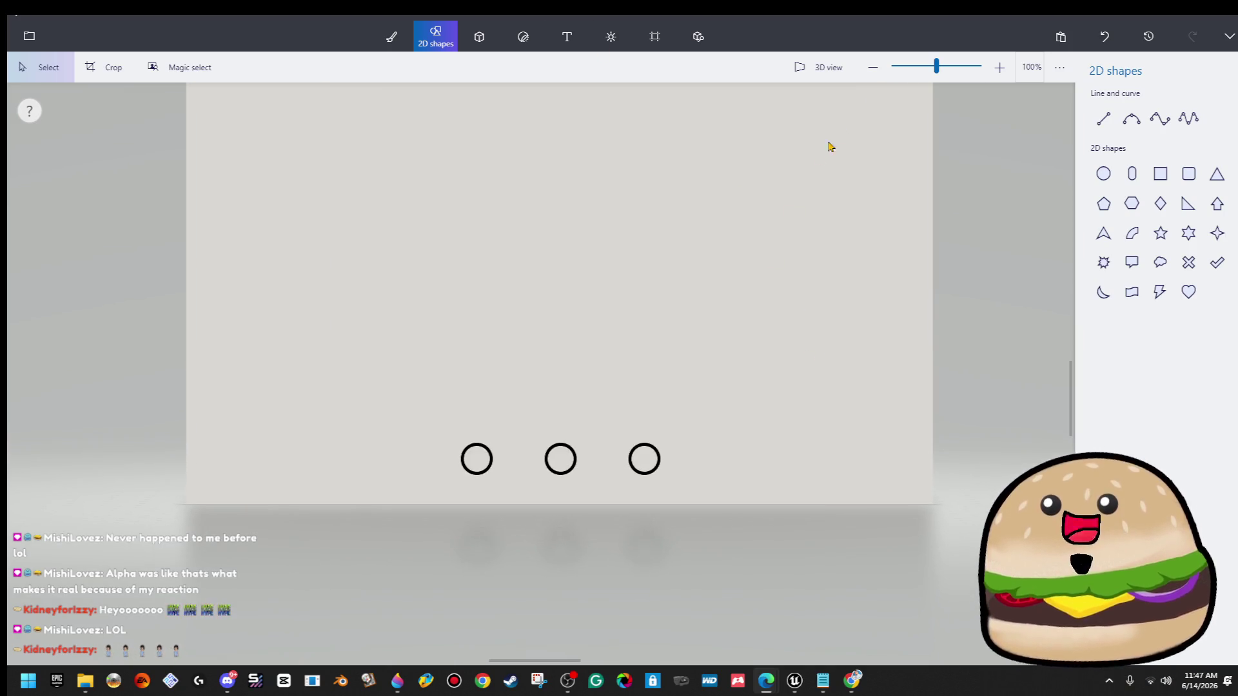
# Drop the 3D Cube tool back to Select and pan the canvas to the small dark square grids.
pyautogui.scroll(2, 561, 205)
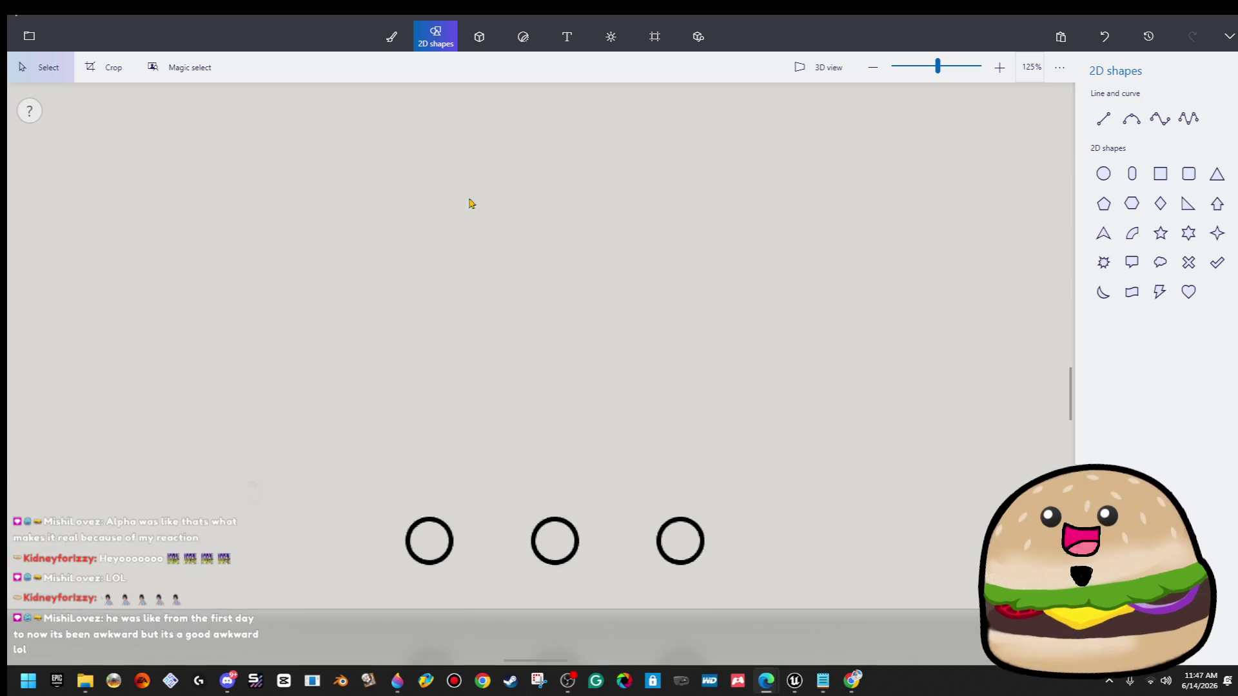
pyautogui.click(496, 40)
pyautogui.scroll(-10, 1014, 366)
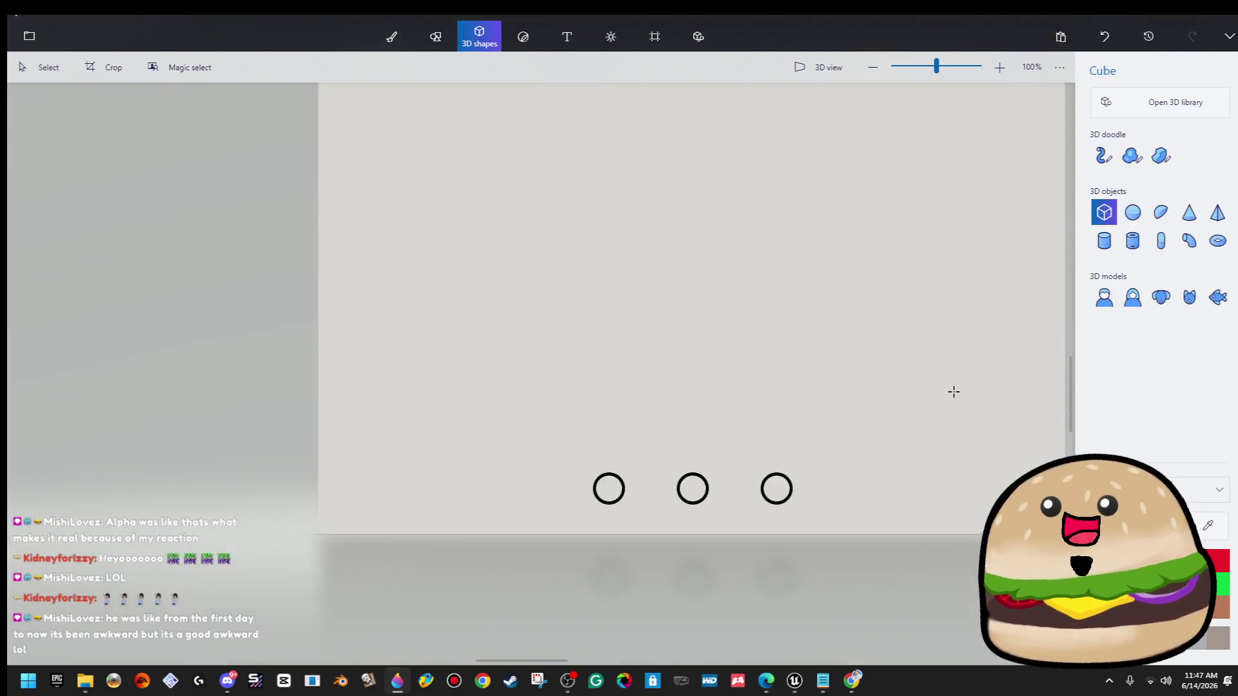
pyautogui.scroll(5, 461, 403)
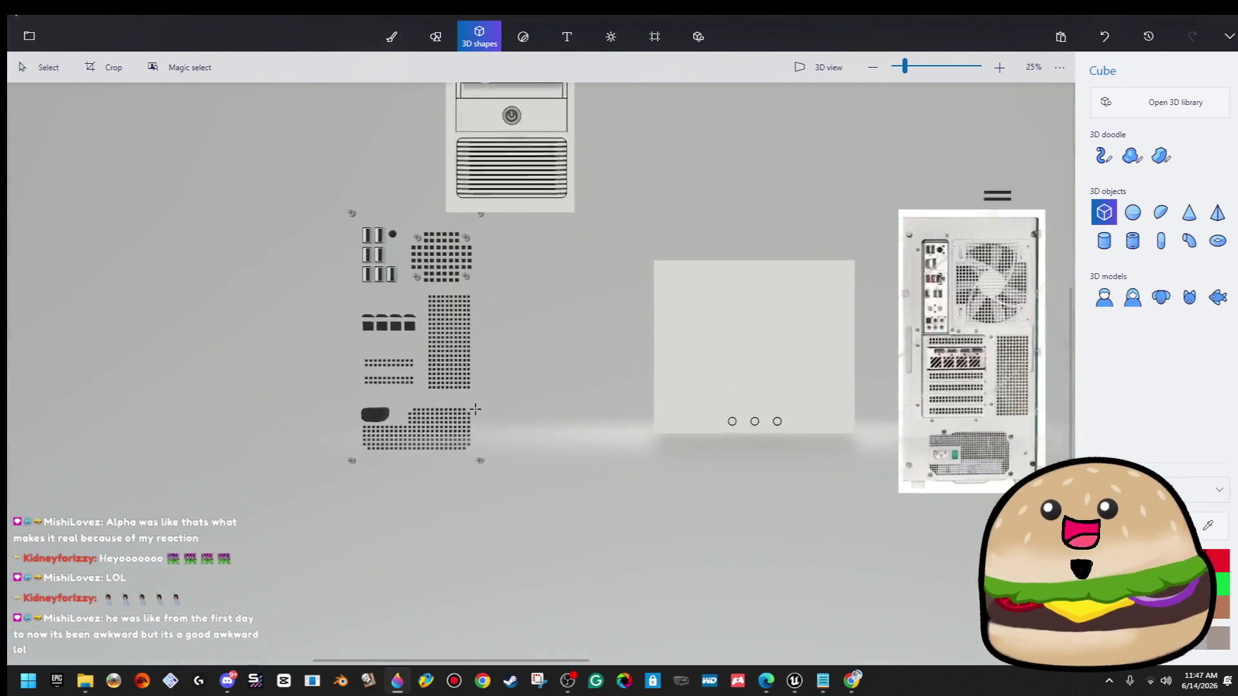
pyautogui.click(23, 69)
pyautogui.scroll(-3, 490, 377)
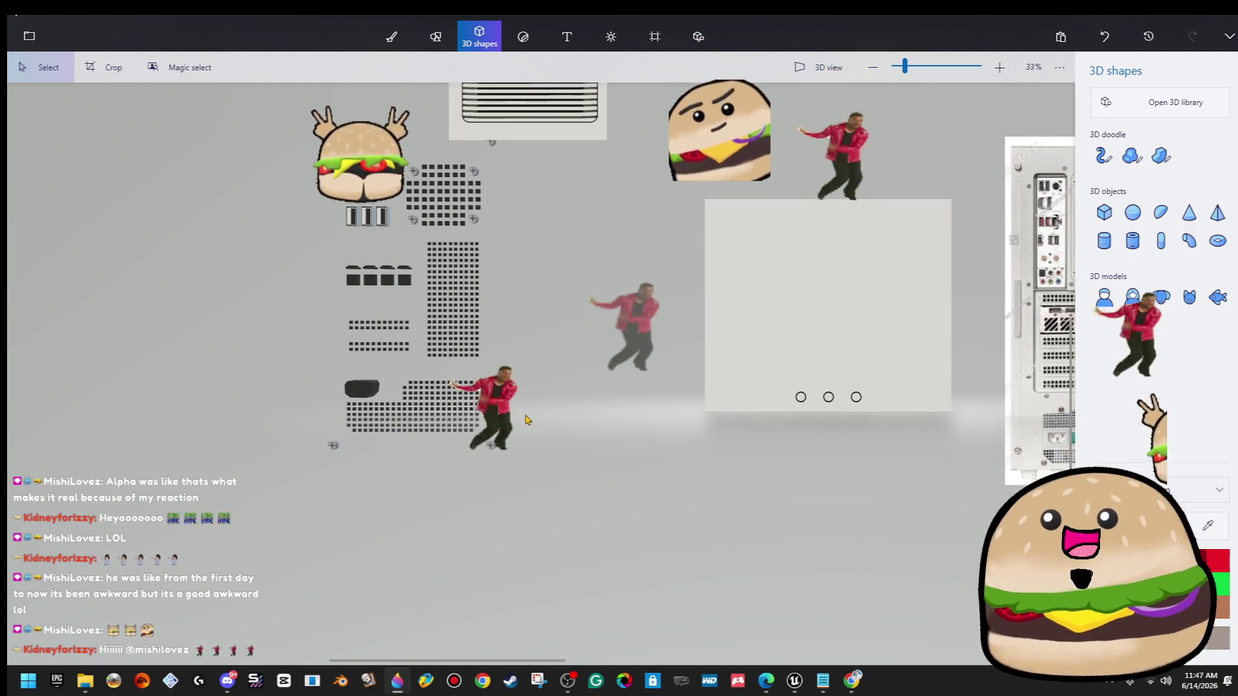
pyautogui.scroll(4, 458, 425)
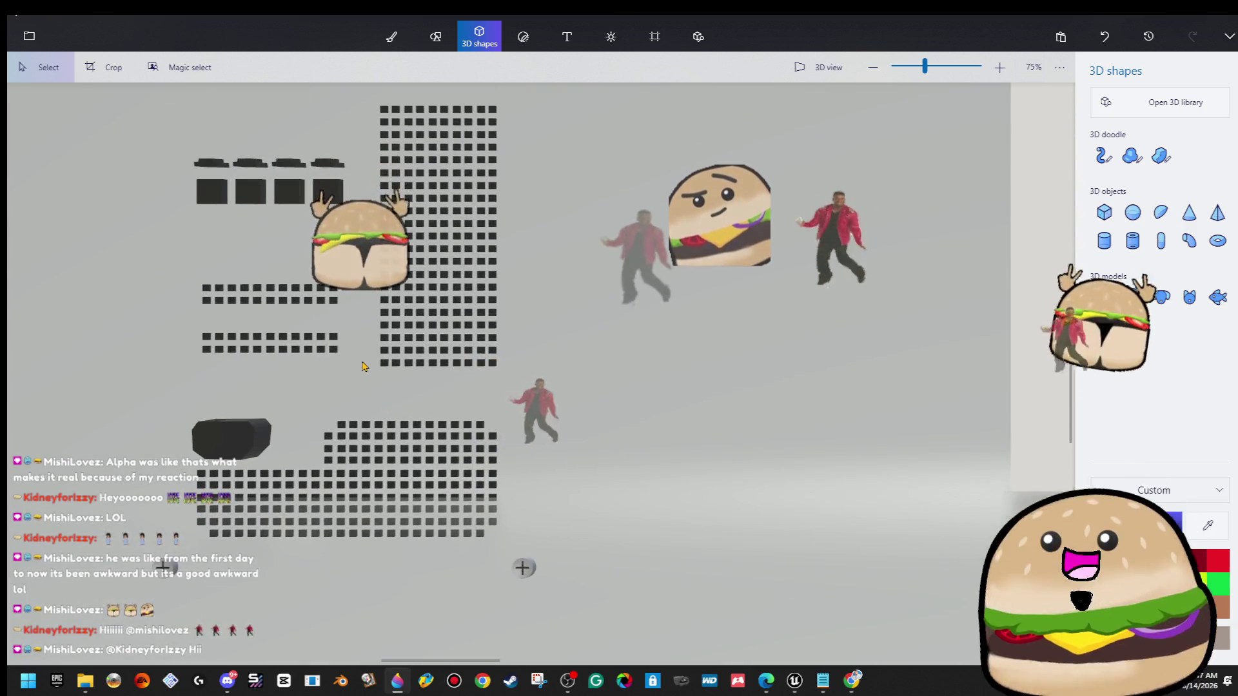
pyautogui.scroll(-2, 380, 349)
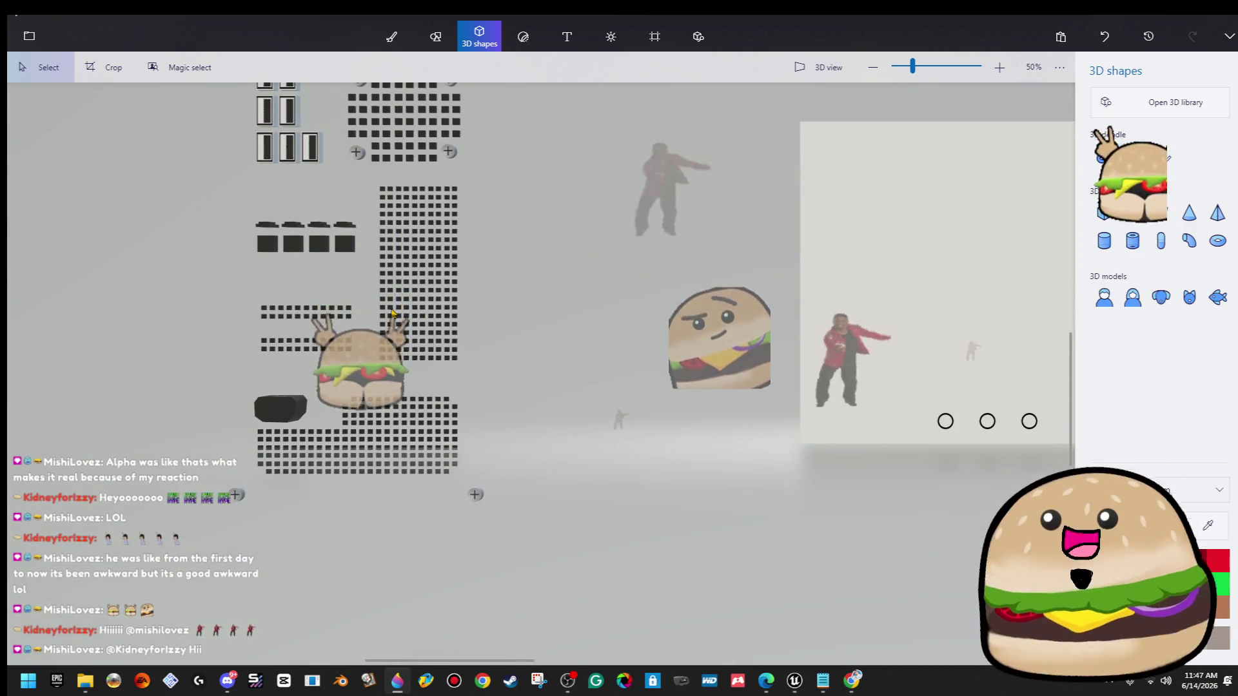
pyautogui.scroll(-2, 396, 307)
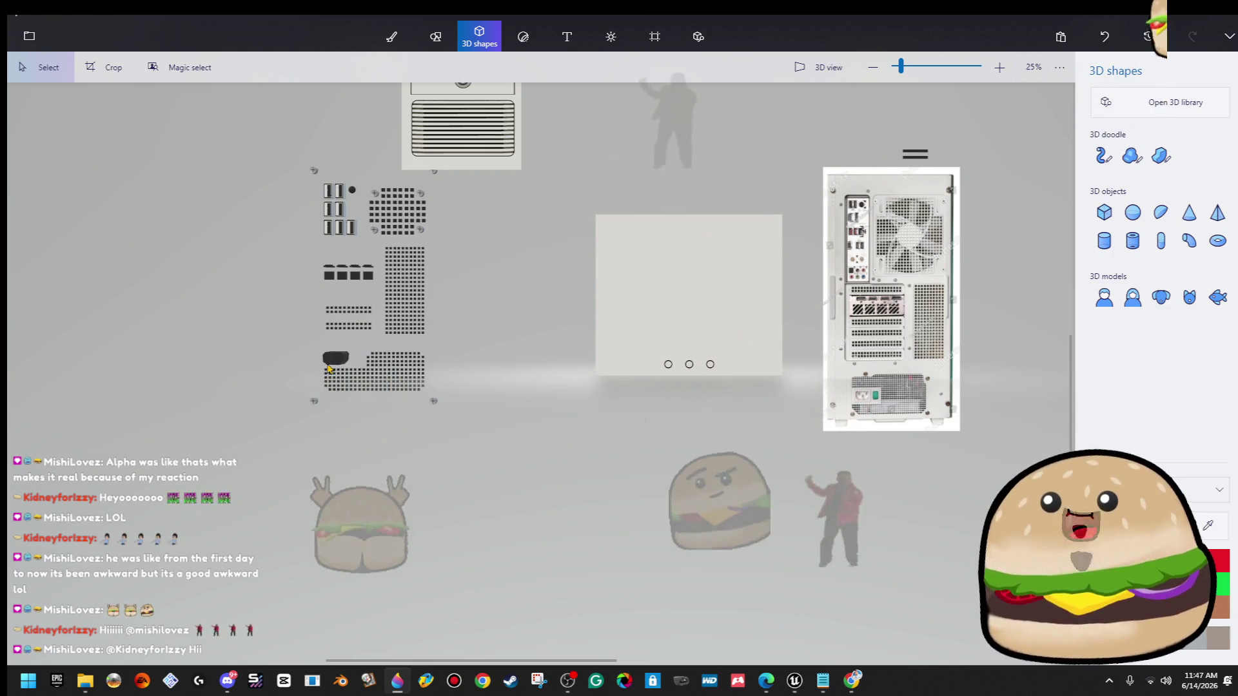
pyautogui.scroll(4, 1058, 328)
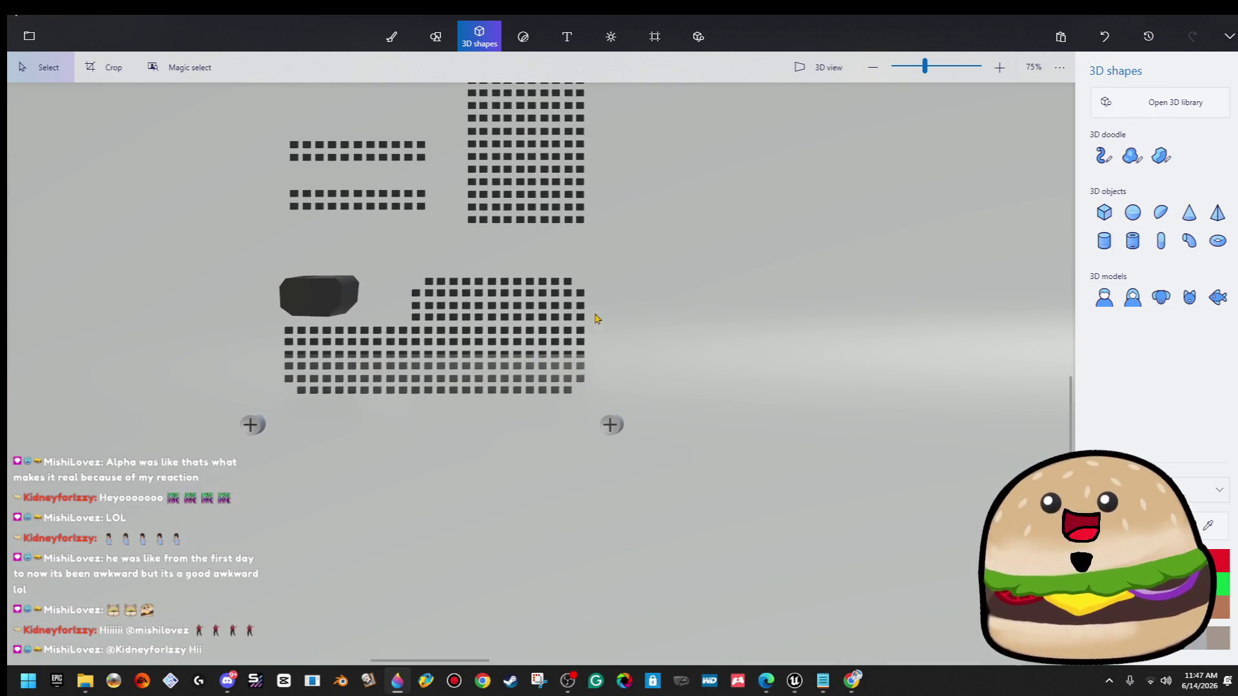
pyautogui.moveTo(684, 258)
pyautogui.mouseDown()
pyautogui.moveTo(447, 269)
pyautogui.moveTo(290, 295)
pyautogui.moveTo(148, 361)
pyautogui.mouseUp()
# Take one small dark square from the grid and move it onto the monitor face.
pyautogui.click(157, 336)
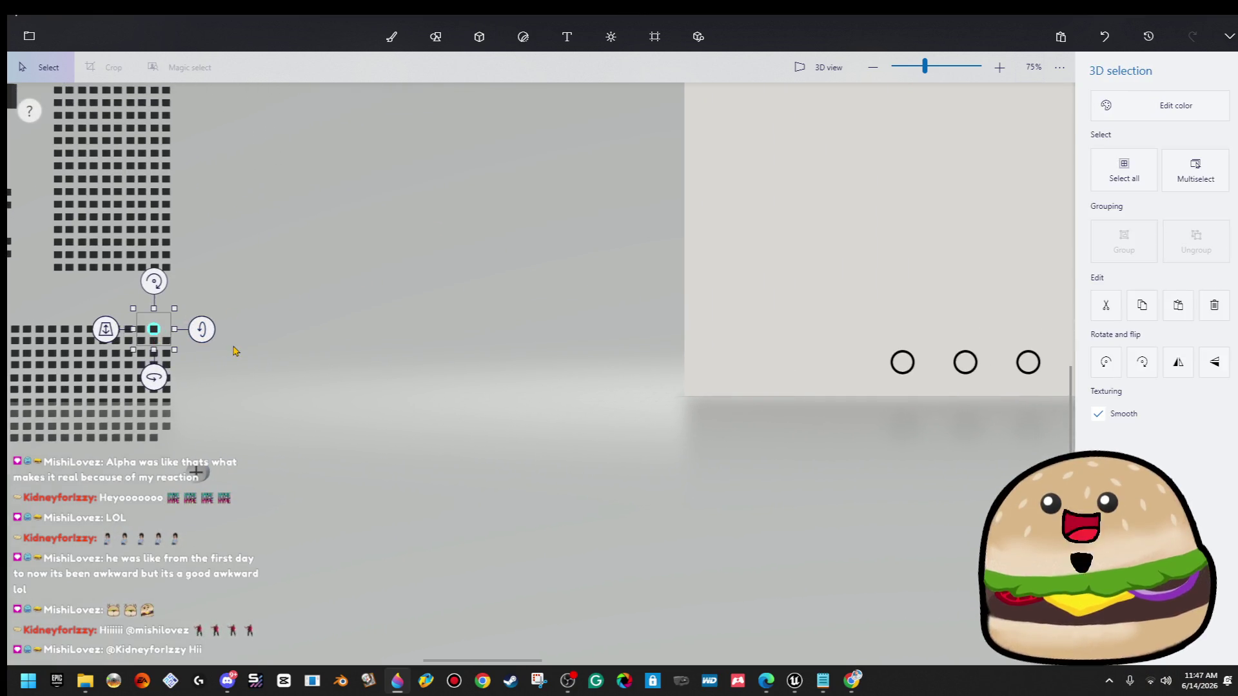
pyautogui.hotkey('ctrl', 'Right')
pyautogui.hotkey('ctrl', 'Right')
pyautogui.hotkey('ctrl', 'Right')
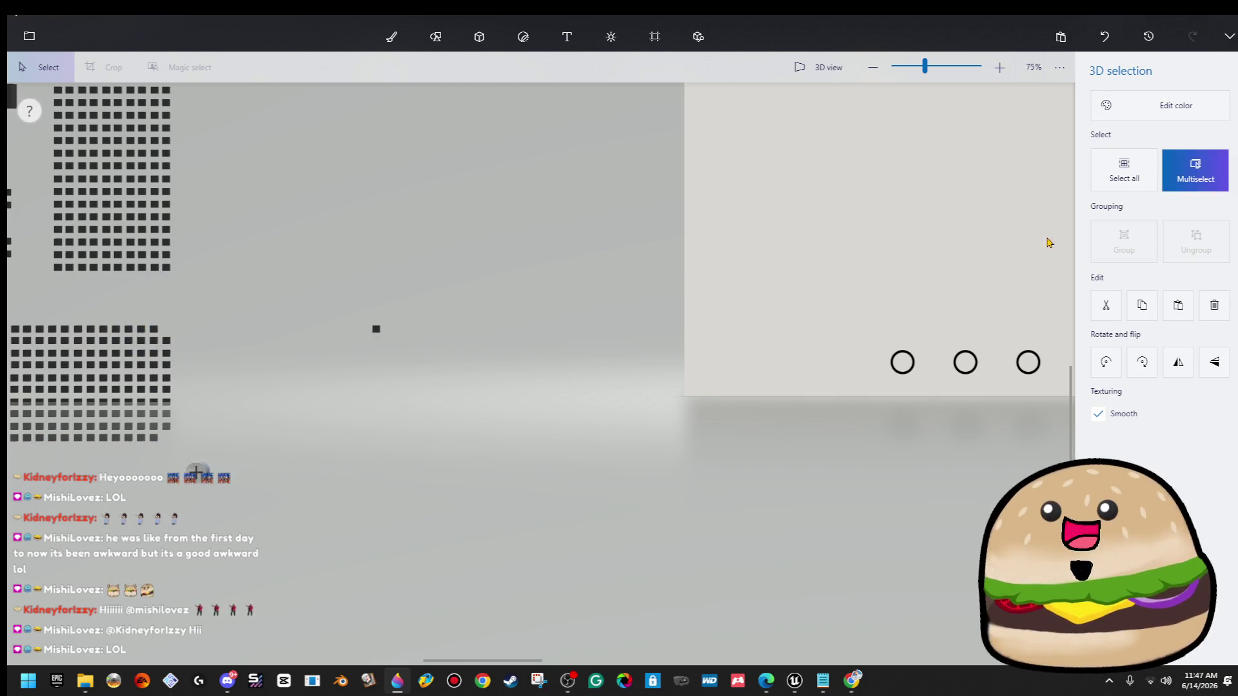
pyautogui.hotkey('ctrl', 'Right')
pyautogui.hotkey('ctrl', 'Right')
pyautogui.hotkey('ctrl', 'Right')
pyautogui.hotkey('ctrl', 'Right')
pyautogui.hotkey('ctrl', 'Right')
pyautogui.hotkey('ctrl', 'Right')
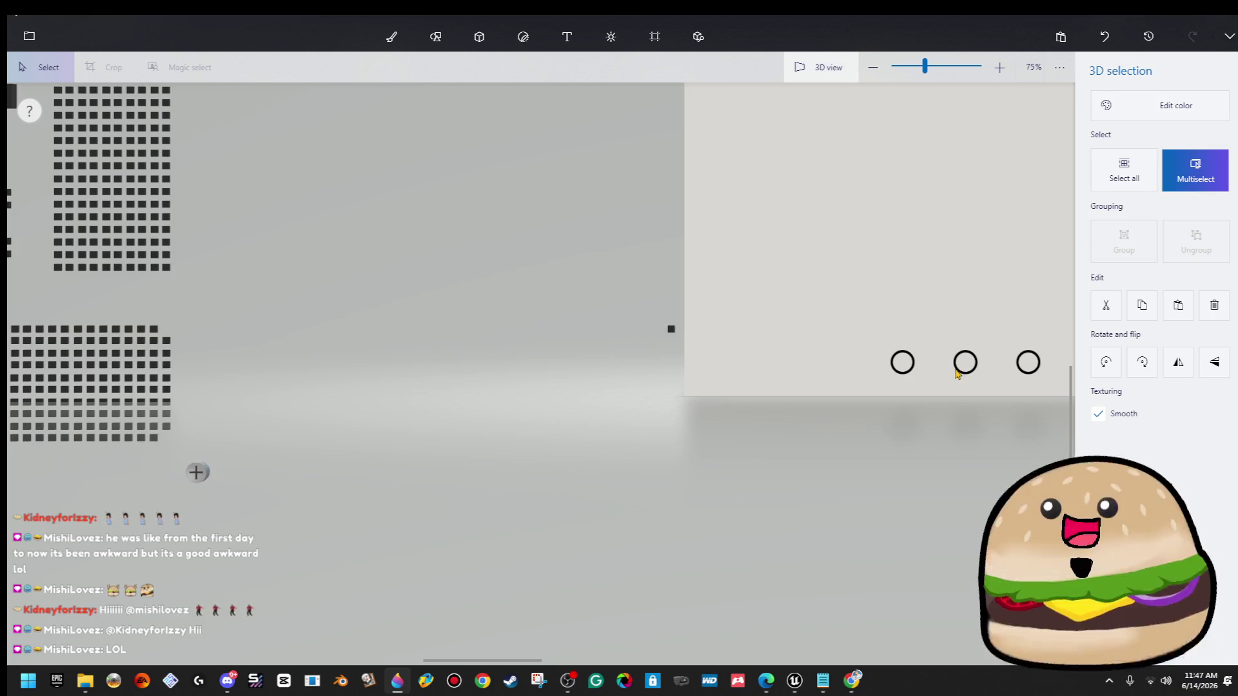
pyautogui.hotkey('ctrl', 'Right')
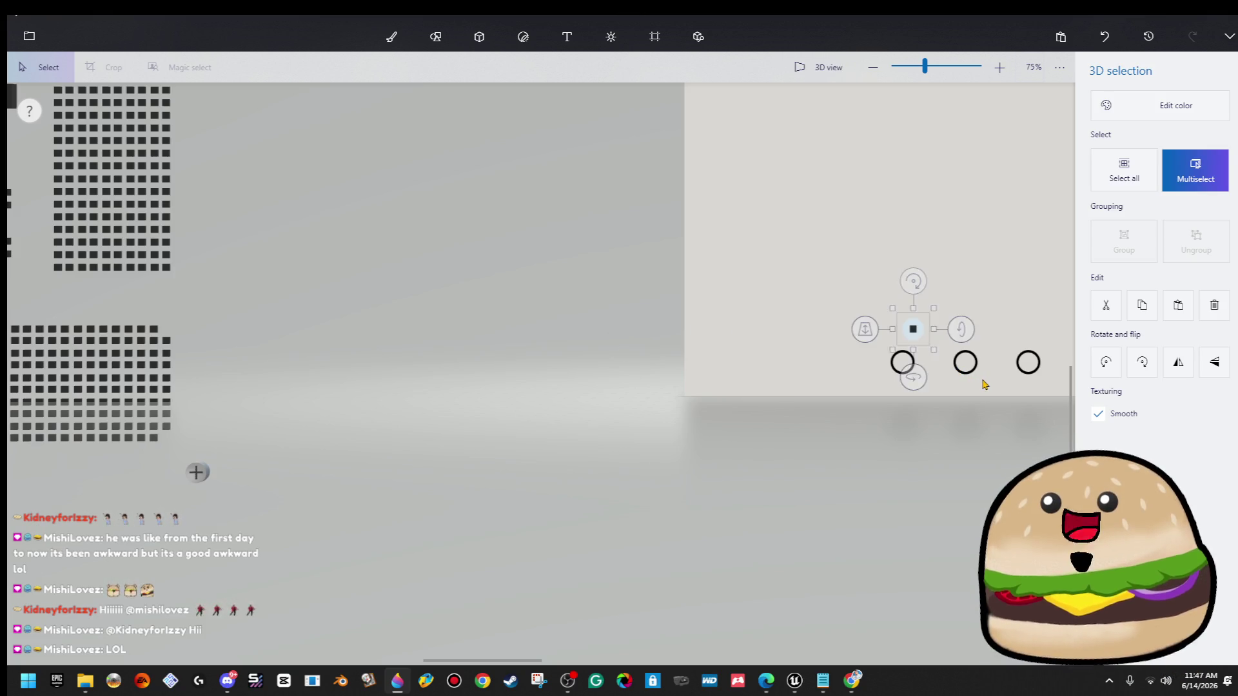
pyautogui.scroll(-2, 982, 384)
pyautogui.click(998, 408)
pyautogui.scroll(5, 999, 409)
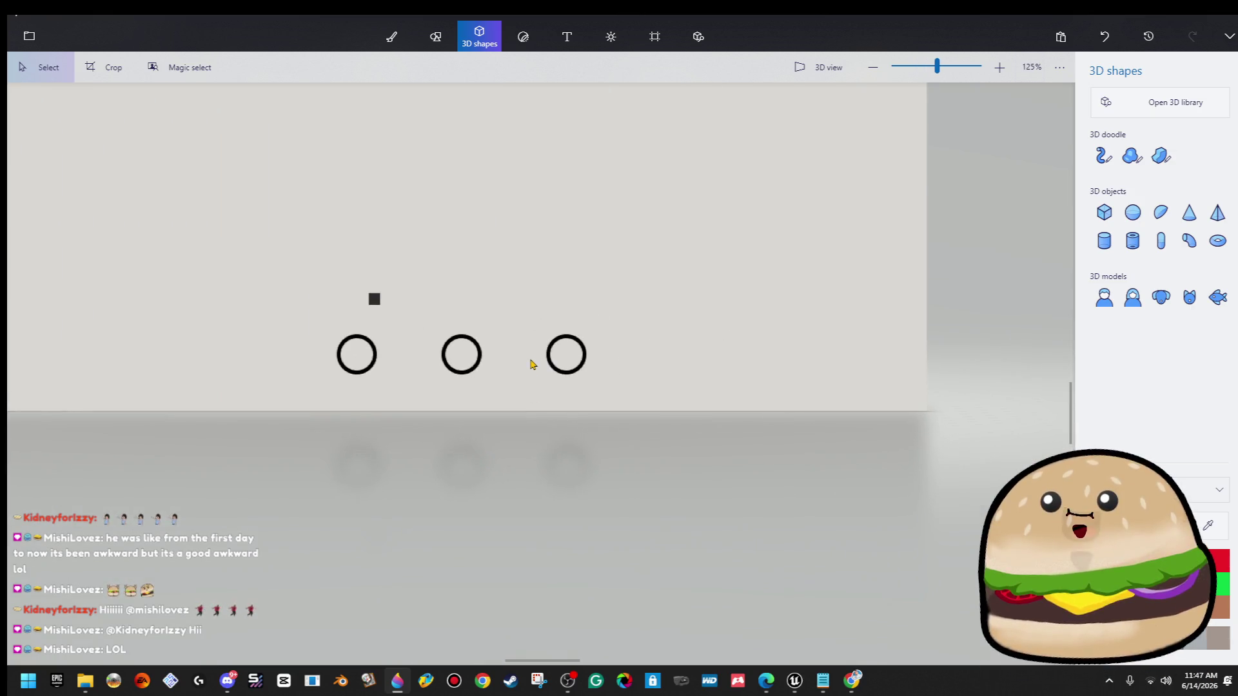
# Shift the right circle slightly left and the left circle slightly right.
pyautogui.moveTo(533, 331)
pyautogui.mouseDown()
pyautogui.moveTo(603, 361)
pyautogui.moveTo(634, 395)
pyautogui.mouseUp()
pyautogui.press('Left')
pyautogui.press('Left')
pyautogui.press('Left')
pyautogui.moveTo(292, 321); pyautogui.dragTo(387, 395)
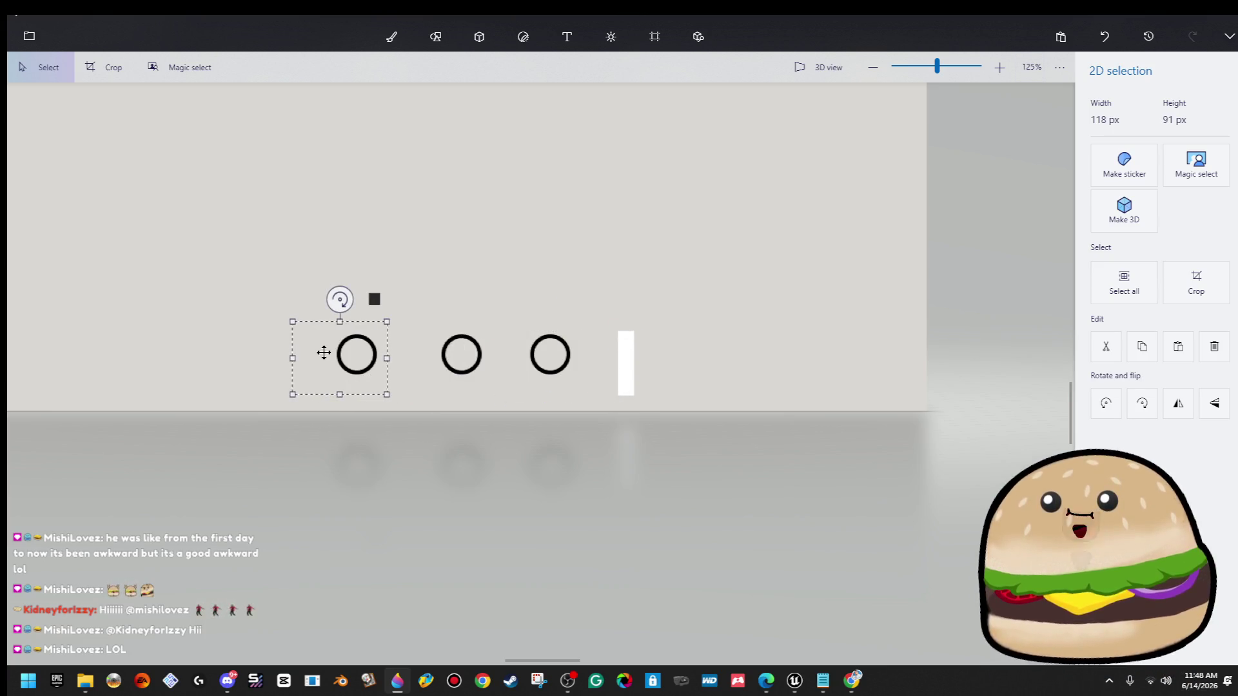
pyautogui.click(415, 345)
pyautogui.moveTo(400, 327); pyautogui.dragTo(322, 411)
pyautogui.press('Right')
pyautogui.press('Right')
pyautogui.press('Right')
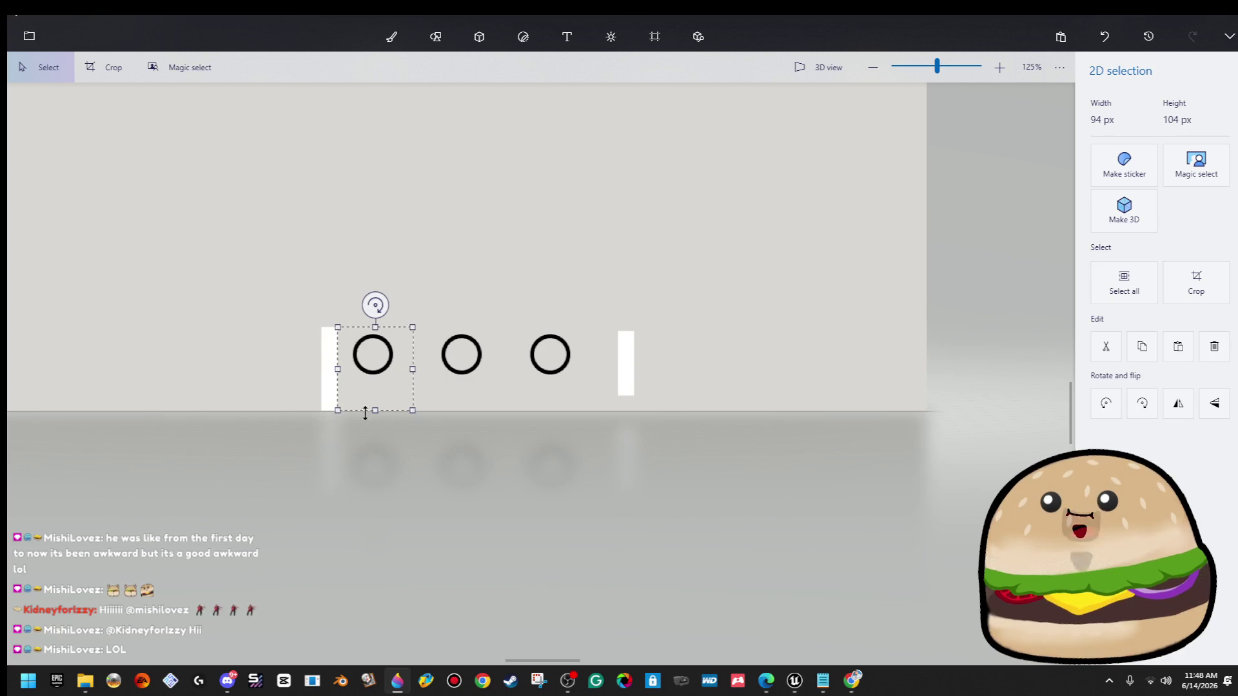
# Erase the leftover white strips on the right and left of the circles.
pyautogui.moveTo(578, 313); pyautogui.dragTo(639, 409)
pyautogui.press('Delete')
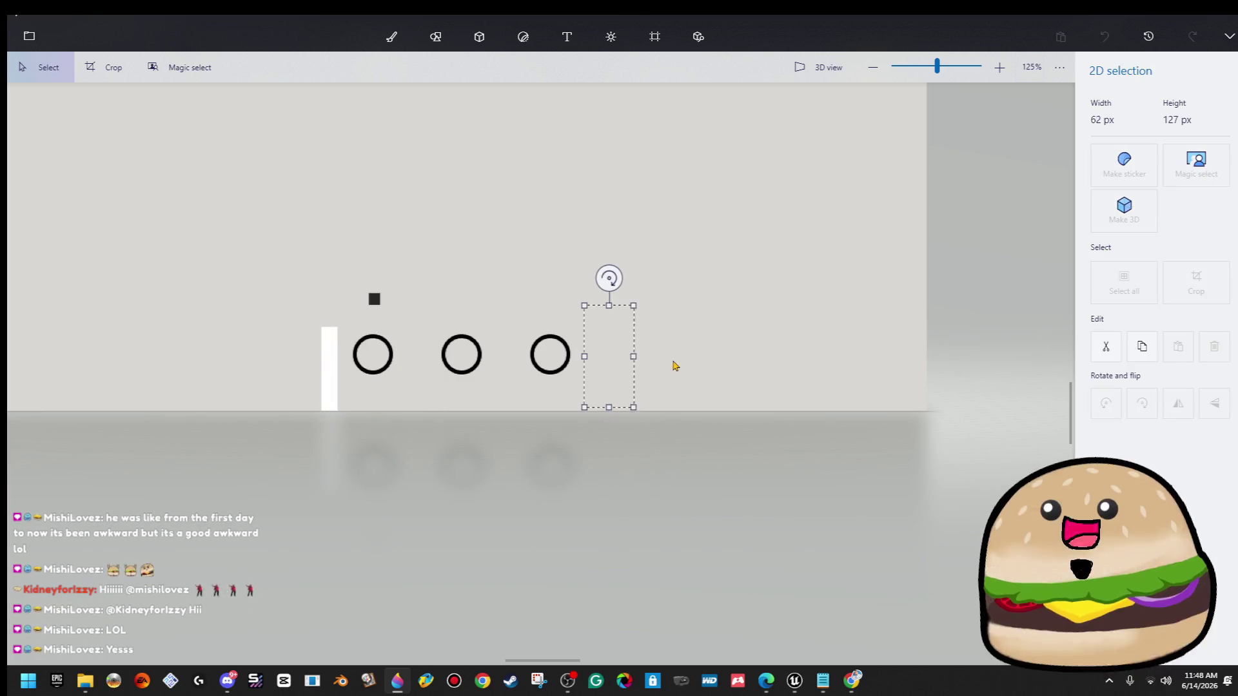
pyautogui.click(671, 361)
pyautogui.moveTo(339, 315); pyautogui.dragTo(340, 455)
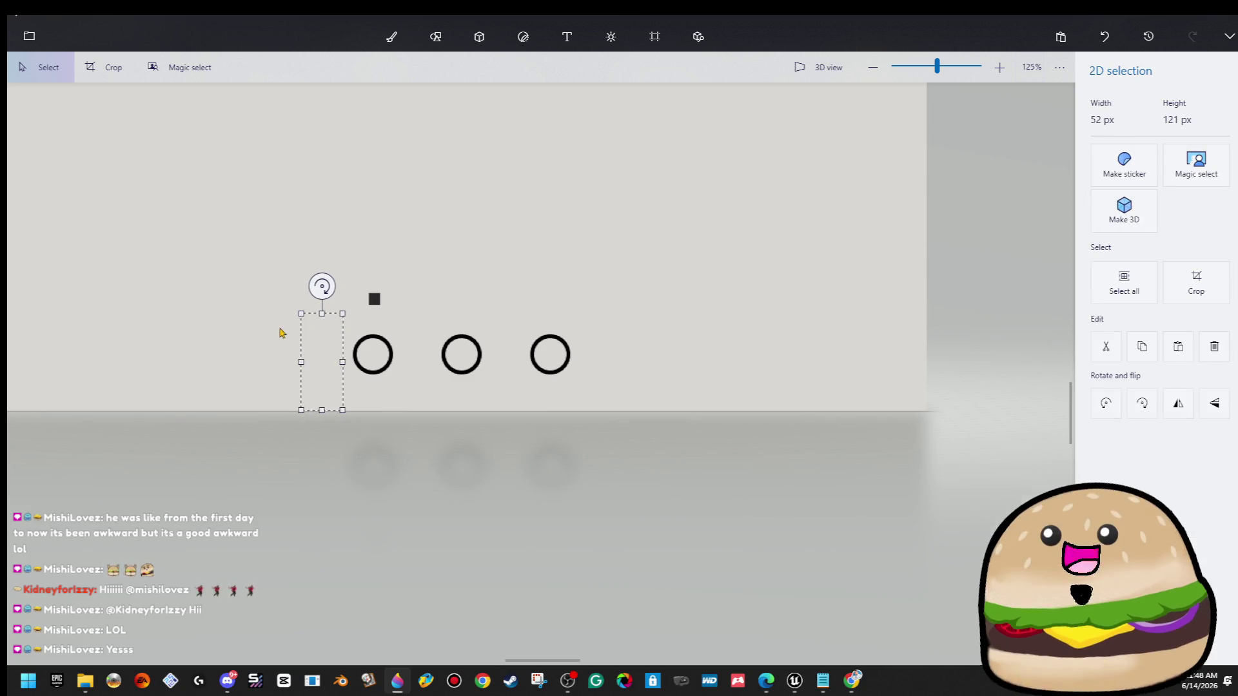
pyautogui.press('Delete')
# Place the square just left of the circles and paste a second copy beside it.
pyautogui.click(374, 300)
pyautogui.moveTo(374, 300)
pyautogui.mouseDown()
pyautogui.moveTo(380, 372)
pyautogui.moveTo(370, 354)
pyautogui.mouseUp()
pyautogui.scroll(5, 371, 354)
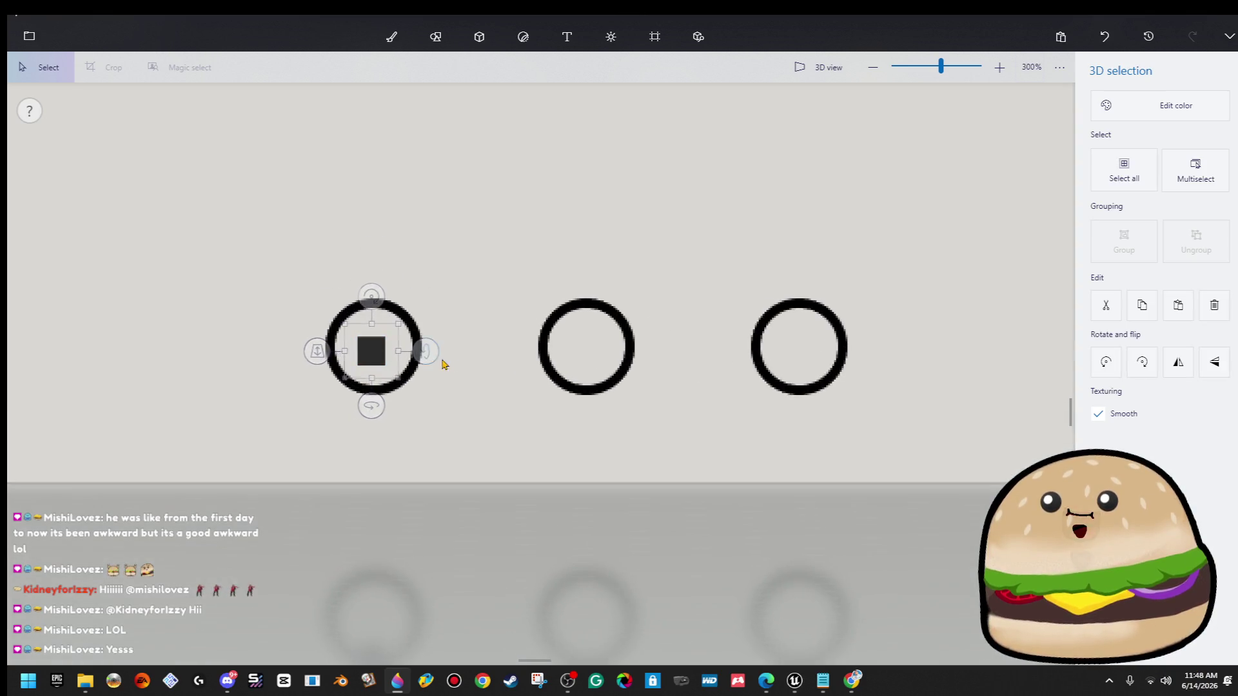
pyautogui.scroll(-4, 480, 381)
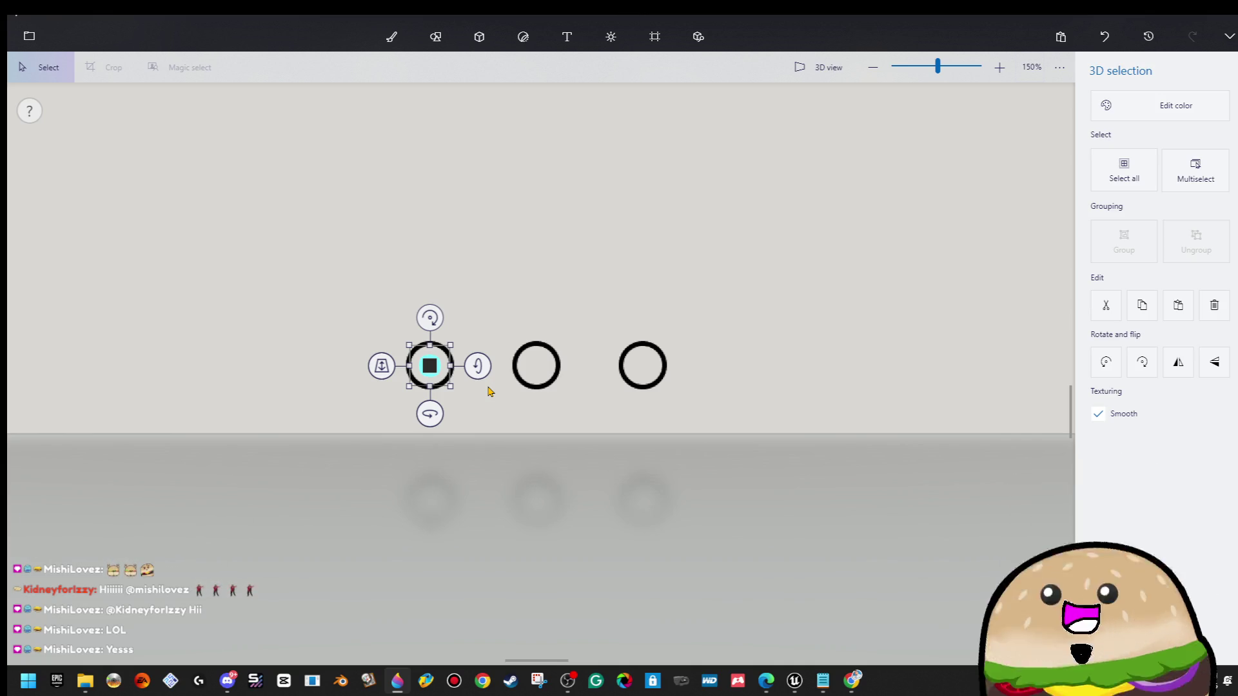
pyautogui.press('ctrl')
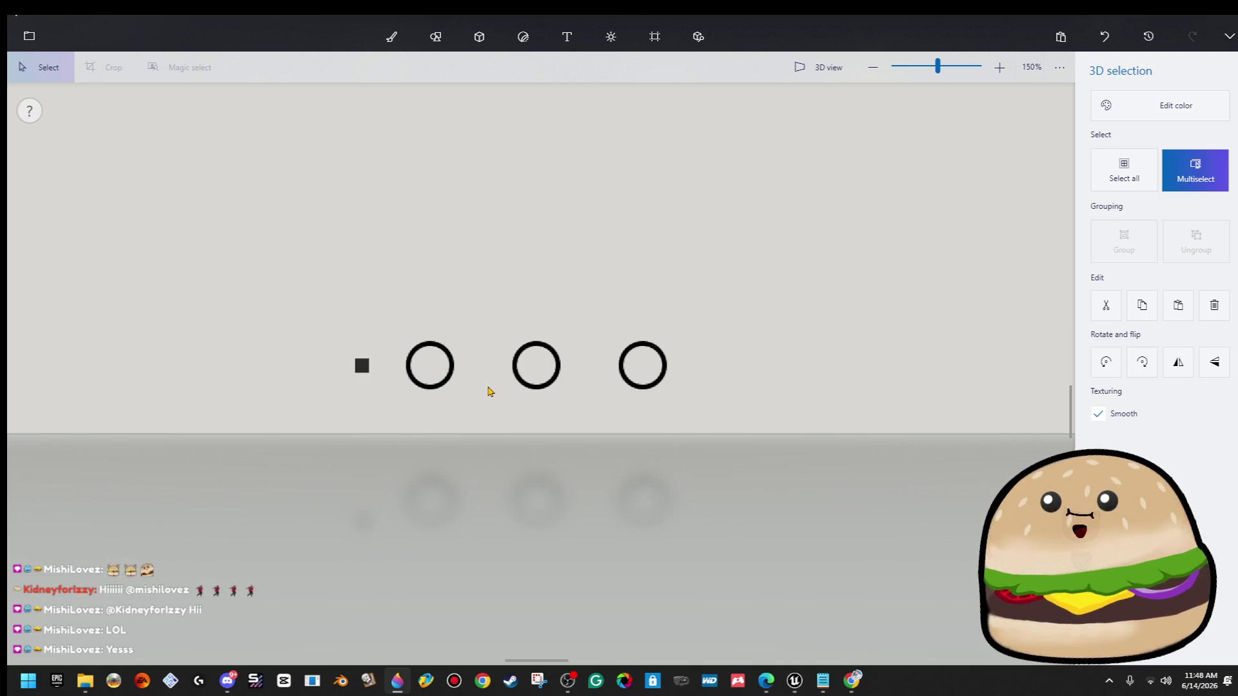
pyautogui.press('Escape')
pyautogui.click(354, 367)
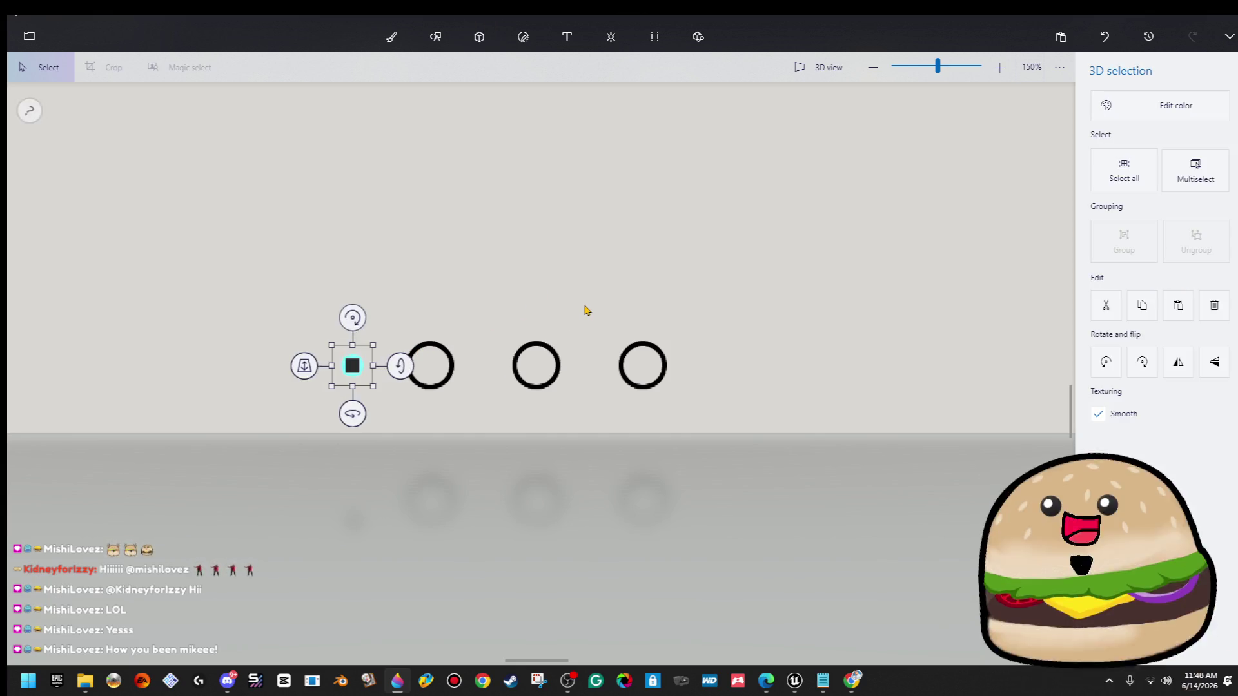
pyautogui.scroll(-2, 586, 309)
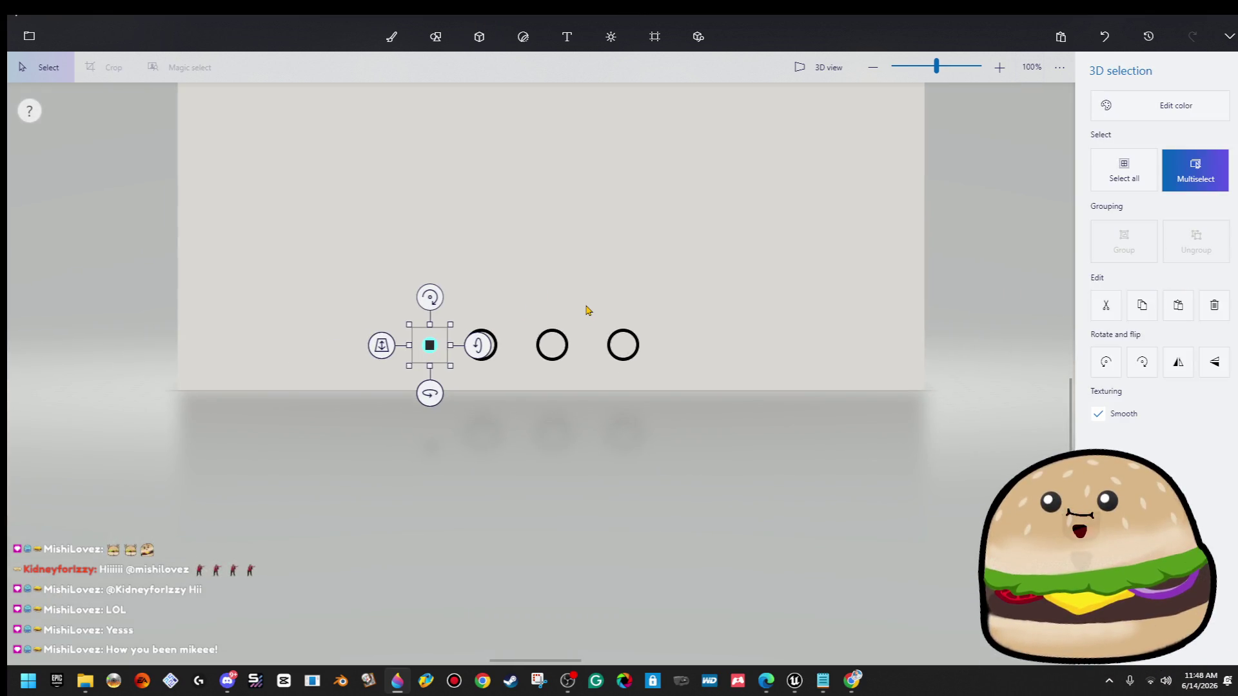
pyautogui.hotkey('ctrl', 'v')
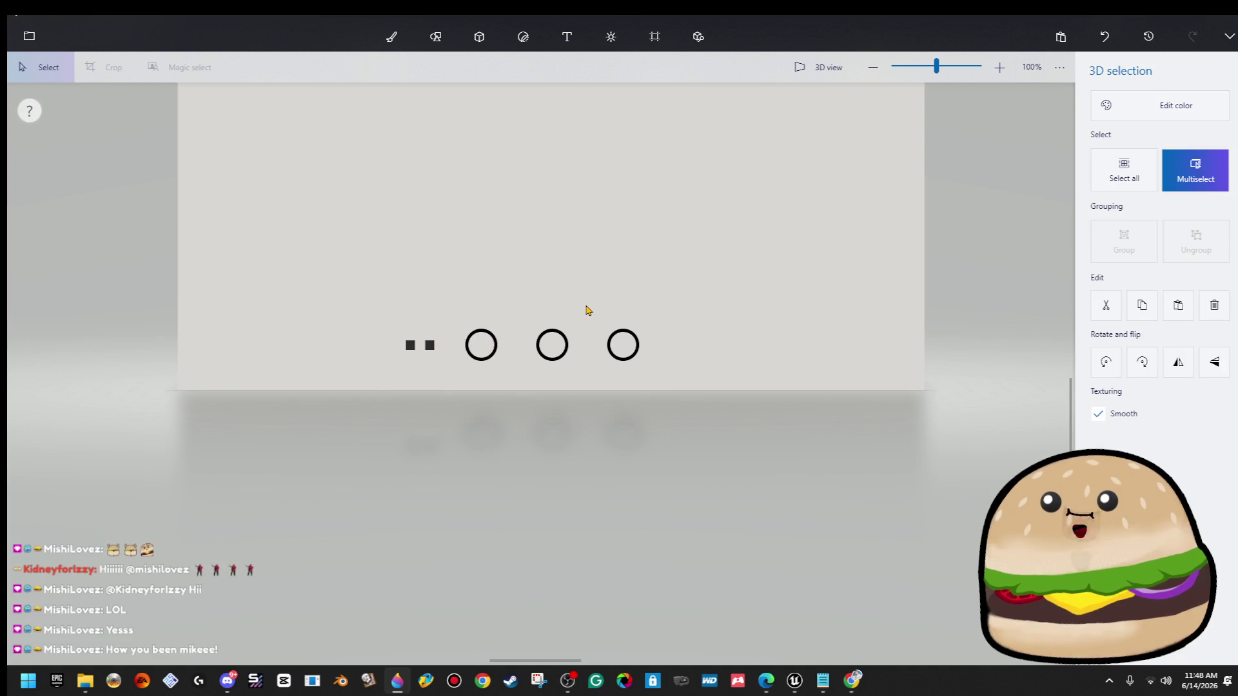
pyautogui.press('Escape')
pyautogui.scroll(-4, 430, 338)
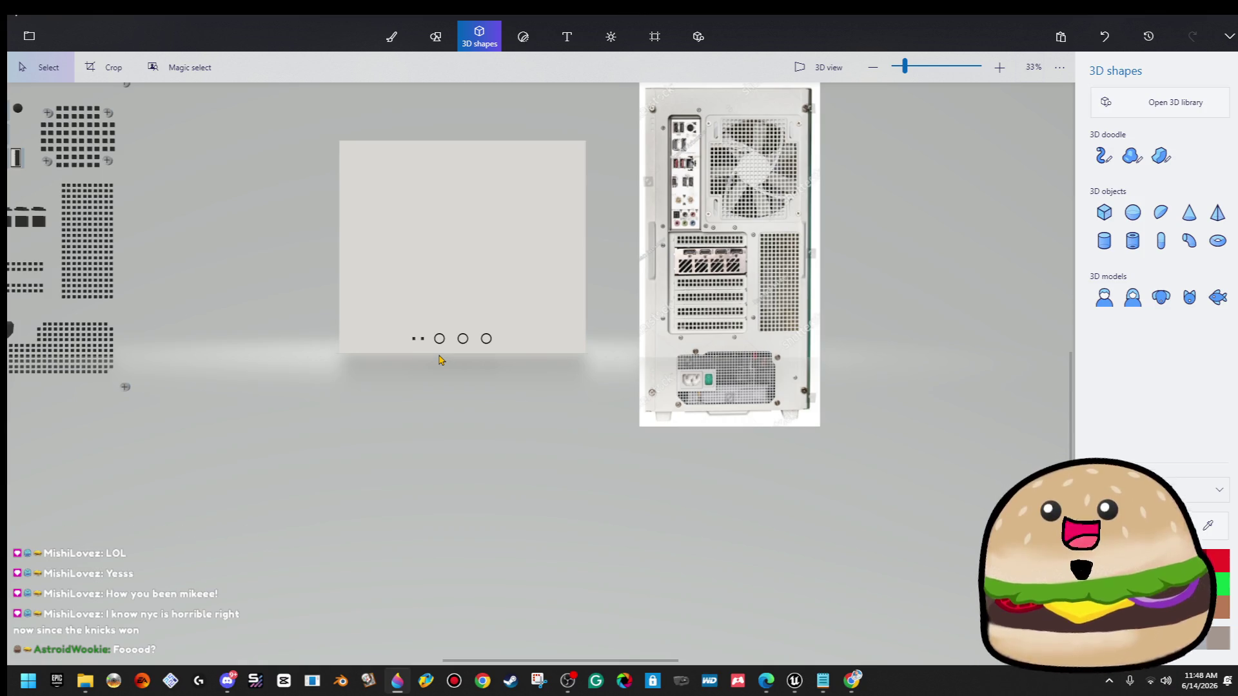
pyautogui.scroll(2, 432, 333)
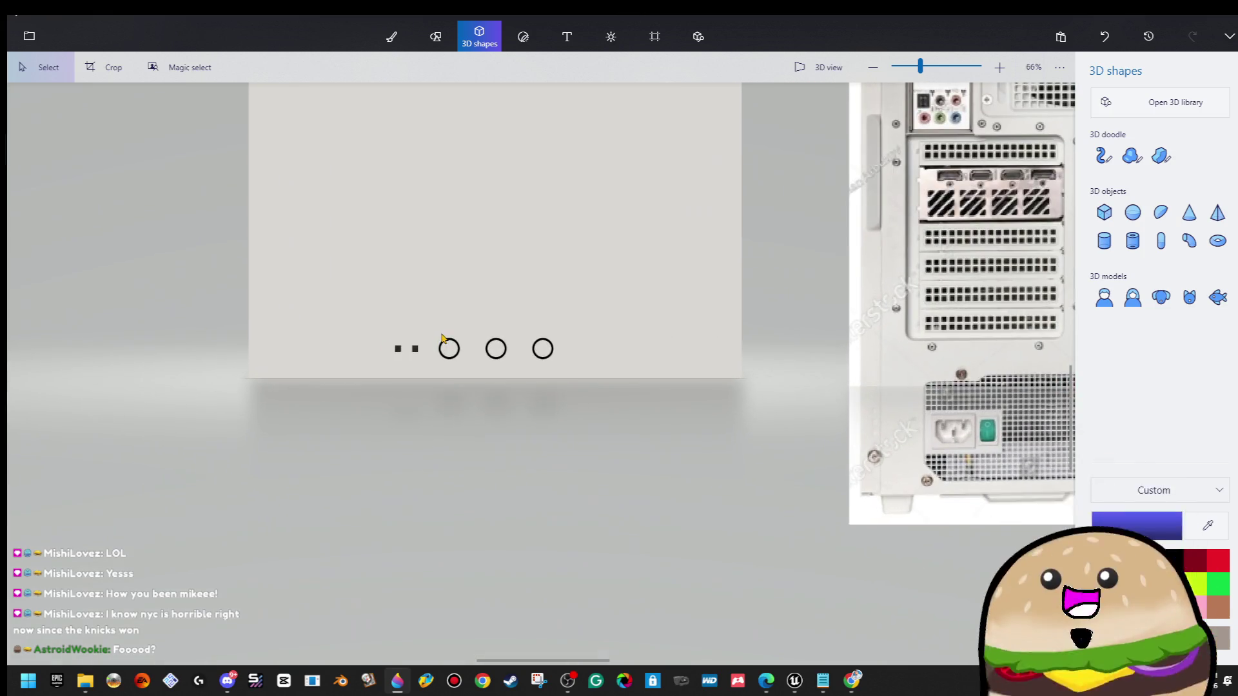
pyautogui.scroll(-2, 445, 345)
pyautogui.scroll(2, 462, 350)
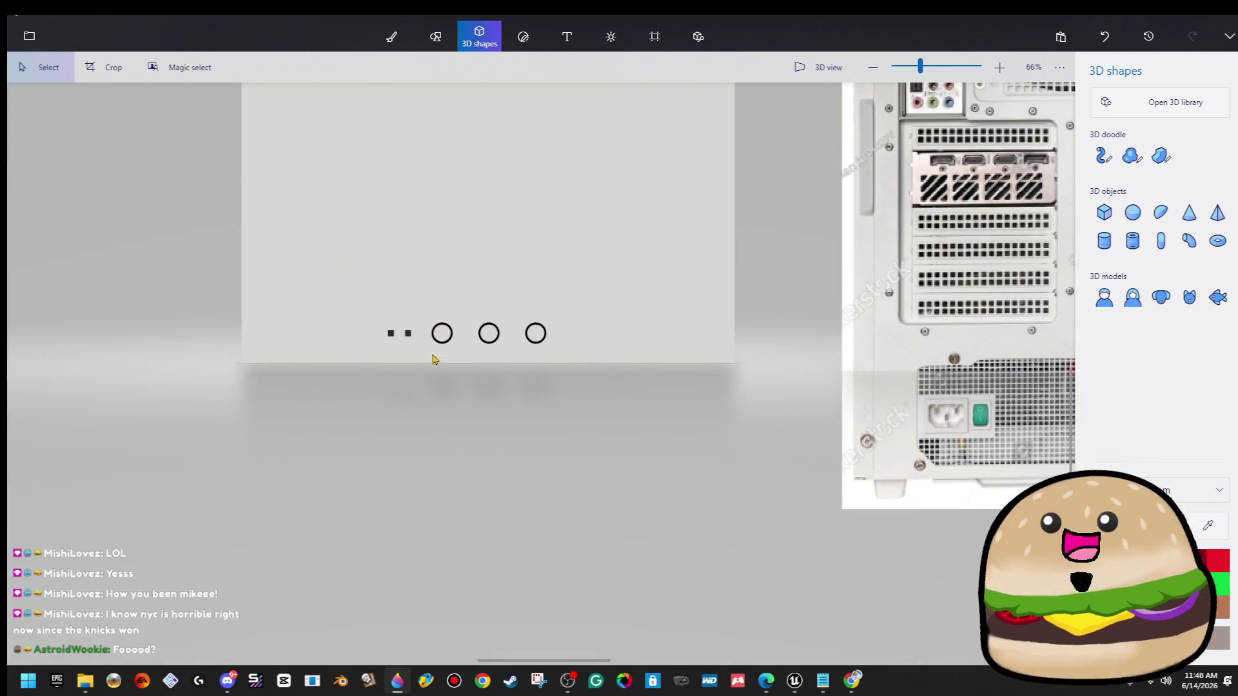
pyautogui.moveTo(418, 331); pyautogui.dragTo(365, 358)
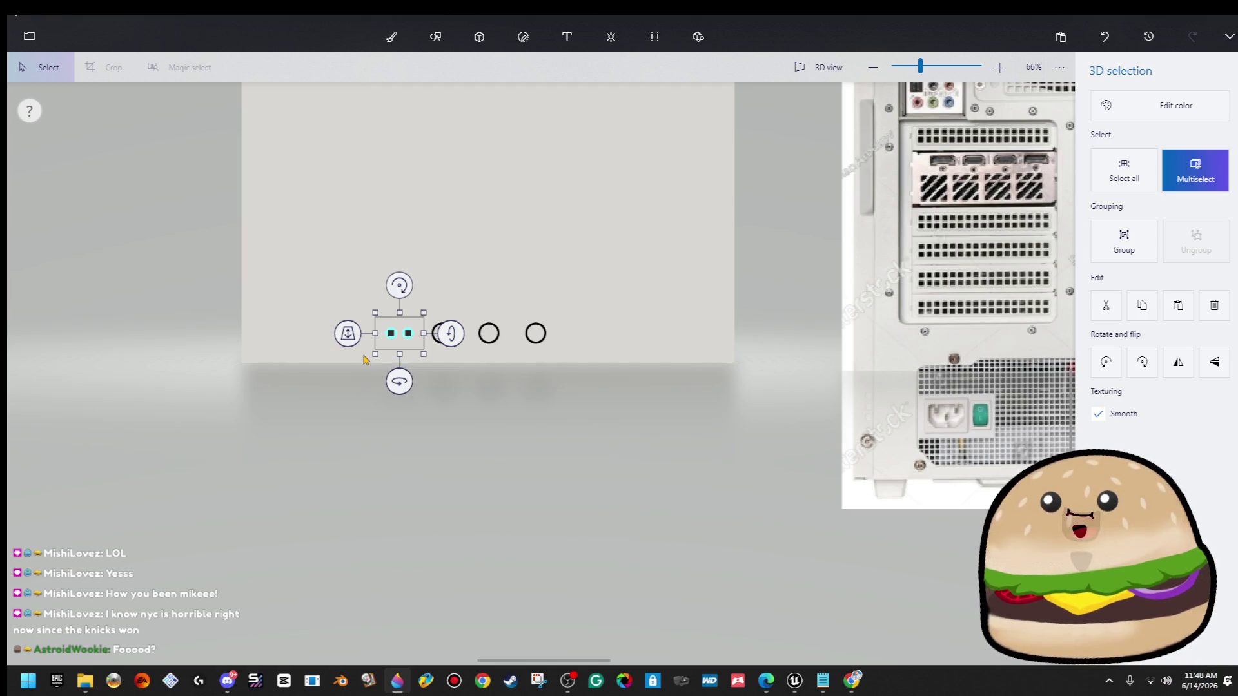
pyautogui.hotkey('ctrl', 'c')
pyautogui.hotkey('ctrl', 'v')
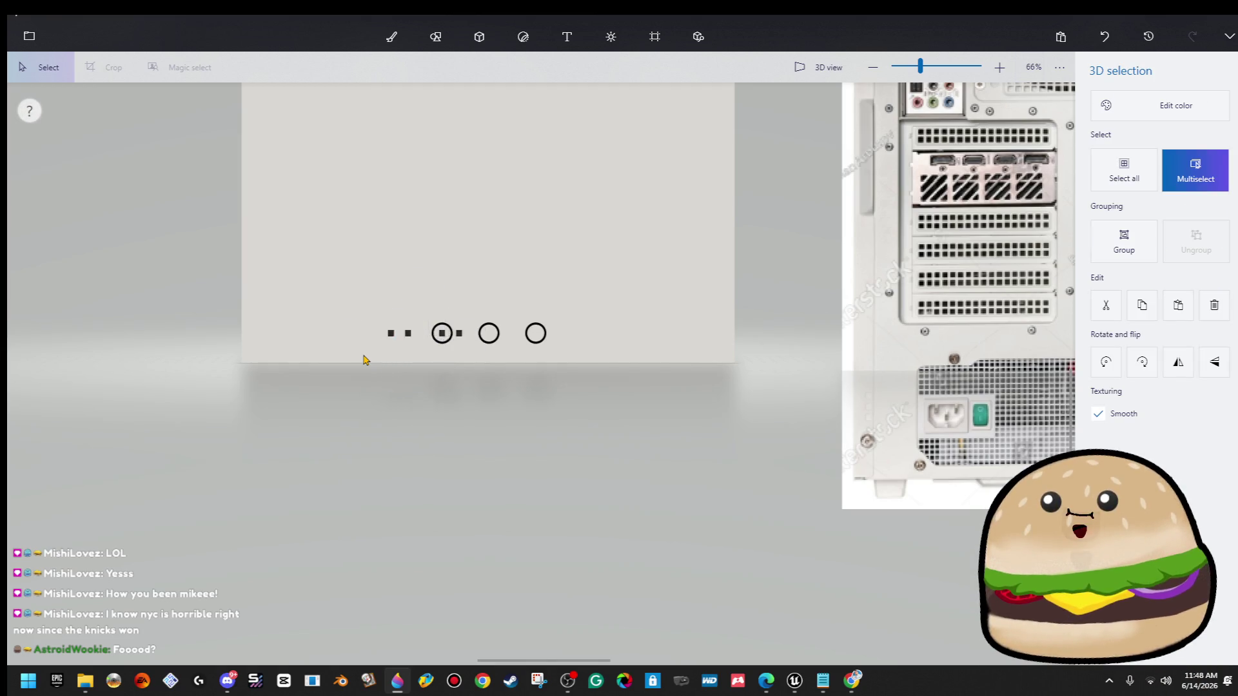
pyautogui.press('Left')
pyautogui.press('Left')
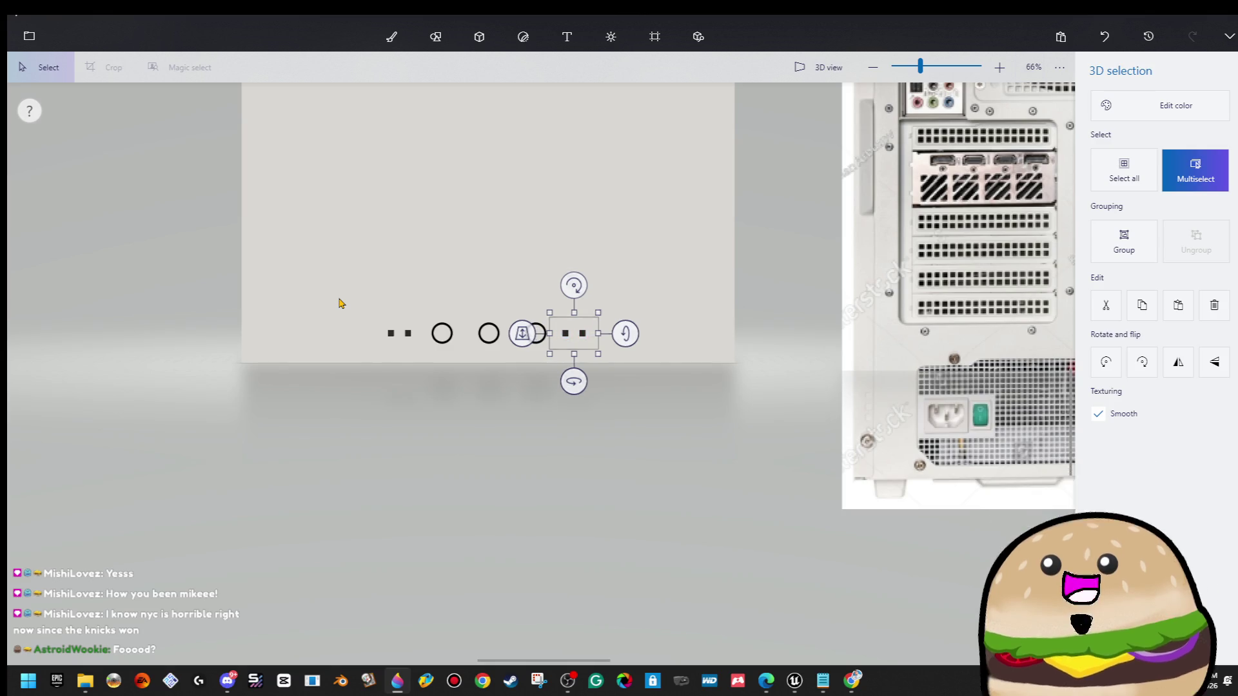
pyautogui.scroll(-1, 342, 291)
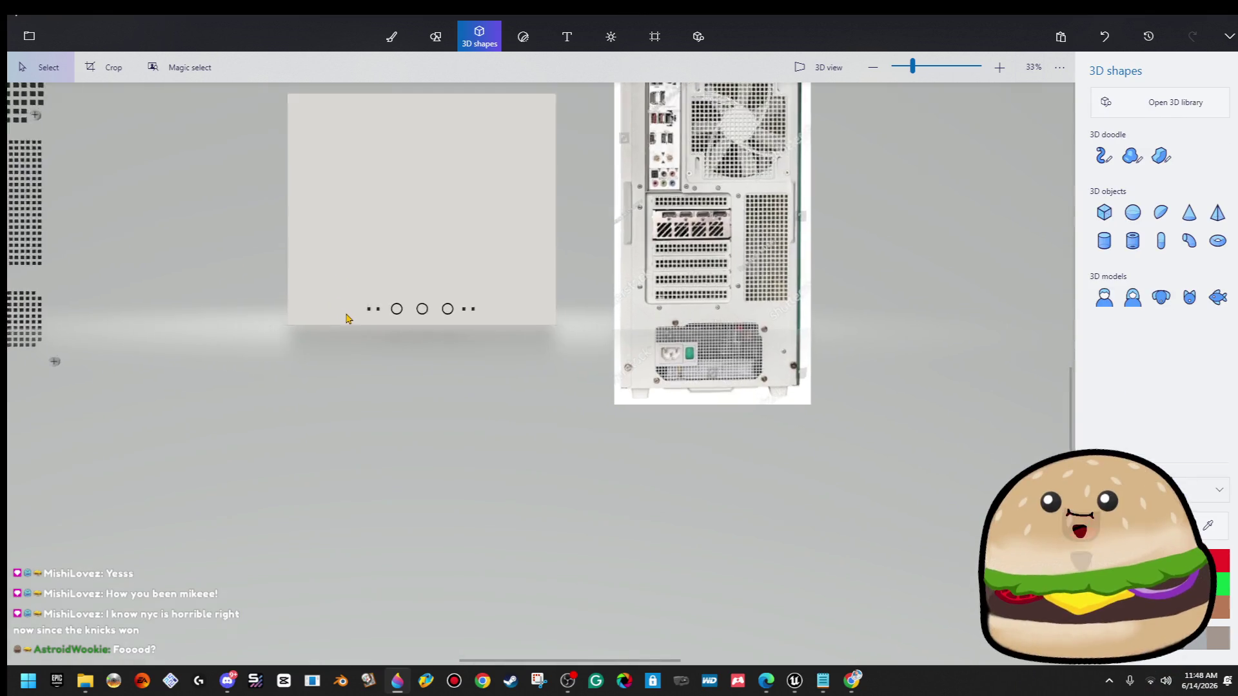
pyautogui.click(606, 310)
pyautogui.click(682, 268)
pyautogui.scroll(-3, 702, 258)
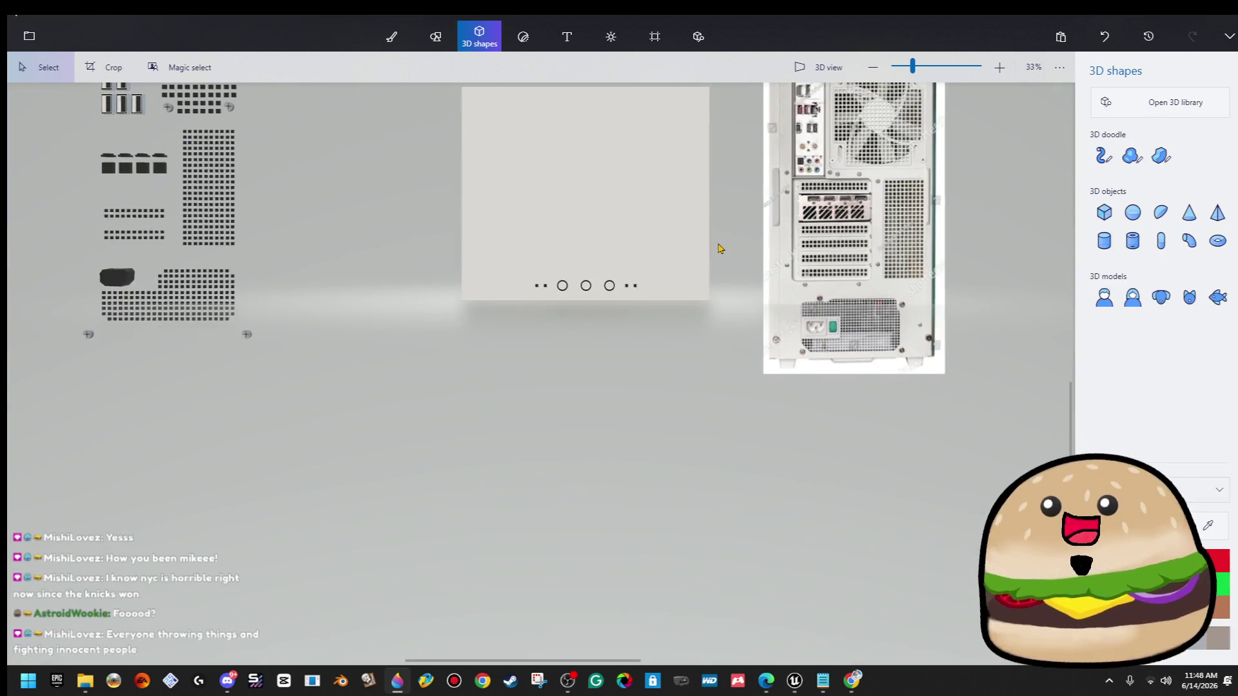
pyautogui.scroll(2, 721, 250)
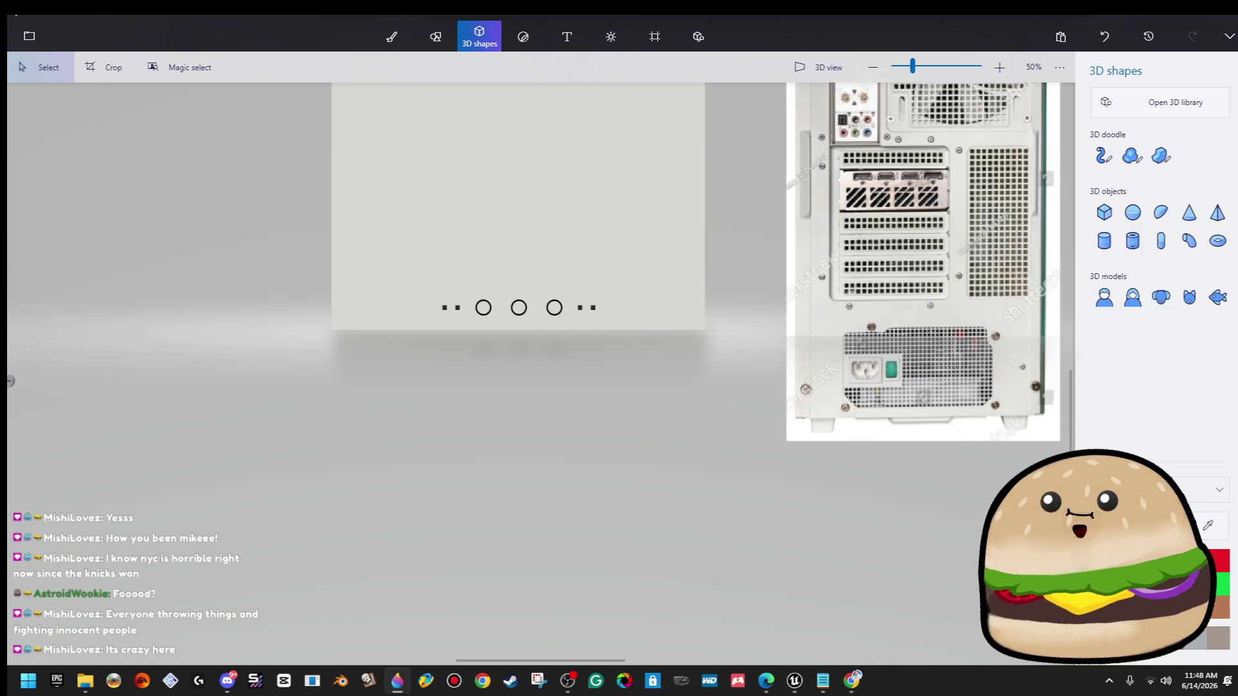
pyautogui.hotkey('alt', 'Tab')
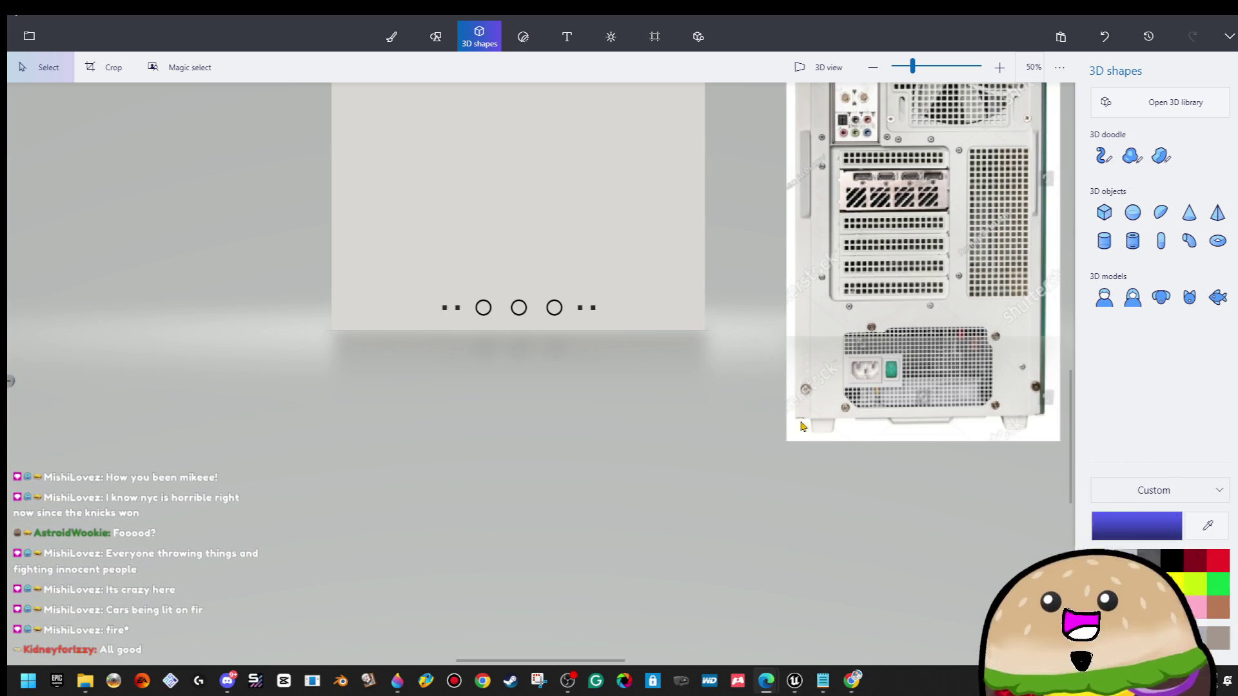
pyautogui.scroll(-2, 619, 336)
pyautogui.scroll(4, 630, 319)
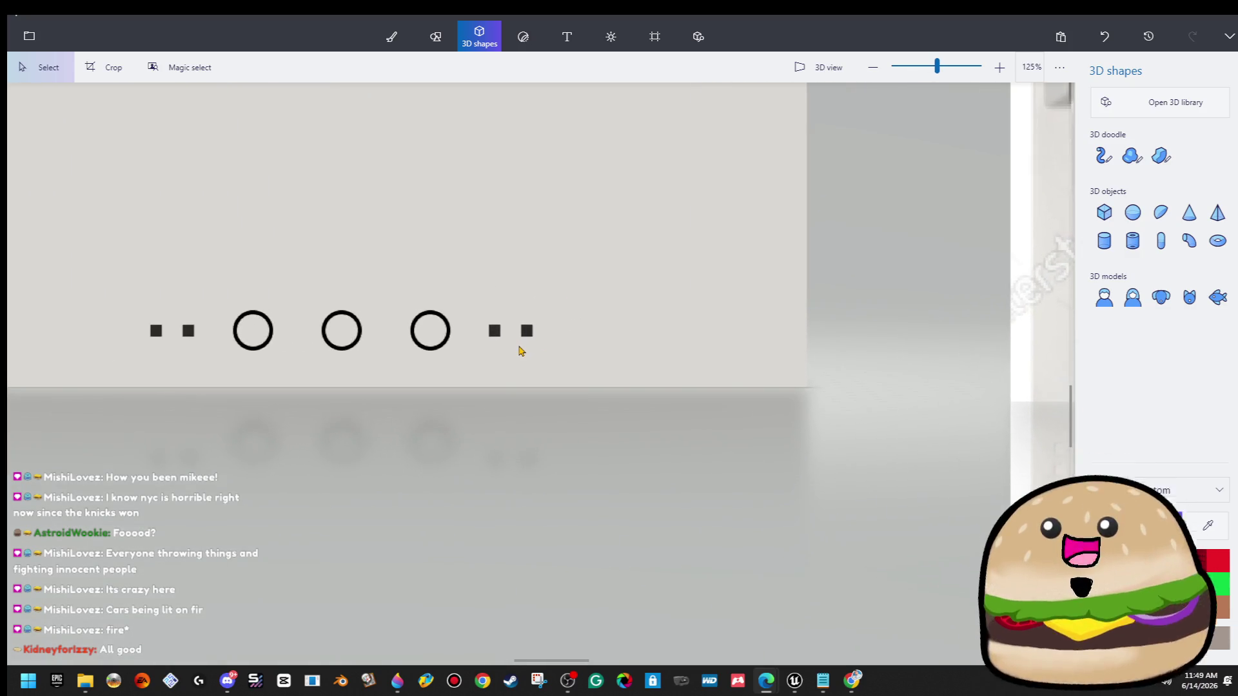
pyautogui.scroll(-3, 522, 352)
pyautogui.scroll(8, 486, 348)
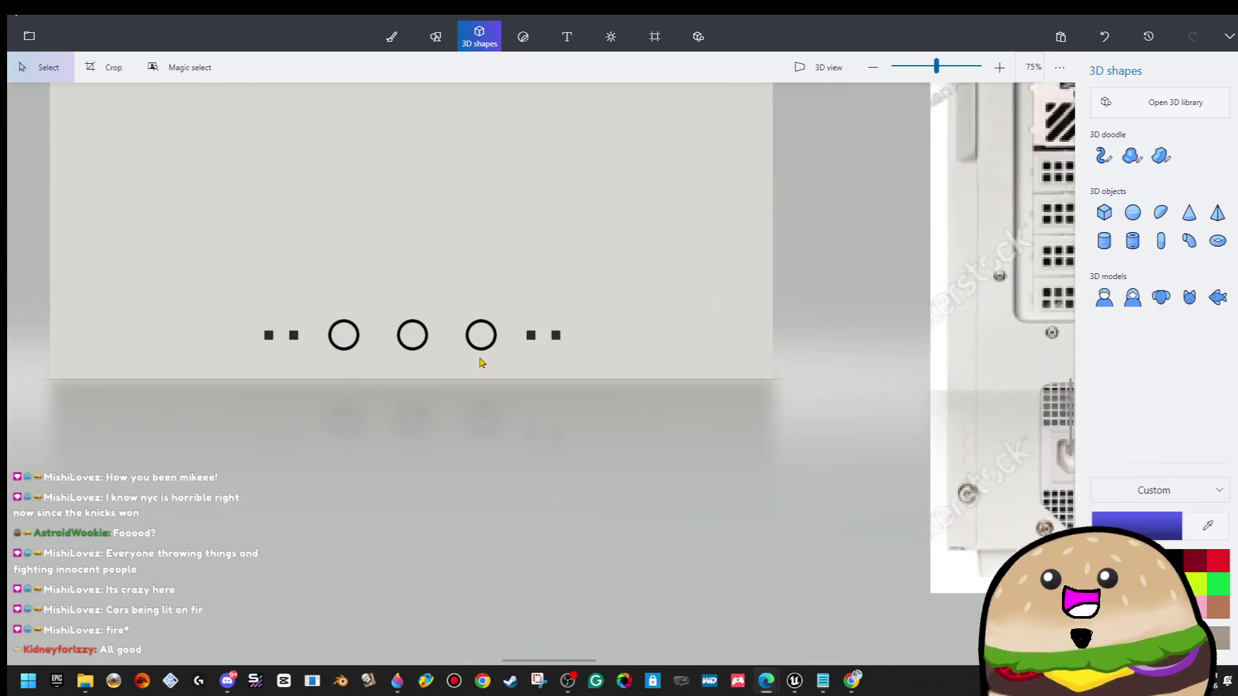
pyautogui.scroll(-3, 498, 228)
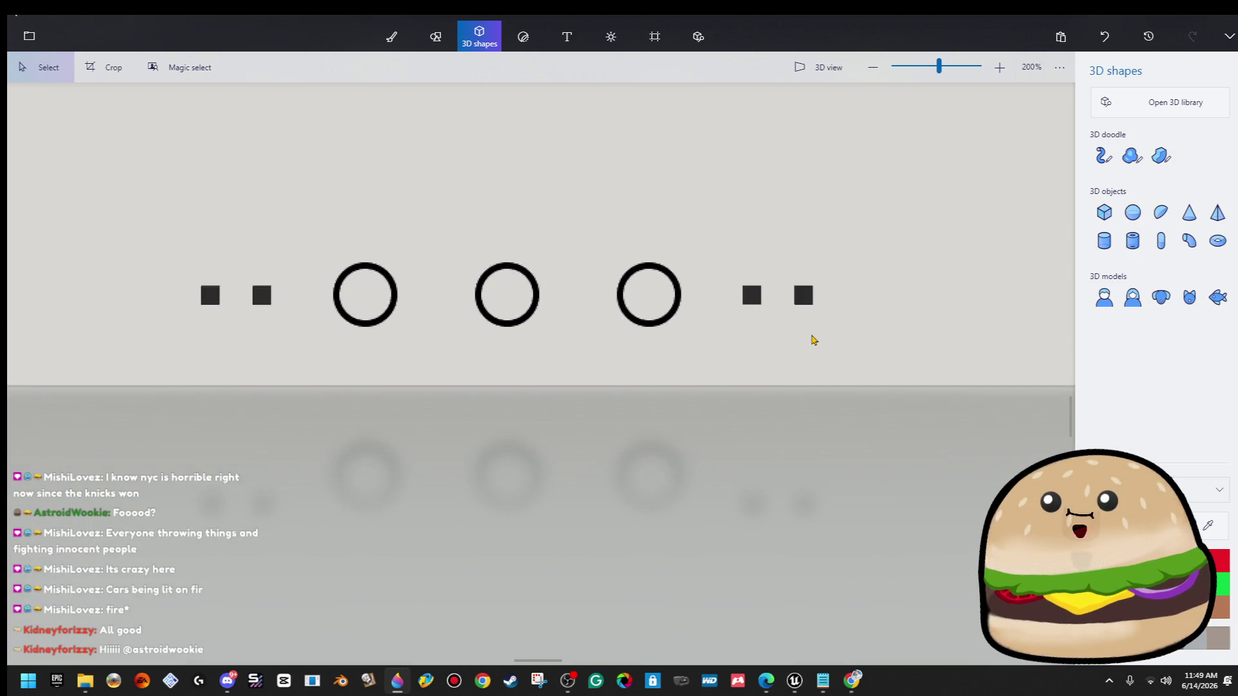
pyautogui.scroll(2, 606, 276)
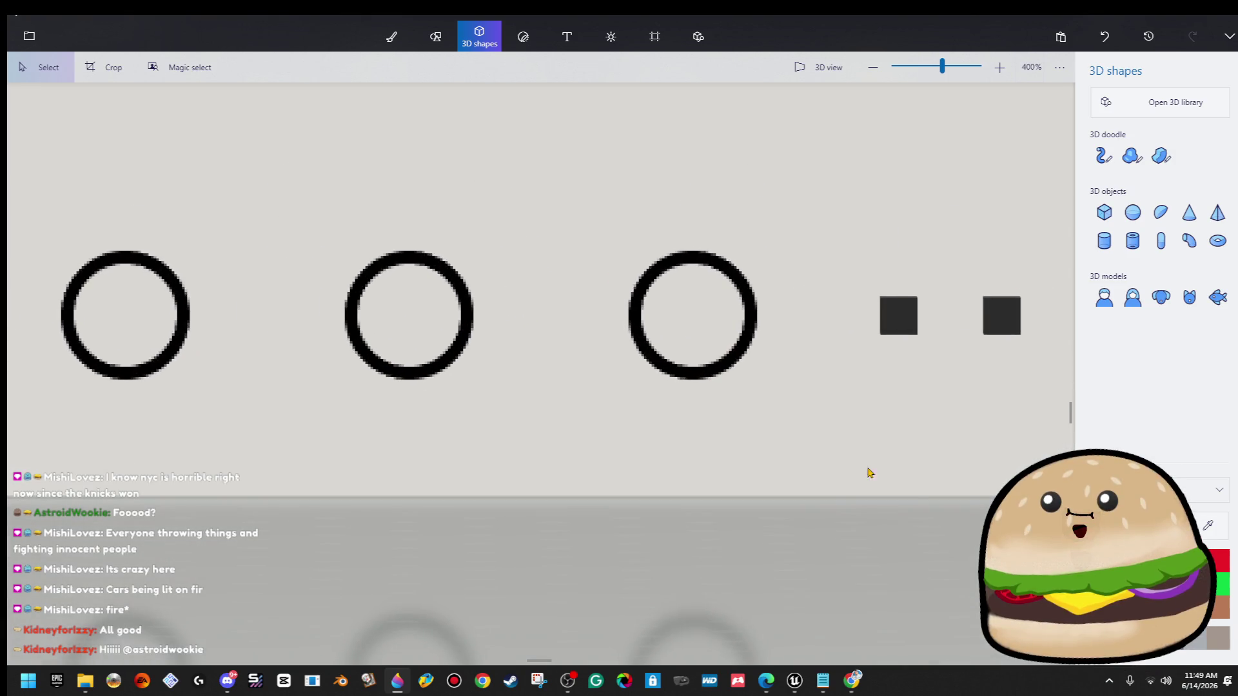
pyautogui.click(1212, 527)
pyautogui.click(870, 382)
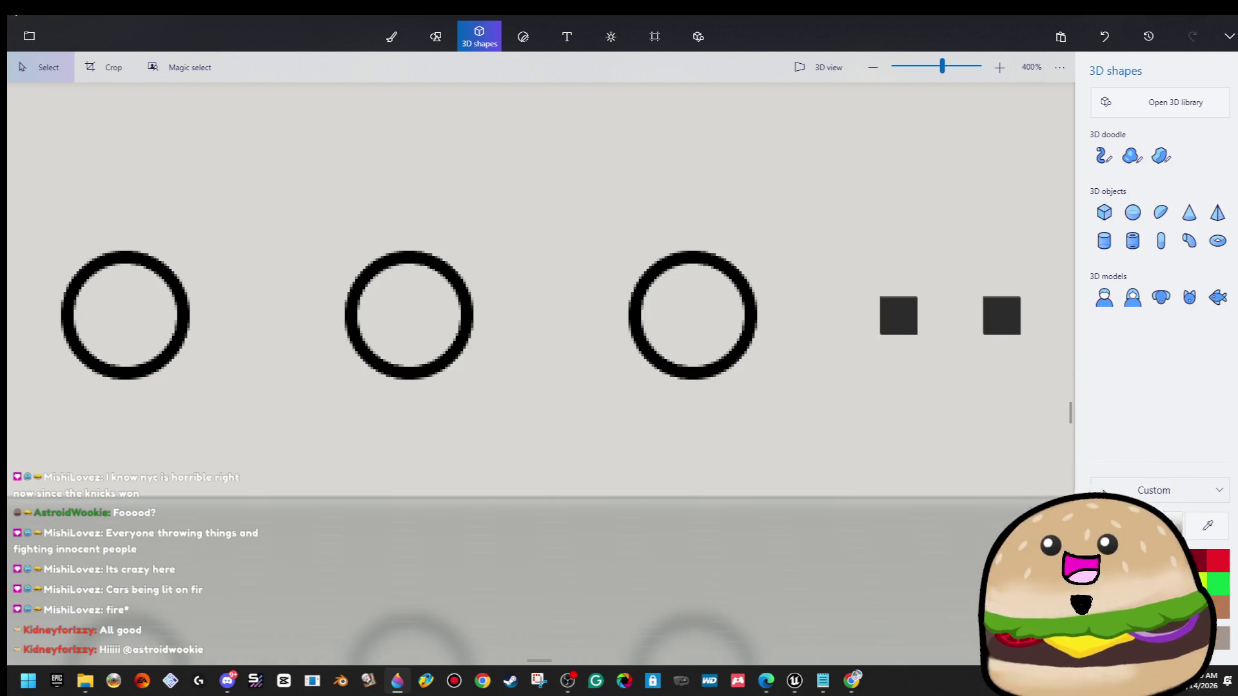
# Fill all three circles with the custom grey-beige colour b2aea4.
pyautogui.click(1170, 526)
pyautogui.click(509, 283)
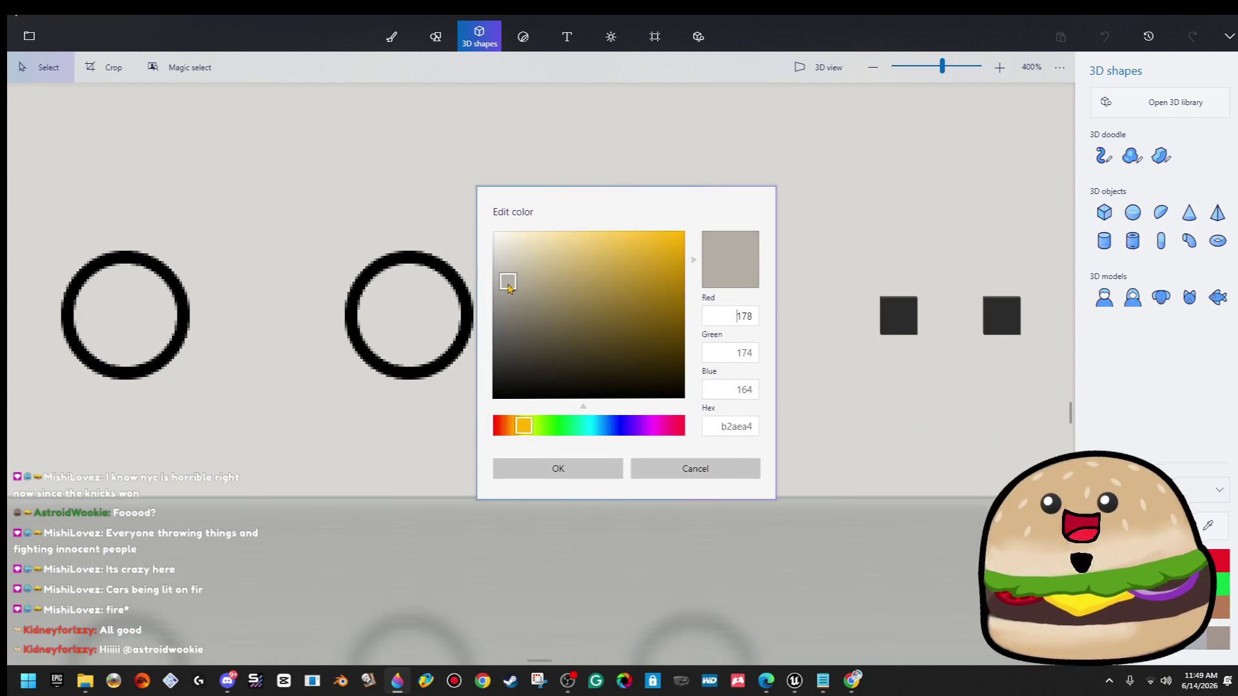
pyautogui.click(617, 480)
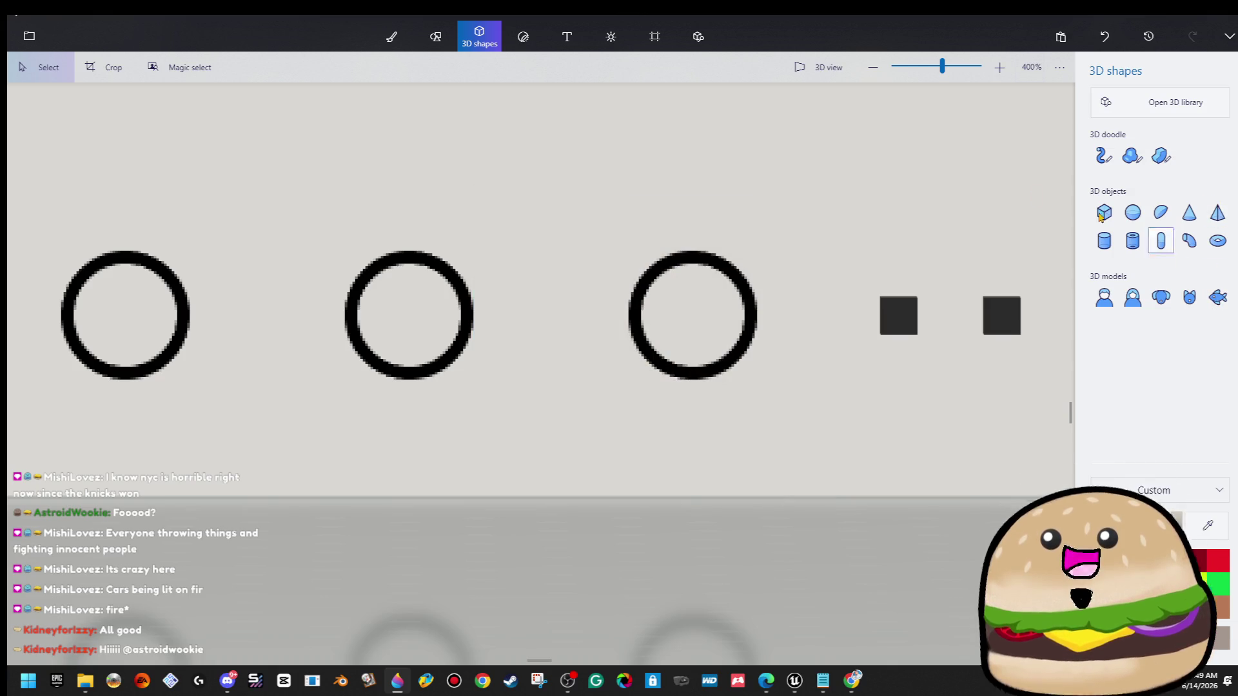
pyautogui.click(392, 36)
pyautogui.click(1218, 139)
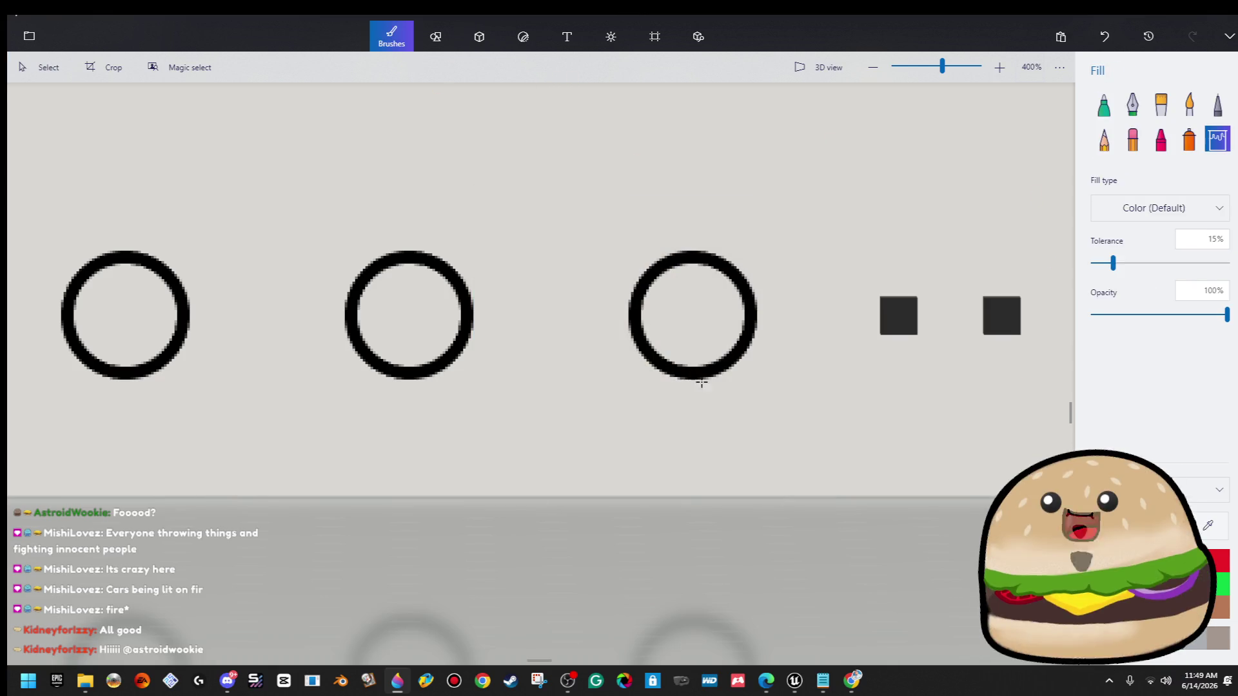
pyautogui.click(687, 308)
pyautogui.click(395, 315)
pyautogui.click(107, 318)
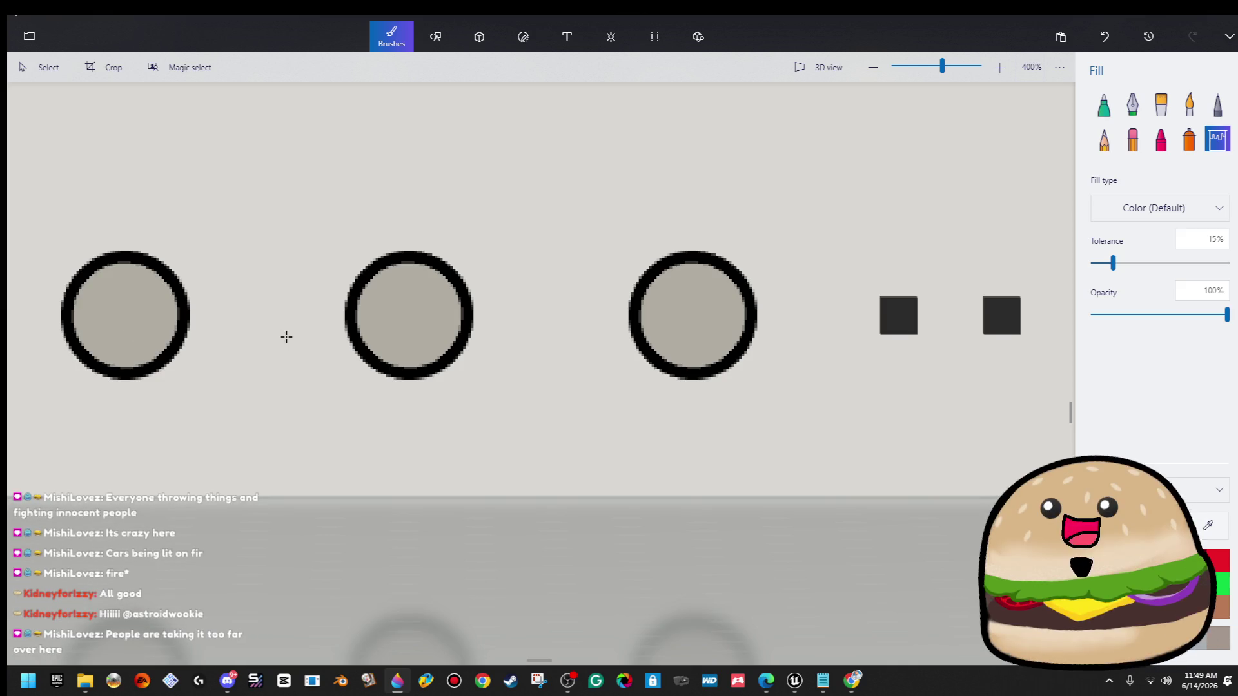
pyautogui.hscroll(-3, 286, 336)
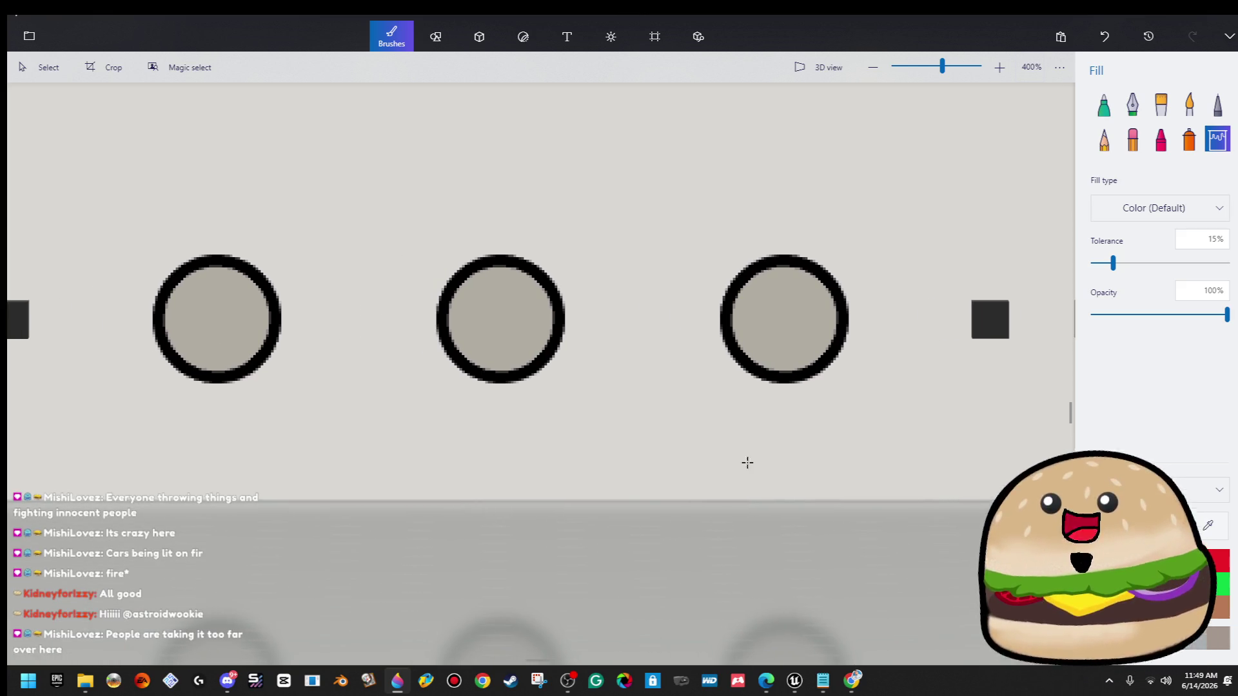
# Spray soft darker shading at 4% opacity into the centre of each circle.
pyautogui.click(1191, 140)
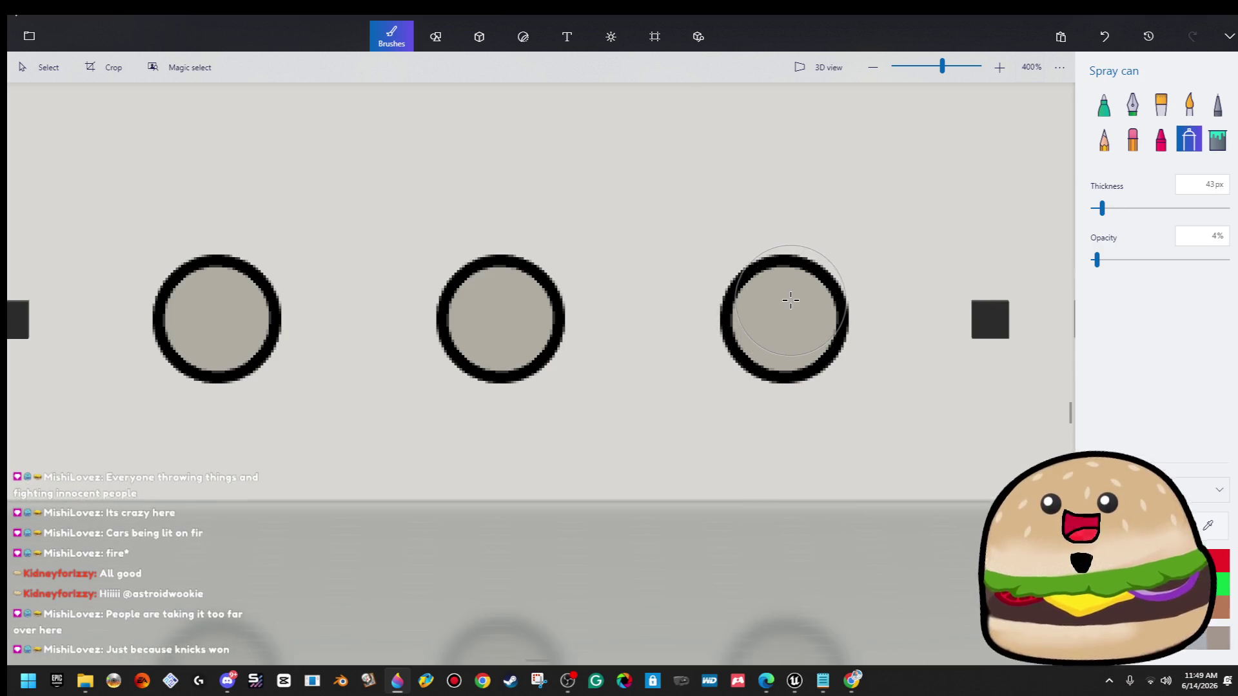
pyautogui.moveTo(784, 304); pyautogui.dragTo(778, 304)
pyautogui.moveTo(514, 301)
pyautogui.mouseDown()
pyautogui.moveTo(491, 284)
pyautogui.moveTo(511, 276)
pyautogui.moveTo(536, 303)
pyautogui.mouseUp()
pyautogui.moveTo(244, 286)
pyautogui.mouseDown()
pyautogui.moveTo(199, 286)
pyautogui.moveTo(238, 298)
pyautogui.mouseUp()
pyautogui.keyDown('ctrl'); pyautogui.scroll(-10, 722, 326); pyautogui.keyUp('ctrl')
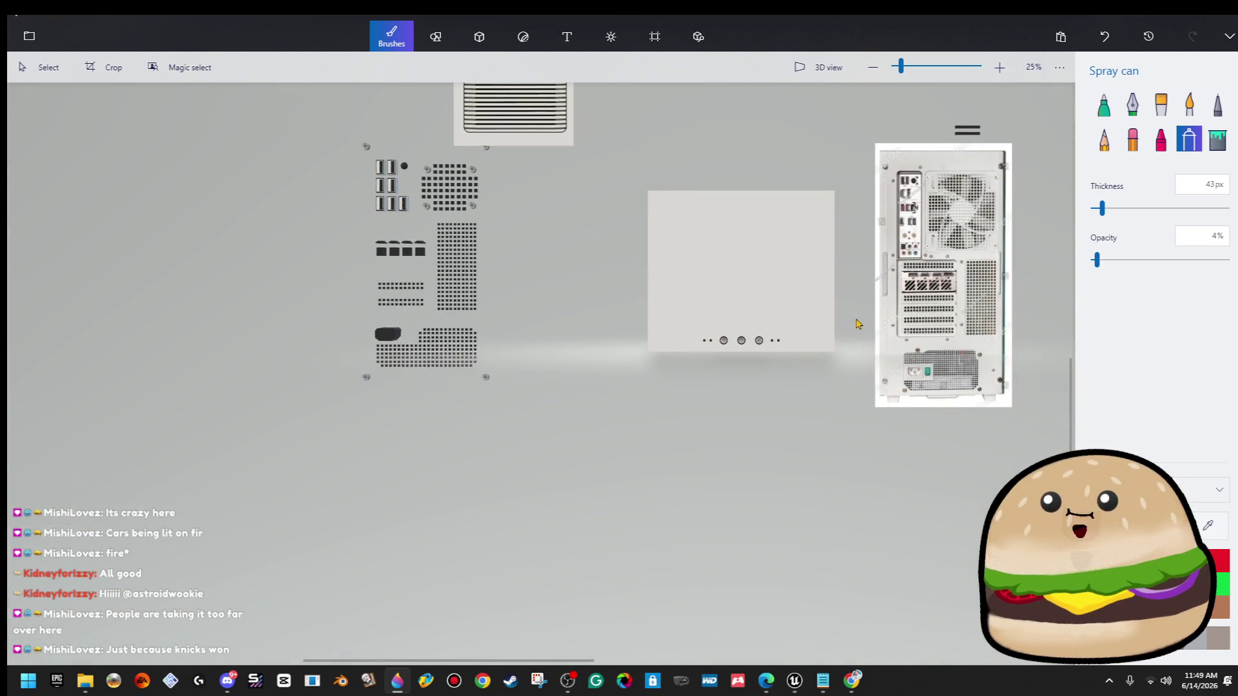
# Save the canvas as a PNG image, changing 'side' to 'front monitor' in the PIXELATED file name.
pyautogui.keyDown('ctrl'); pyautogui.scroll(2, 881, 246); pyautogui.keyUp('ctrl')
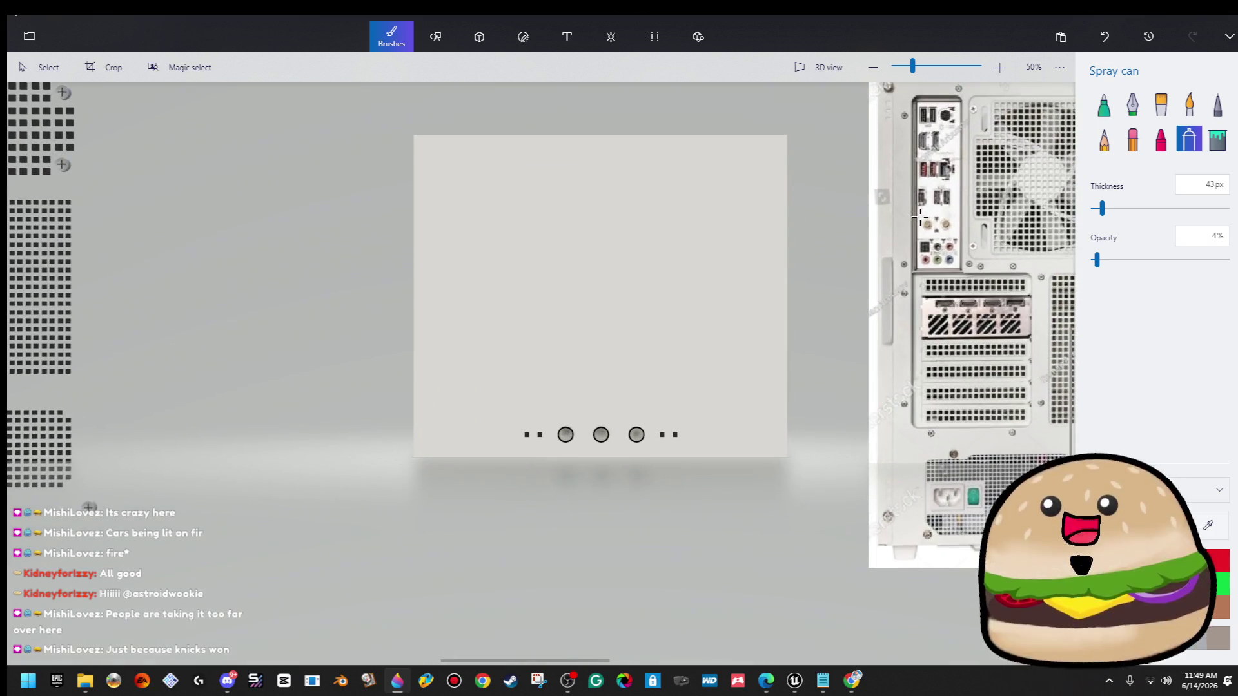
pyautogui.click(36, 42)
pyautogui.click(116, 199)
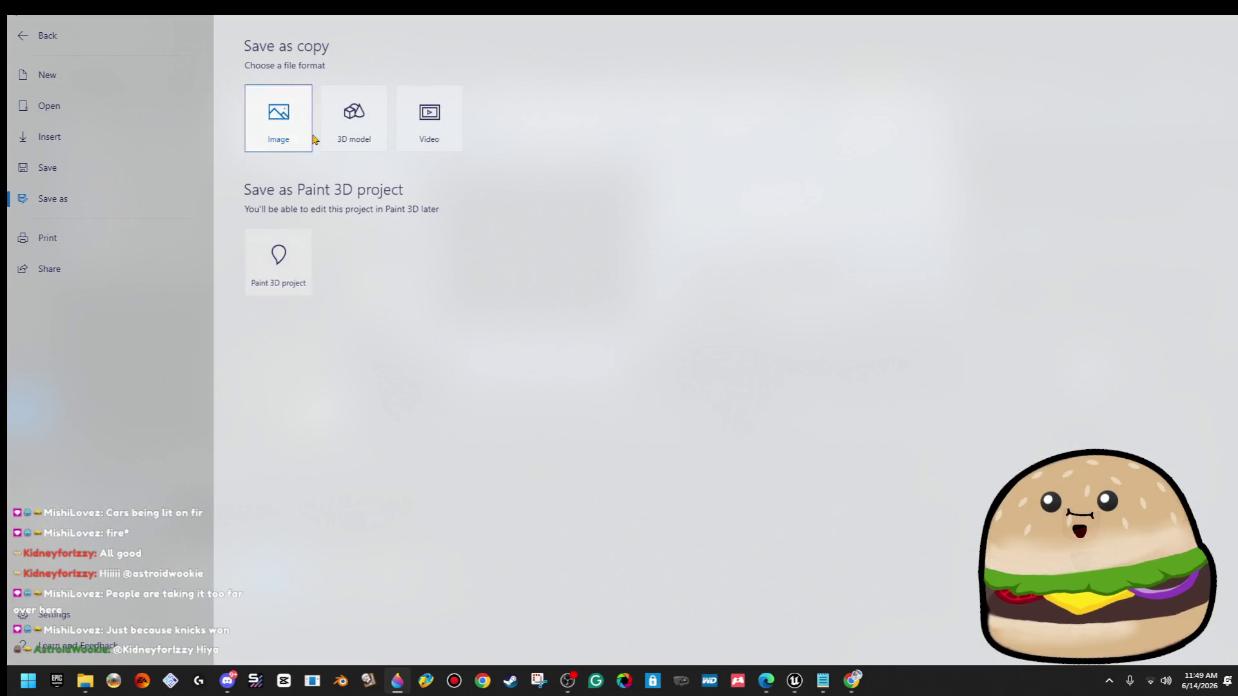
pyautogui.click(307, 121)
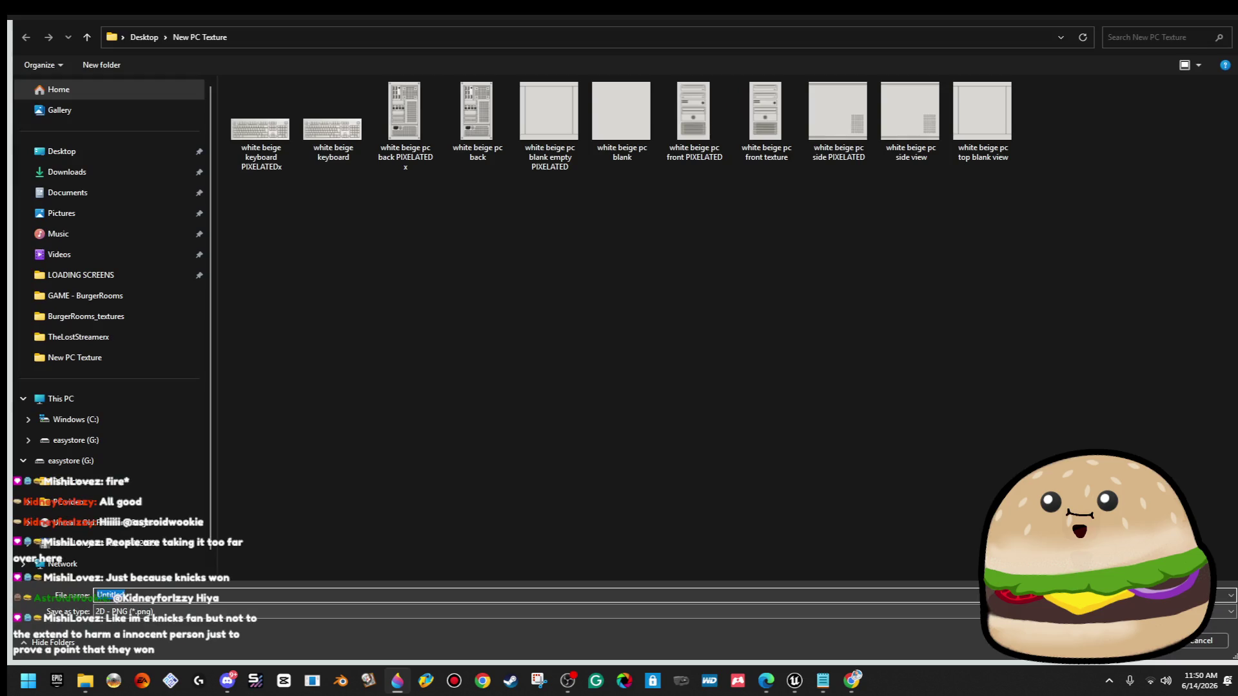
pyautogui.click(838, 116)
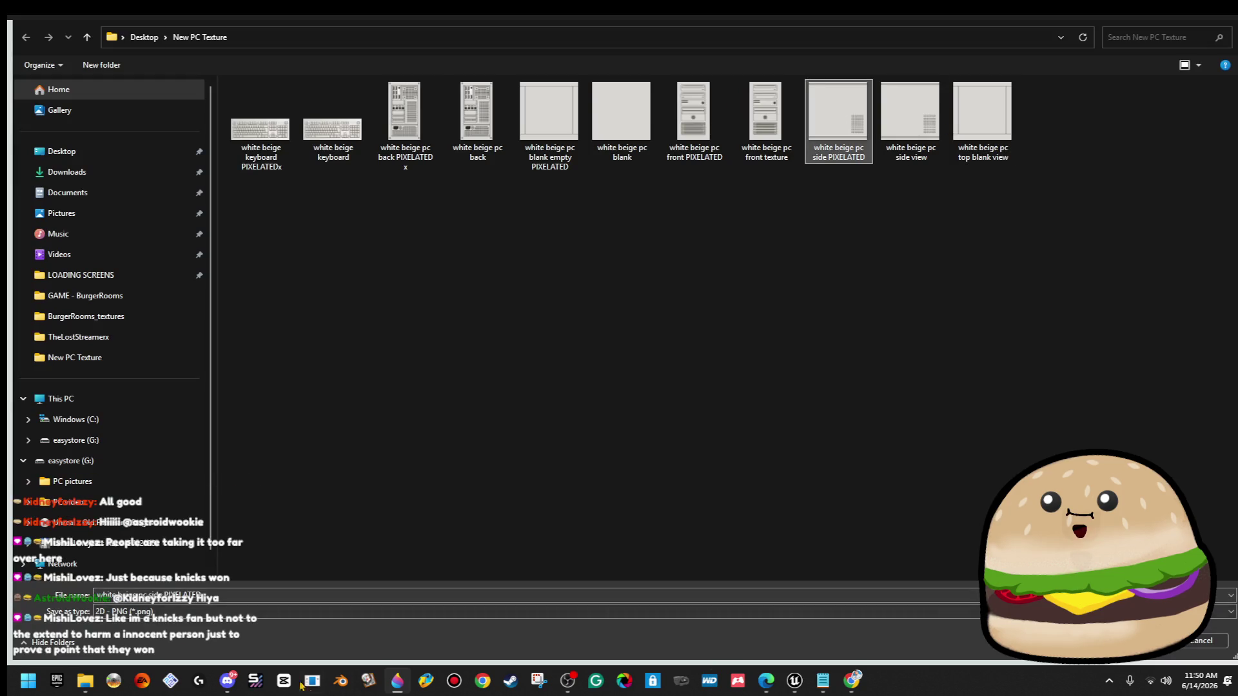
pyautogui.doubleClick(156, 595)
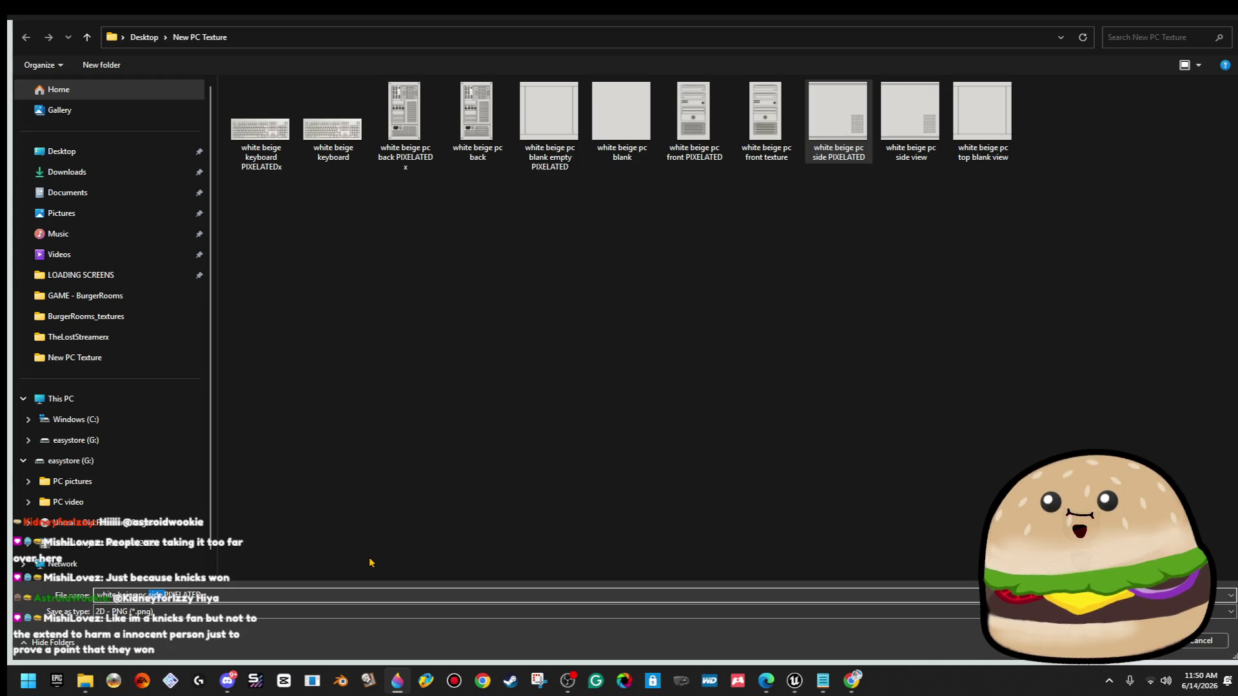
pyautogui.write('front monitor')
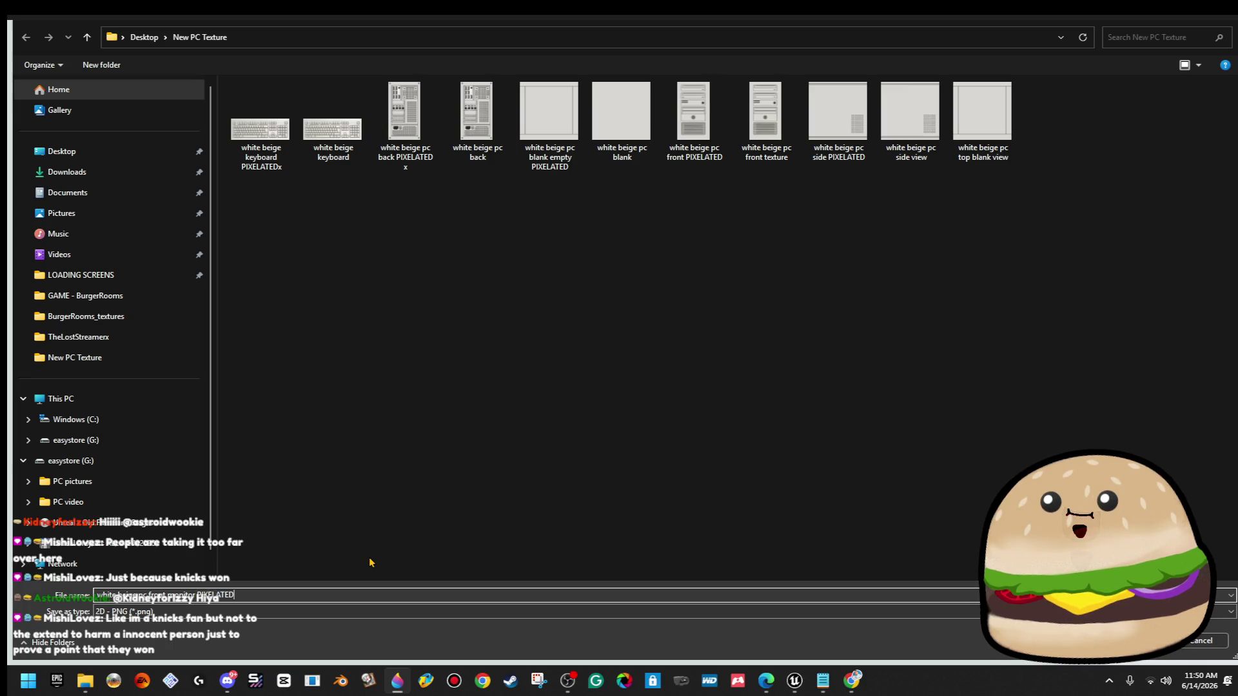
pyautogui.press('BackSpace')
pyautogui.press('Return')
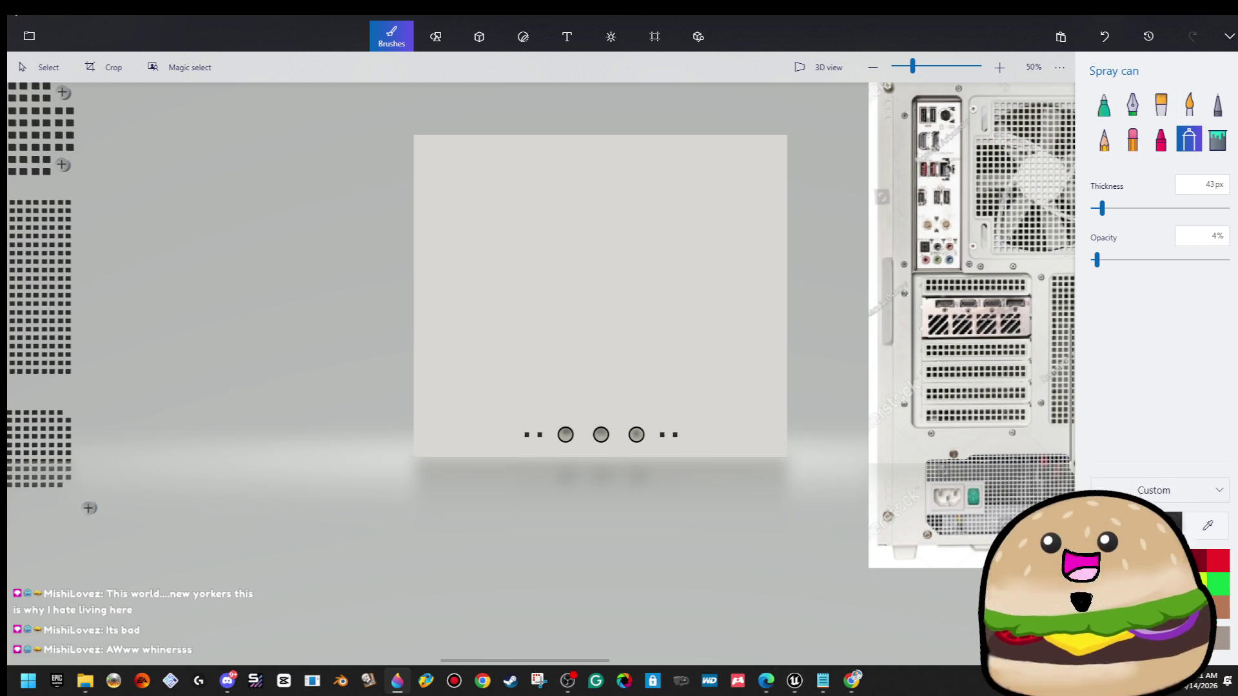
# Bring the Edge window with the lunapic search results over Paint 3D.
pyautogui.hotkey('alt', 'Tab')
pyautogui.moveTo(1237, 75)
pyautogui.mouseDown()
pyautogui.moveTo(986, 75)
pyautogui.moveTo(1237, 75)
pyautogui.mouseUp()
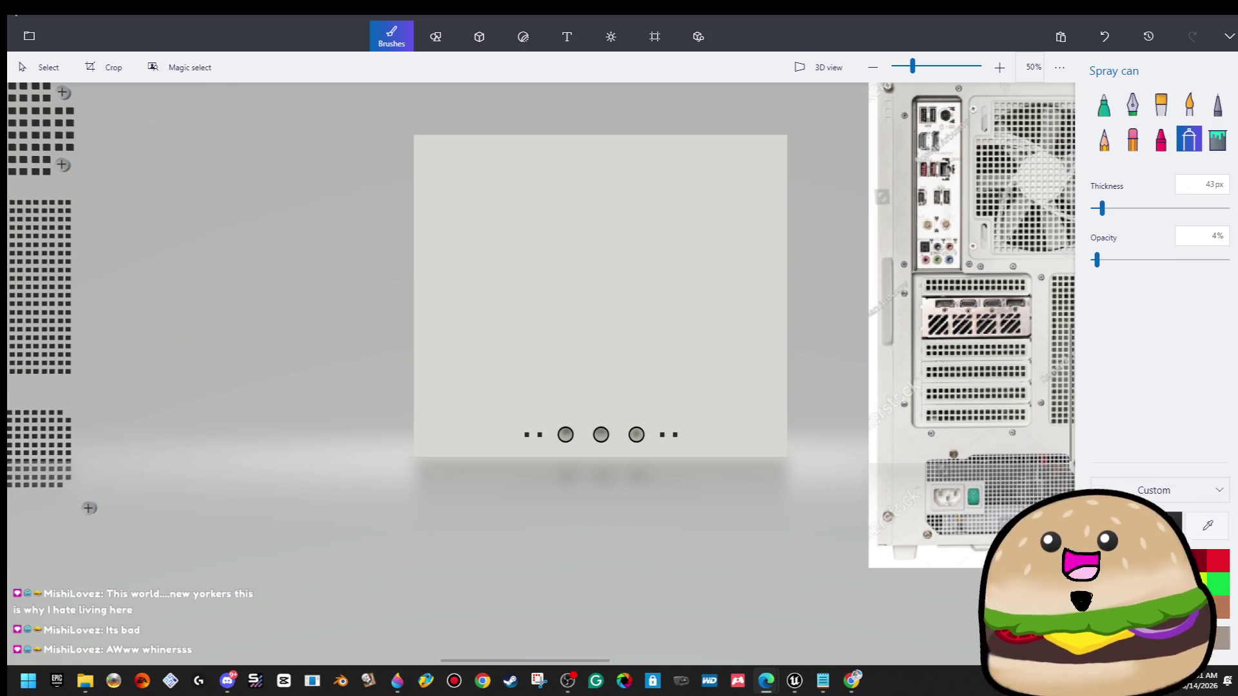
pyautogui.moveTo(701, 78); pyautogui.dragTo(386, 136)
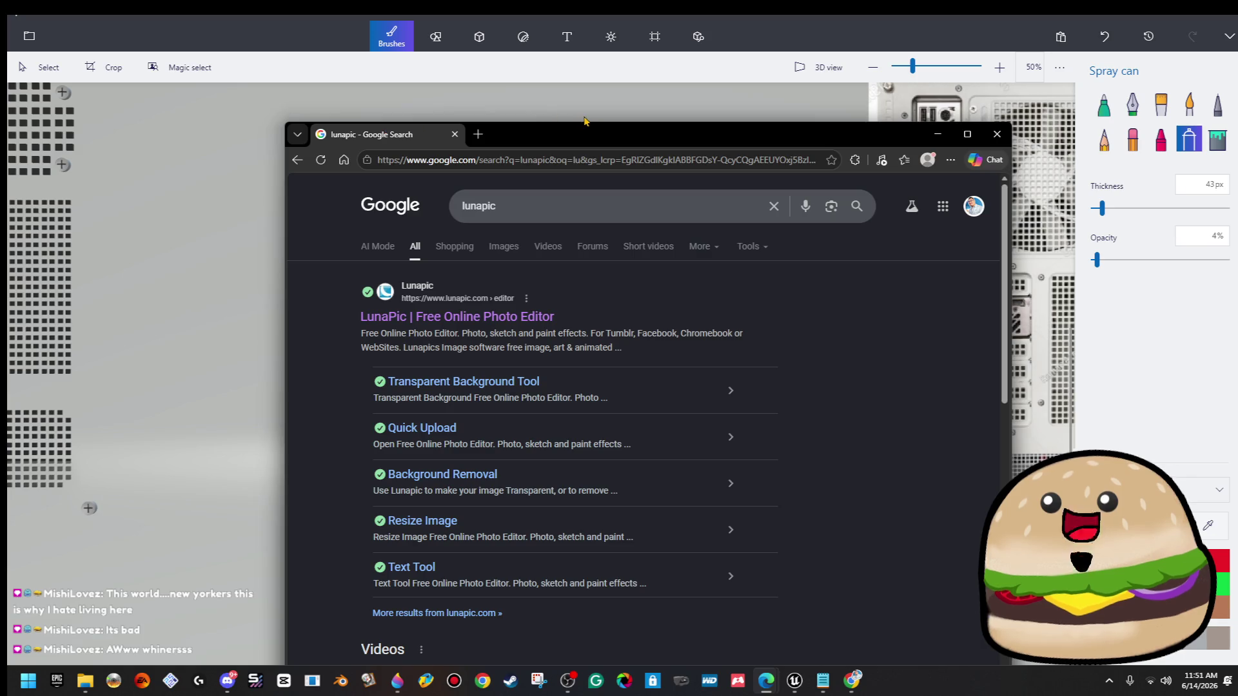
# Maximize the browser, open LunaPic and upload the white beige pc front monitor image.
pyautogui.doubleClick(583, 138)
pyautogui.click(268, 196)
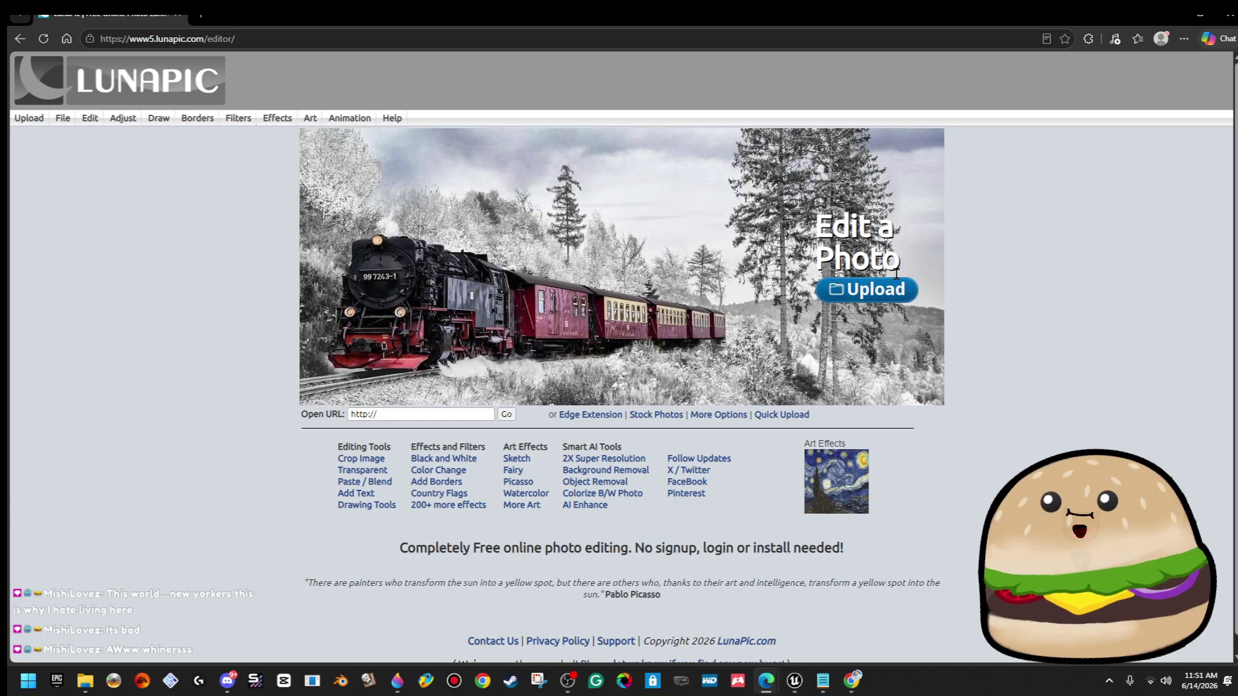
pyautogui.click(893, 294)
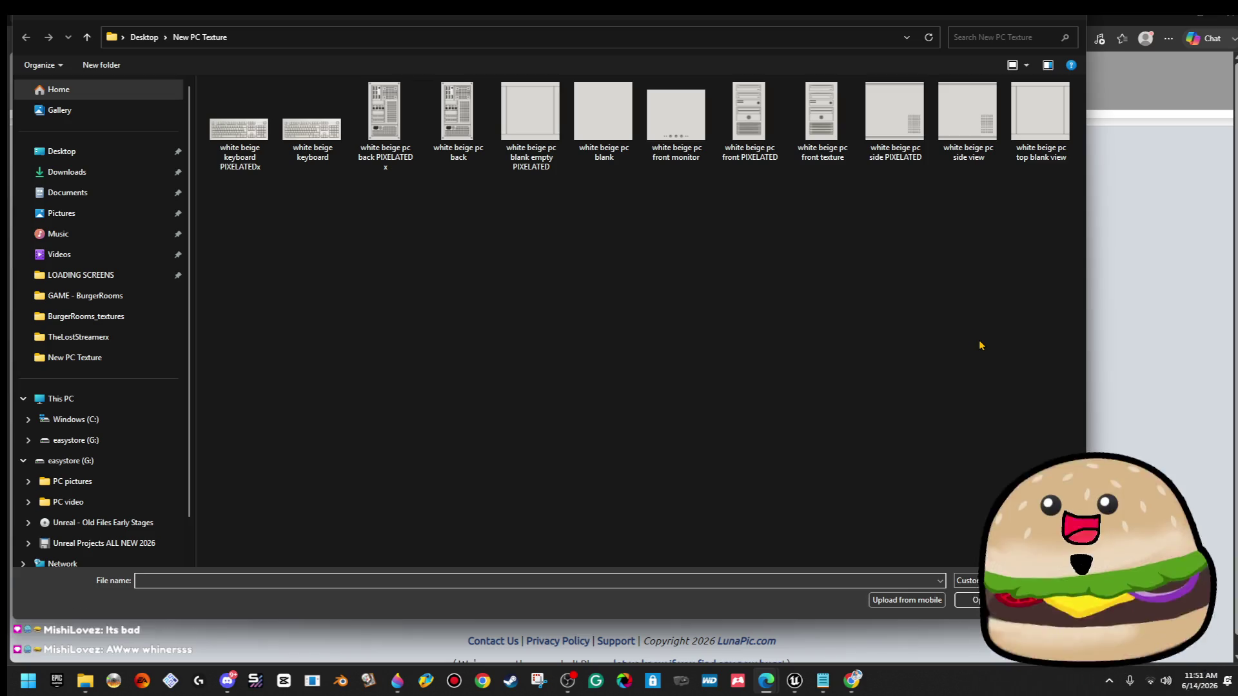
pyautogui.doubleClick(687, 134)
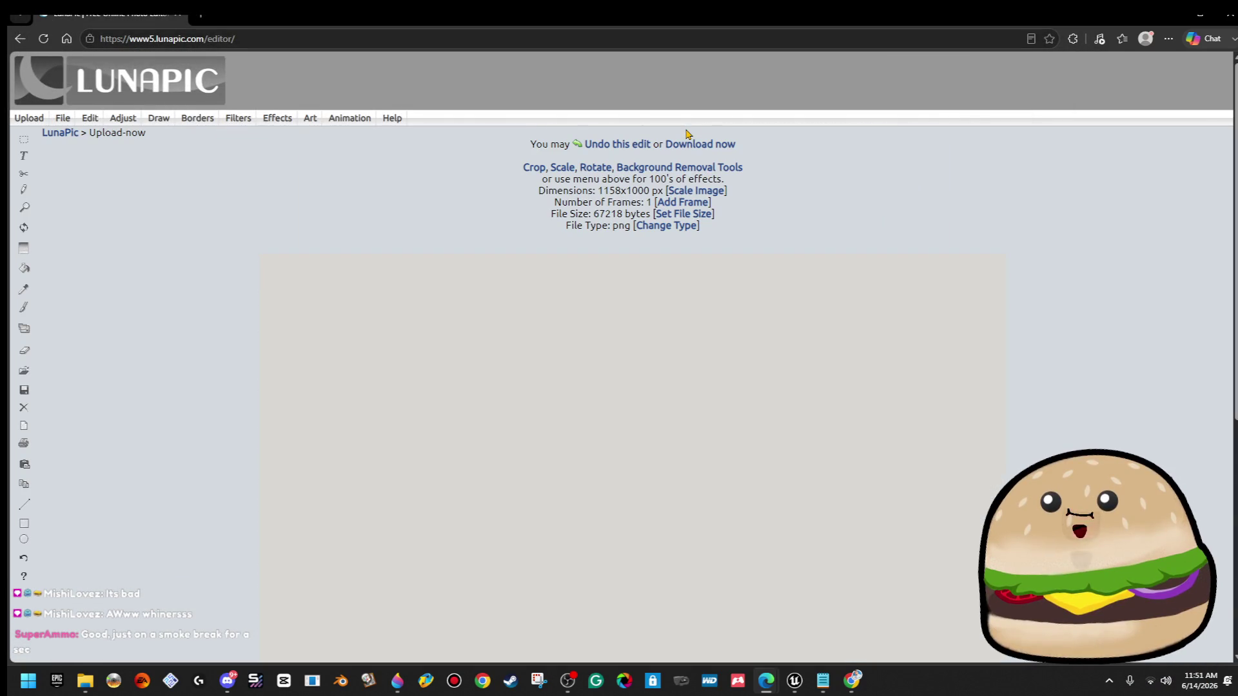
pyautogui.scroll(-5, 542, 405)
pyautogui.scroll(5, 173, 82)
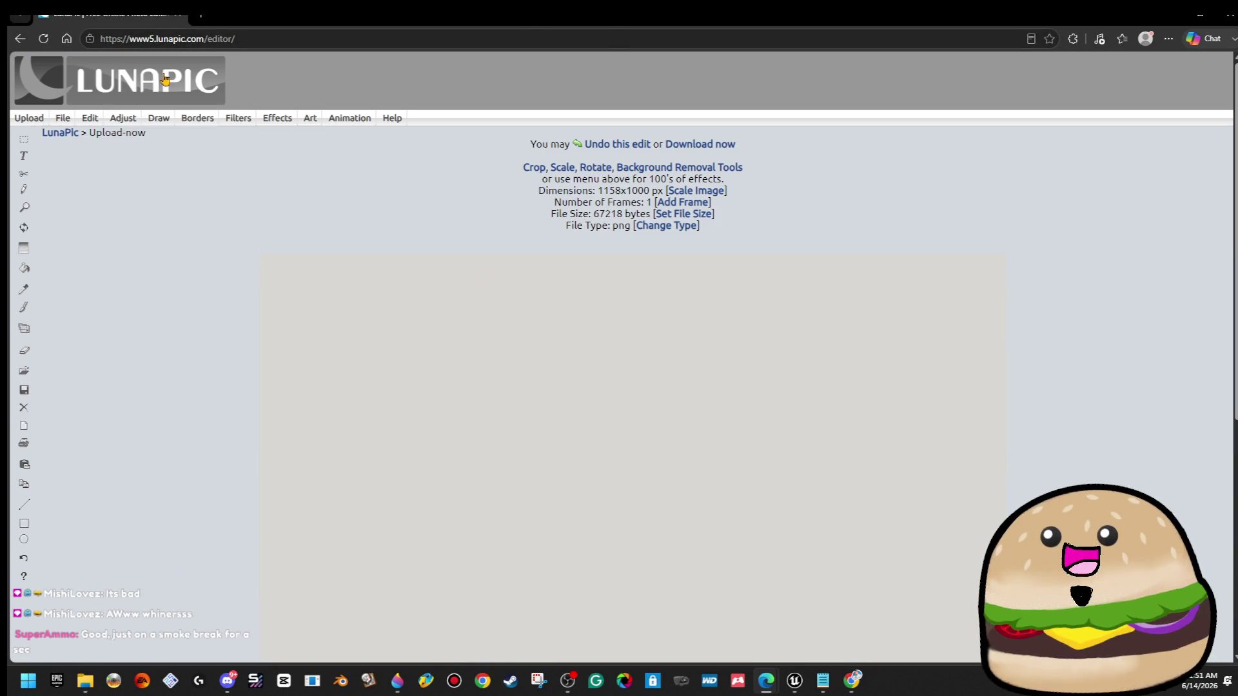
# Pixelate the image with pixel size 13 and apply the edit.
pyautogui.moveTo(119, 118)
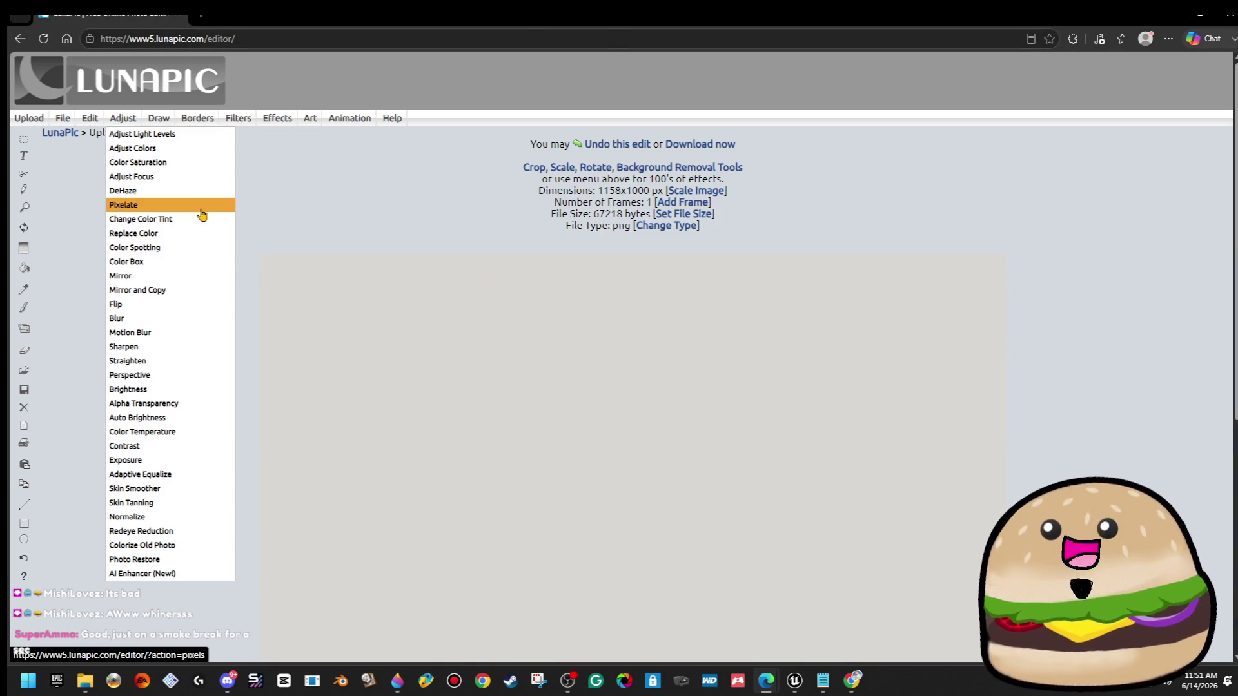
pyautogui.click(193, 205)
pyautogui.moveTo(582, 161); pyautogui.dragTo(603, 167)
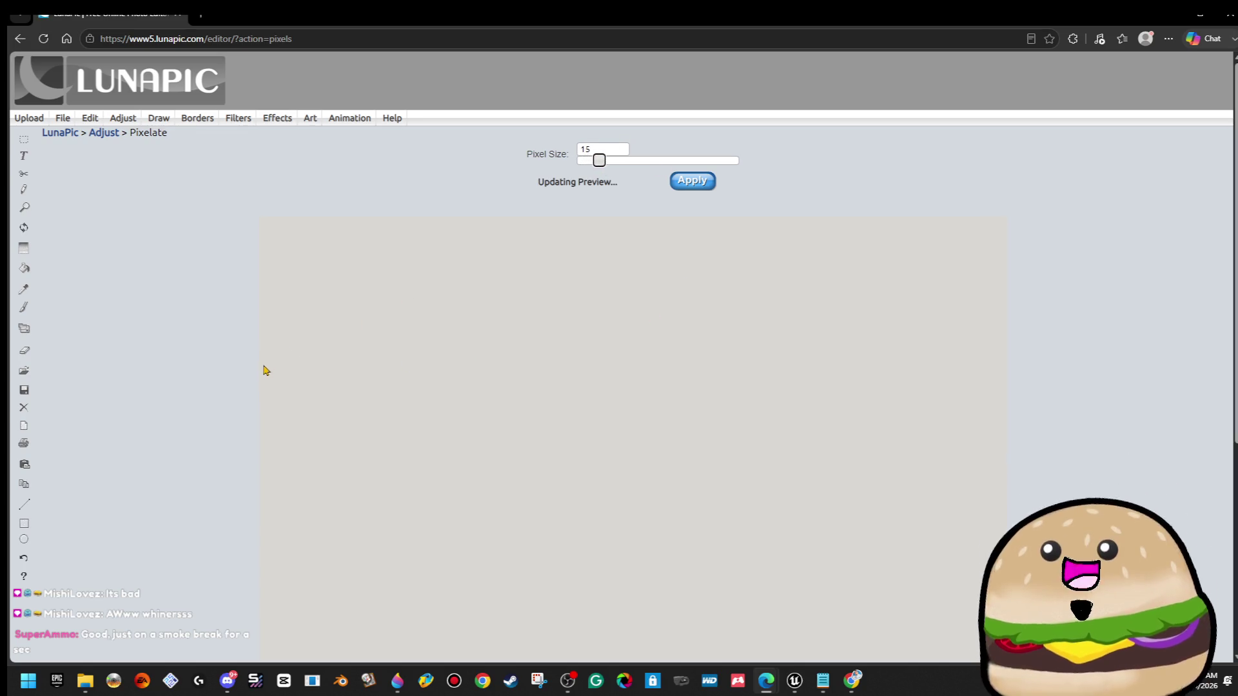
pyautogui.scroll(-3, 265, 370)
pyautogui.scroll(3, 265, 371)
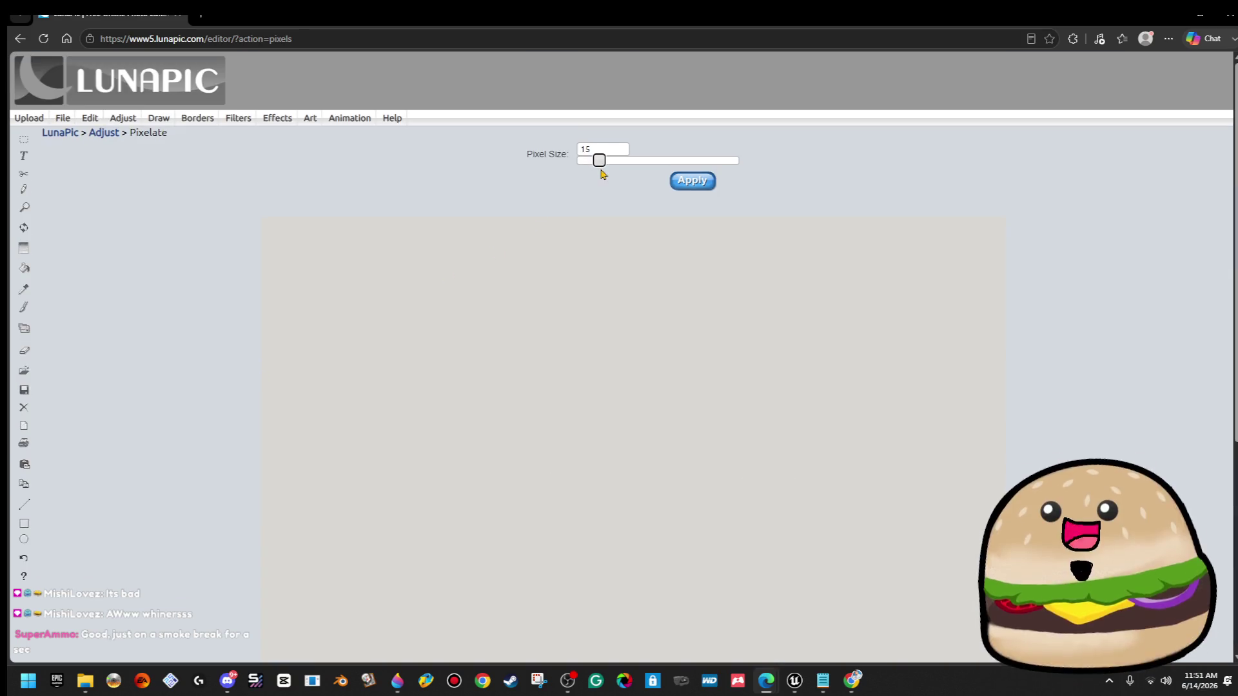
pyautogui.click(597, 161)
pyautogui.scroll(-5, 200, 363)
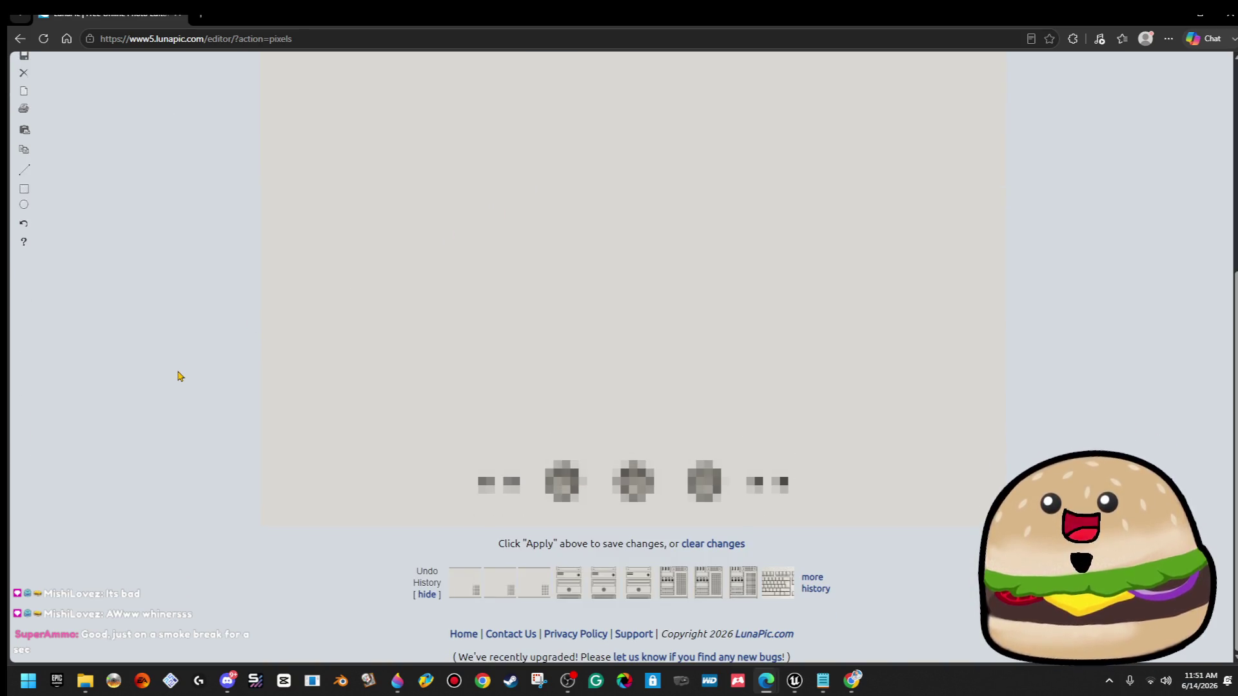
pyautogui.scroll(5, 410, 313)
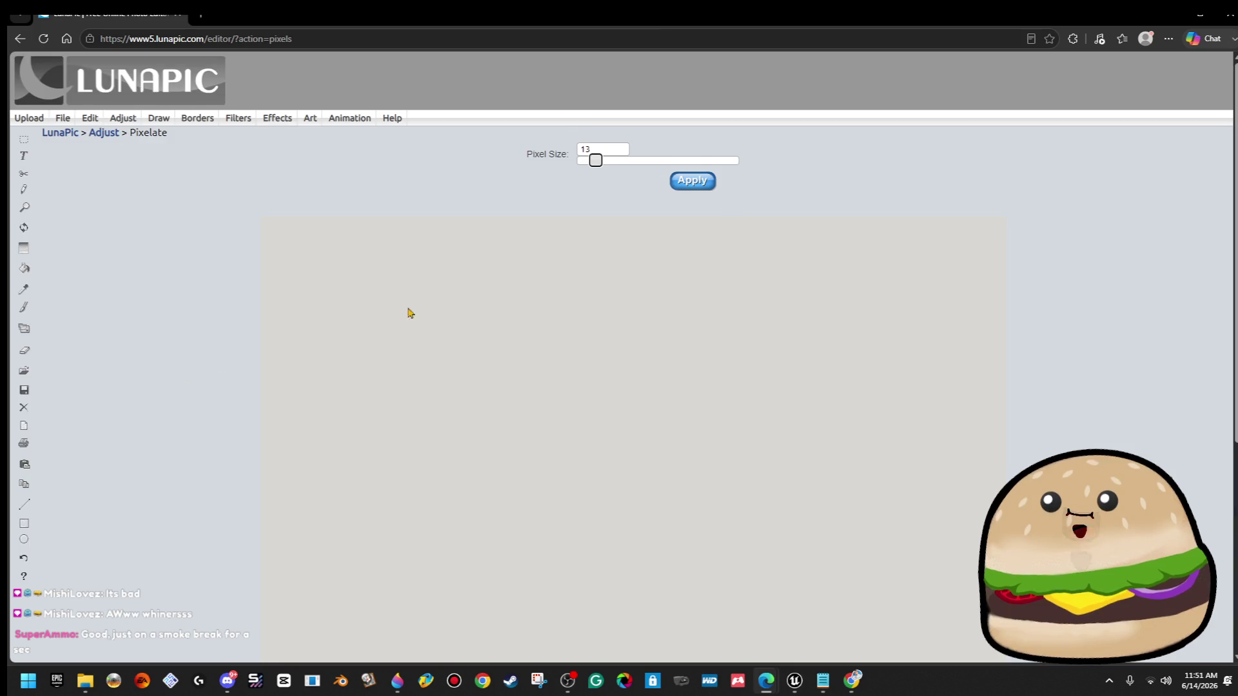
pyautogui.click(701, 182)
pyautogui.scroll(-5, 797, 352)
pyautogui.rightClick(810, 302)
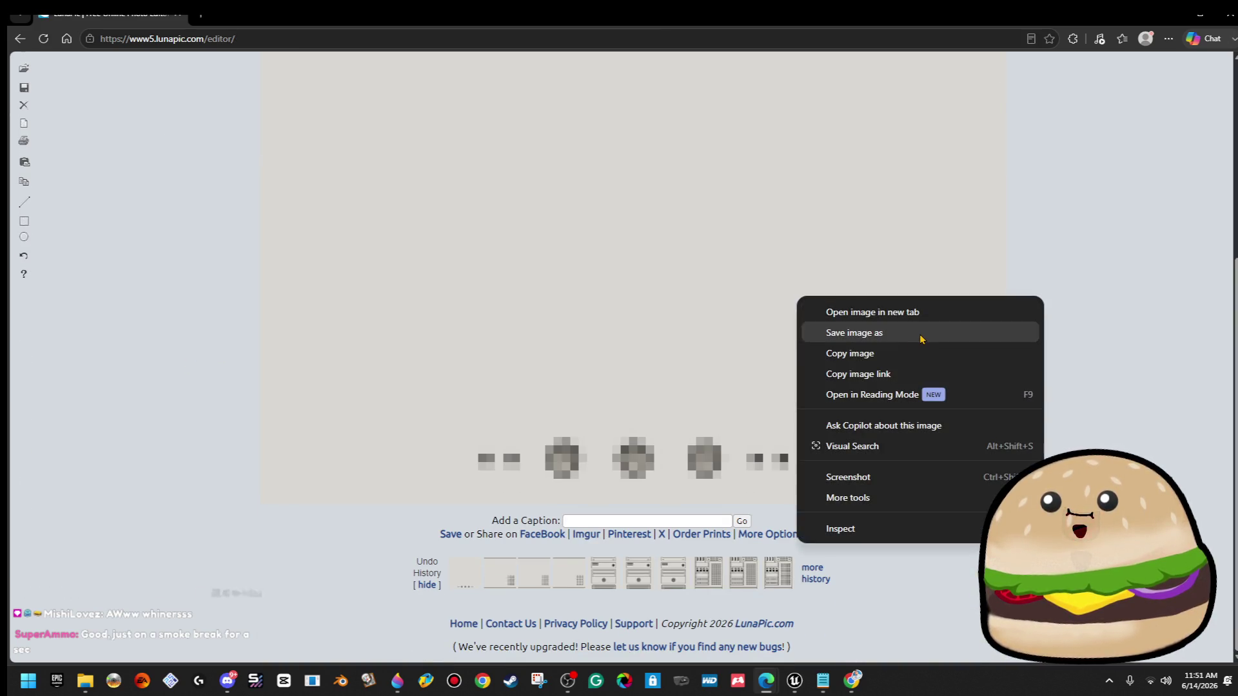
pyautogui.click(735, 185)
pyautogui.scroll(5, 735, 185)
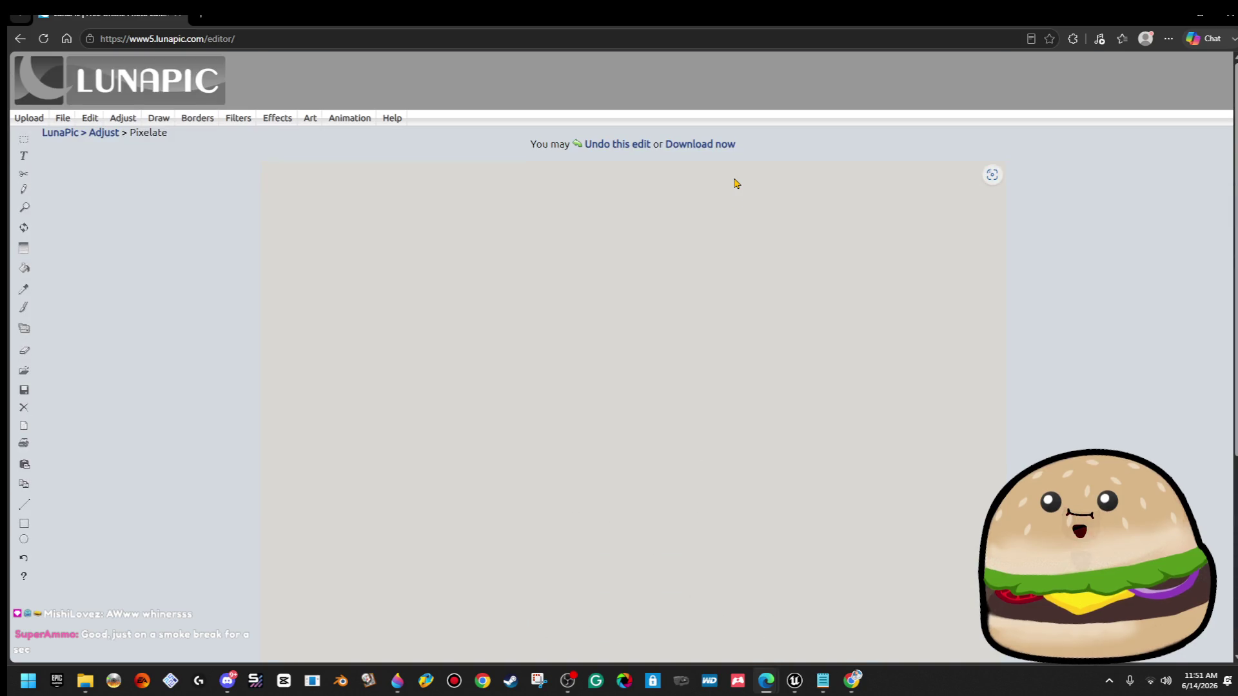
# Discard the previous pixelation and upload the white beige pc front monitor image to LunaPic.
pyautogui.click(600, 143)
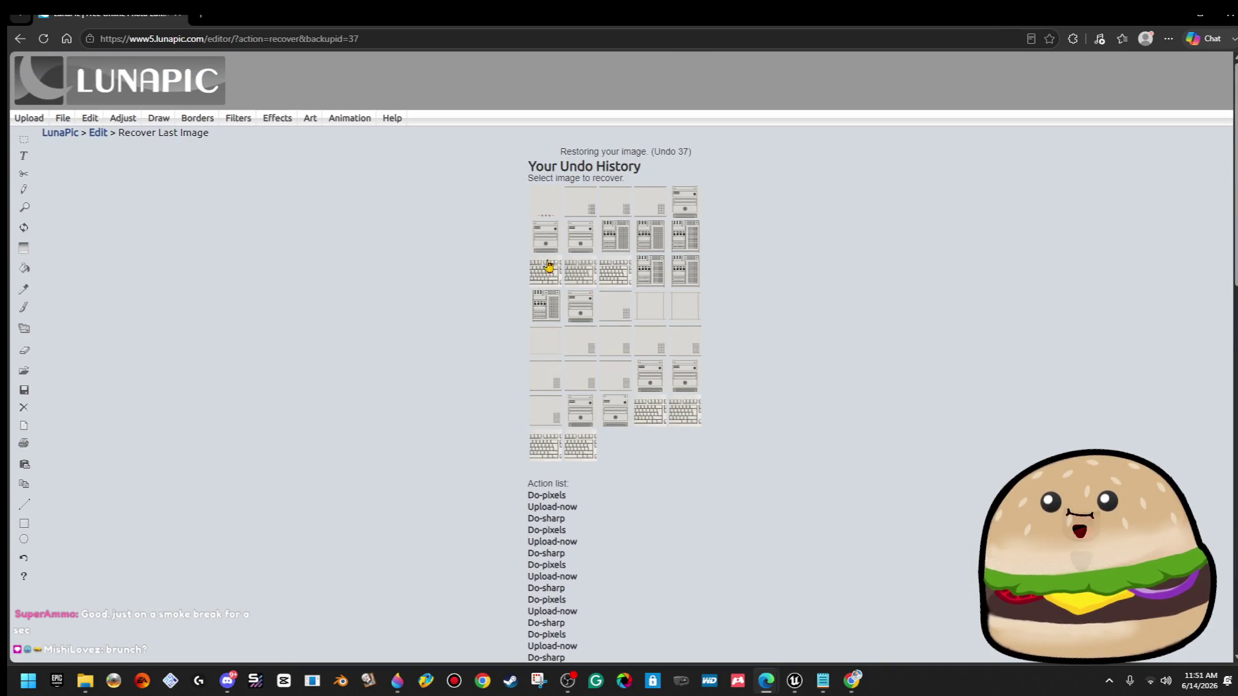
pyautogui.scroll(-4, 461, 409)
pyautogui.scroll(4, 263, 268)
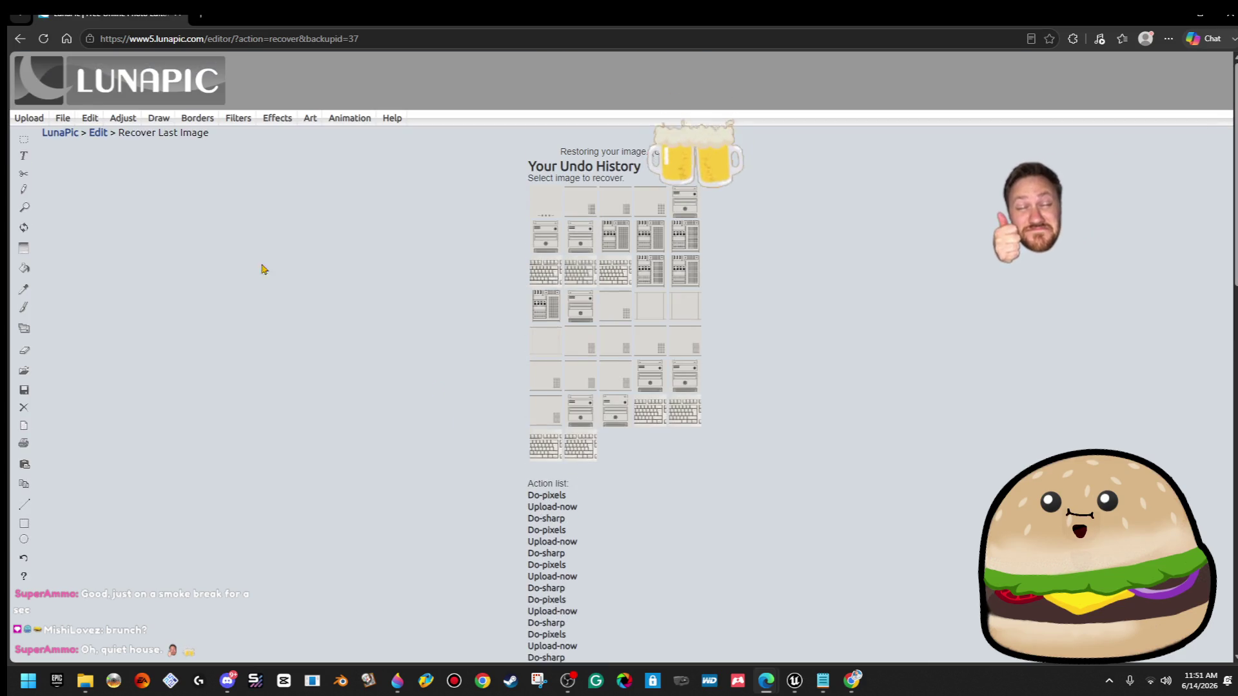
pyautogui.click(40, 132)
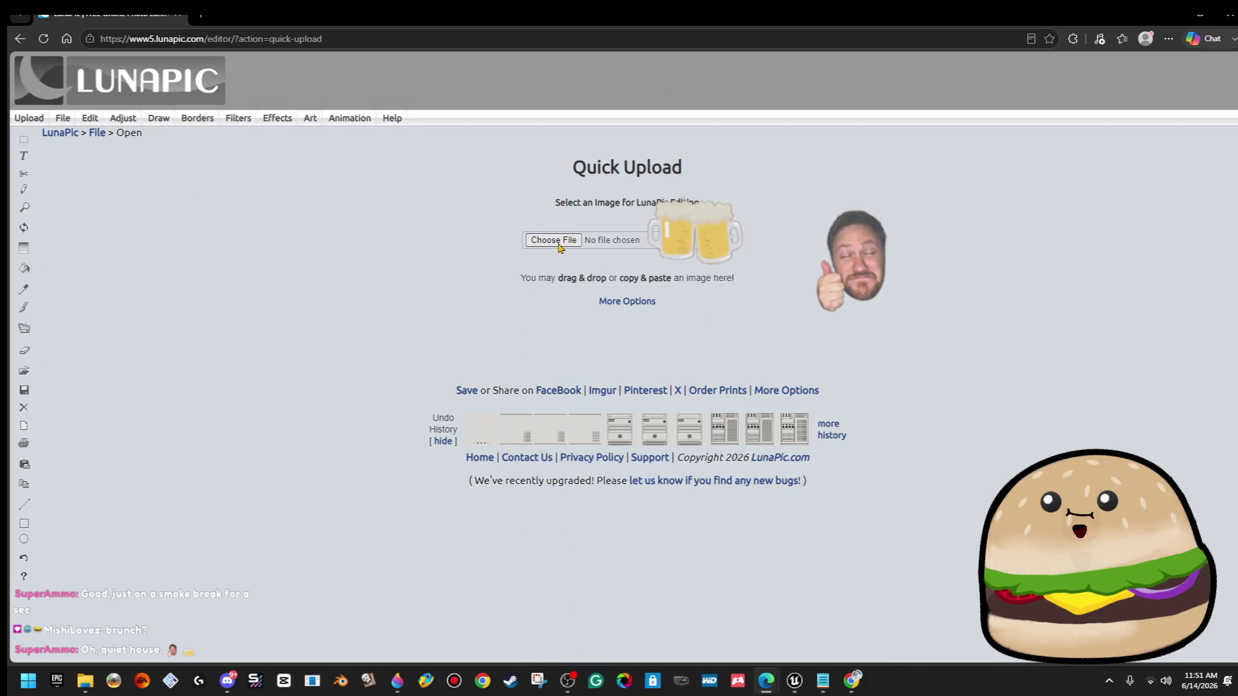
pyautogui.click(556, 239)
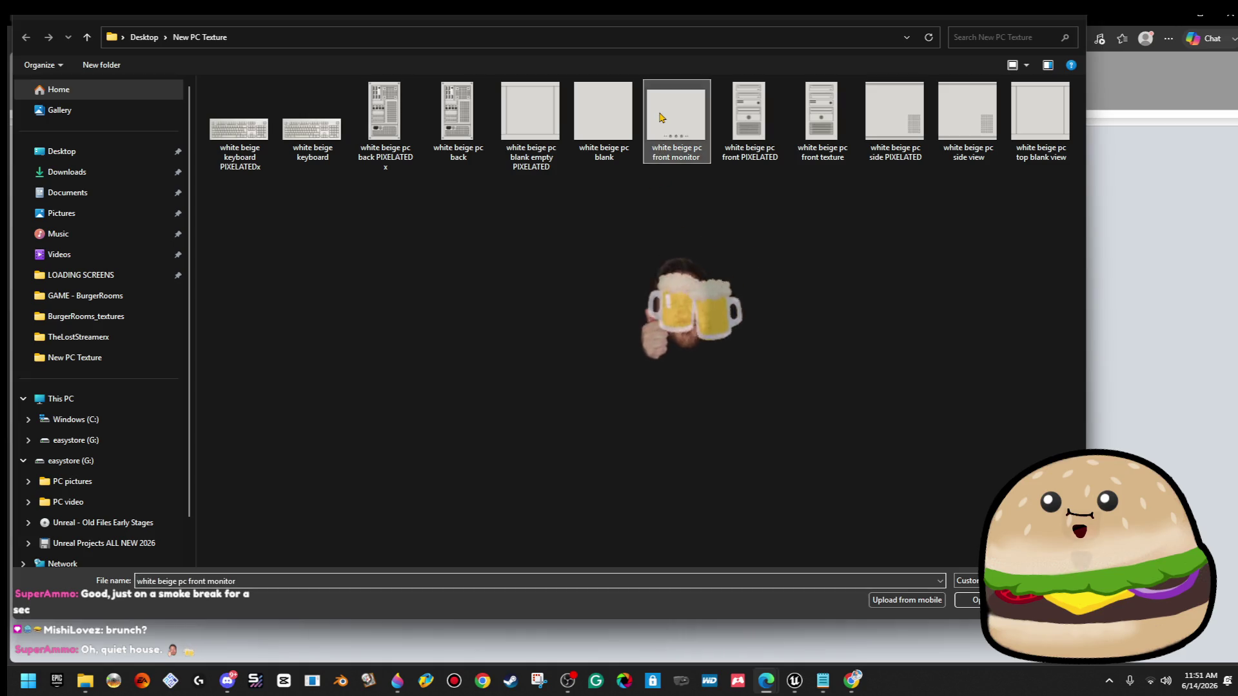
pyautogui.doubleClick(664, 119)
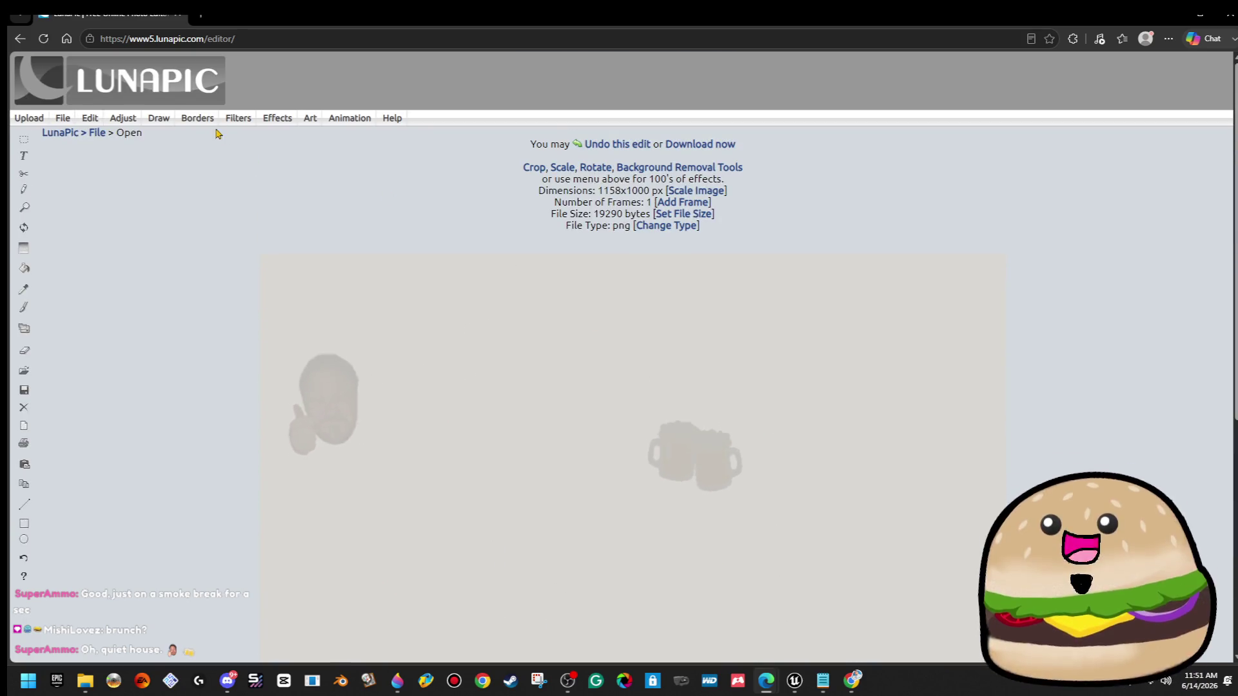
# Pixelate the front monitor image at pixel size 11 and apply it.
pyautogui.moveTo(129, 122)
pyautogui.click(150, 205)
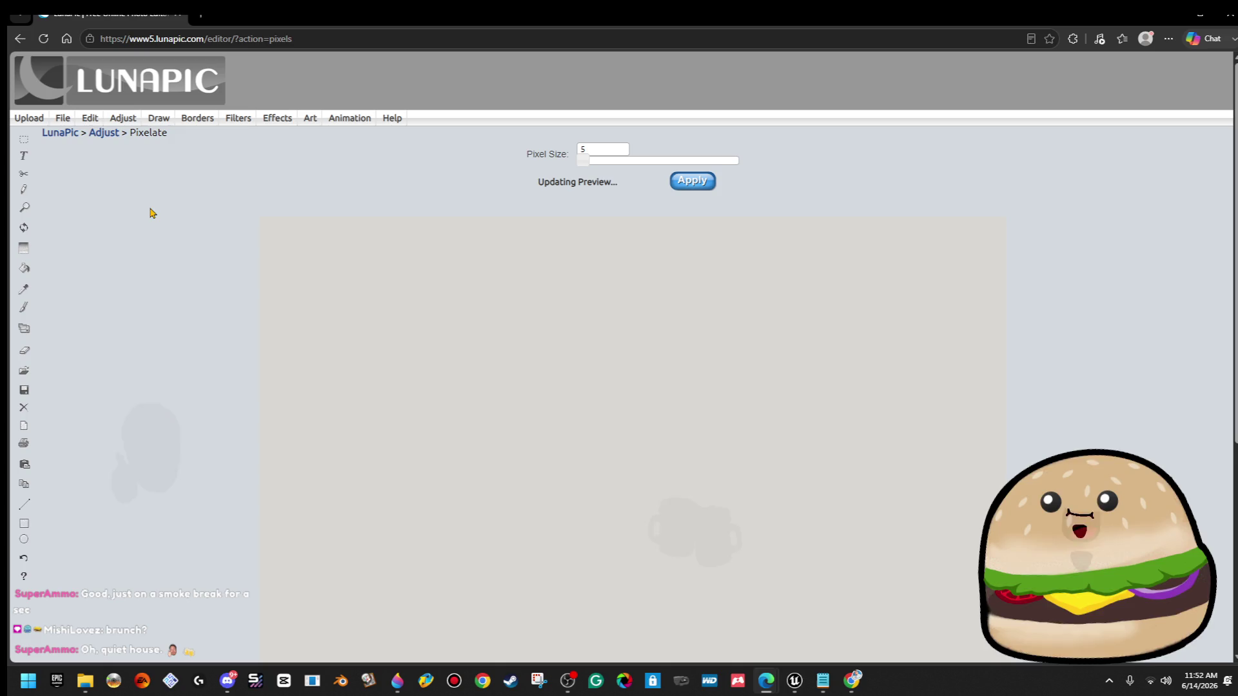
pyautogui.moveTo(582, 160); pyautogui.dragTo(590, 161)
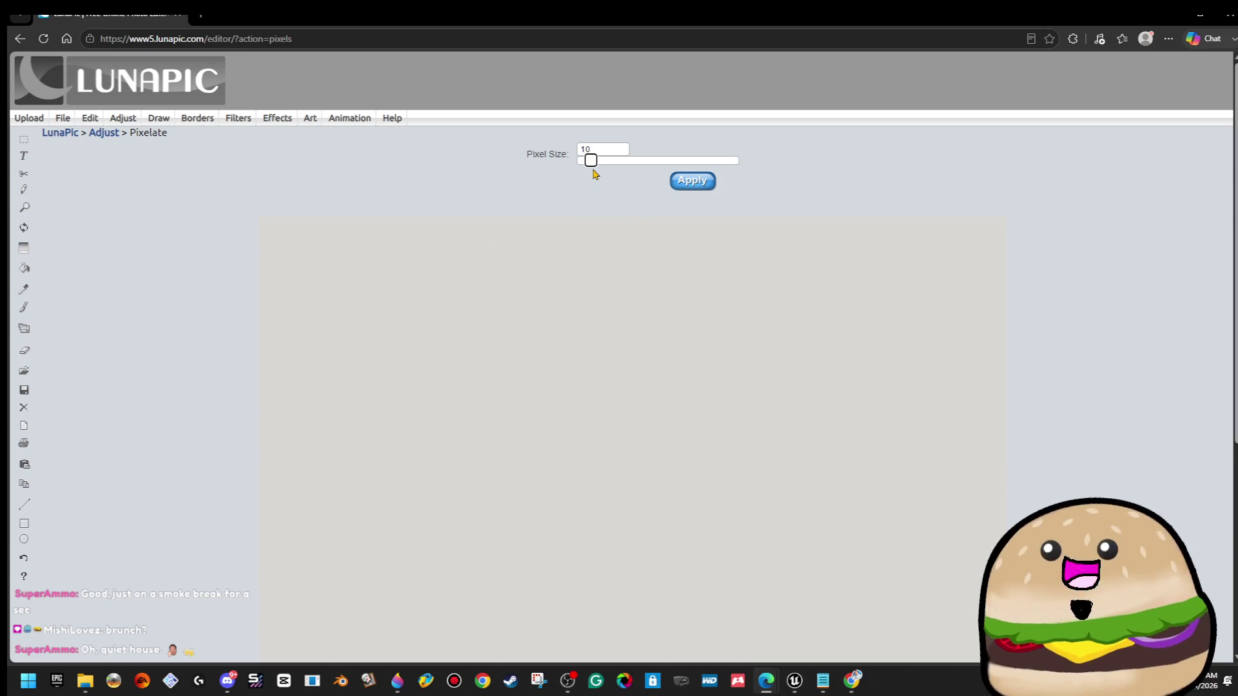
pyautogui.scroll(-4, 588, 261)
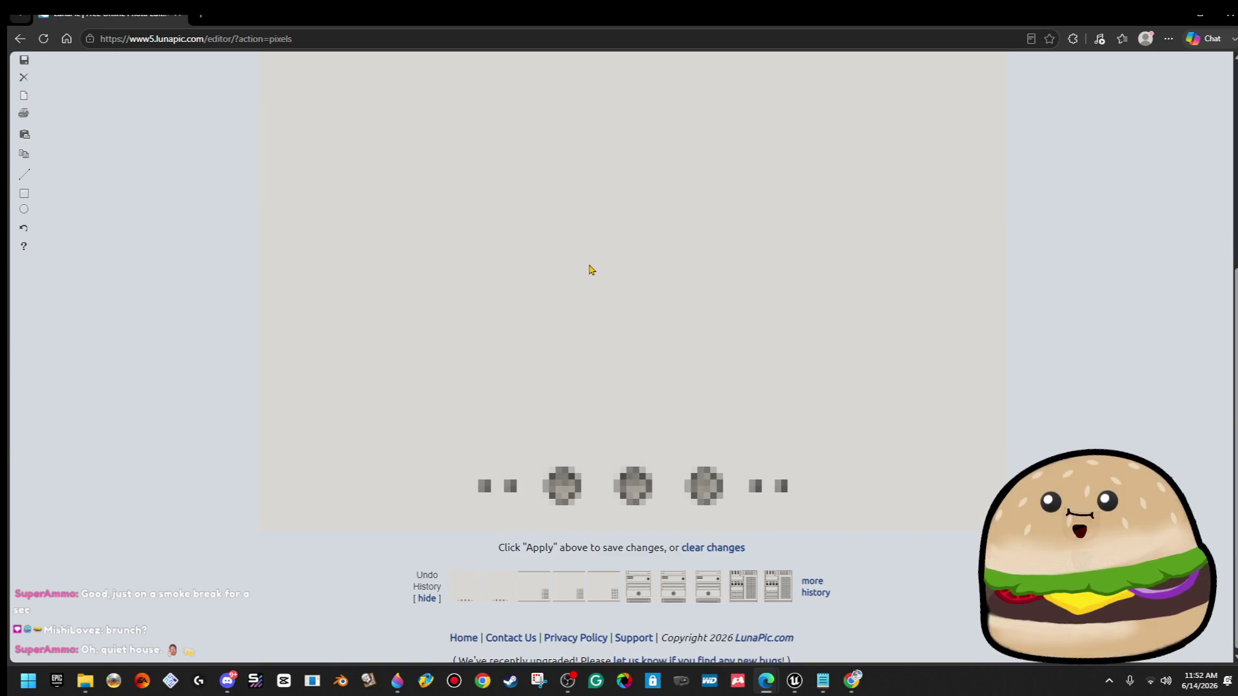
pyautogui.scroll(4, 588, 266)
pyautogui.moveTo(589, 159); pyautogui.dragTo(592, 160)
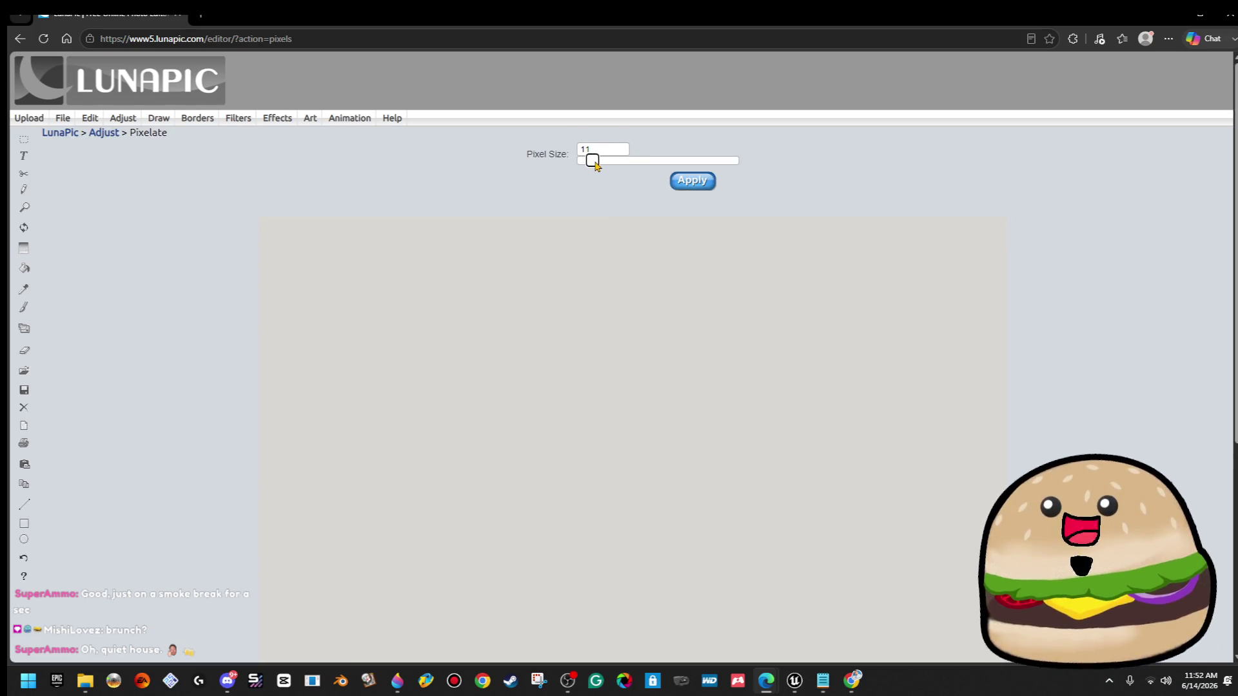
pyautogui.scroll(-5, 593, 328)
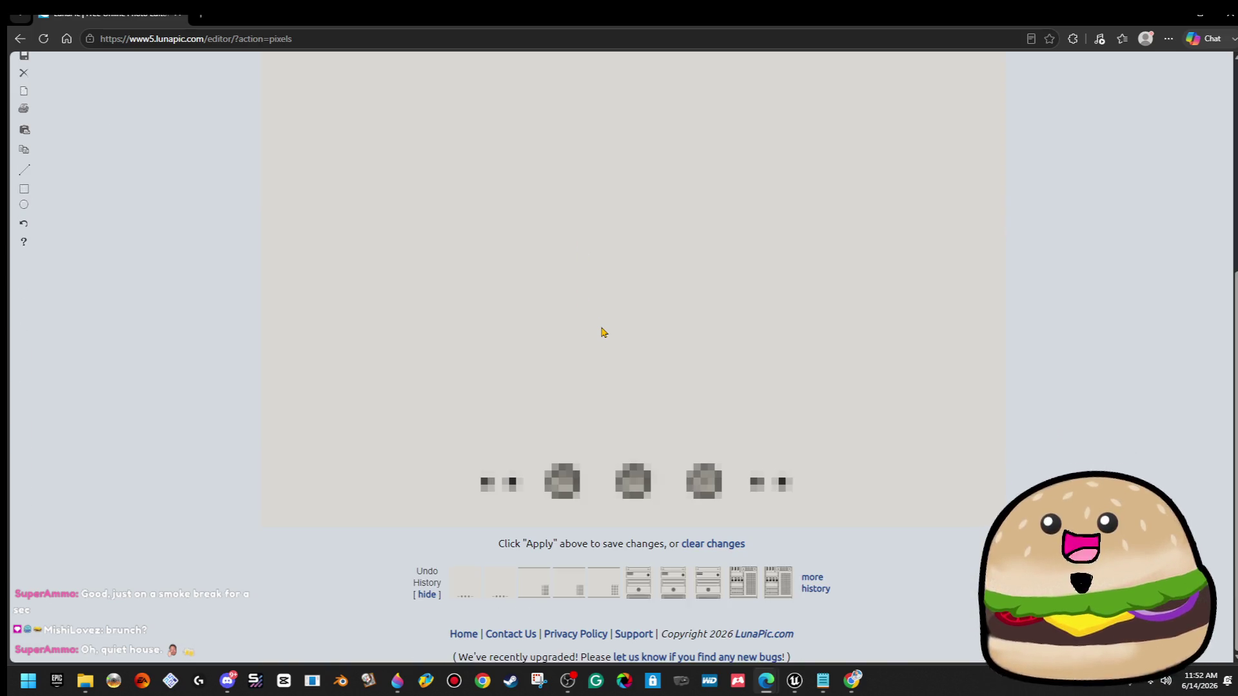
pyautogui.scroll(5, 714, 172)
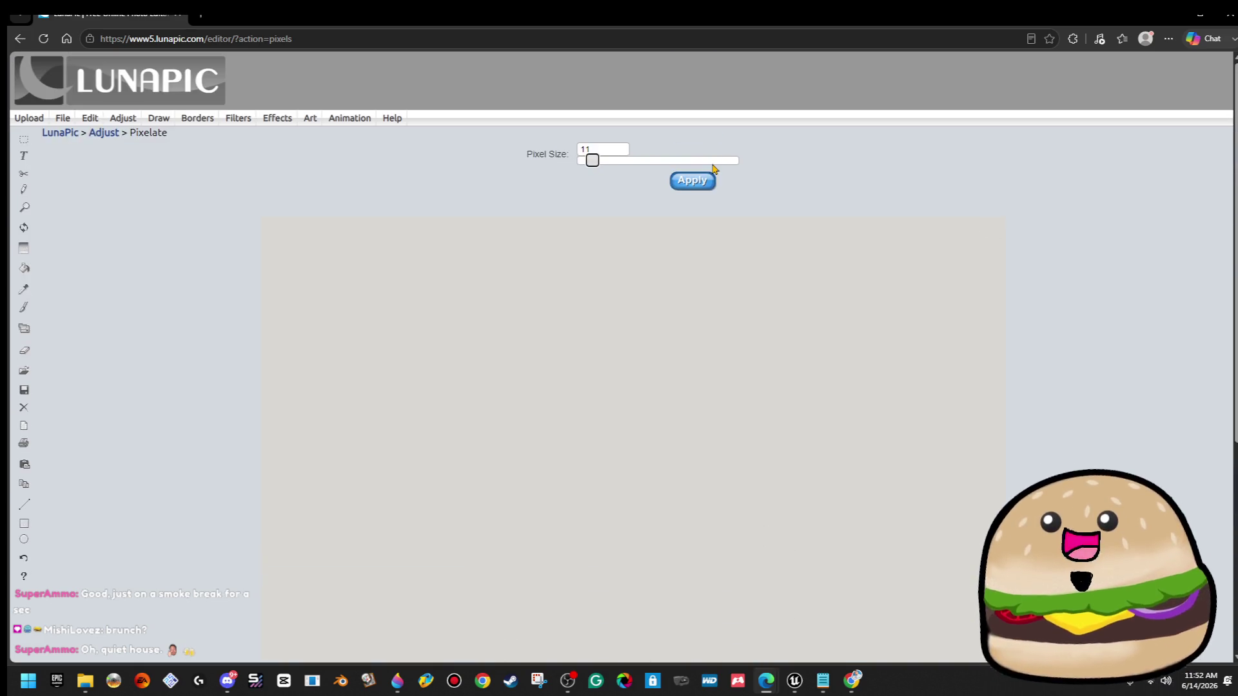
pyautogui.click(691, 182)
# Save the pixelated result as 'white beige pc front monitor PIXELATED.png'.
pyautogui.scroll(-5, 824, 315)
pyautogui.rightClick(735, 308)
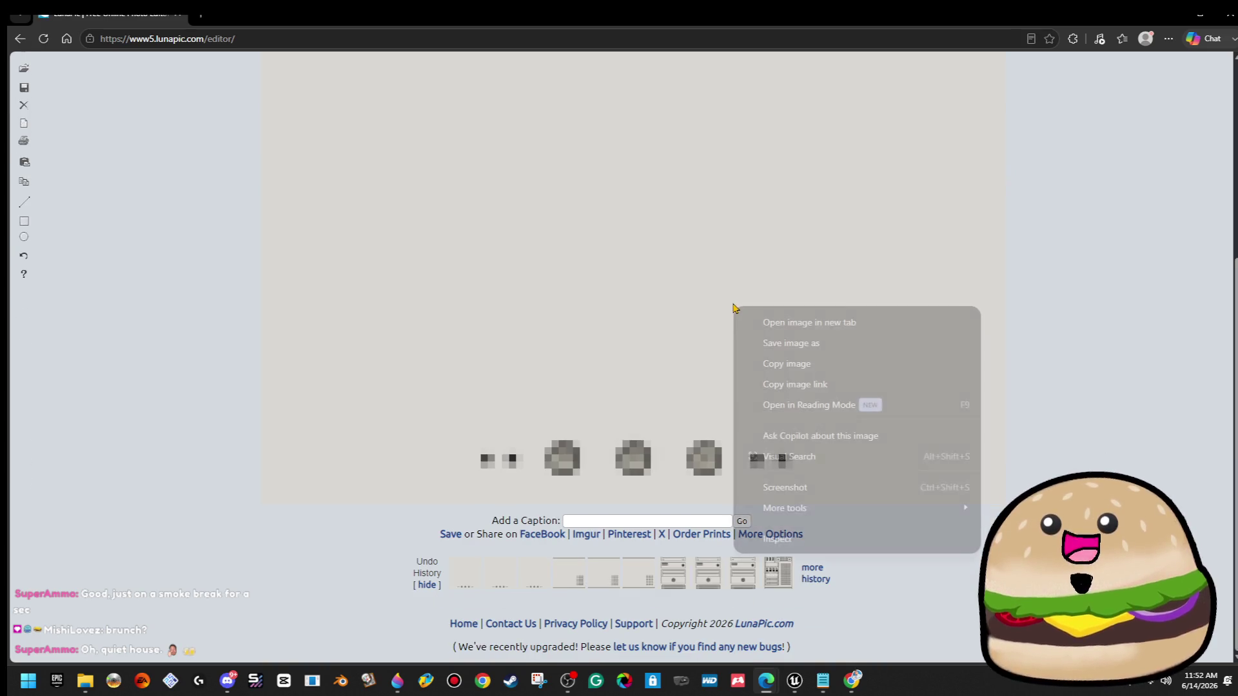
pyautogui.click(874, 345)
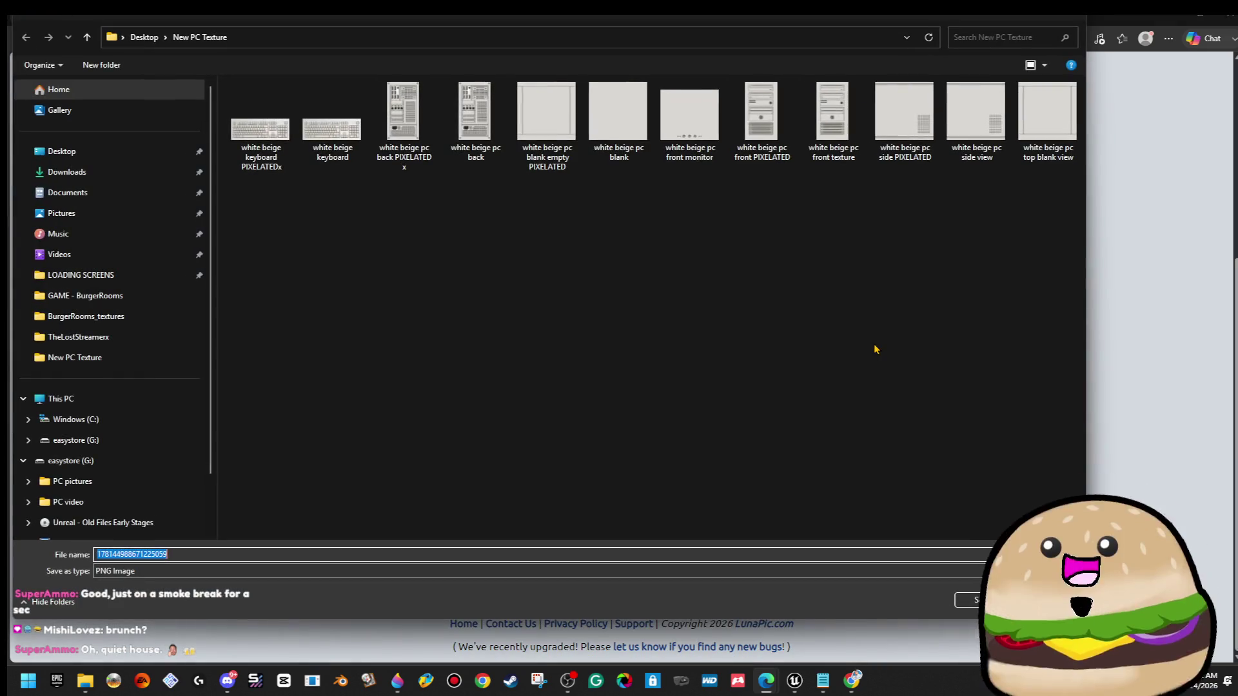
pyautogui.click(690, 115)
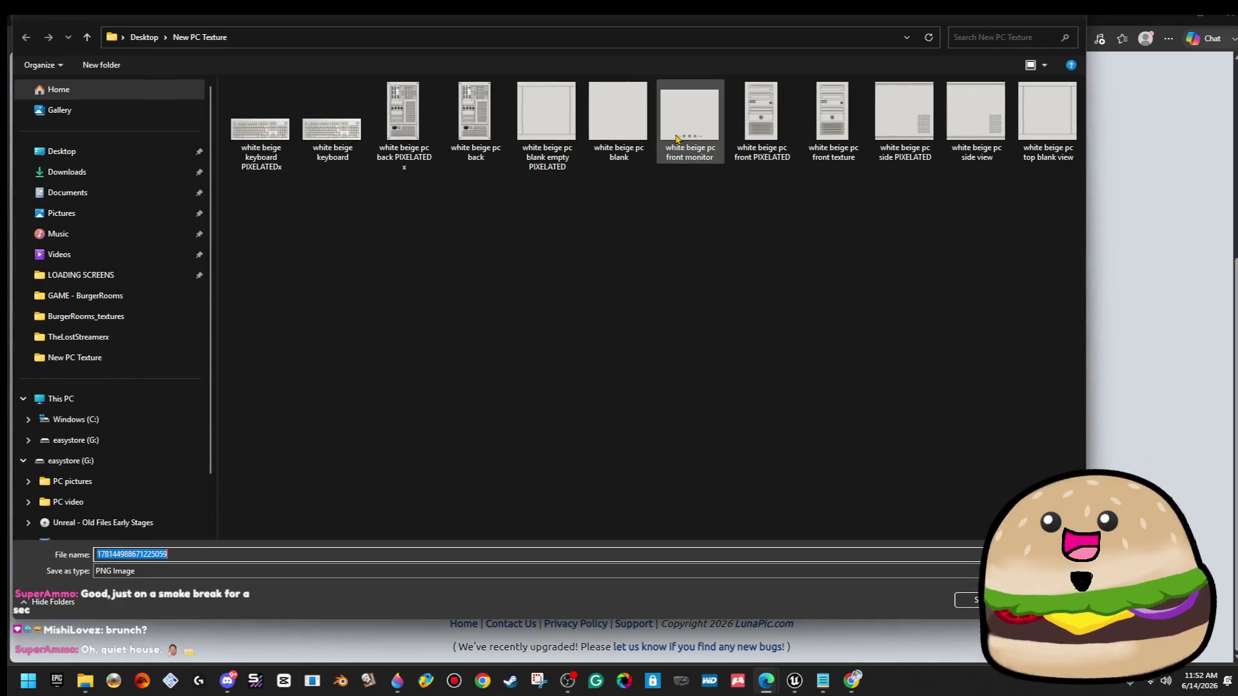
pyautogui.doubleClick(234, 551)
pyautogui.click(234, 549)
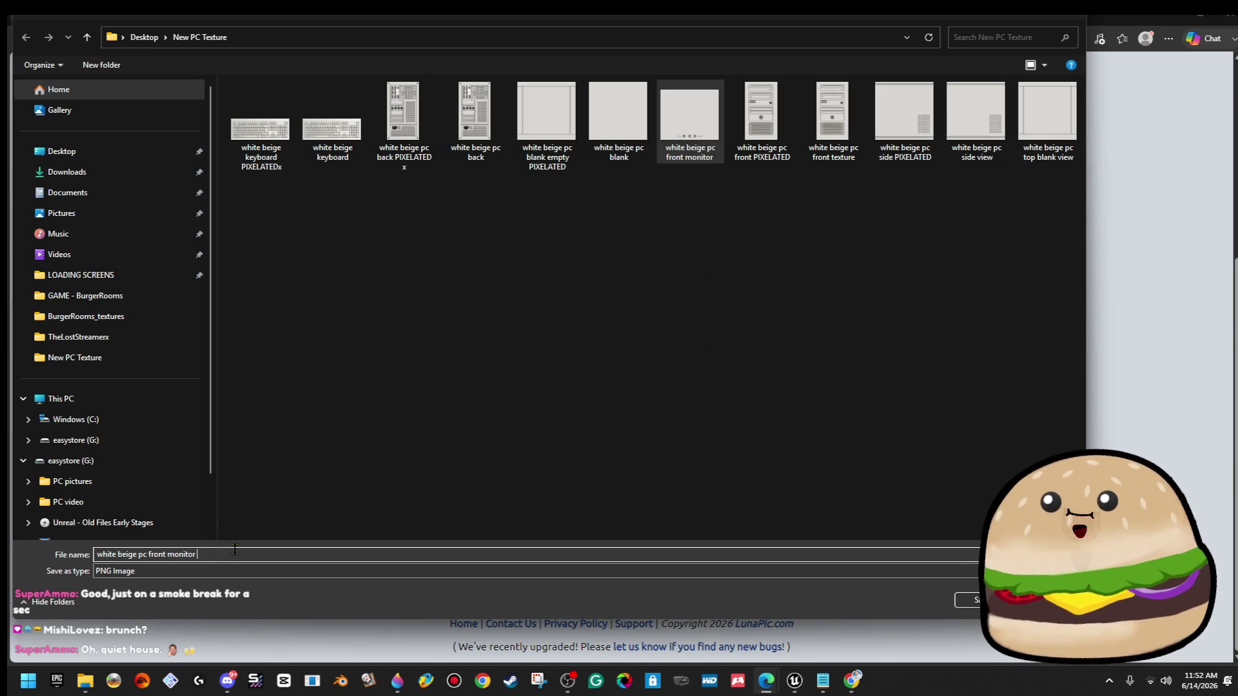
pyautogui.write('PIXELATED')
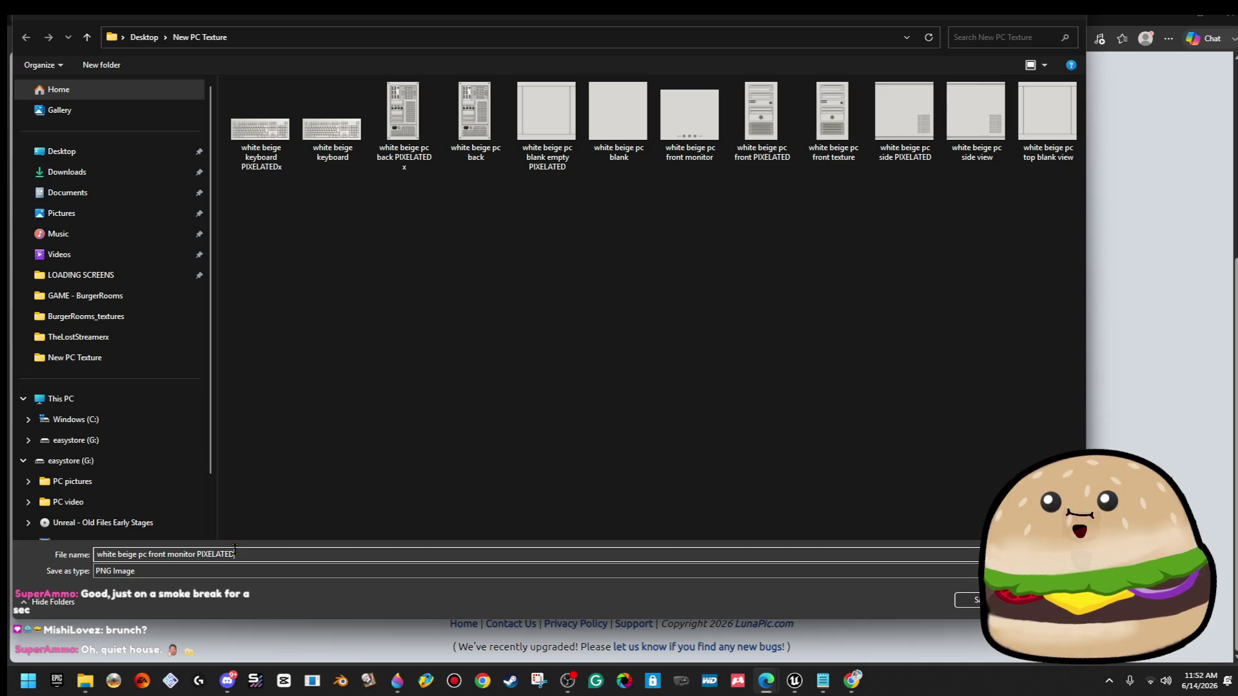
pyautogui.press('Return')
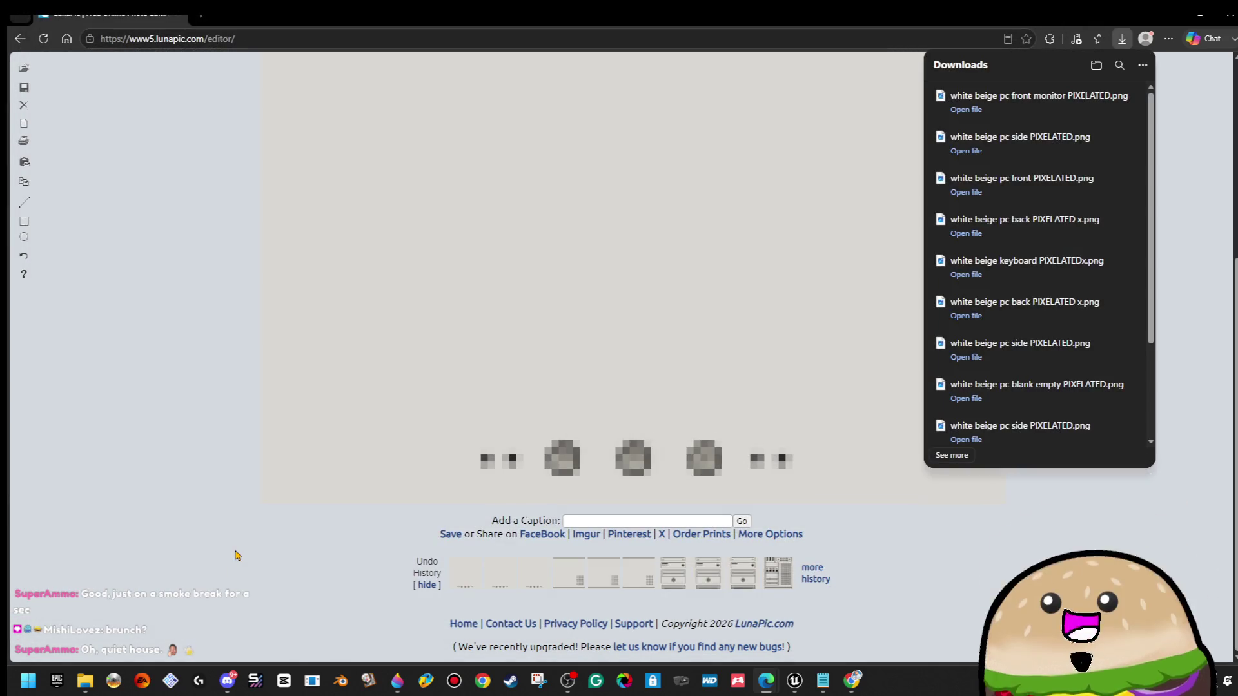
pyautogui.click(1200, 13)
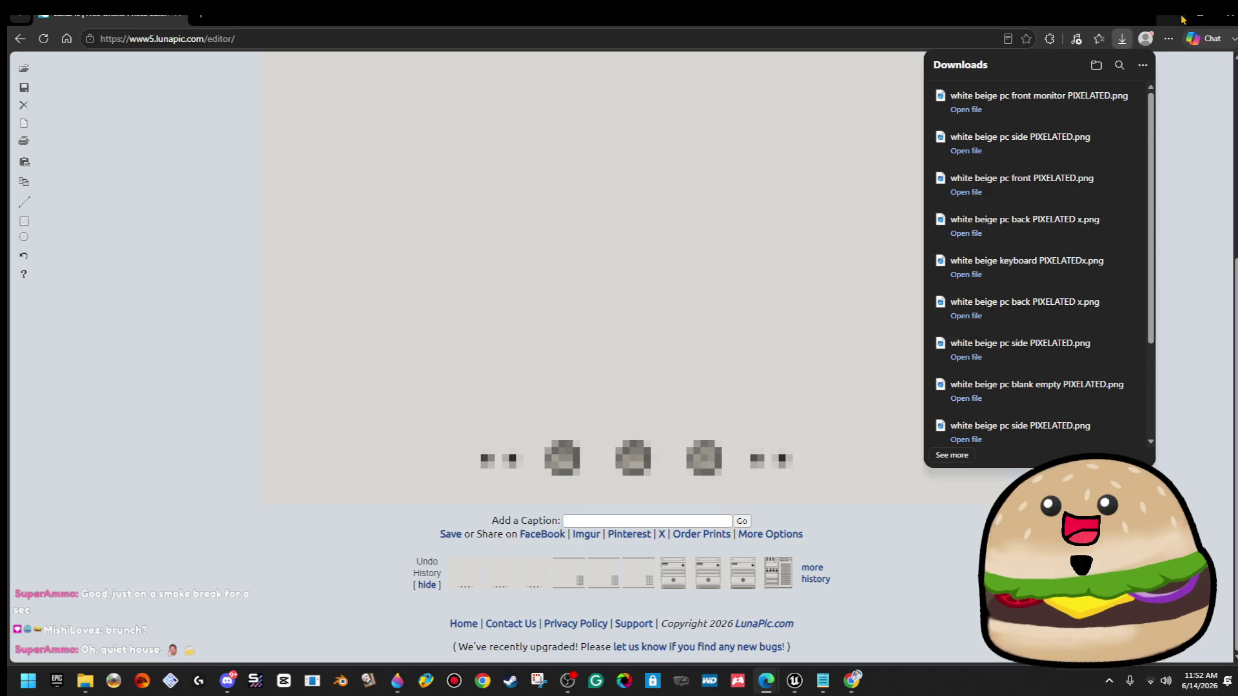
pyautogui.hotkey('alt', 'Tab')
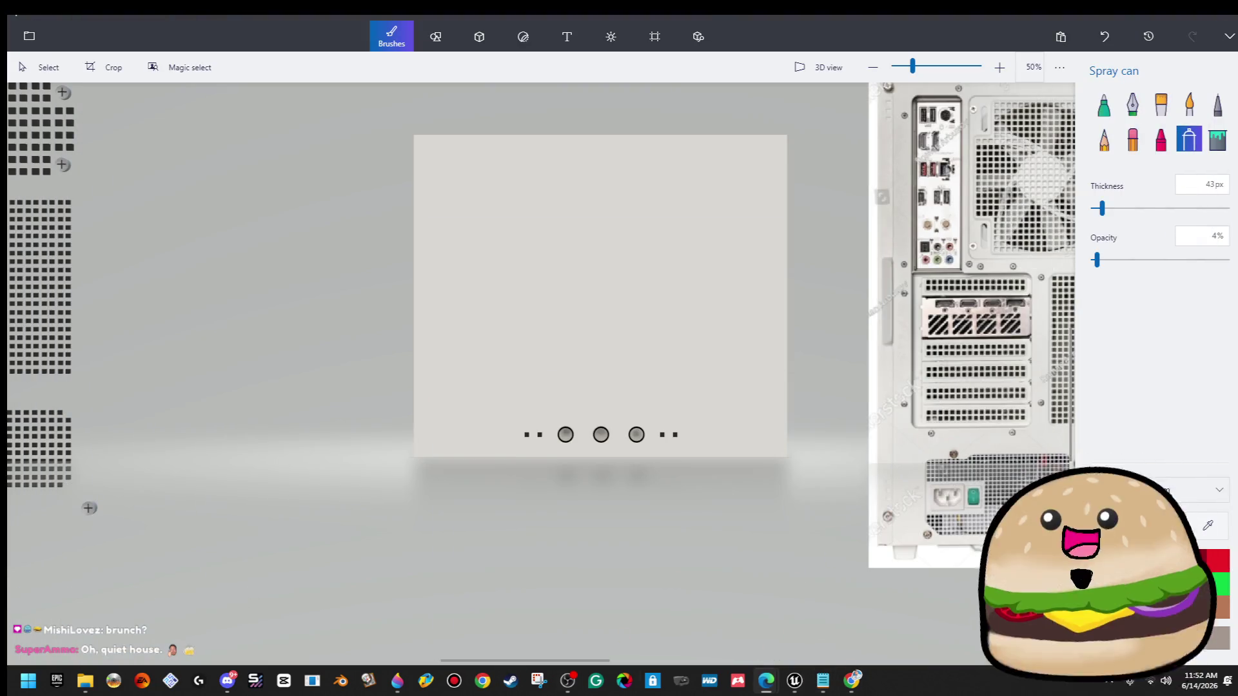
# Import the white beige pc front monitor PIXELATED texture into the BurgerRooms_textures folder.
pyautogui.hotkey('alt', 'Tab')
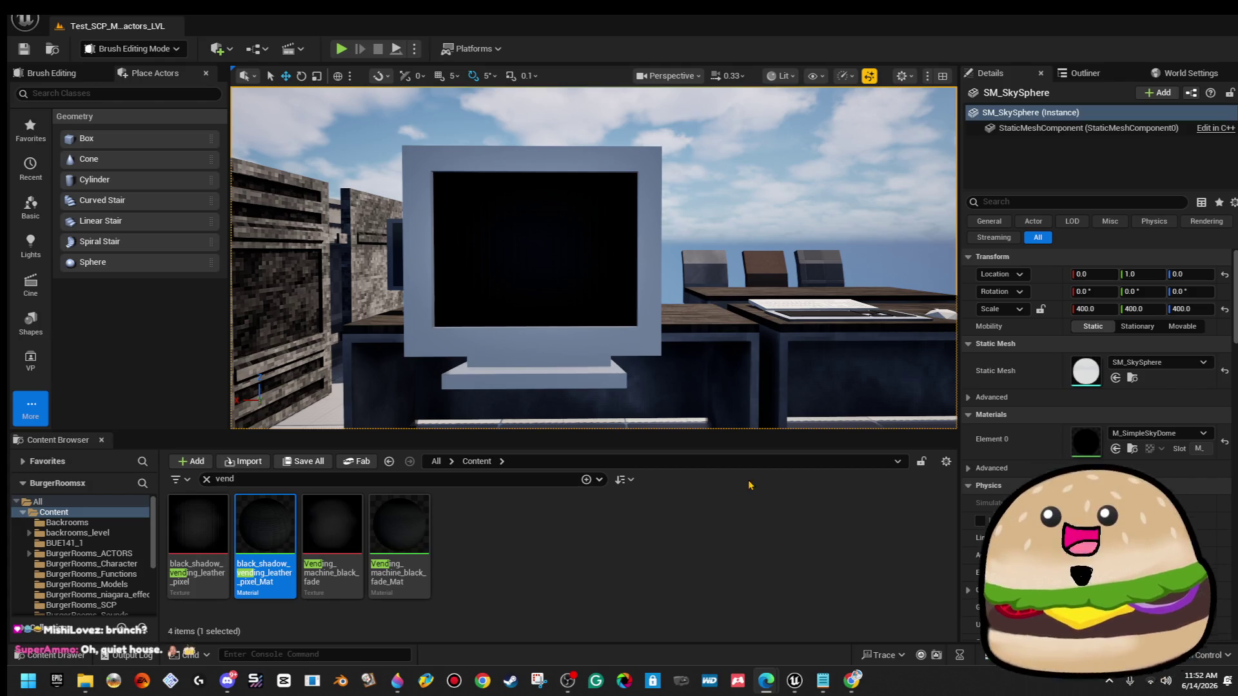
pyautogui.click(244, 462)
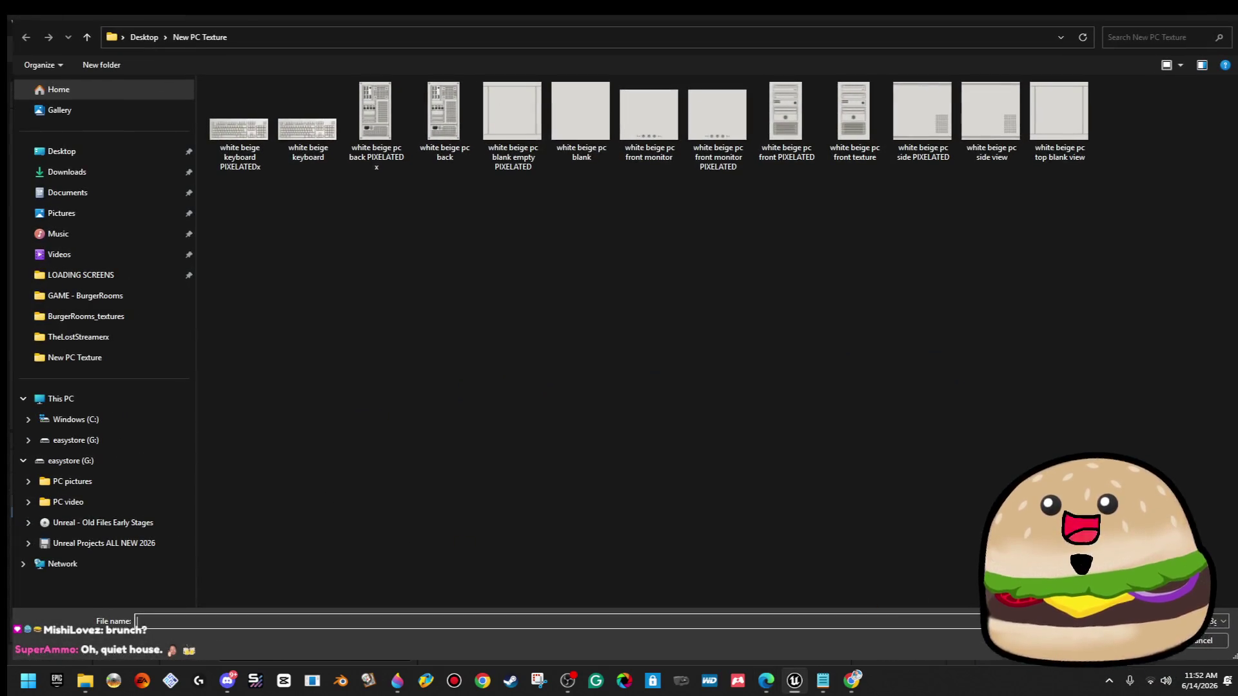
pyautogui.click(1204, 639)
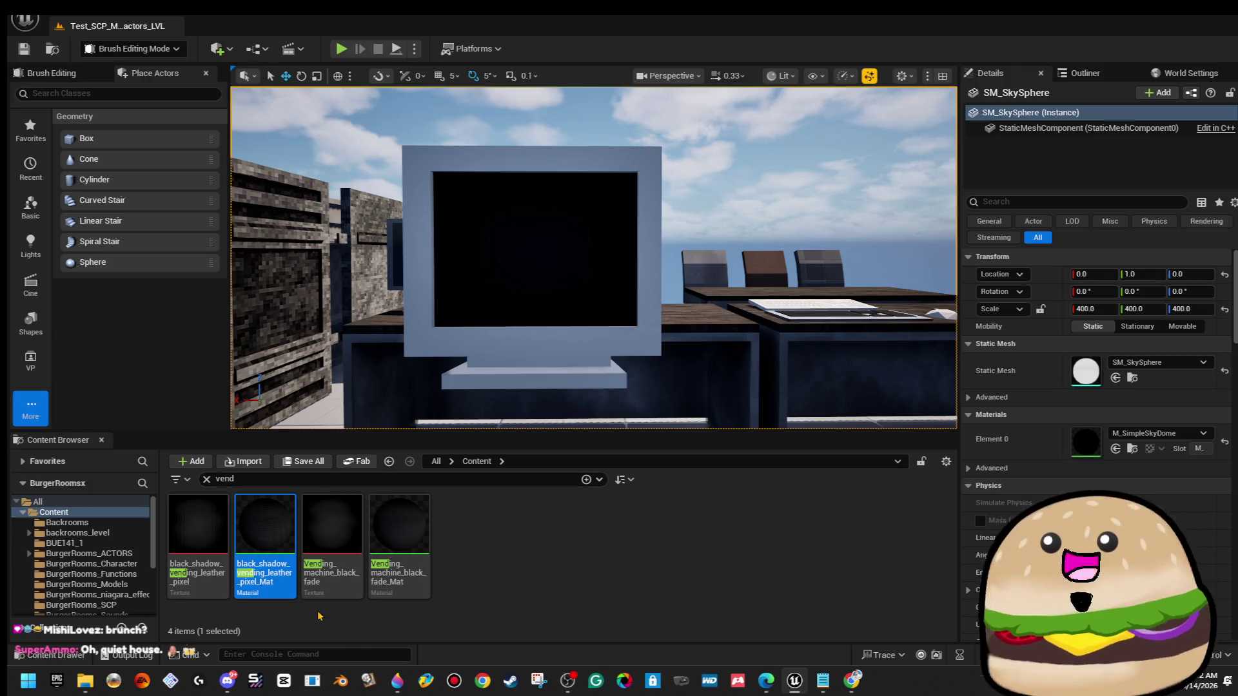
pyautogui.scroll(-3, 139, 583)
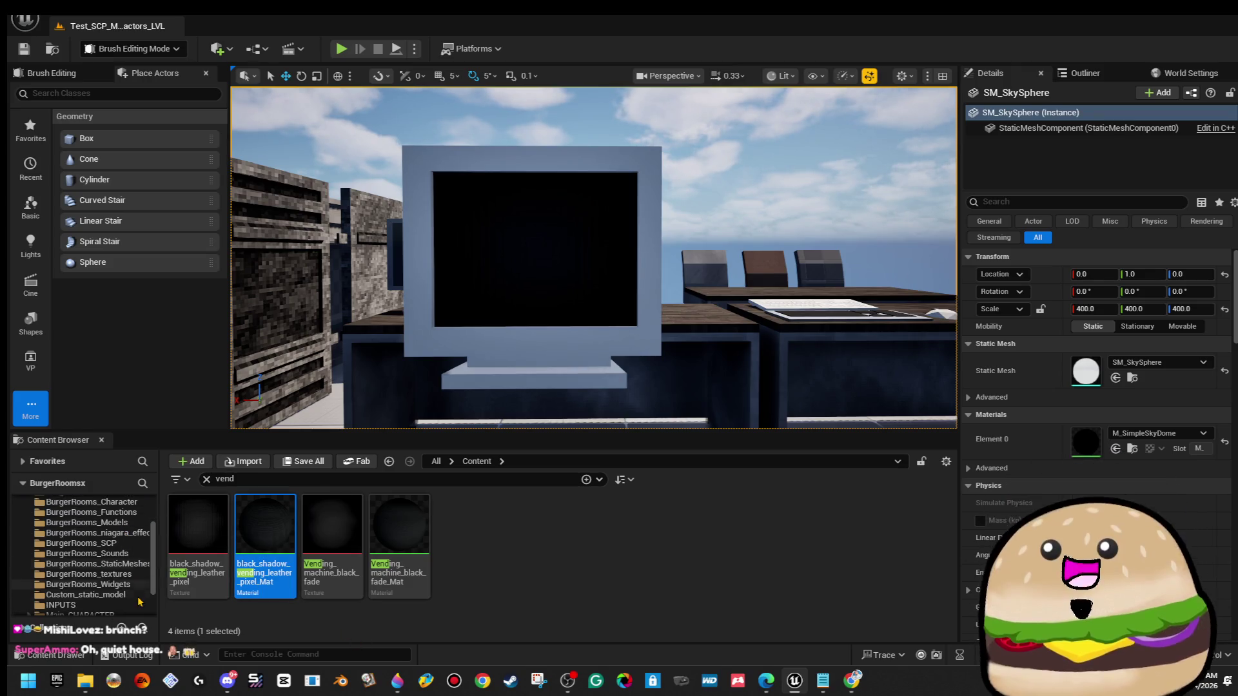
pyautogui.click(129, 574)
pyautogui.click(207, 479)
pyautogui.click(244, 461)
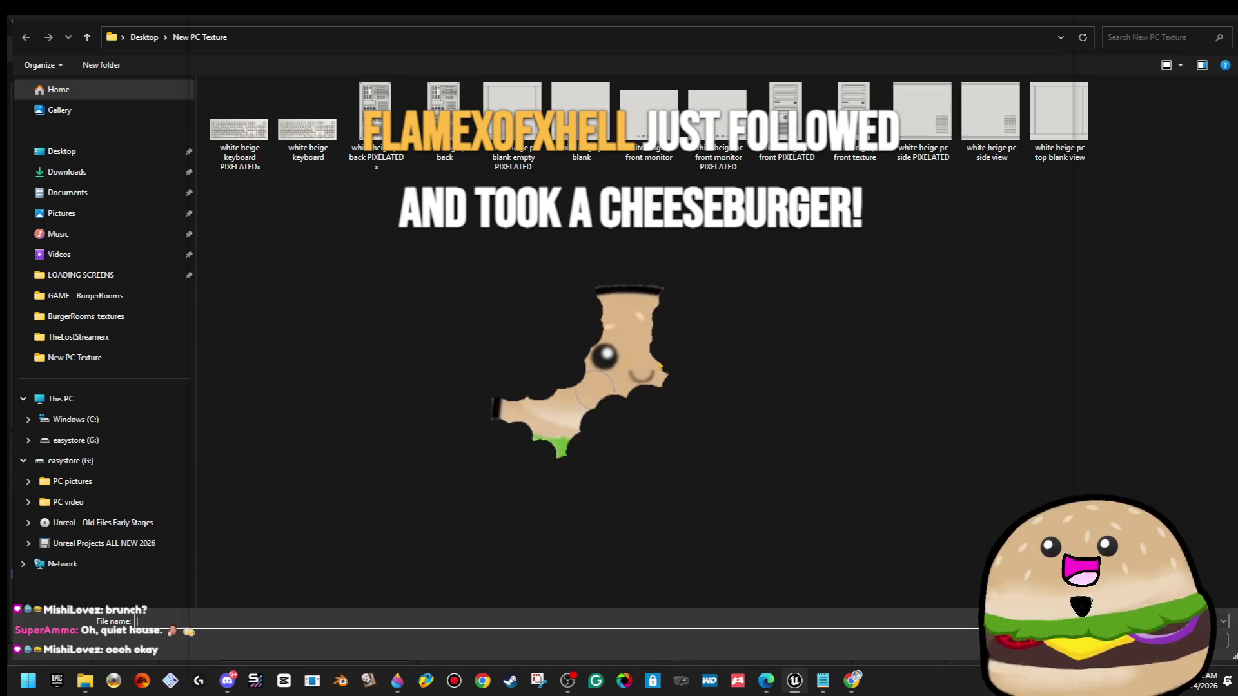
pyautogui.doubleClick(703, 166)
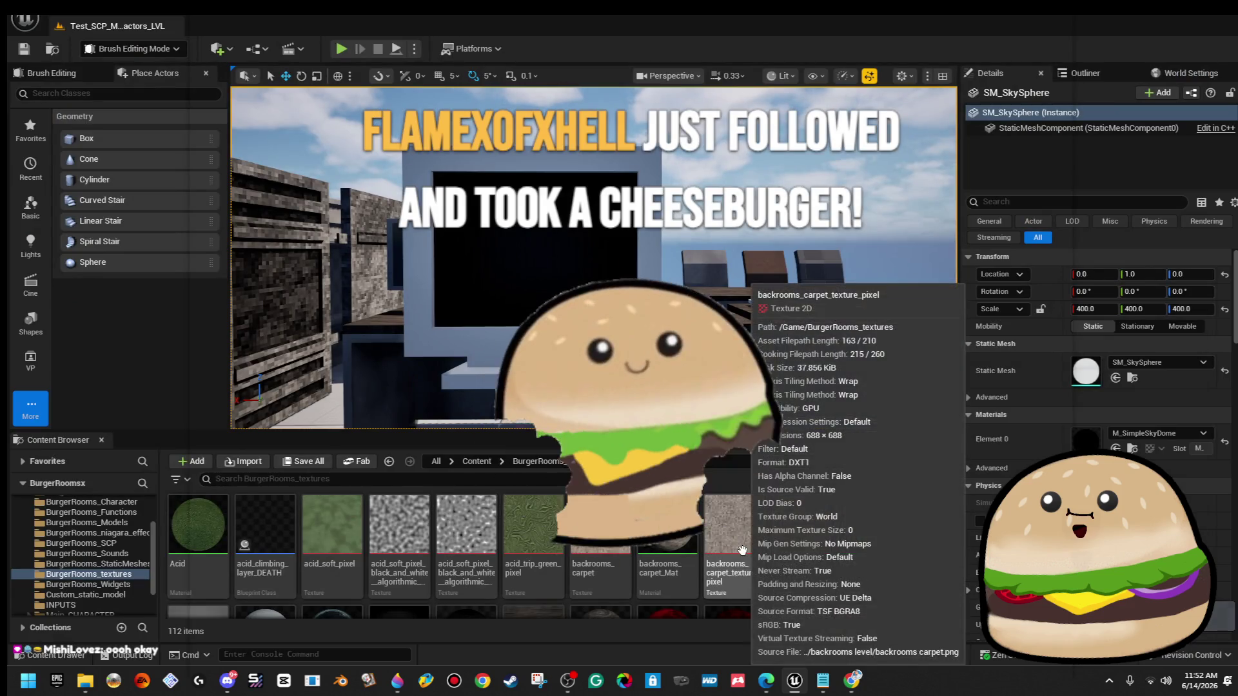
pyautogui.scroll(-2, 741, 548)
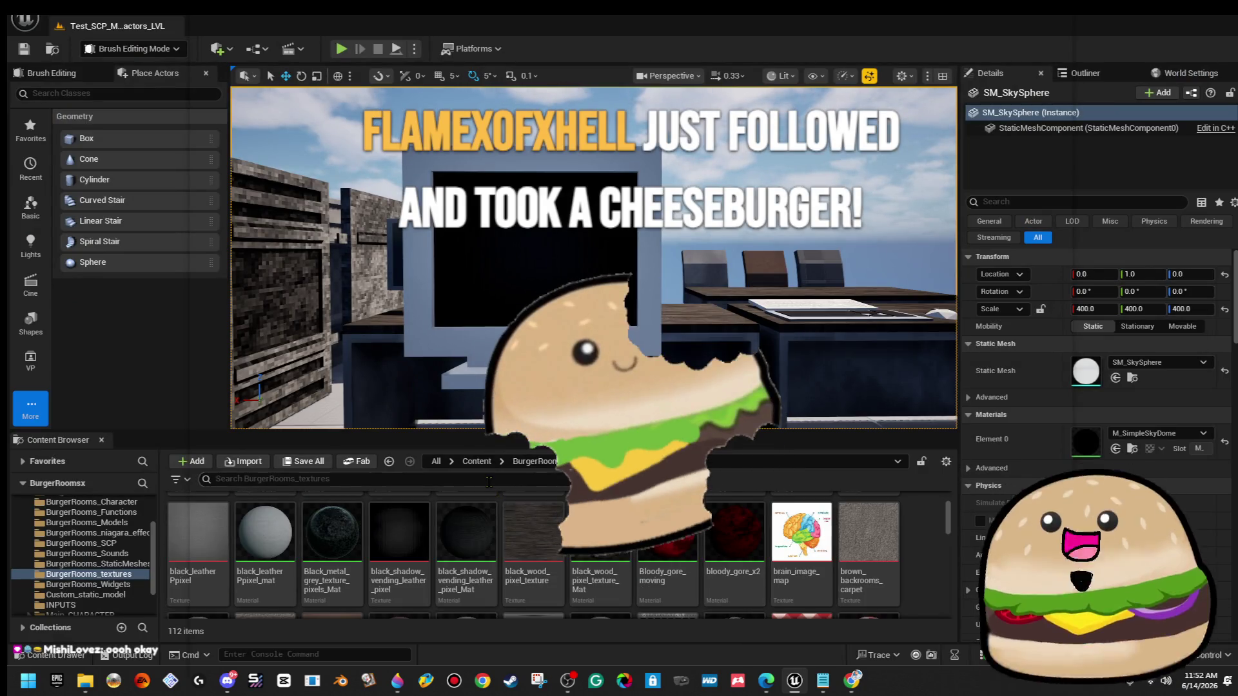
# Filter assets by 'pixel', drag the front monitor texture out, and start deleting the new material.
pyautogui.click(489, 482)
pyautogui.write('pix')
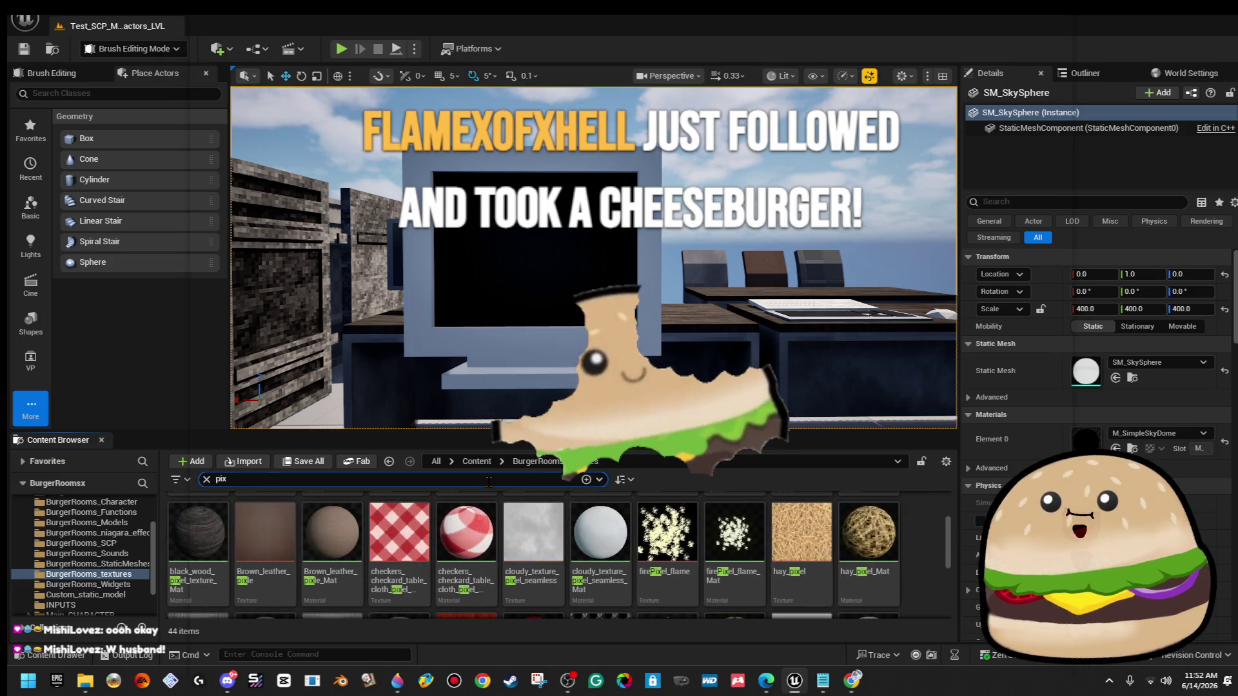
pyautogui.write('el')
pyautogui.scroll(-2, 859, 593)
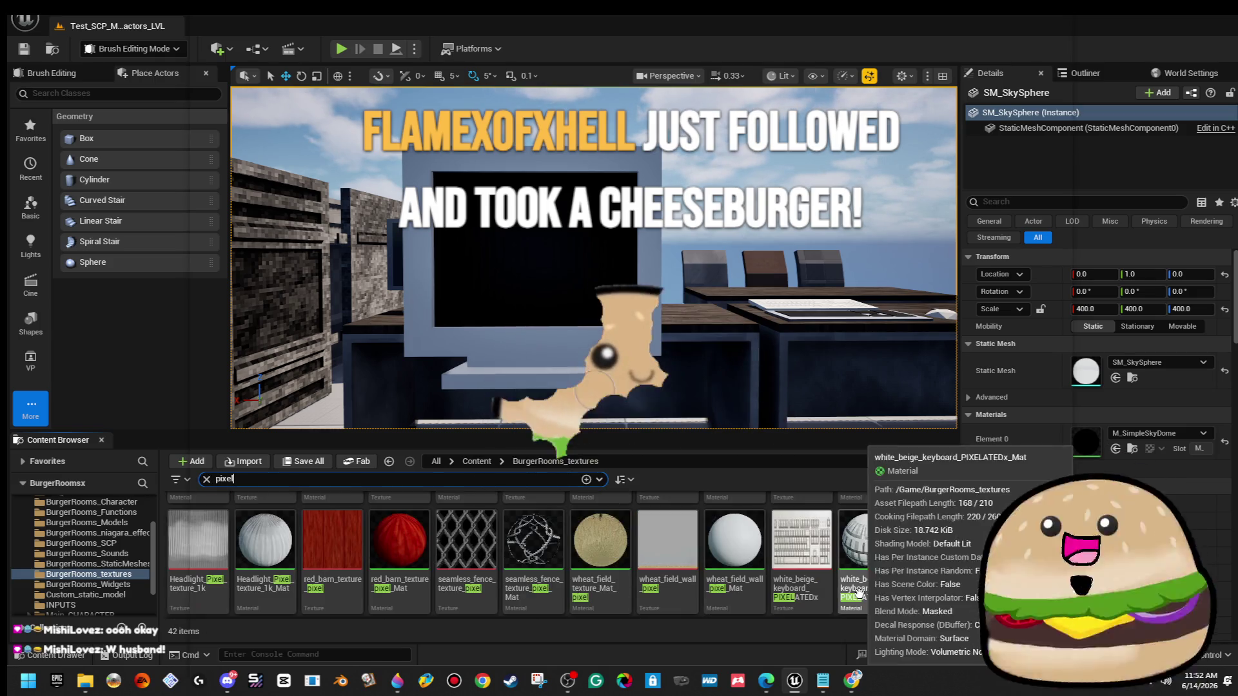
pyautogui.scroll(-2, 909, 519)
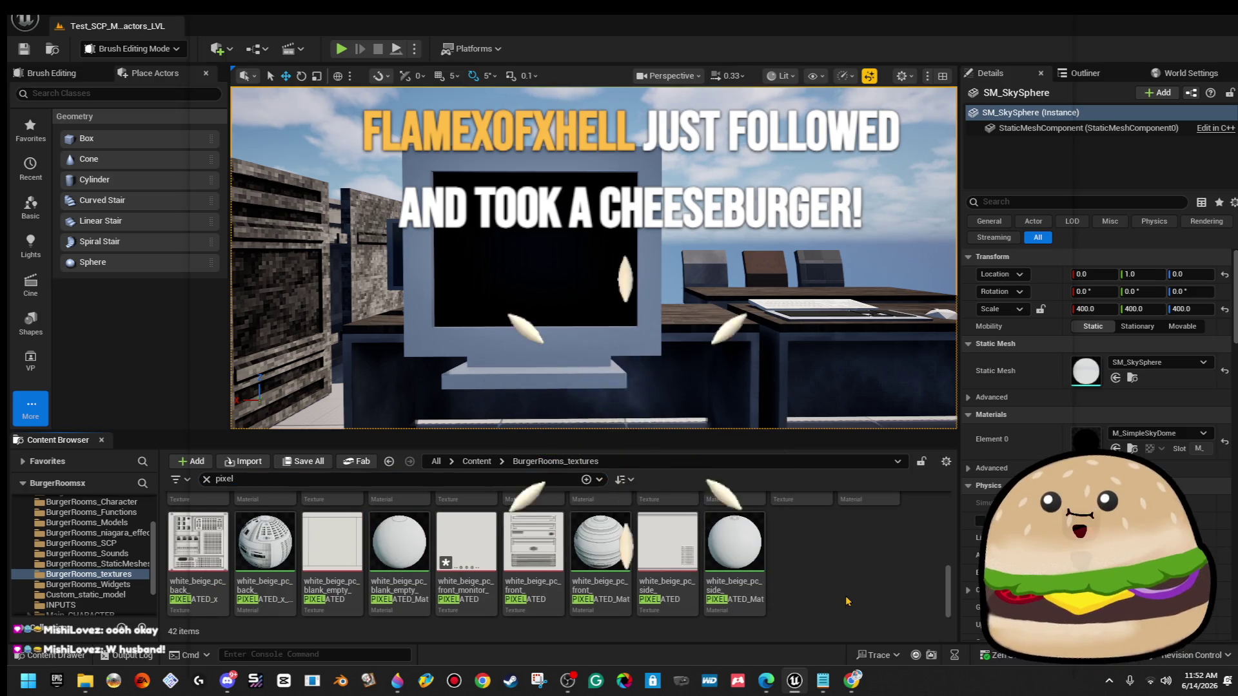
pyautogui.moveTo(465, 544)
pyautogui.mouseDown()
pyautogui.moveTo(553, 320)
pyautogui.moveTo(610, 362)
pyautogui.moveTo(643, 357)
pyautogui.moveTo(606, 358)
pyautogui.mouseUp()
pyautogui.moveTo(808, 534)
pyautogui.mouseDown()
pyautogui.moveTo(659, 395)
pyautogui.moveTo(813, 624)
pyautogui.moveTo(800, 537)
pyautogui.mouseUp()
pyautogui.press('Delete')
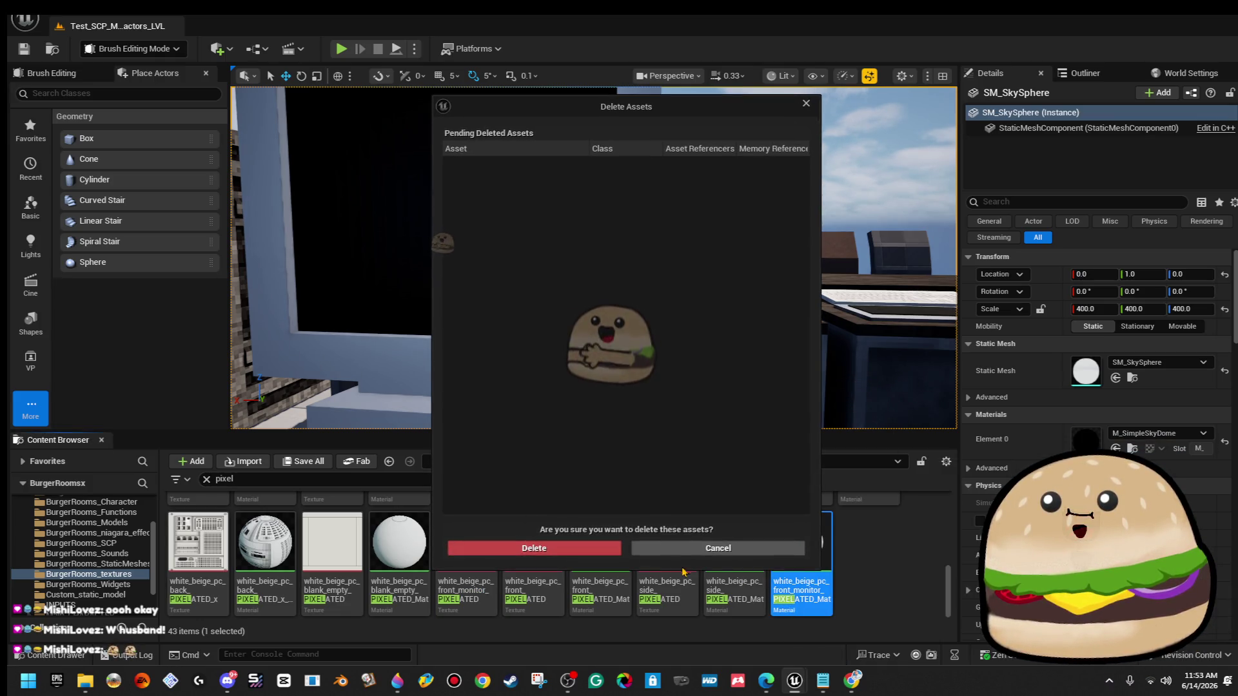
# Build white_beige_pc_front_monitor_PIXELATED_Mat1 from the texture with Specular 0 and Roughness 1, and save it.
pyautogui.click(589, 550)
pyautogui.rightClick(477, 548)
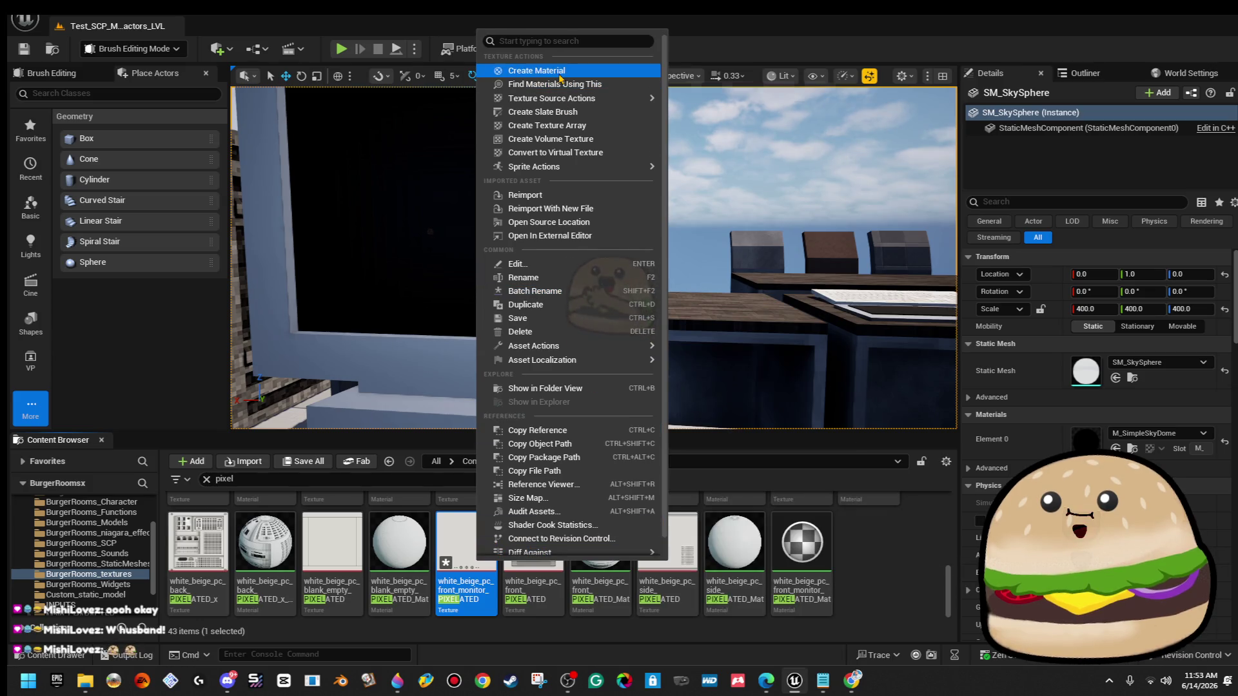
pyautogui.click(542, 70)
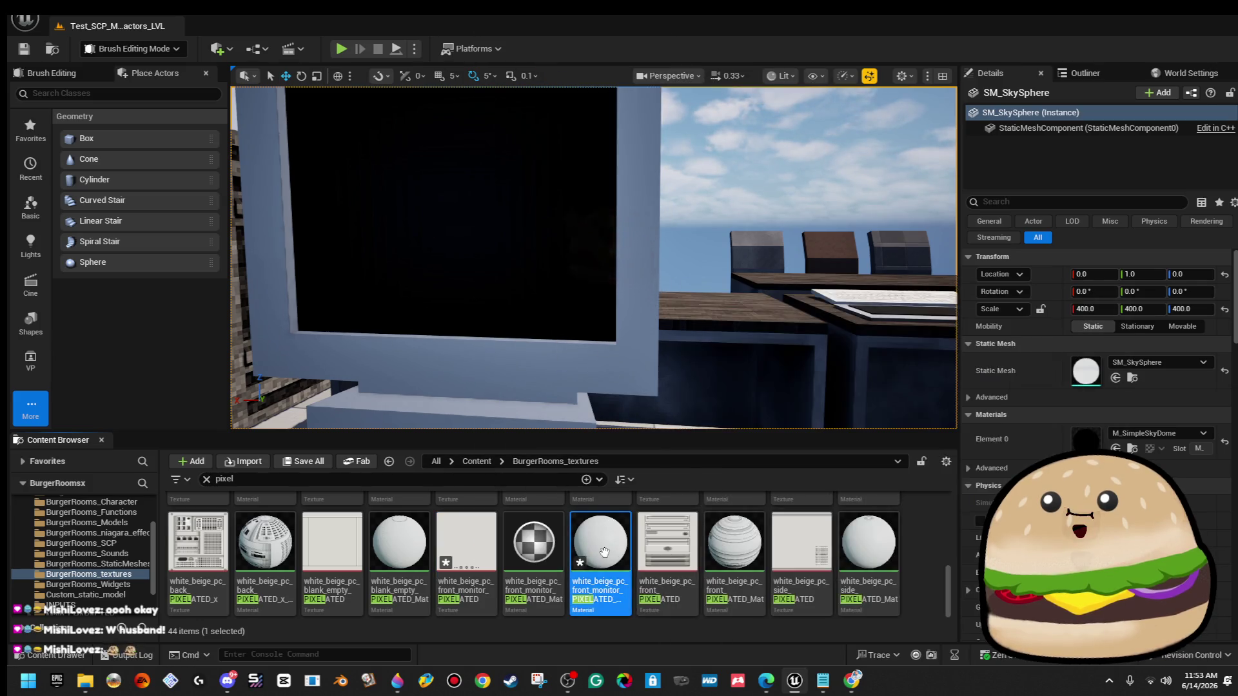
pyautogui.doubleClick(602, 551)
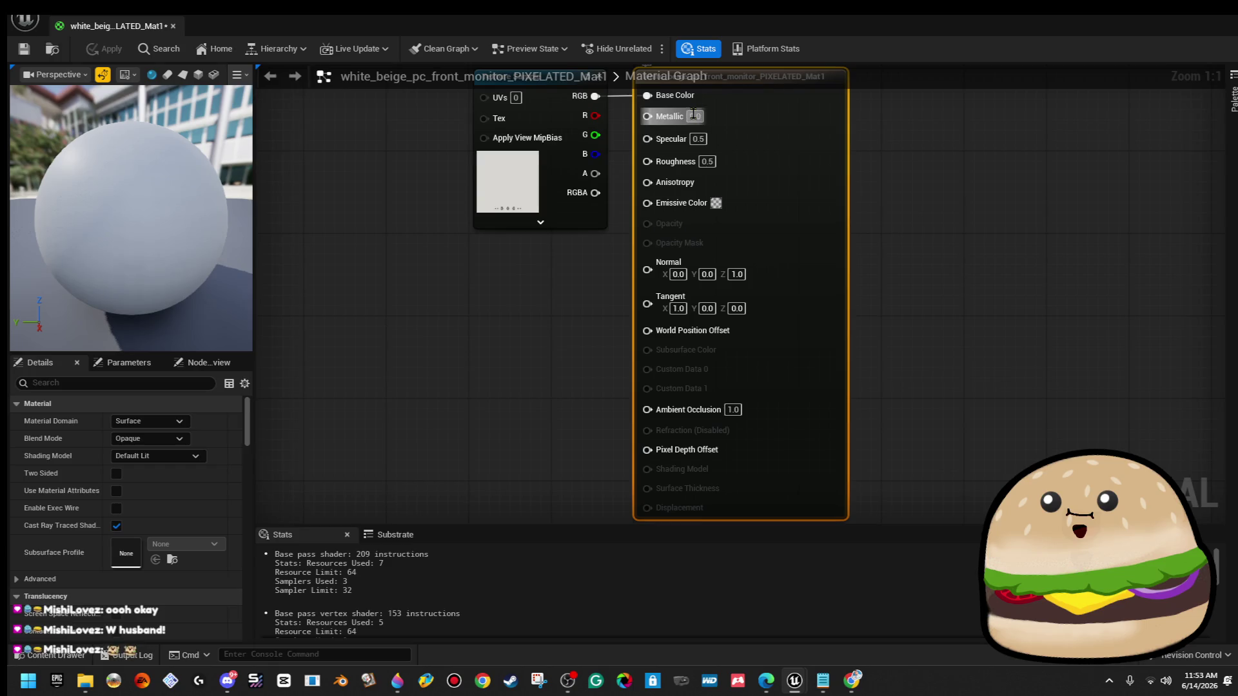
pyautogui.press('Tab')
pyautogui.write('0')
pyautogui.press('Tab')
pyautogui.write('1')
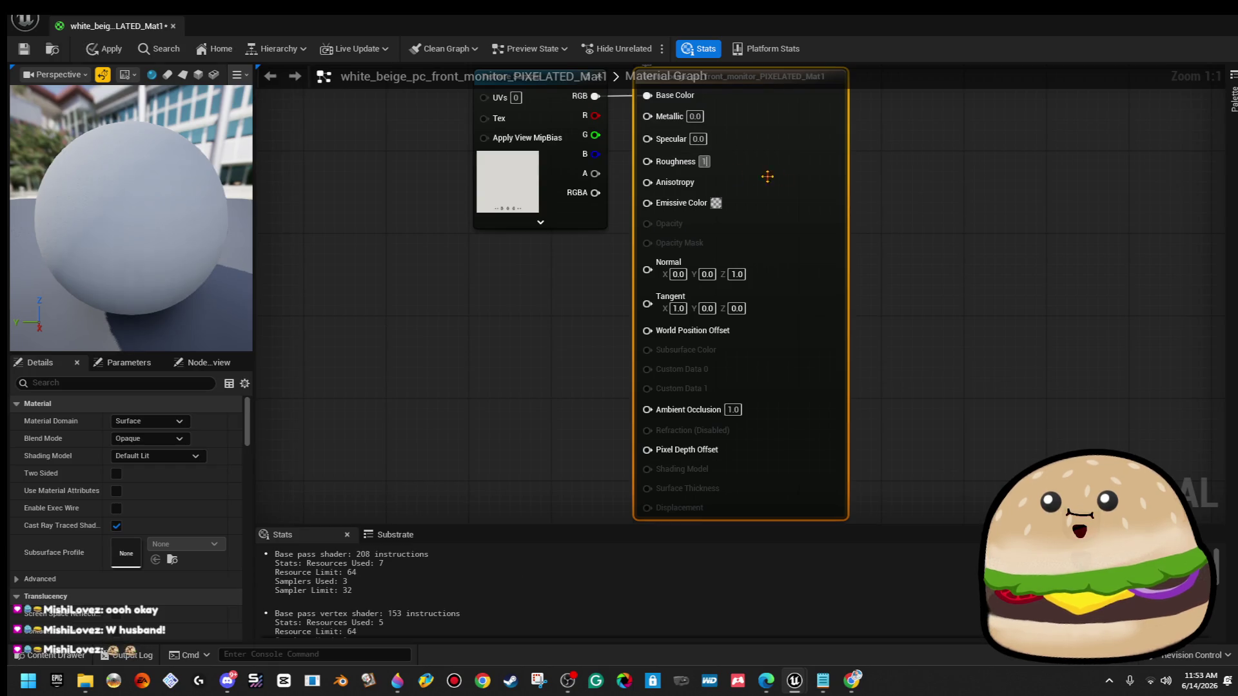
pyautogui.press('Return')
pyautogui.click(24, 49)
pyautogui.click(174, 27)
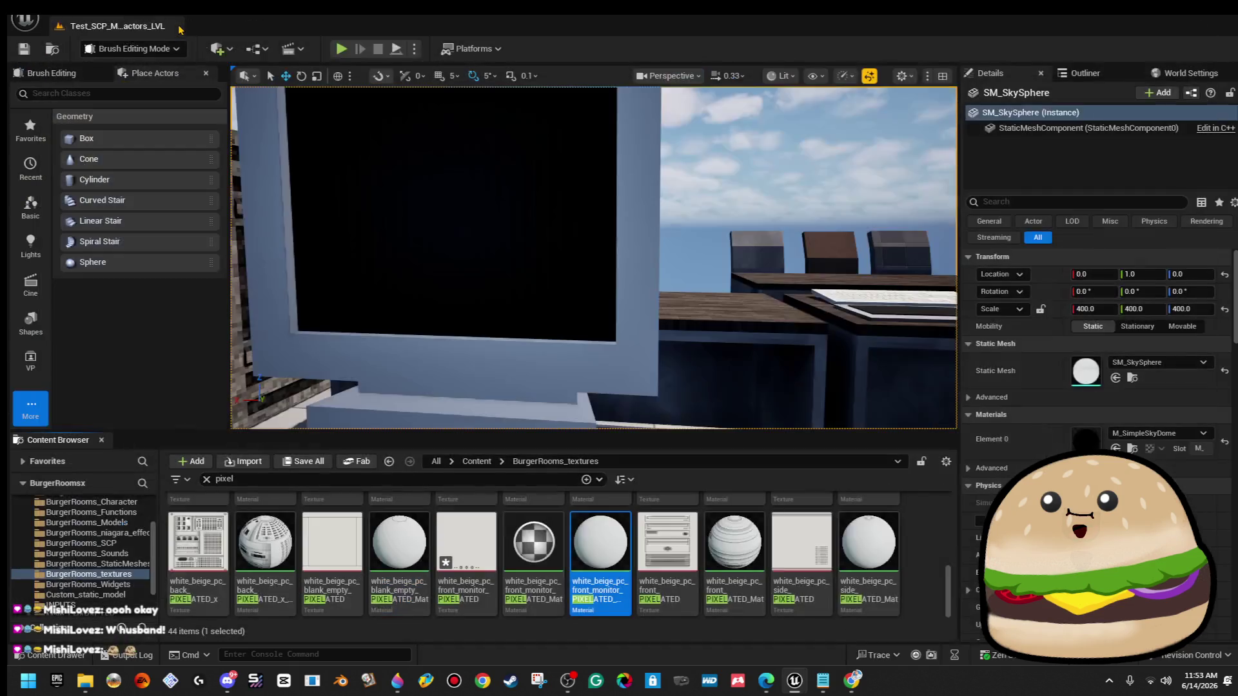
# Apply white_beige_pc_front_monitor_PIXELATED_Mat1 to the monitor mesh and fly around to inspect it.
pyautogui.moveTo(600, 542); pyautogui.dragTo(591, 361)
pyautogui.scroll(-5, 412, 185)
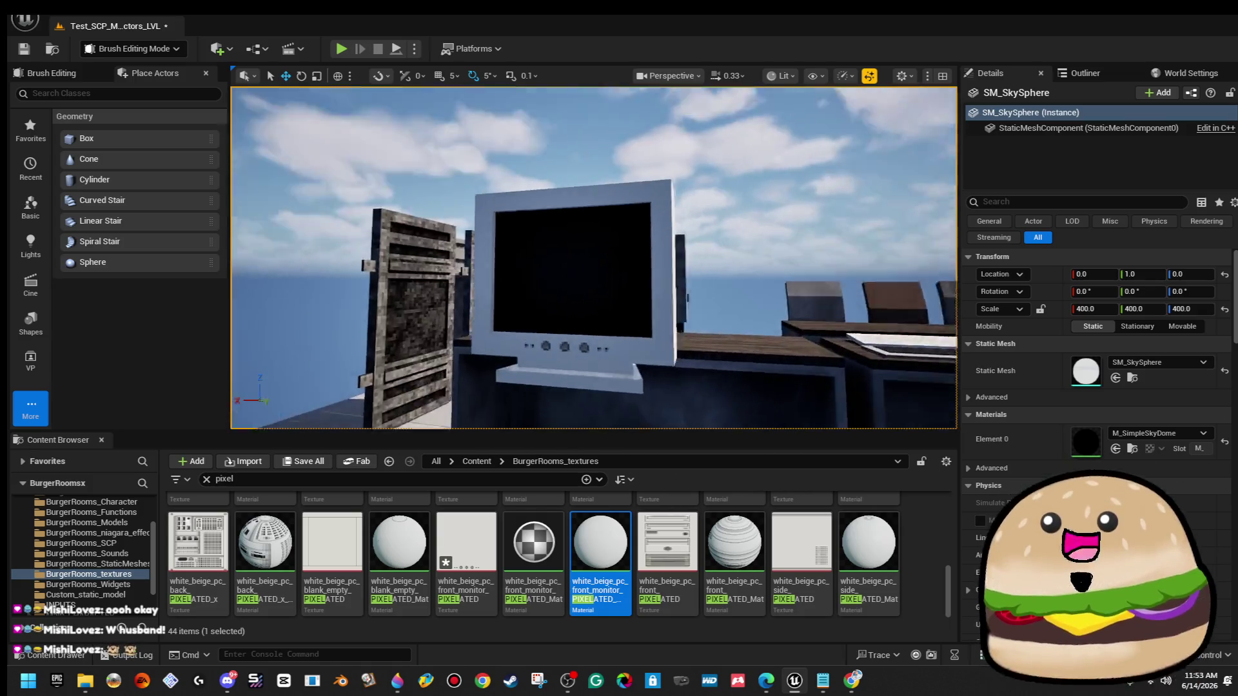
pyautogui.moveTo(593, 258)
pyautogui.mouseDown()
pyautogui.moveTo(580, 226)
pyautogui.moveTo(581, 258)
pyautogui.moveTo(548, 258)
pyautogui.mouseUp()
pyautogui.moveTo(502, 331); pyautogui.dragTo(483, 331)
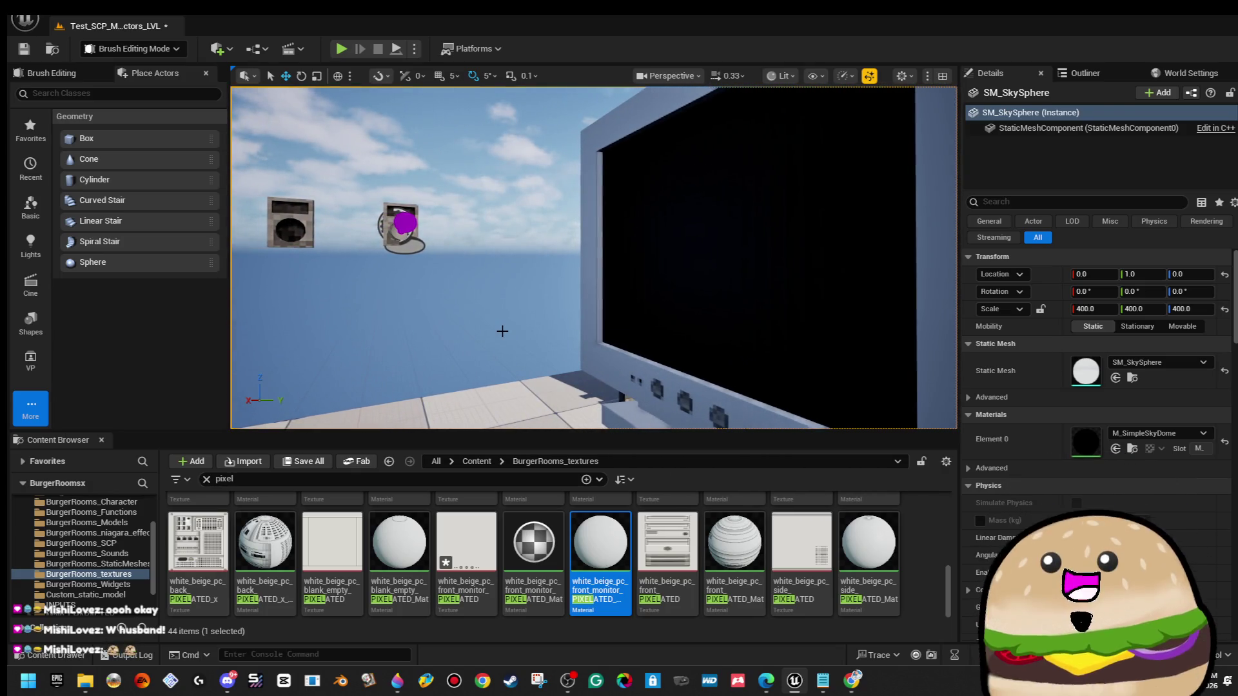
pyautogui.moveTo(504, 329)
pyautogui.mouseDown()
pyautogui.moveTo(436, 329)
pyautogui.moveTo(504, 329)
pyautogui.mouseUp()
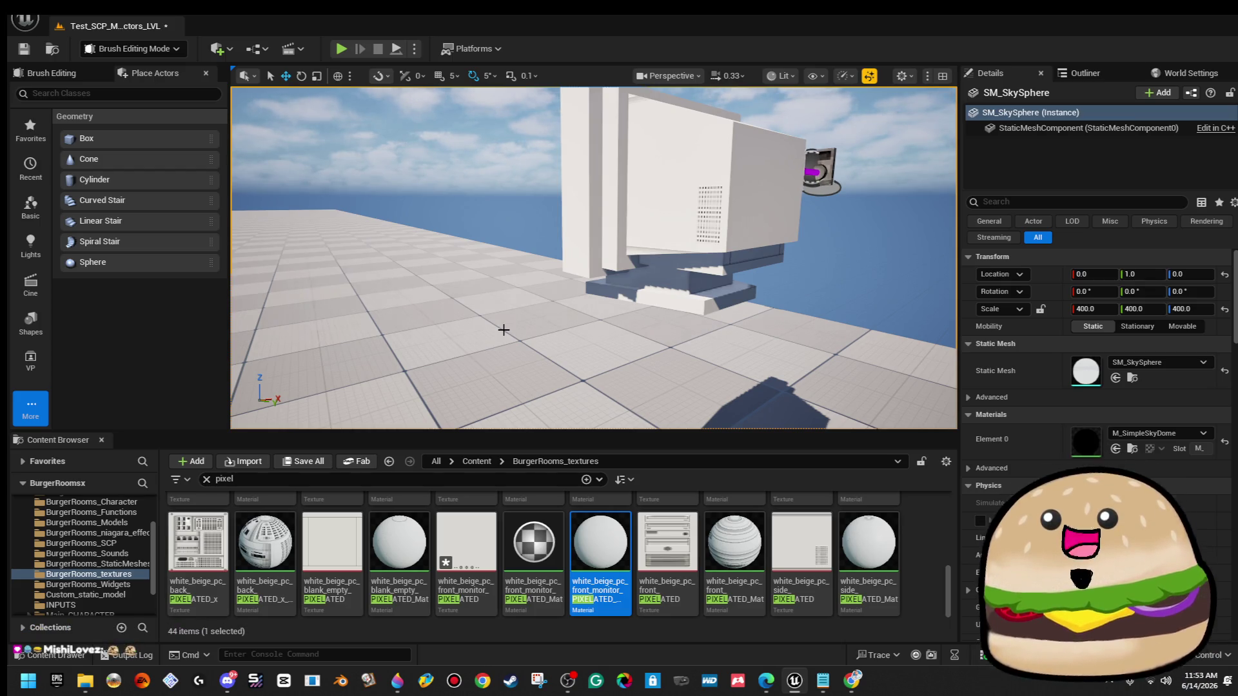
pyautogui.press('w')
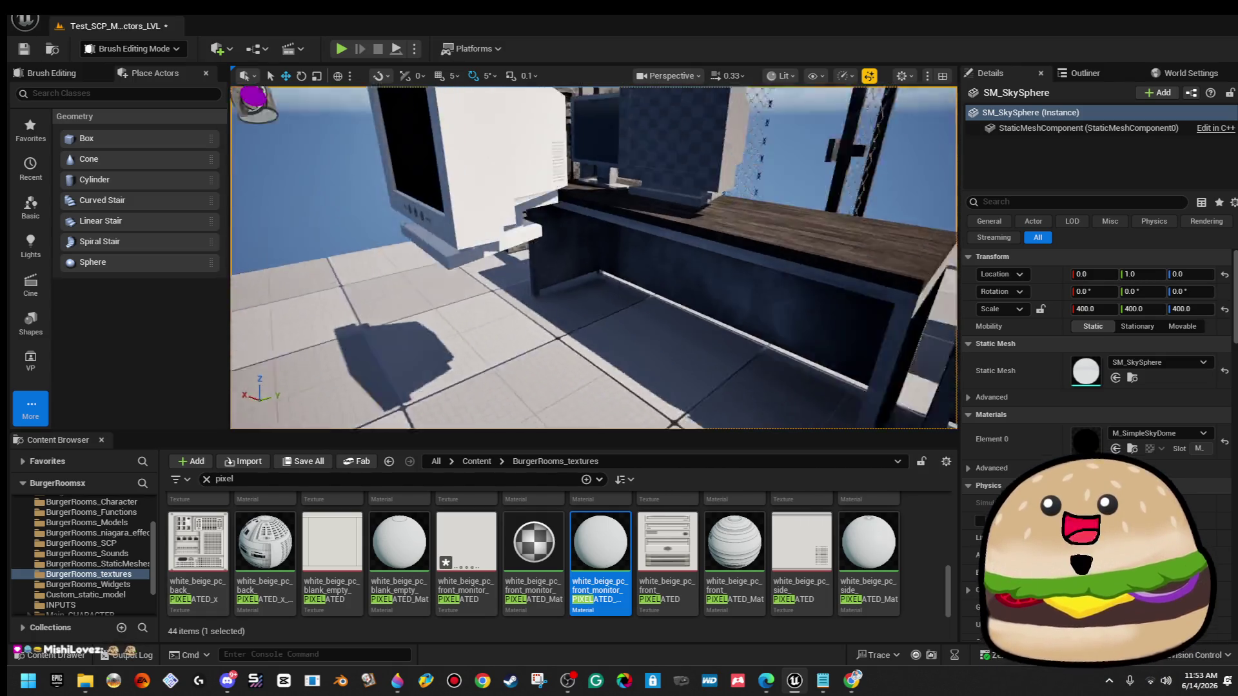
pyautogui.press('w')
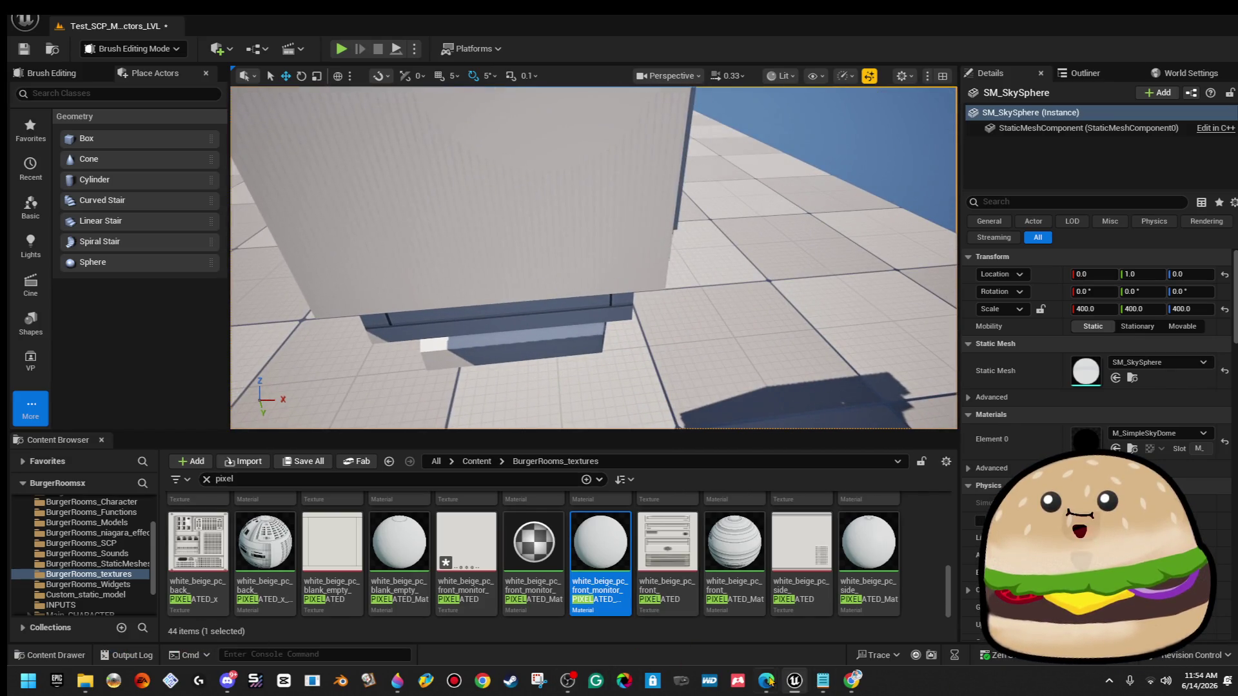
# Scrub the CRT unboxing video around 8:32–8:35 to study the monitor's rear view.
pyautogui.moveTo(766, 680)
pyautogui.click(746, 629)
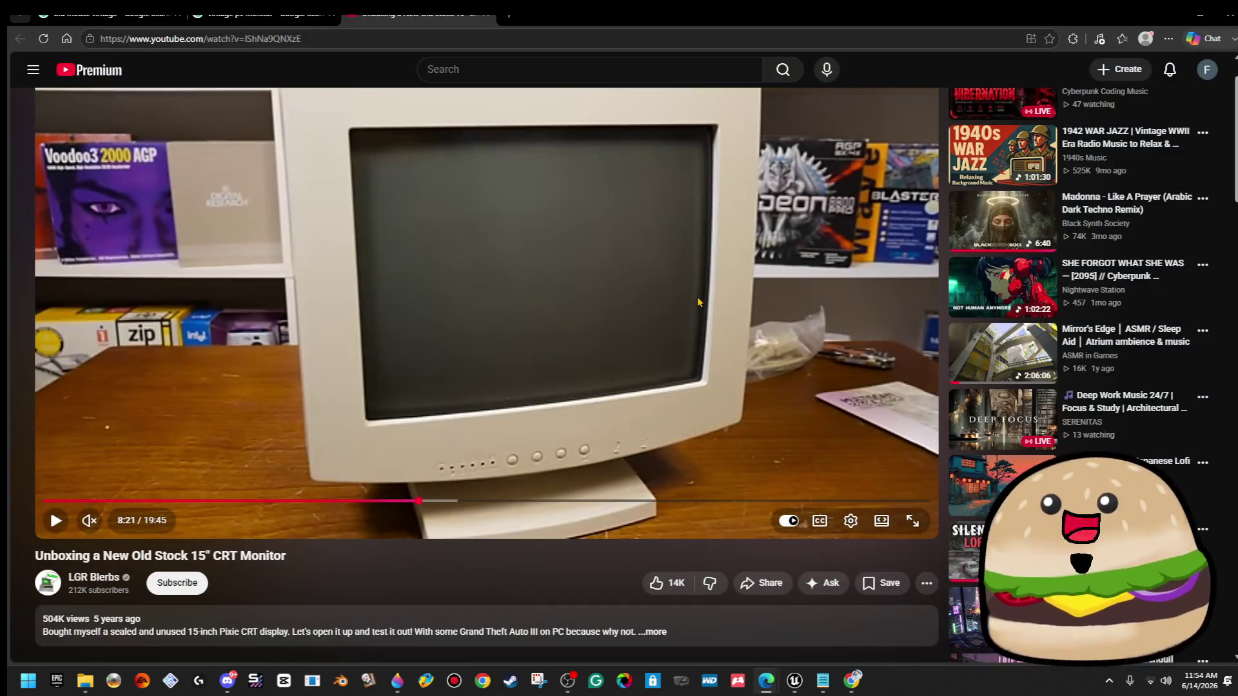
pyautogui.click(698, 302)
pyautogui.click(497, 501)
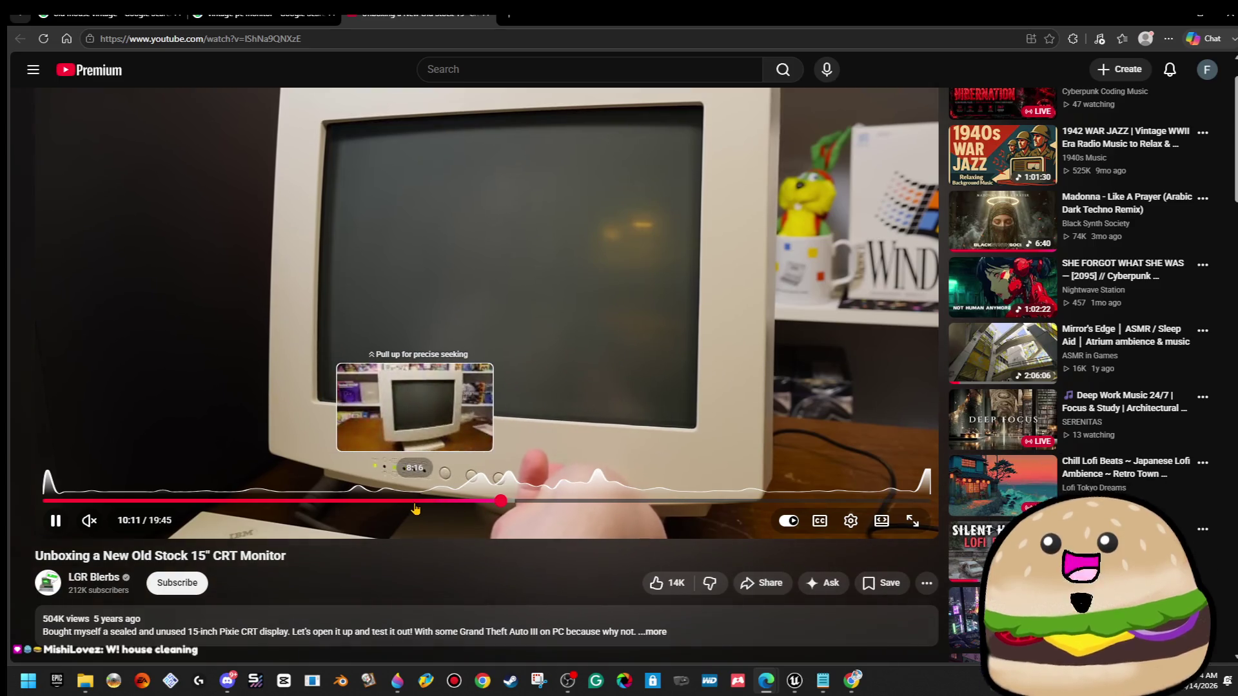
pyautogui.click(426, 503)
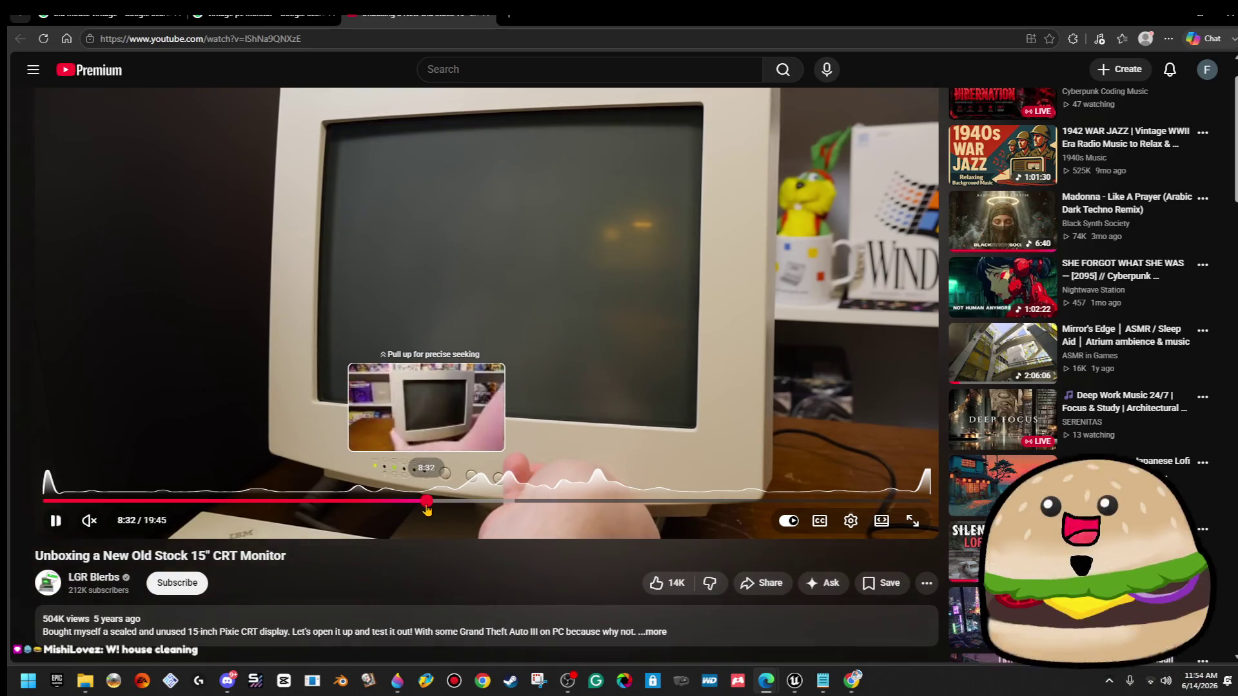
pyautogui.click(706, 253)
pyautogui.press('Right')
pyautogui.click(735, 252)
pyautogui.click(773, 210)
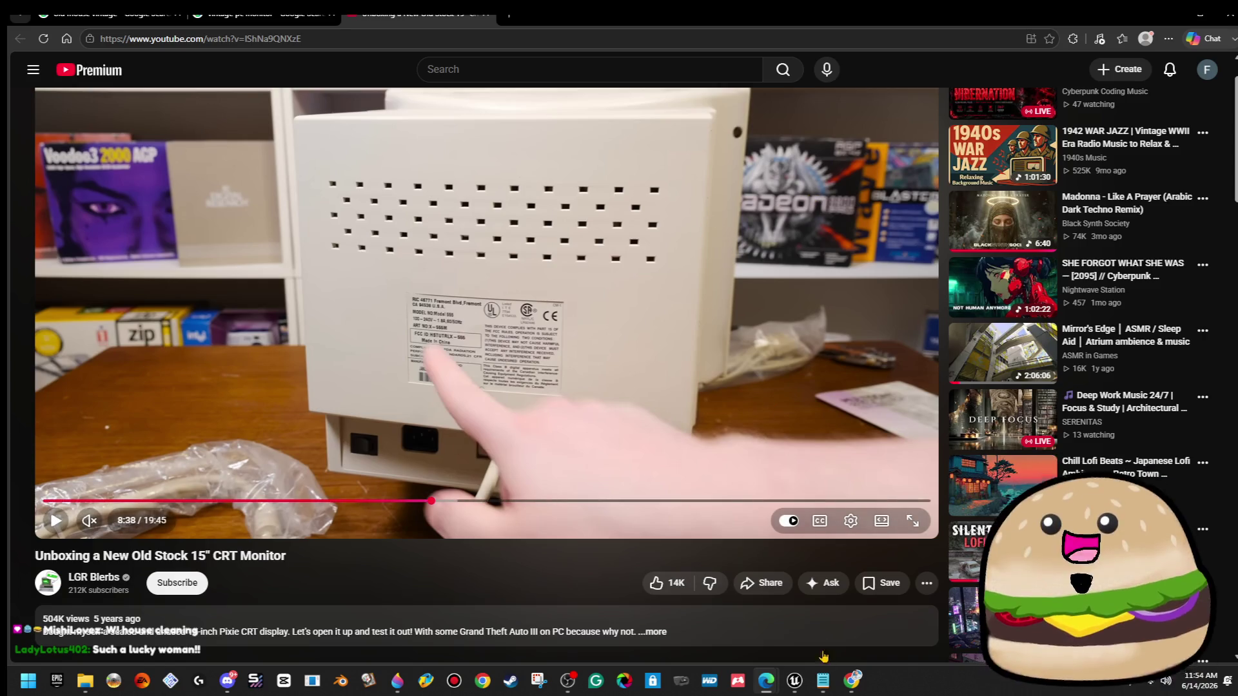
pyautogui.moveTo(824, 678)
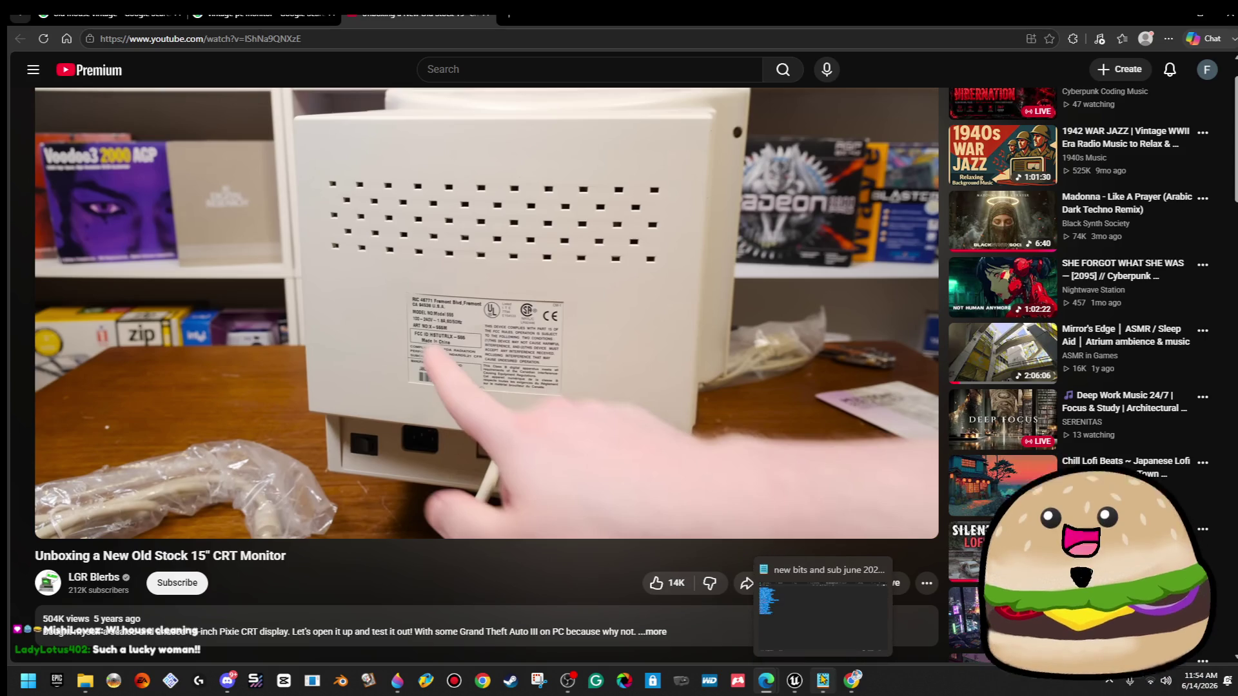
pyautogui.moveTo(412, 682)
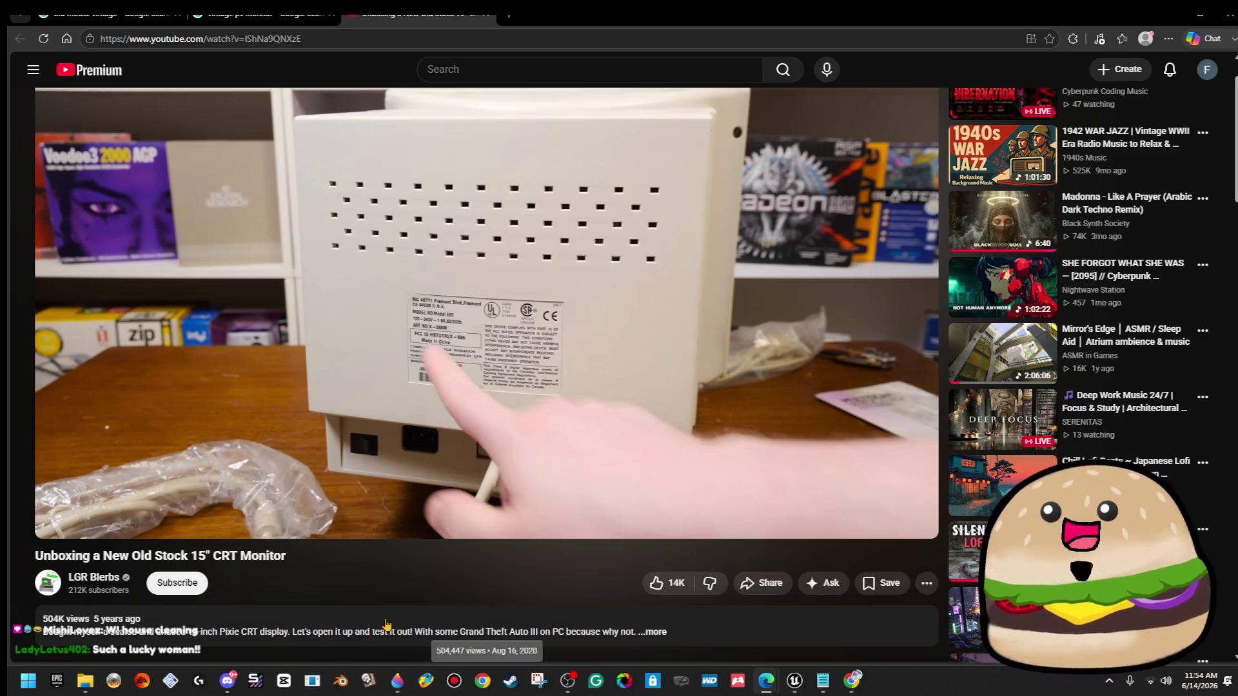
pyautogui.click(658, 157)
pyautogui.press('Left')
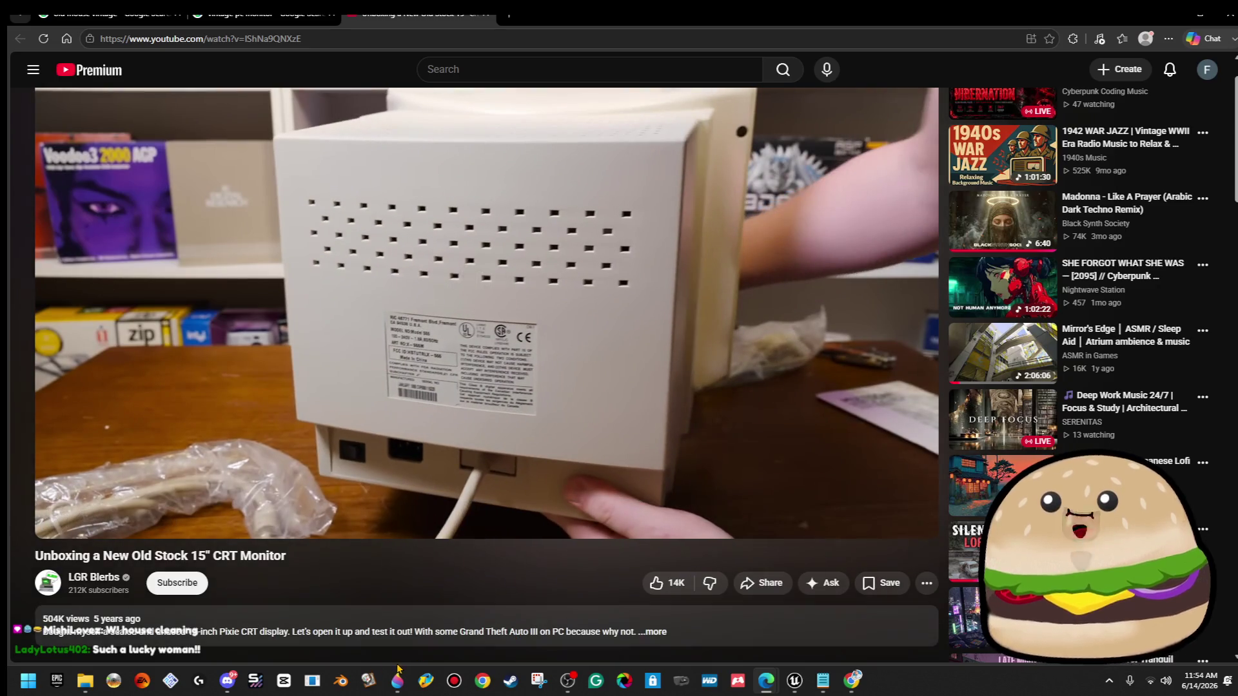
pyautogui.click(575, 473)
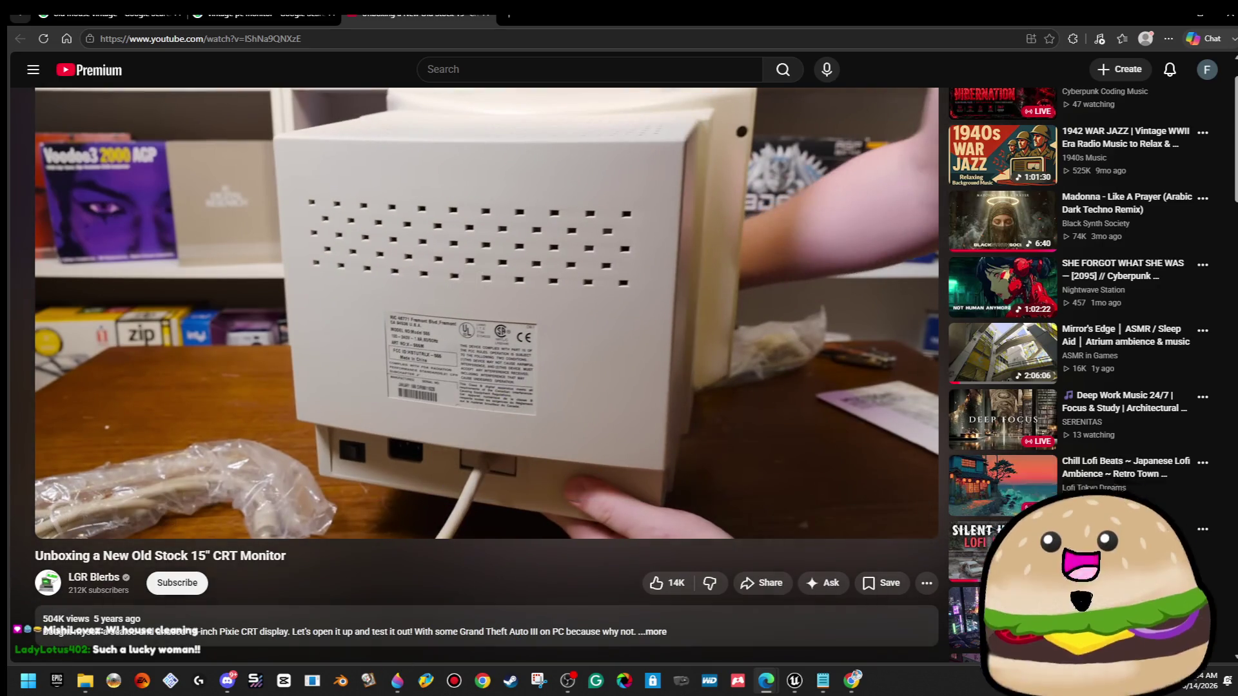
pyautogui.click(571, 466)
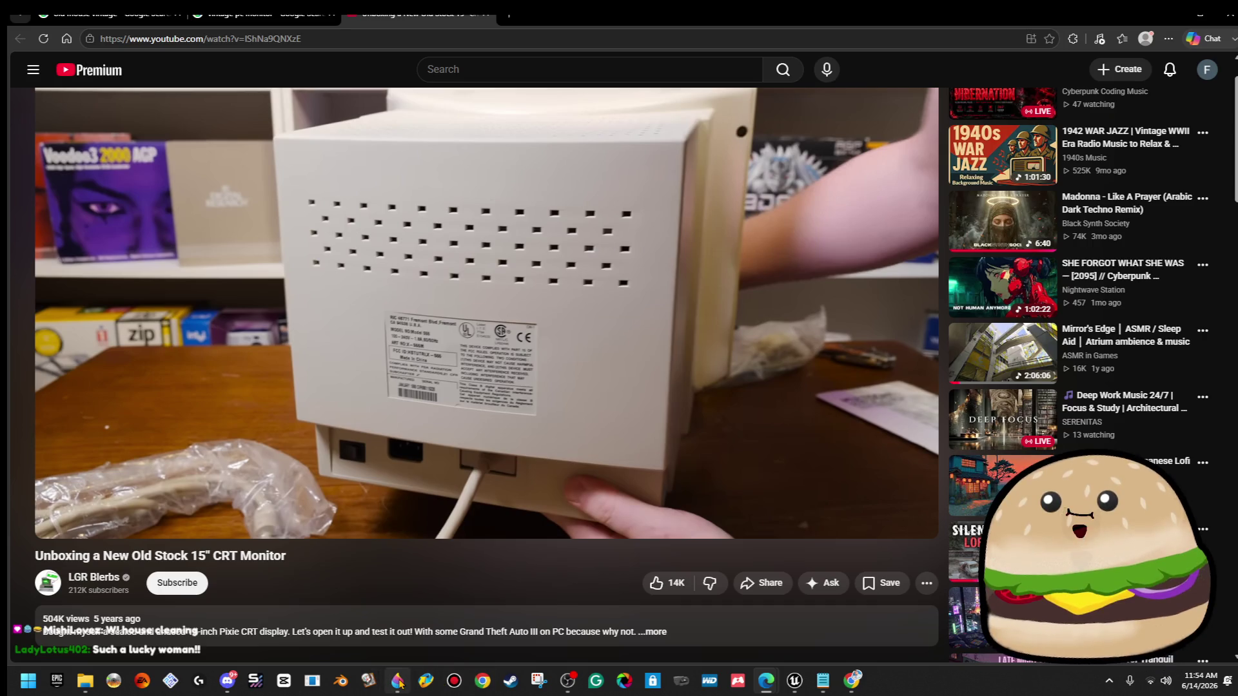
# Erase the round buttons and the four black dots from the monitor-front texture.
pyautogui.click(397, 680)
pyautogui.scroll(2, 592, 335)
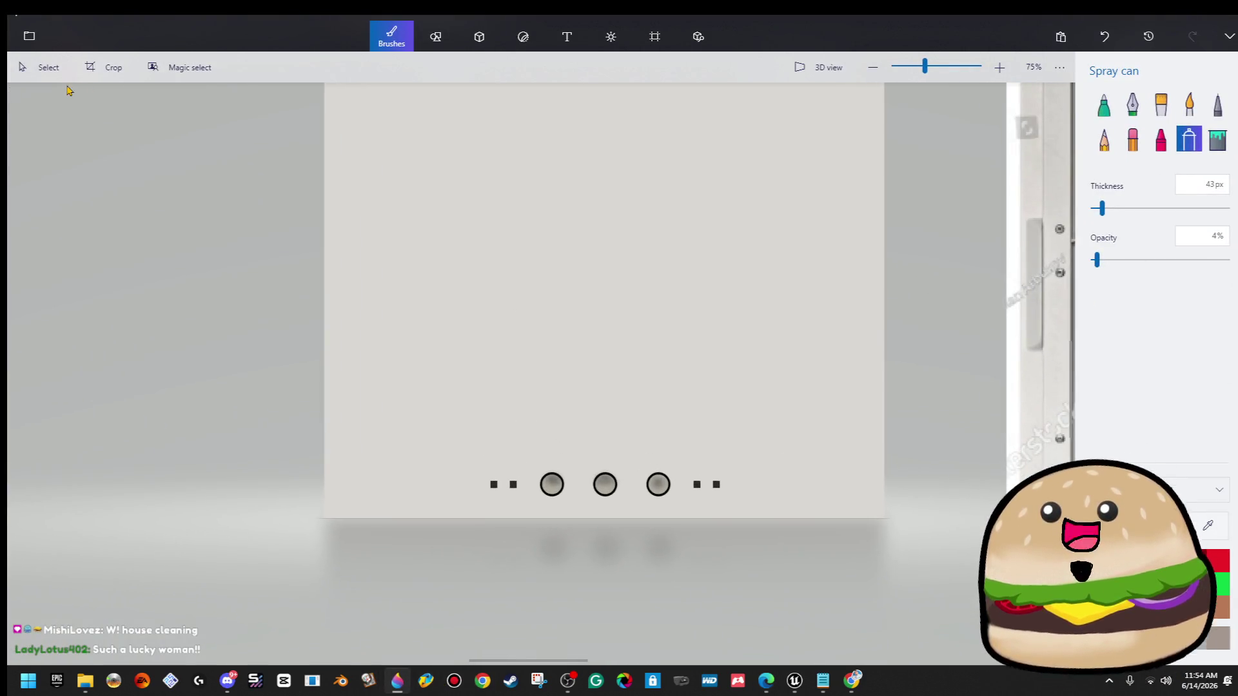
pyautogui.click(41, 67)
pyautogui.moveTo(370, 352); pyautogui.dragTo(822, 434)
pyautogui.moveTo(622, 430); pyautogui.dragTo(641, 589)
pyautogui.click(651, 221)
pyautogui.moveTo(761, 429); pyautogui.dragTo(407, 553)
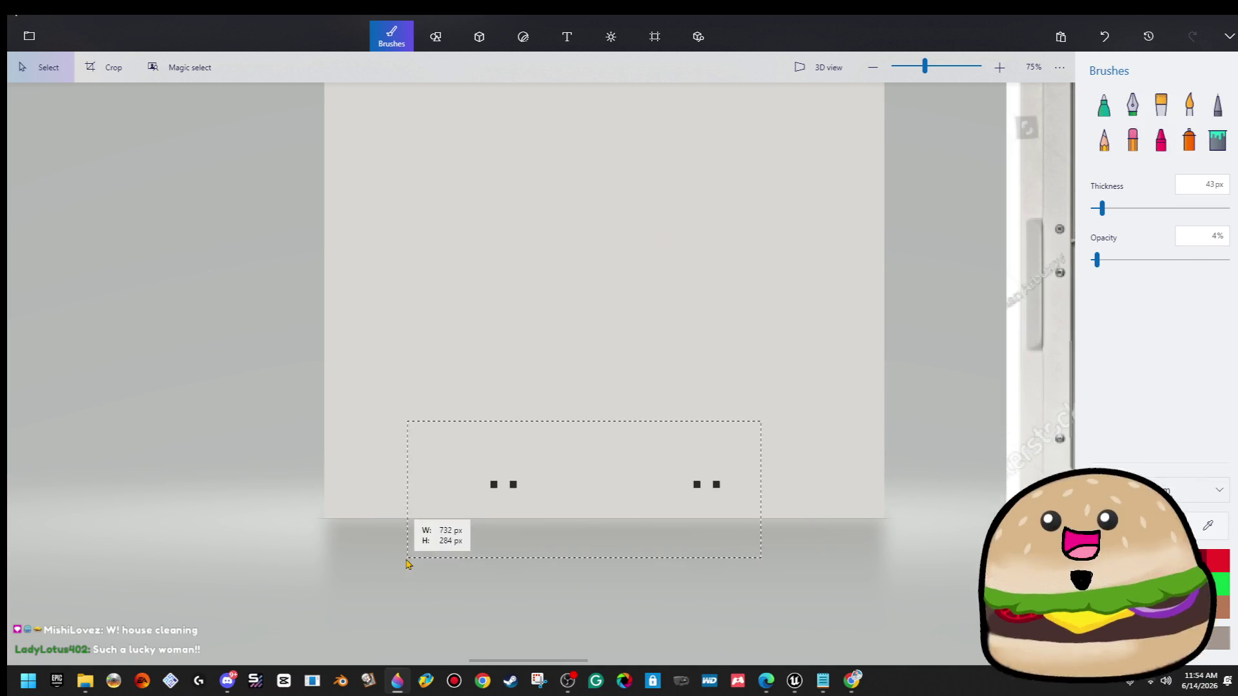
pyautogui.press('Delete')
pyautogui.click(794, 680)
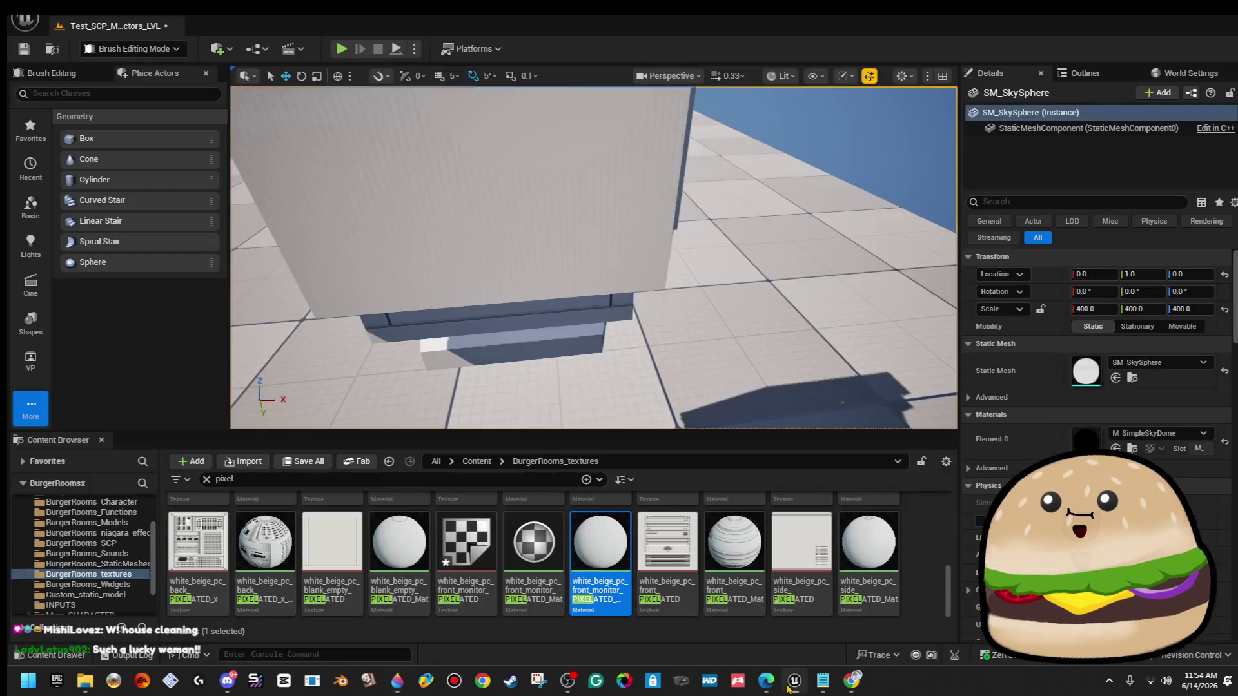
# Fly the Unreal camera around to view the monitor's plain back.
pyautogui.moveTo(619, 232)
pyautogui.mouseDown()
pyautogui.moveTo(587, 258)
pyautogui.moveTo(600, 271)
pyautogui.moveTo(619, 219)
pyautogui.moveTo(638, 207)
pyautogui.moveTo(639, 283)
pyautogui.mouseUp()
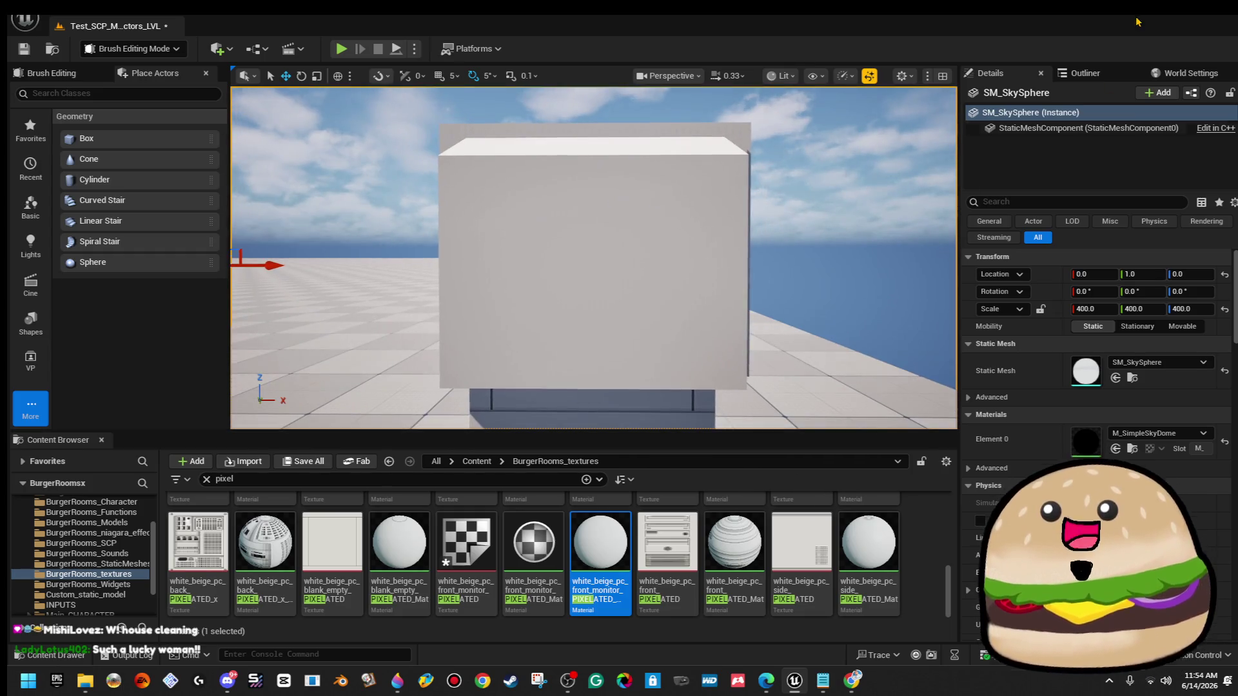
pyautogui.hotkey('alt', 'Tab')
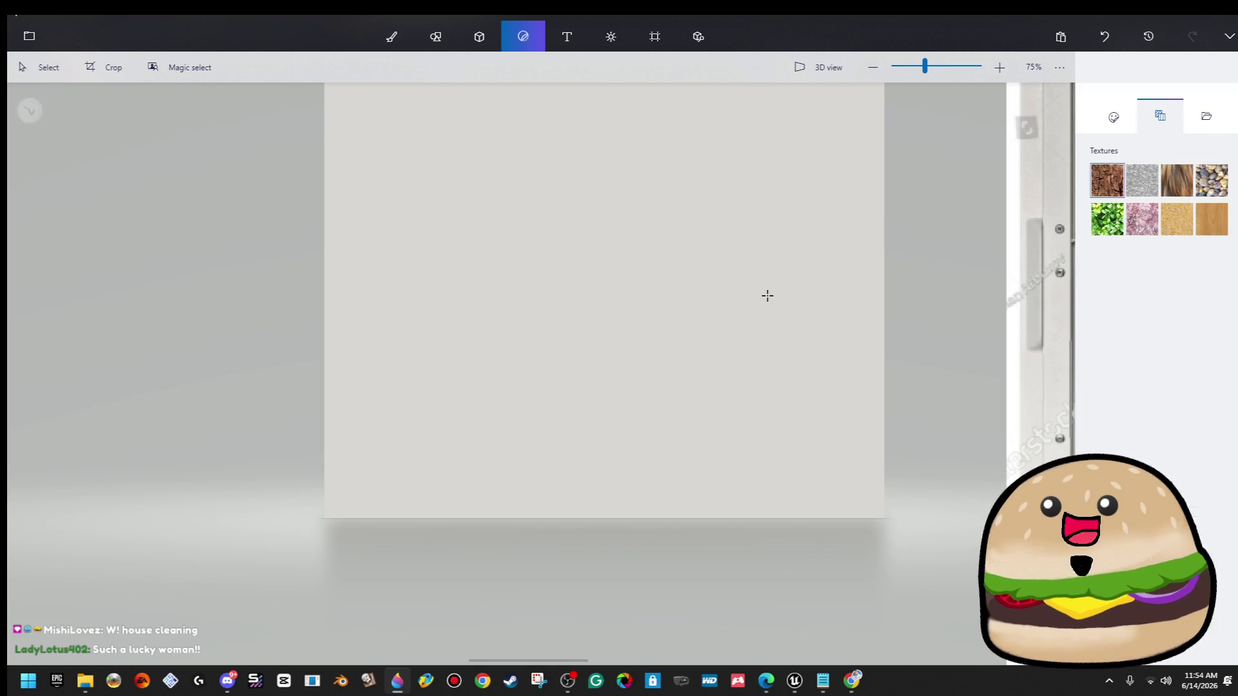
# Widen the Paint 3D canvas by stretching its right edge.
pyautogui.scroll(-5, 793, 280)
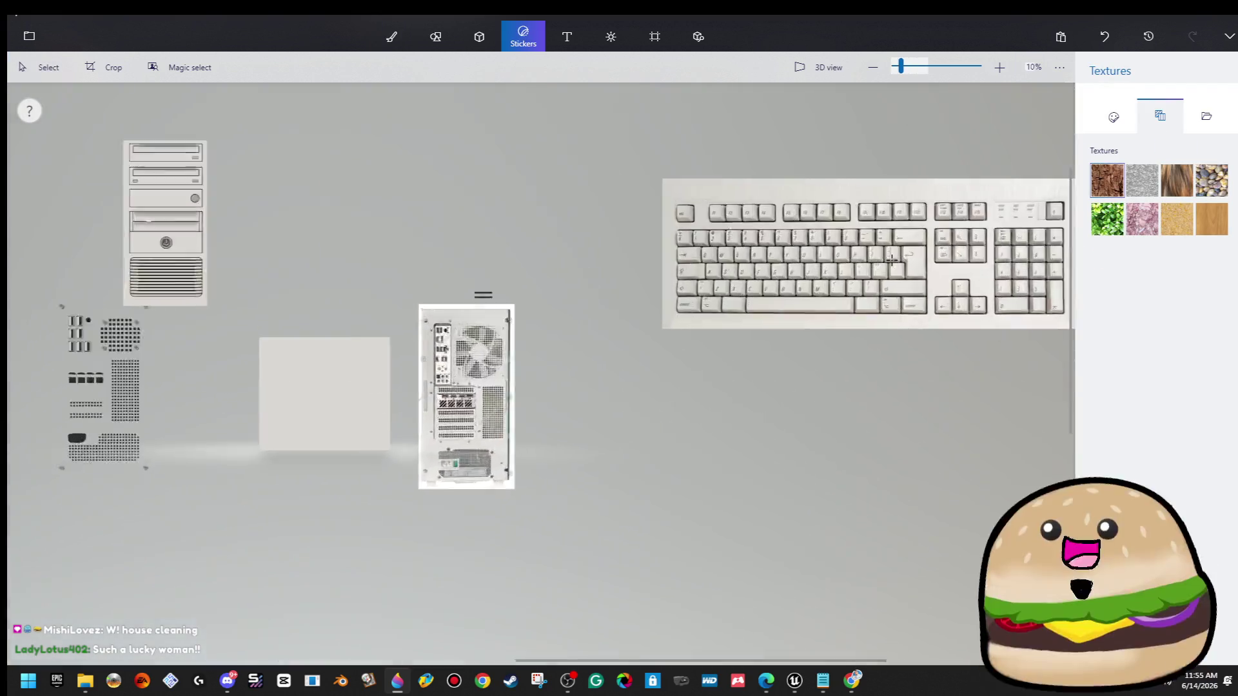
pyautogui.scroll(2, 117, 417)
pyautogui.scroll(-3, 567, 415)
pyautogui.scroll(5, 550, 384)
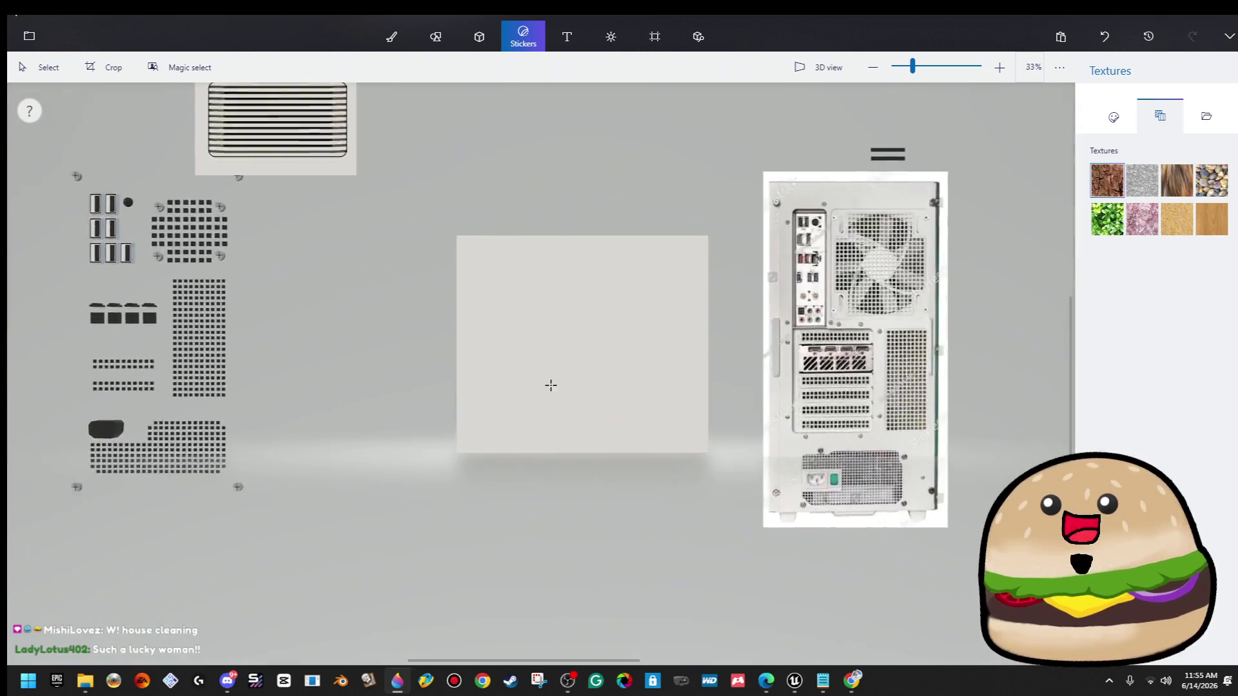
pyautogui.scroll(1, 617, 315)
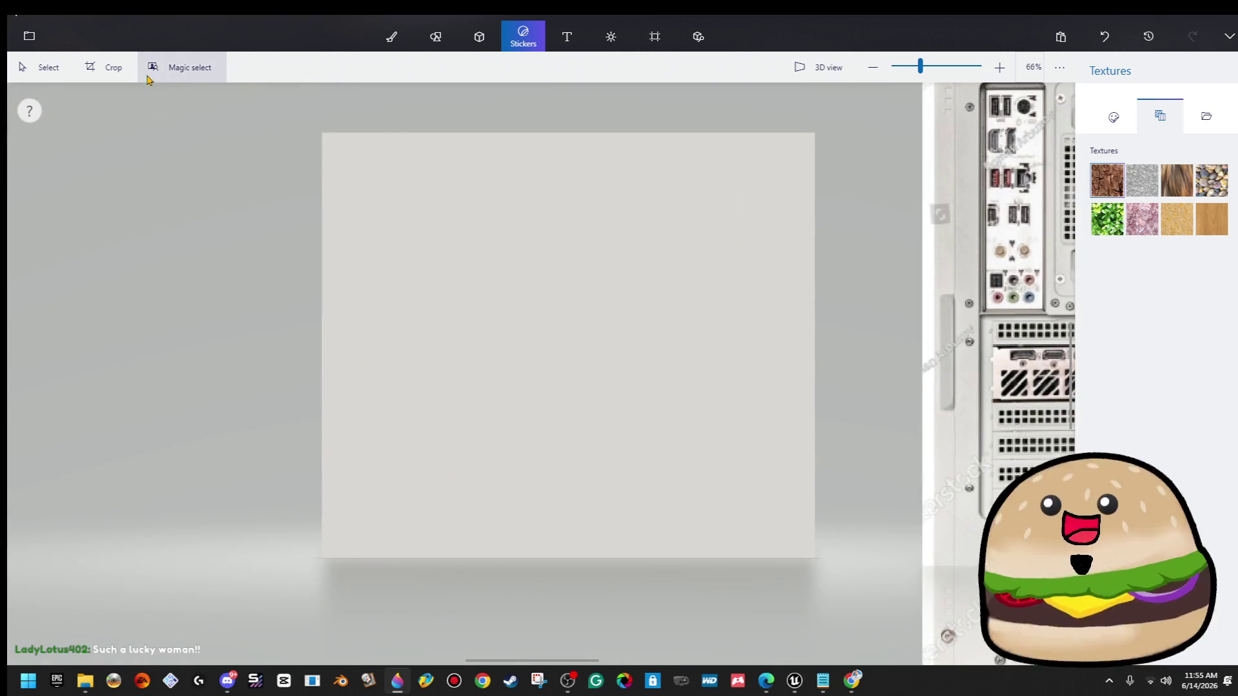
pyautogui.moveTo(796, 680)
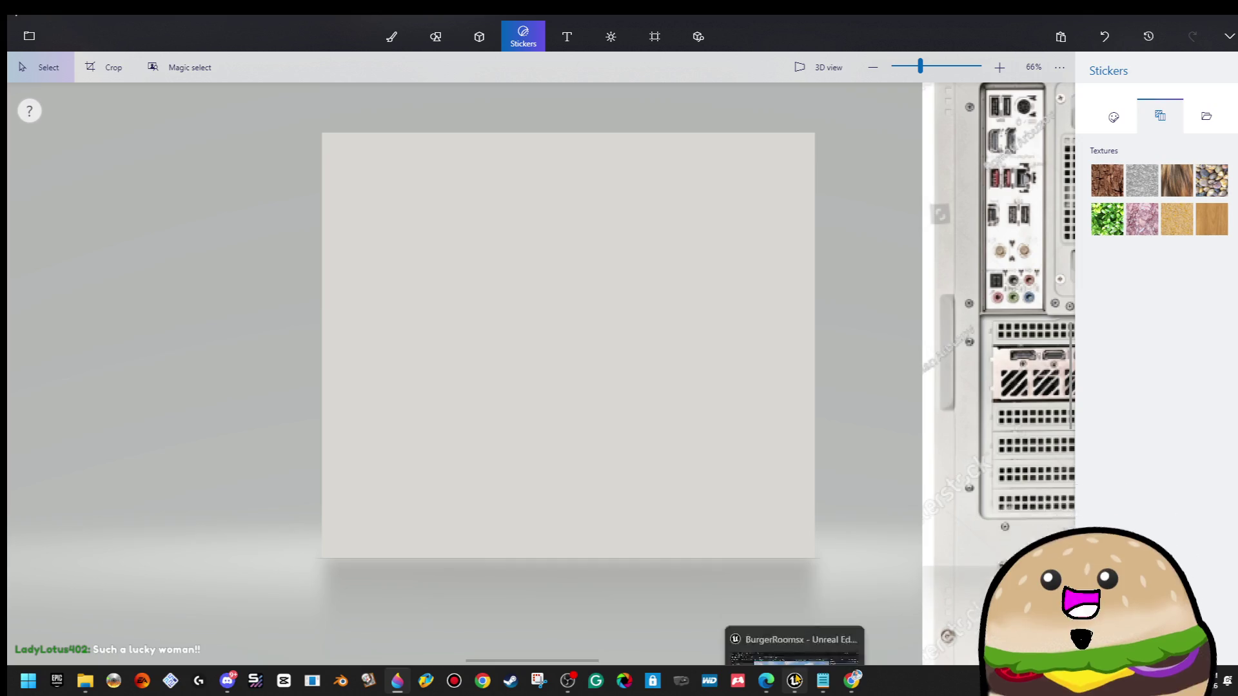
pyautogui.scroll(-3, 525, 234)
pyautogui.moveTo(379, 149); pyautogui.dragTo(519, 445)
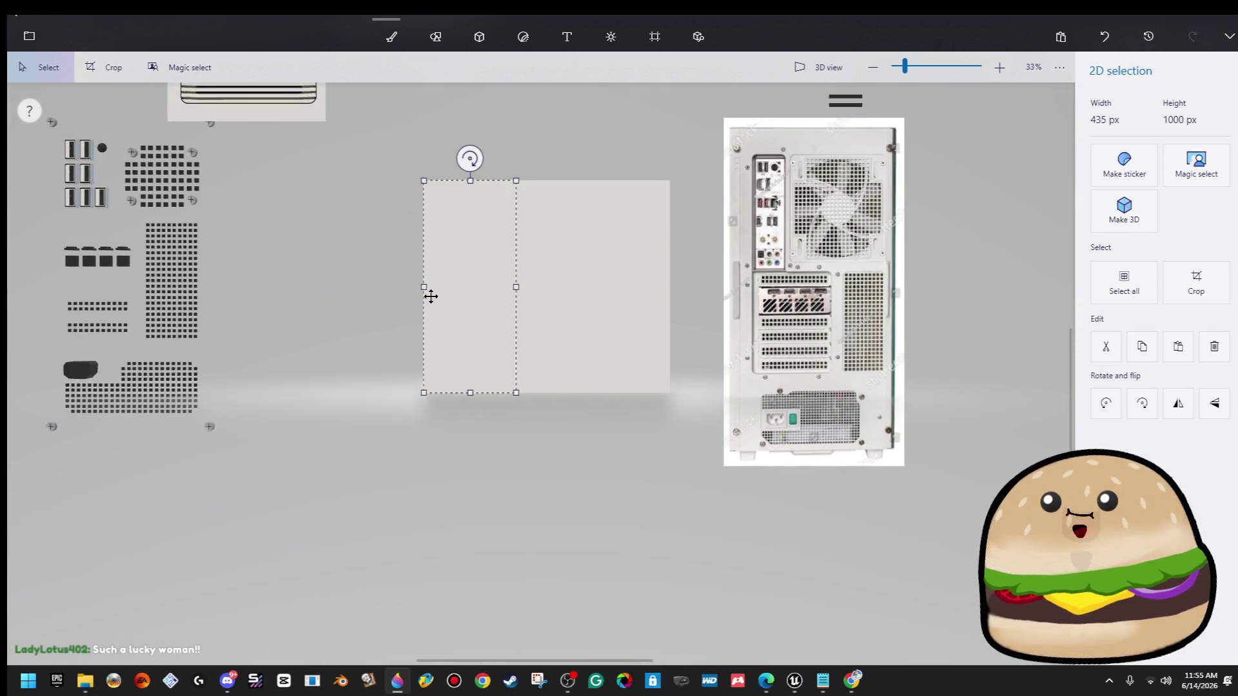
pyautogui.click(654, 36)
pyautogui.moveTo(678, 278); pyautogui.dragTo(710, 278)
pyautogui.moveTo(641, 158); pyautogui.dragTo(553, 394)
pyautogui.moveTo(642, 287)
pyautogui.mouseDown()
pyautogui.moveTo(711, 287)
pyautogui.moveTo(673, 276)
pyautogui.mouseUp()
pyautogui.click(654, 135)
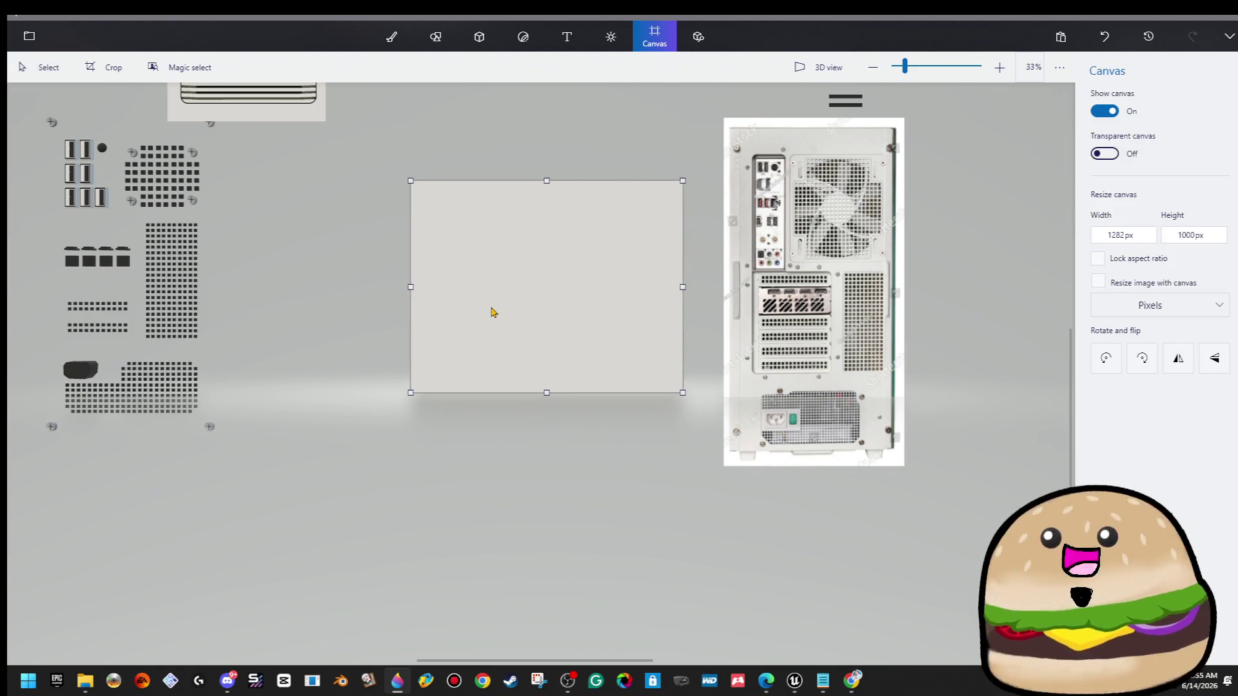
pyautogui.scroll(3, 492, 312)
pyautogui.scroll(-6, 618, 252)
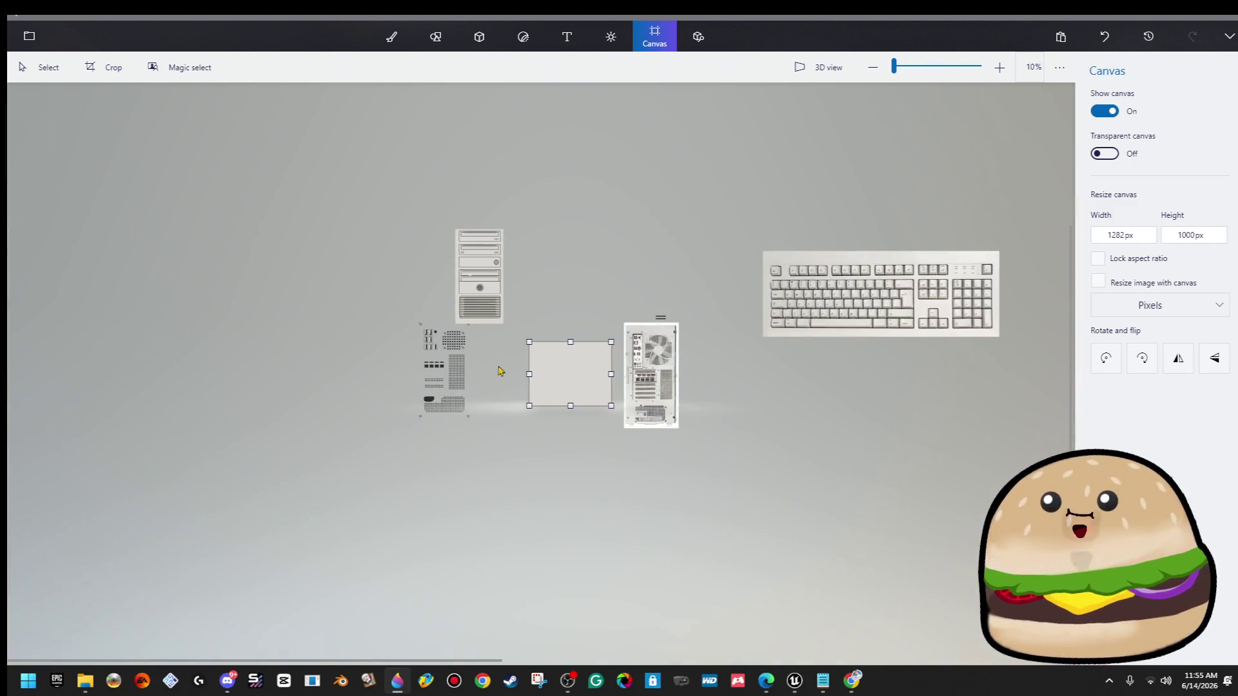
pyautogui.scroll(3, 500, 367)
# Copy and paste the dark rounded port shape near the canvas's lower-left corner.
pyautogui.click(369, 441)
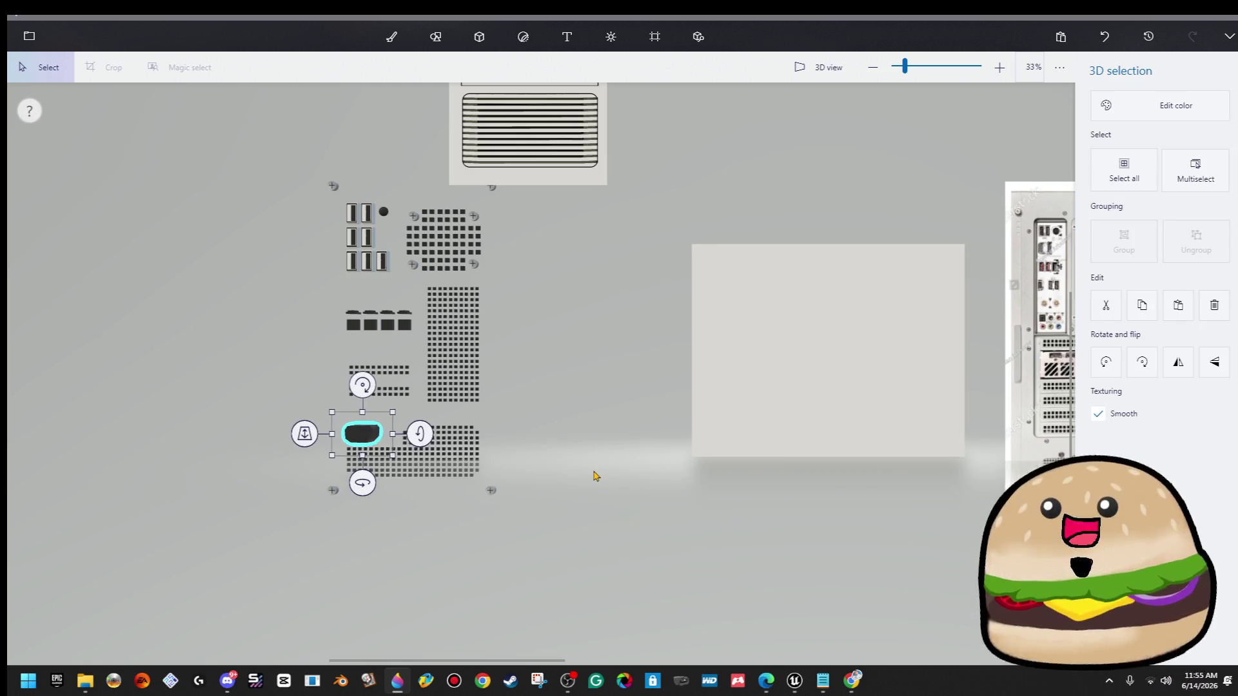
pyautogui.scroll(3, 467, 445)
pyautogui.hotkey('ctrl', 'c')
pyautogui.hotkey('ctrl', 'v')
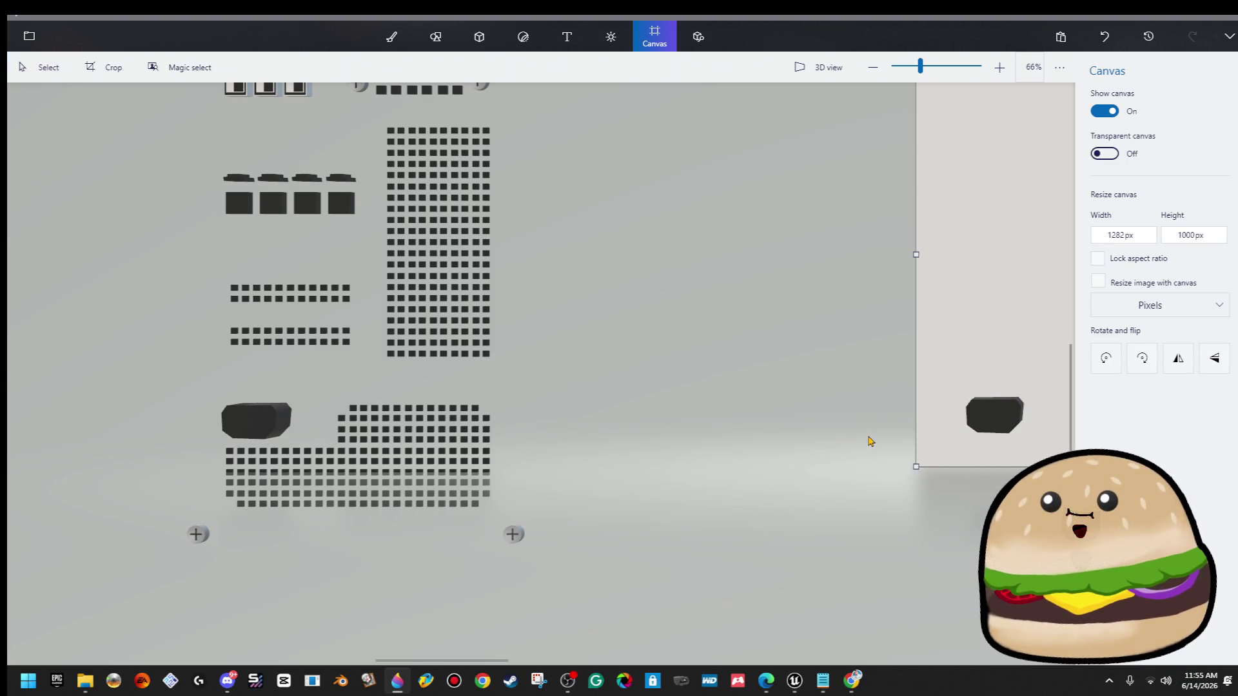
pyautogui.moveTo(867, 436); pyautogui.dragTo(269, 386)
pyautogui.scroll(-2, 445, 423)
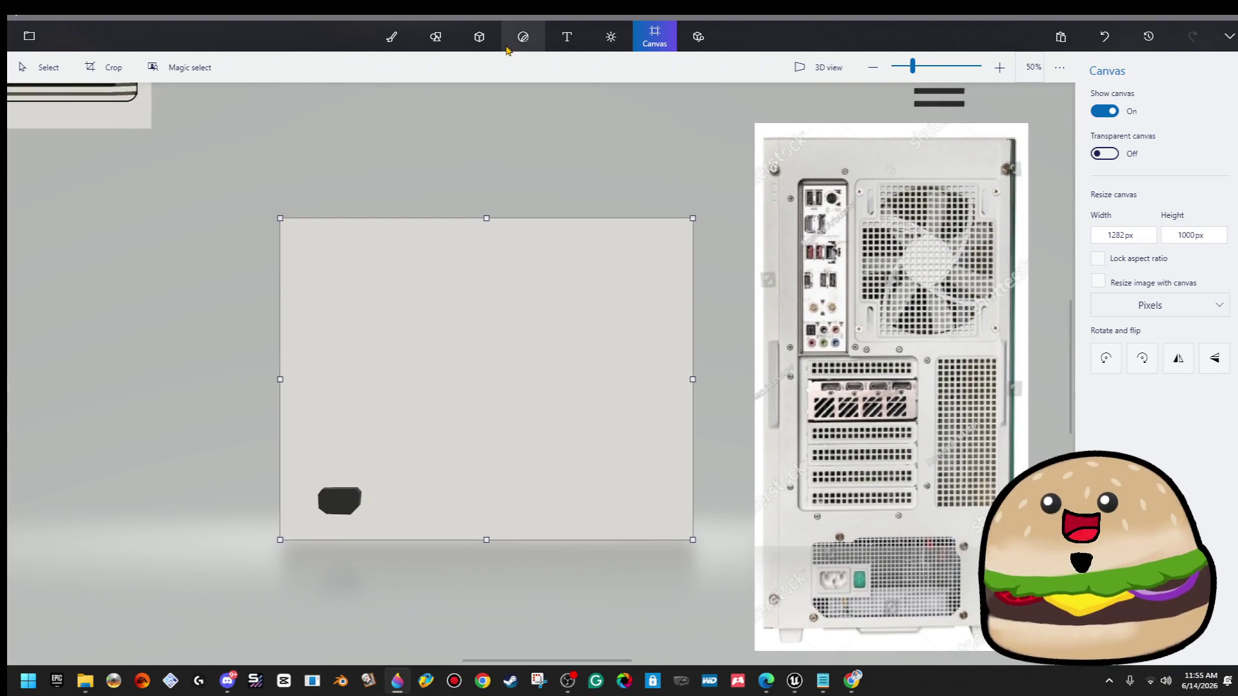
pyautogui.click(496, 40)
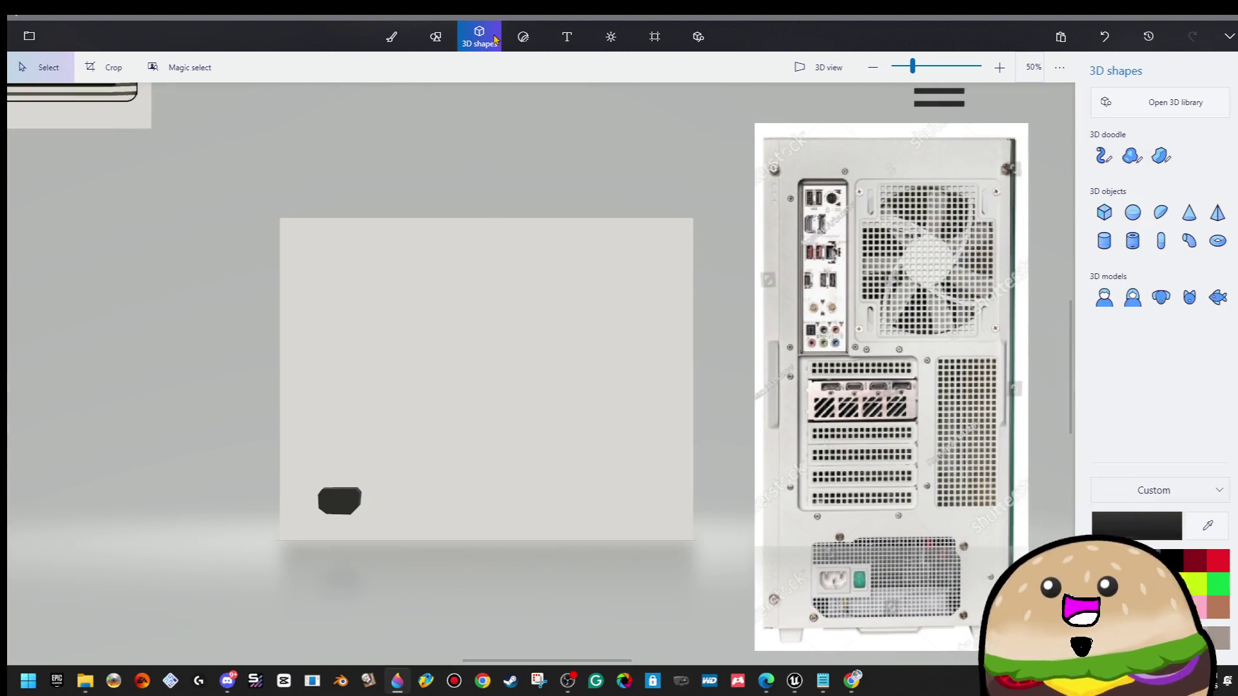
# Draw a sharp-edged octagon port, shrink it into place, and delete the rounded copy.
pyautogui.click(1162, 157)
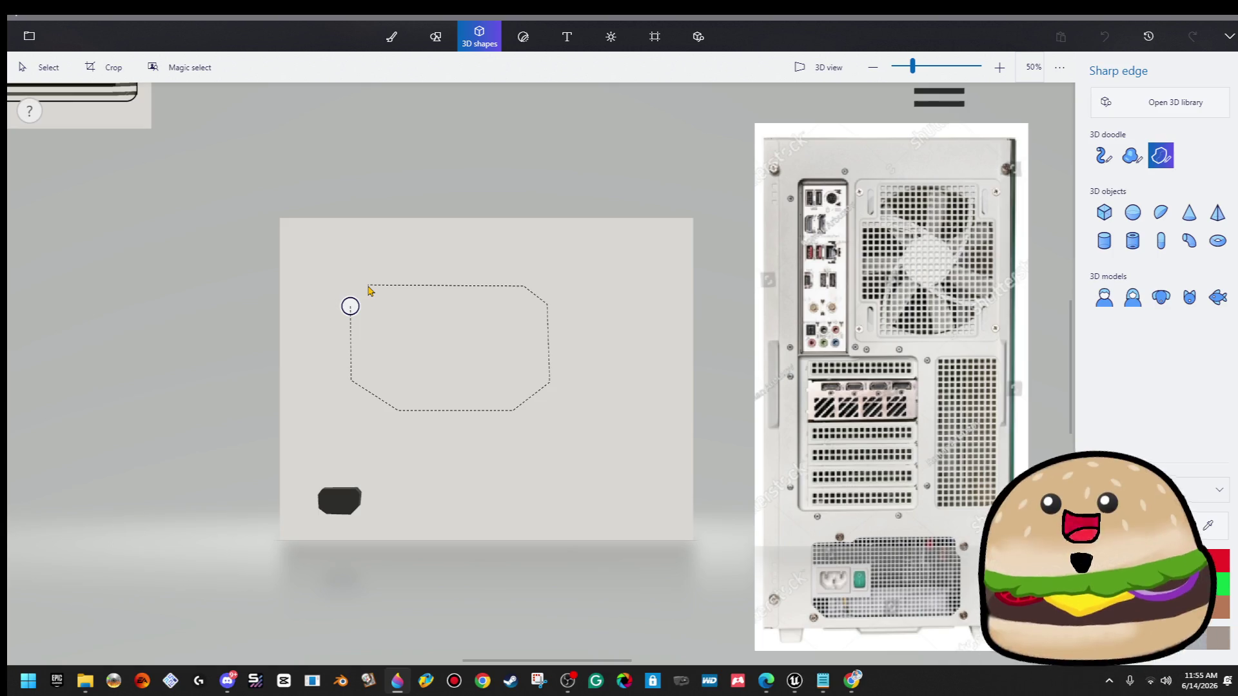
pyautogui.click(350, 306)
pyautogui.moveTo(425, 331); pyautogui.dragTo(426, 442)
pyautogui.moveTo(546, 511)
pyautogui.mouseDown()
pyautogui.moveTo(379, 395)
pyautogui.moveTo(406, 412)
pyautogui.moveTo(350, 479)
pyautogui.moveTo(373, 536)
pyautogui.moveTo(357, 518)
pyautogui.mouseUp()
pyautogui.click(349, 513)
pyautogui.press('Delete')
pyautogui.click(349, 475)
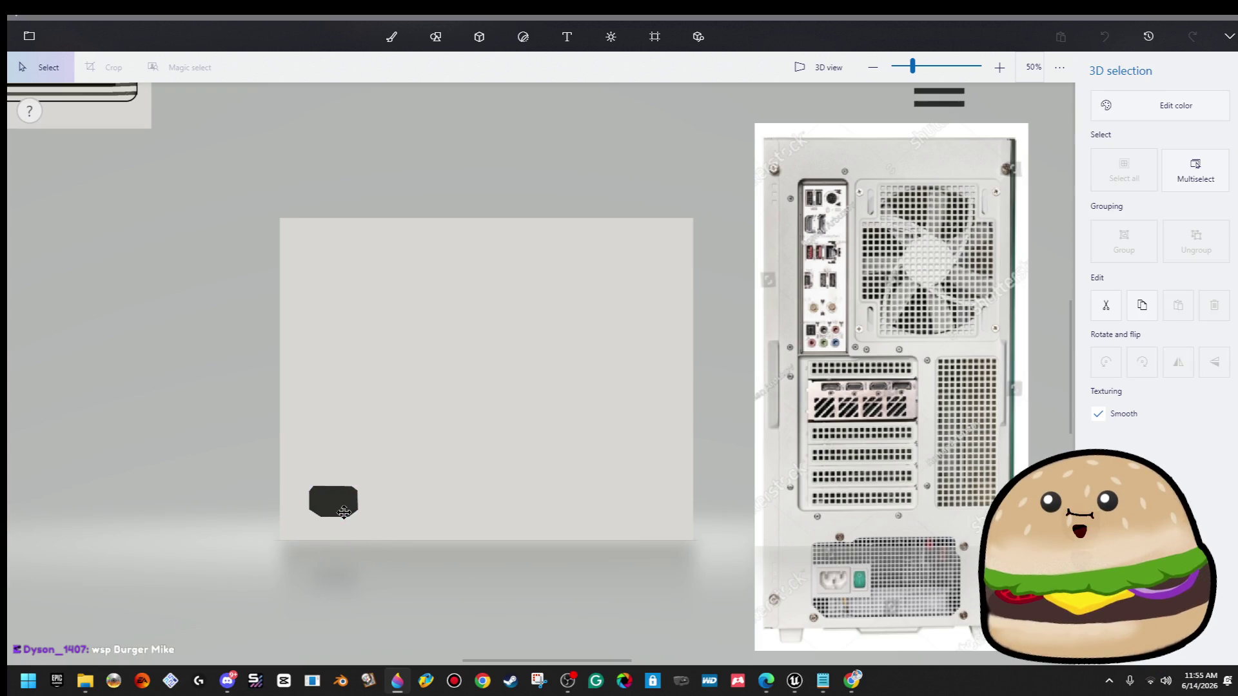
pyautogui.click(190, 462)
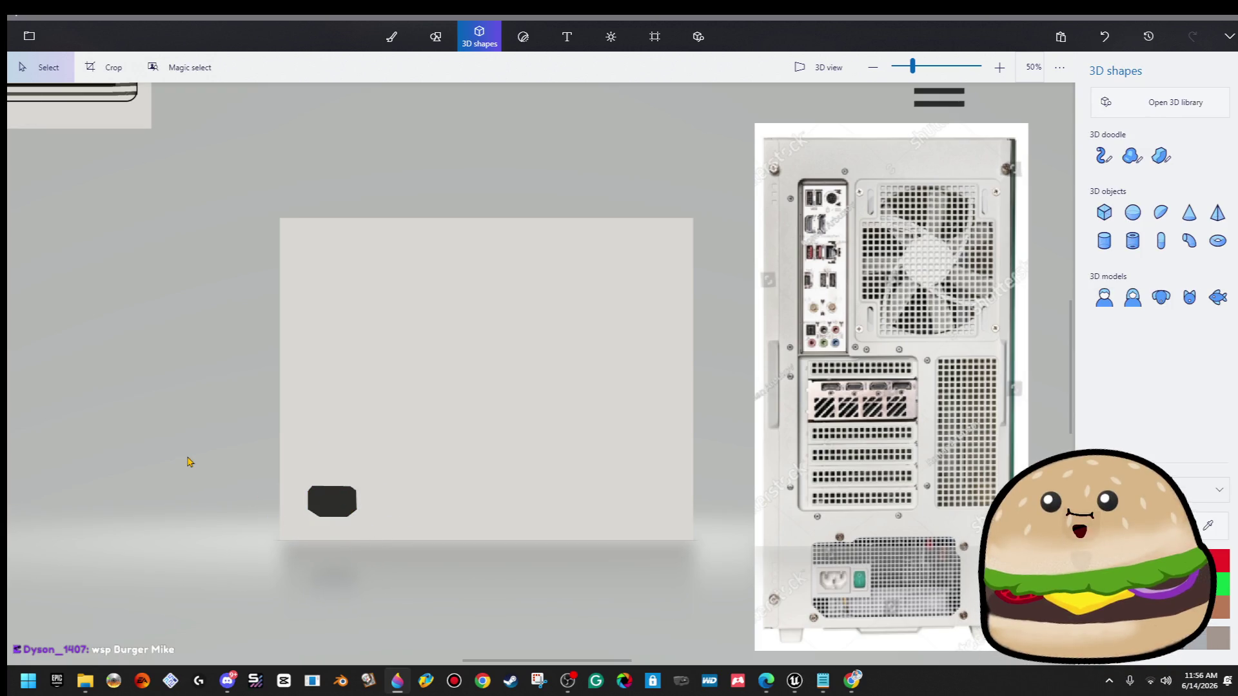
# Move the small dark blocks next to the octagonal port.
pyautogui.scroll(-3, 190, 461)
pyautogui.moveTo(283, 488); pyautogui.dragTo(569, 448)
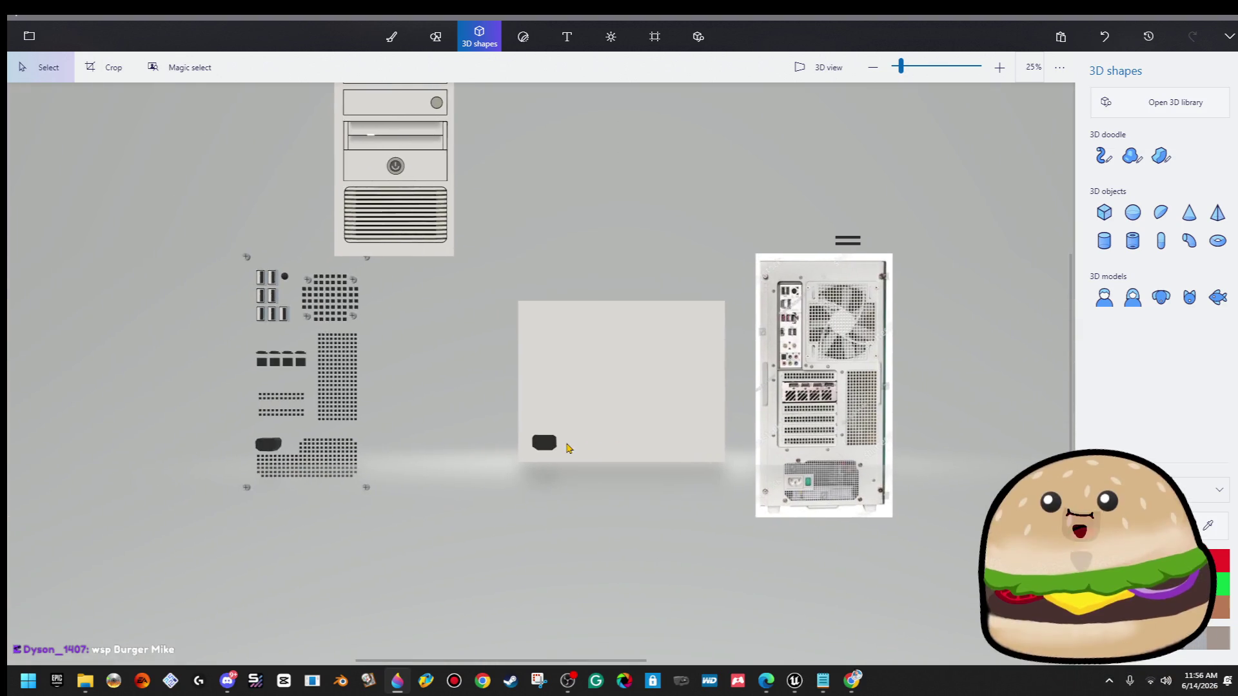
pyautogui.scroll(3, 302, 435)
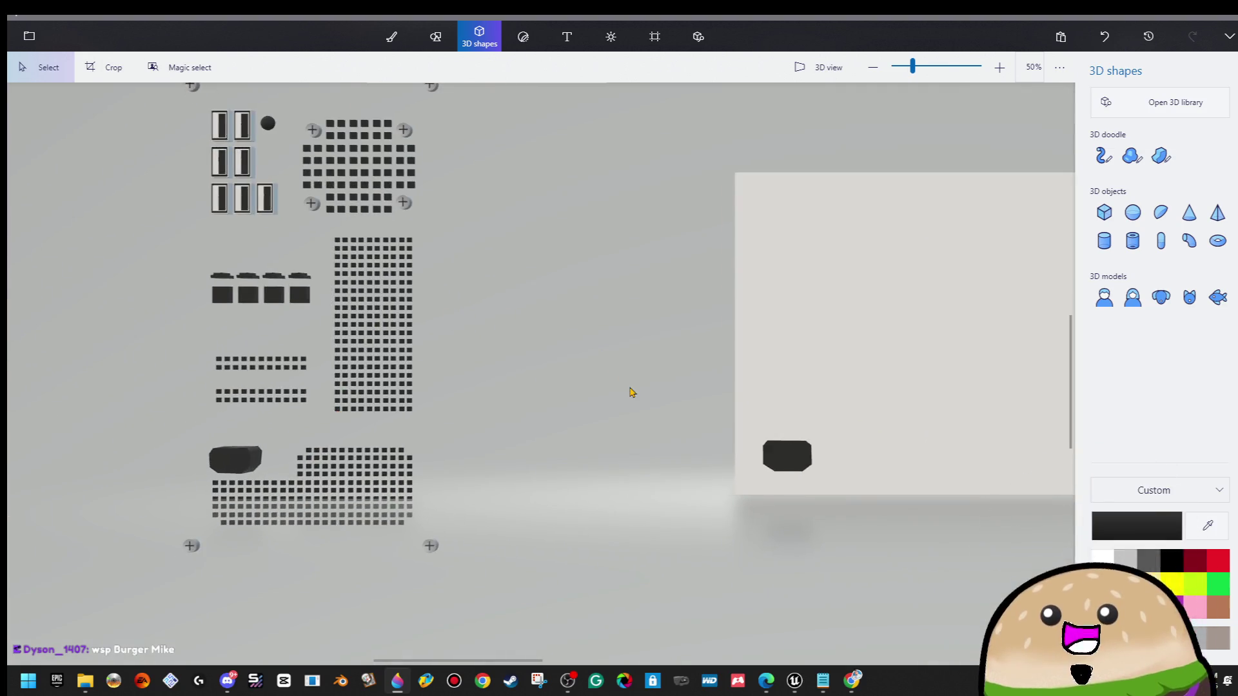
pyautogui.moveTo(684, 388); pyautogui.dragTo(405, 387)
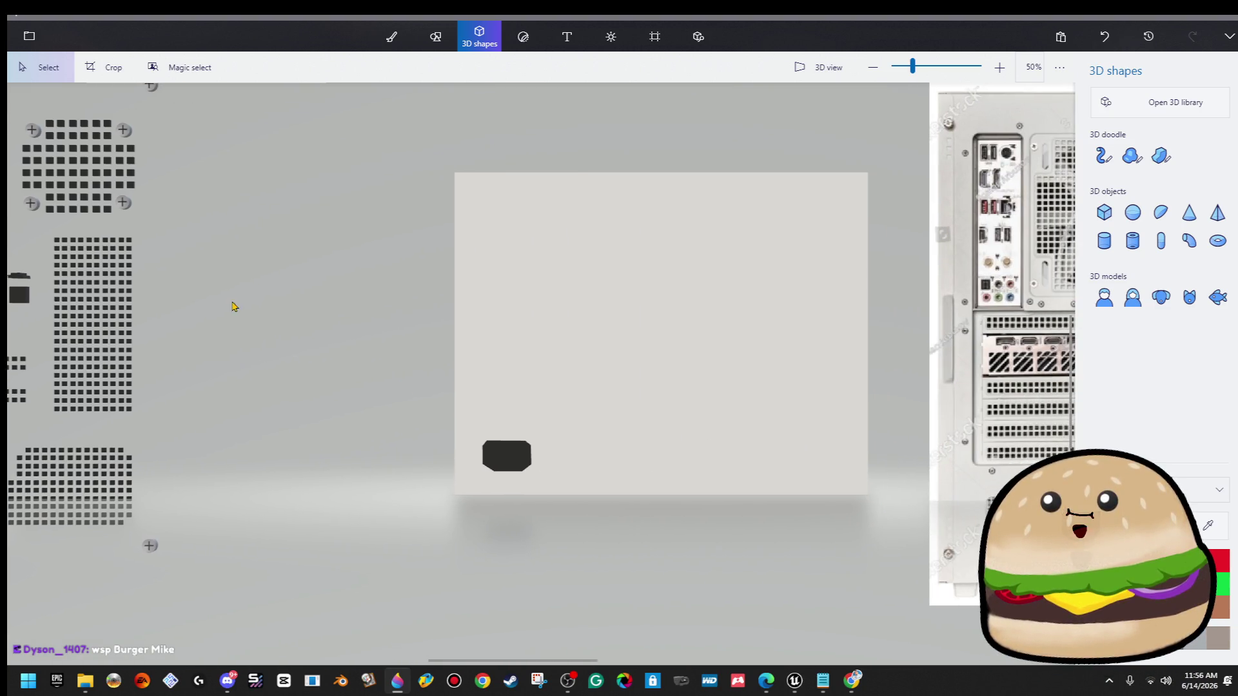
pyautogui.moveTo(234, 306); pyautogui.dragTo(452, 337)
pyautogui.moveTo(262, 347)
pyautogui.mouseDown()
pyautogui.moveTo(255, 326)
pyautogui.moveTo(202, 317)
pyautogui.moveTo(384, 395)
pyautogui.moveTo(917, 488)
pyautogui.moveTo(800, 481)
pyautogui.mouseUp()
pyautogui.click(840, 482)
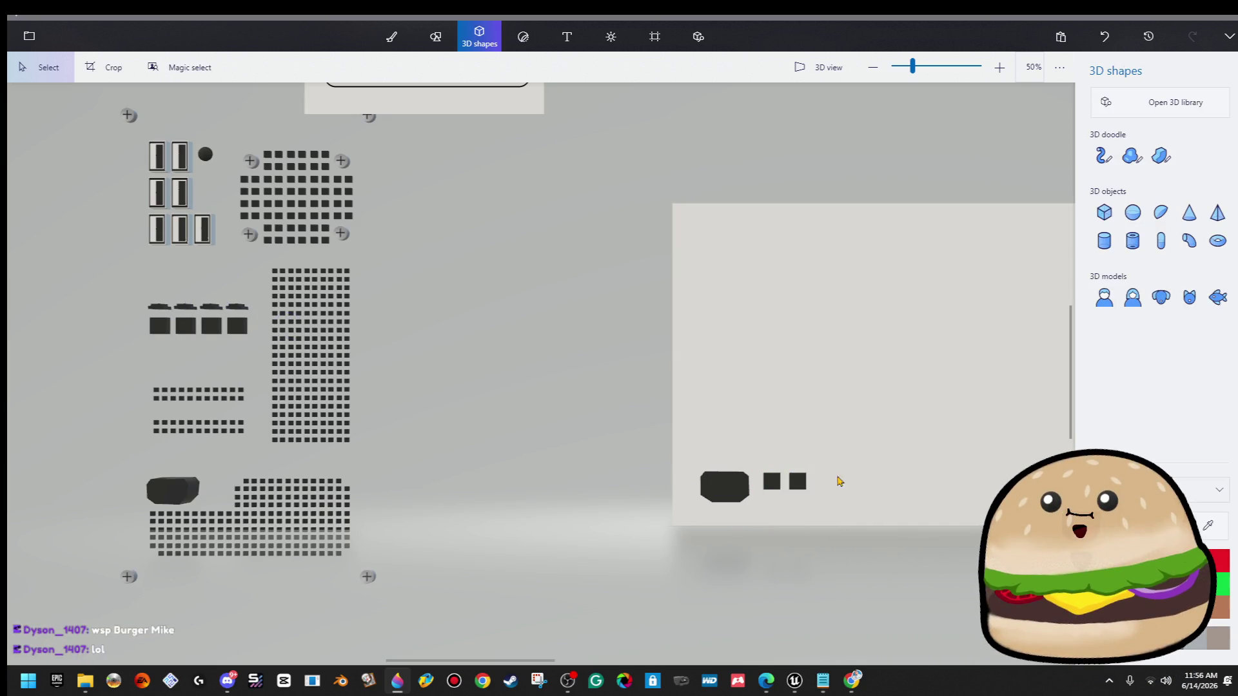
# Delete the two small test squares from the canvas.
pyautogui.click(801, 489)
pyautogui.click(591, 367)
pyautogui.click(799, 481)
pyautogui.press('Delete')
pyautogui.click(772, 481)
pyautogui.press('Delete')
pyautogui.moveTo(899, 578); pyautogui.dragTo(505, 527)
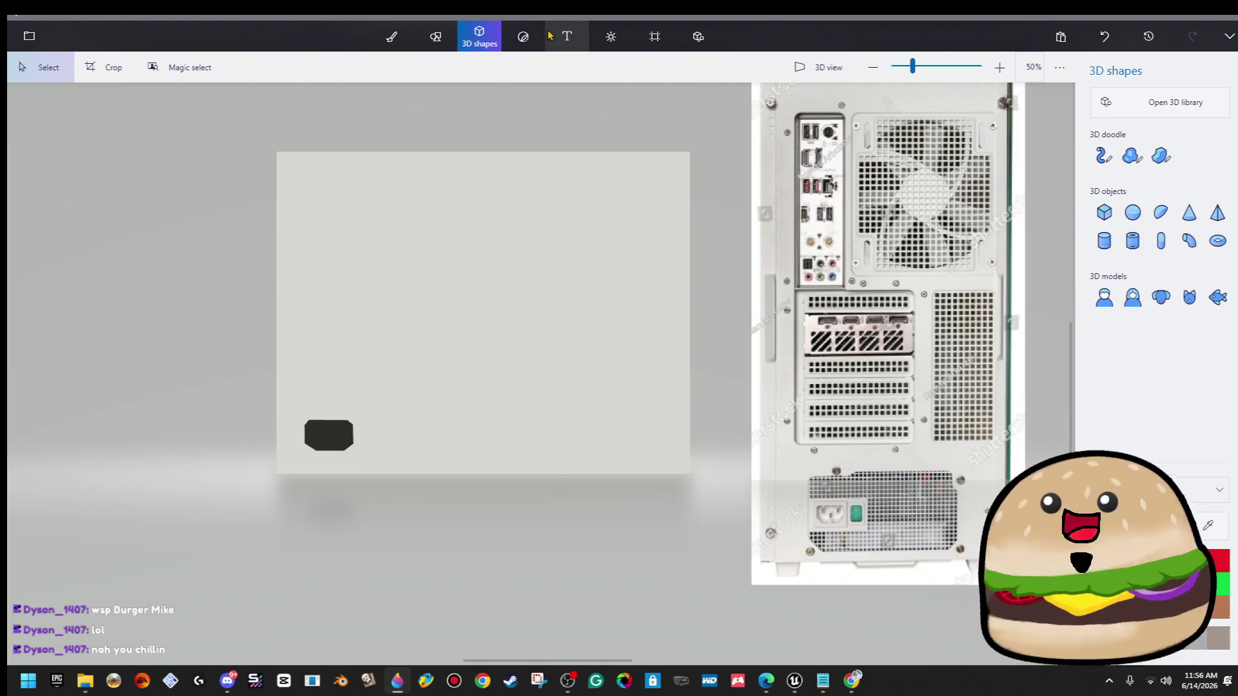
pyautogui.click(436, 37)
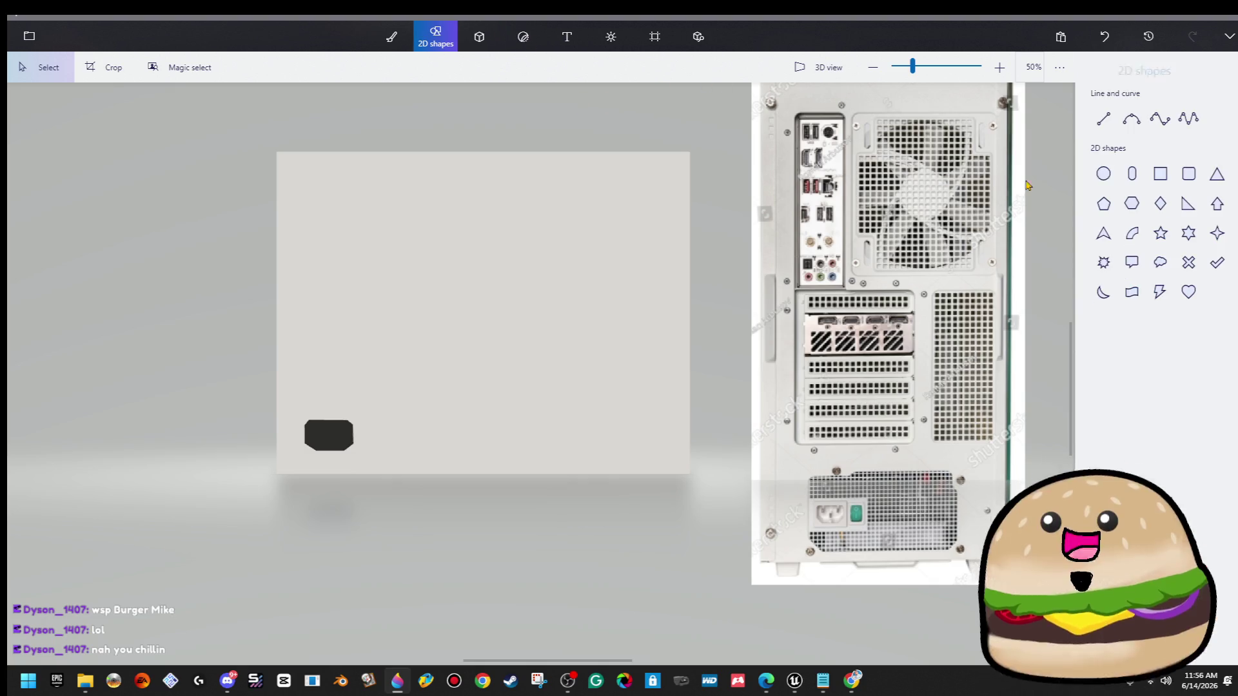
# Draw a rectangle outline right of the octagonal port, with a smaller rectangle inside it.
pyautogui.click(1160, 173)
pyautogui.scroll(1, 494, 426)
pyautogui.moveTo(430, 418)
pyautogui.mouseDown()
pyautogui.moveTo(562, 477)
pyautogui.moveTo(419, 414)
pyautogui.mouseUp()
pyautogui.click(629, 355)
pyautogui.click(1160, 174)
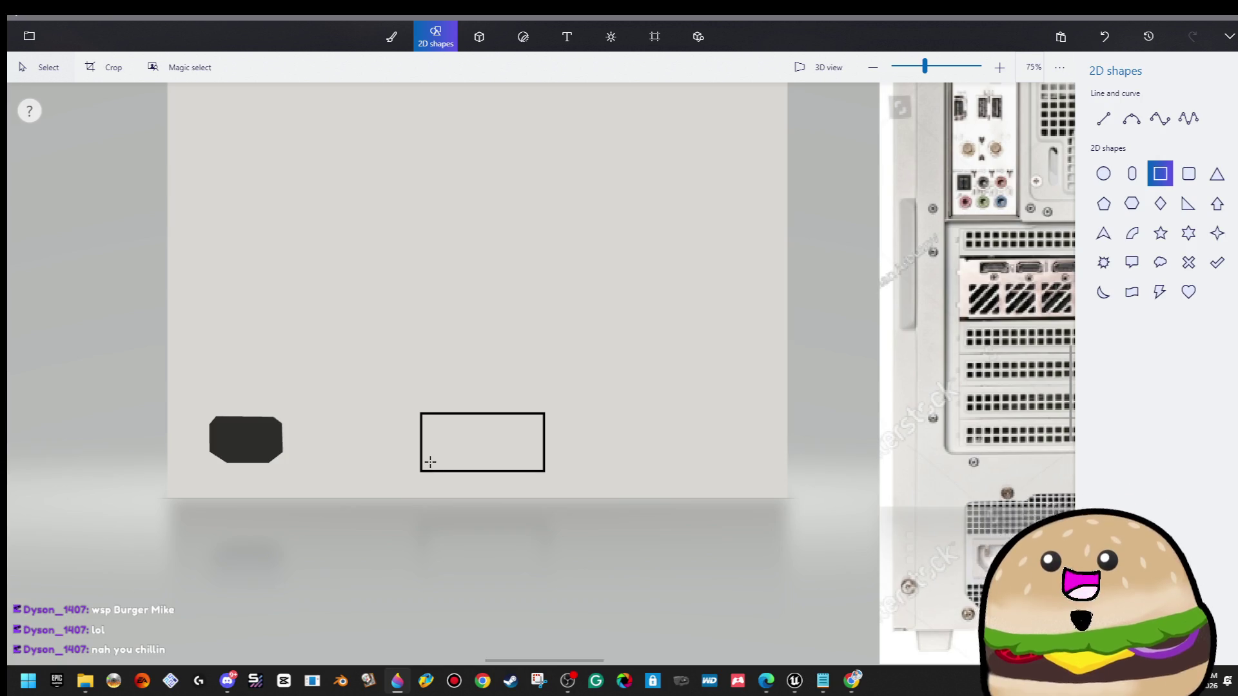
pyautogui.moveTo(430, 461); pyautogui.dragTo(532, 423)
pyautogui.click(630, 335)
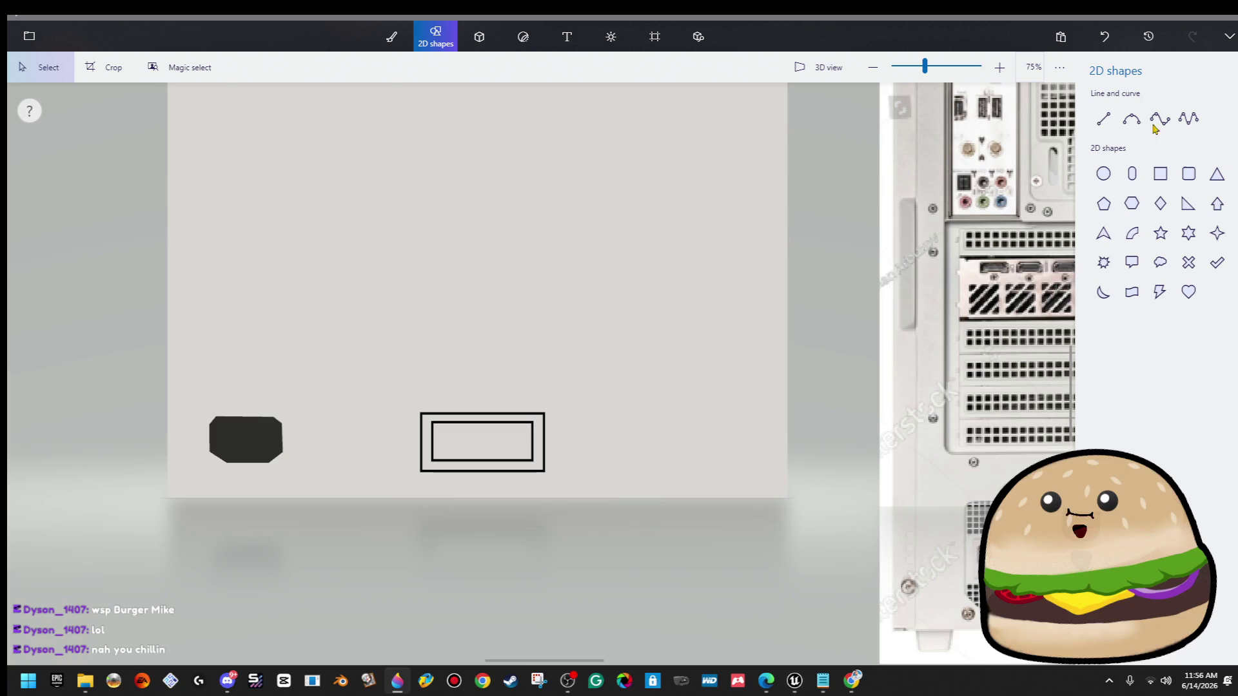
# Fill the inner rectangle black with the fill bucket.
pyautogui.click(391, 37)
pyautogui.click(1218, 140)
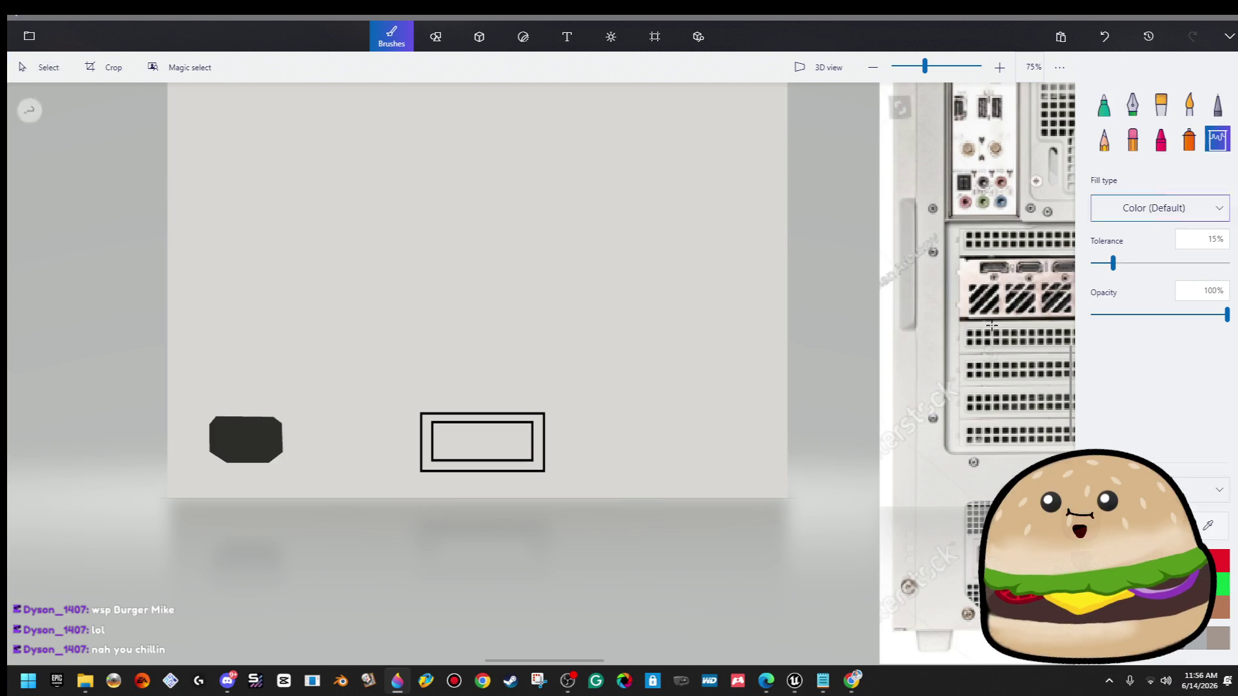
pyautogui.click(494, 439)
pyautogui.scroll(-1, 583, 444)
pyautogui.scroll(-4, 583, 445)
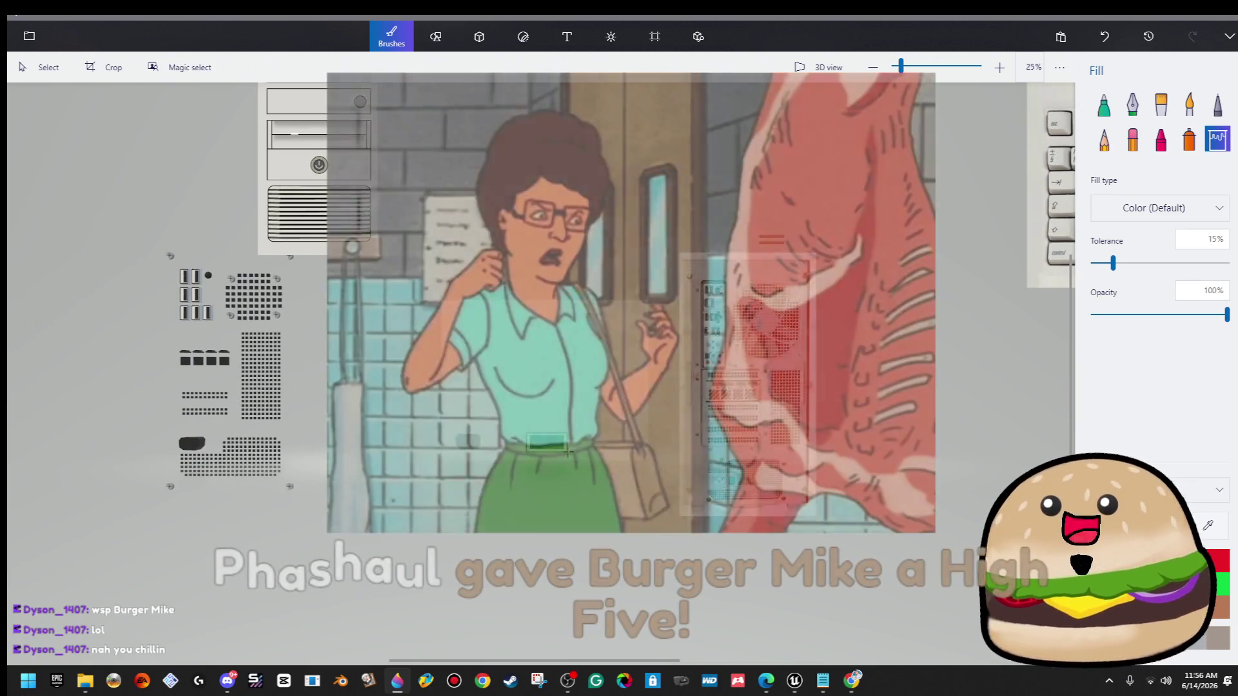
pyautogui.scroll(1, 570, 450)
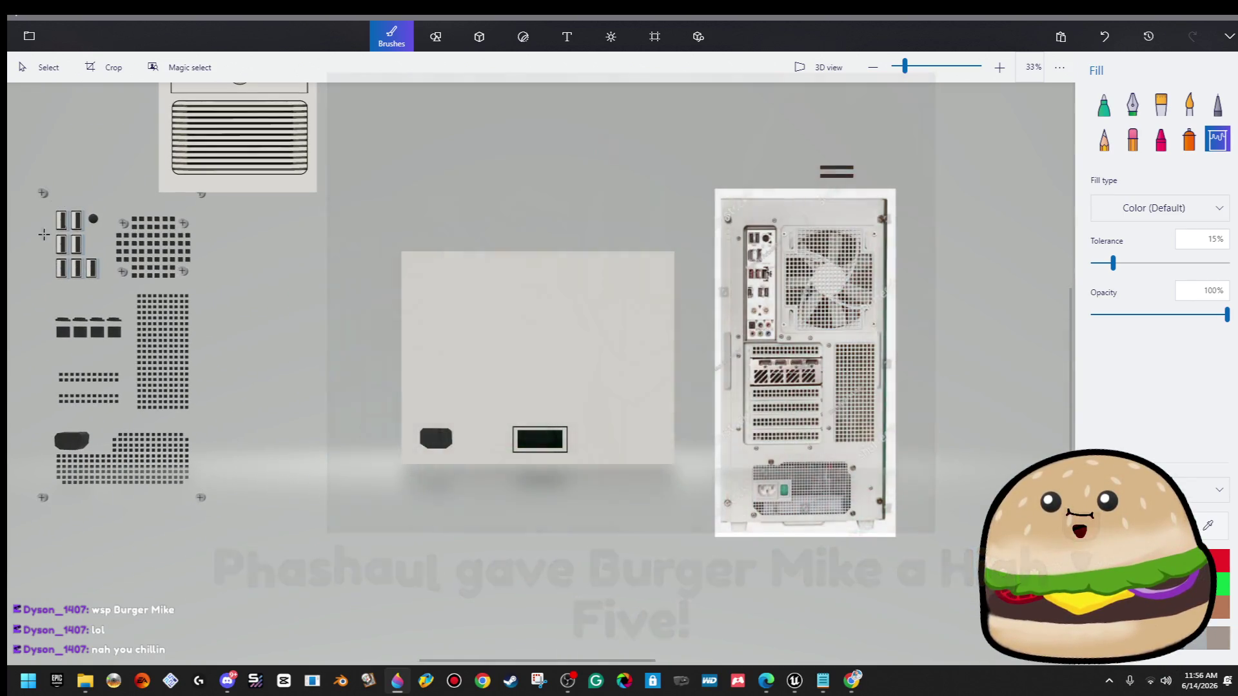
pyautogui.click(64, 64)
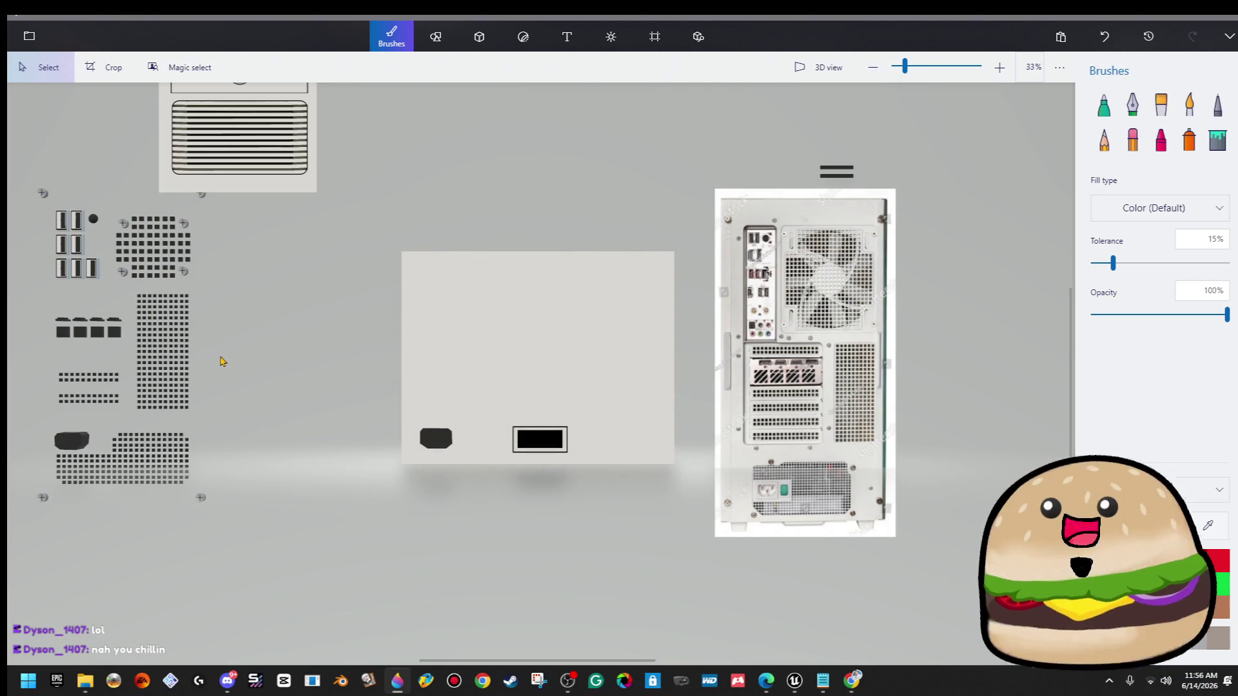
# Copy the dotted vent grid from the canvas.
pyautogui.scroll(2, 215, 392)
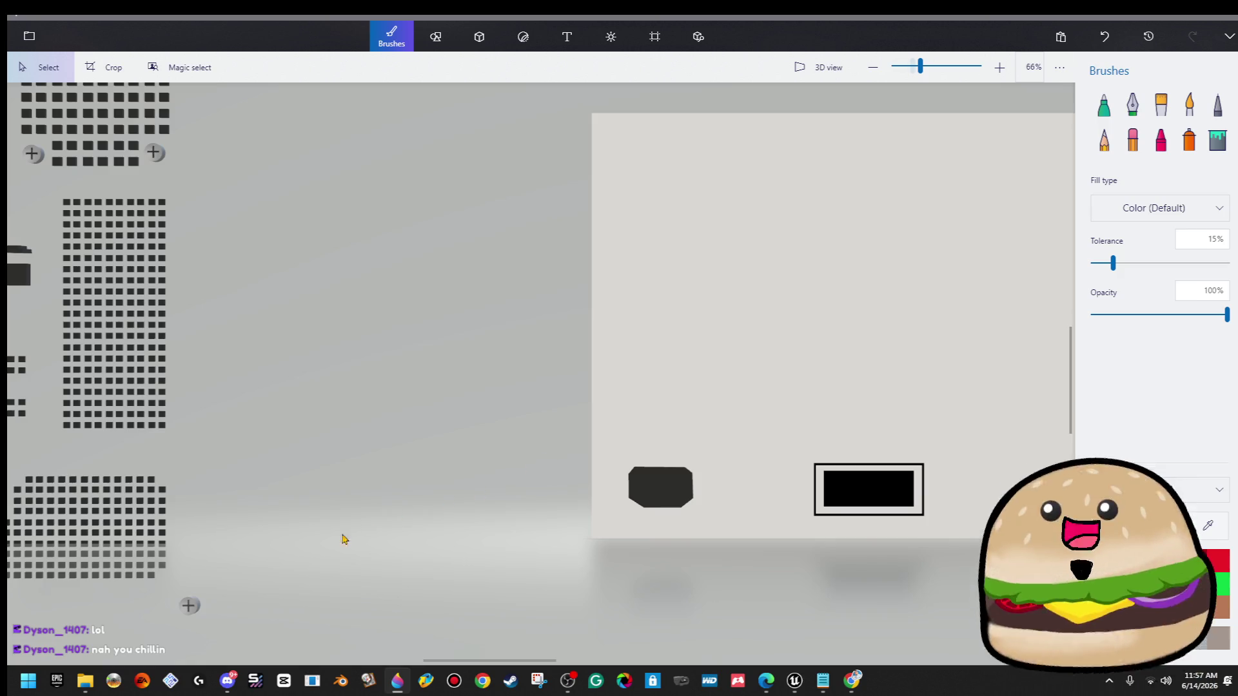
pyautogui.moveTo(205, 445); pyautogui.dragTo(60, 313)
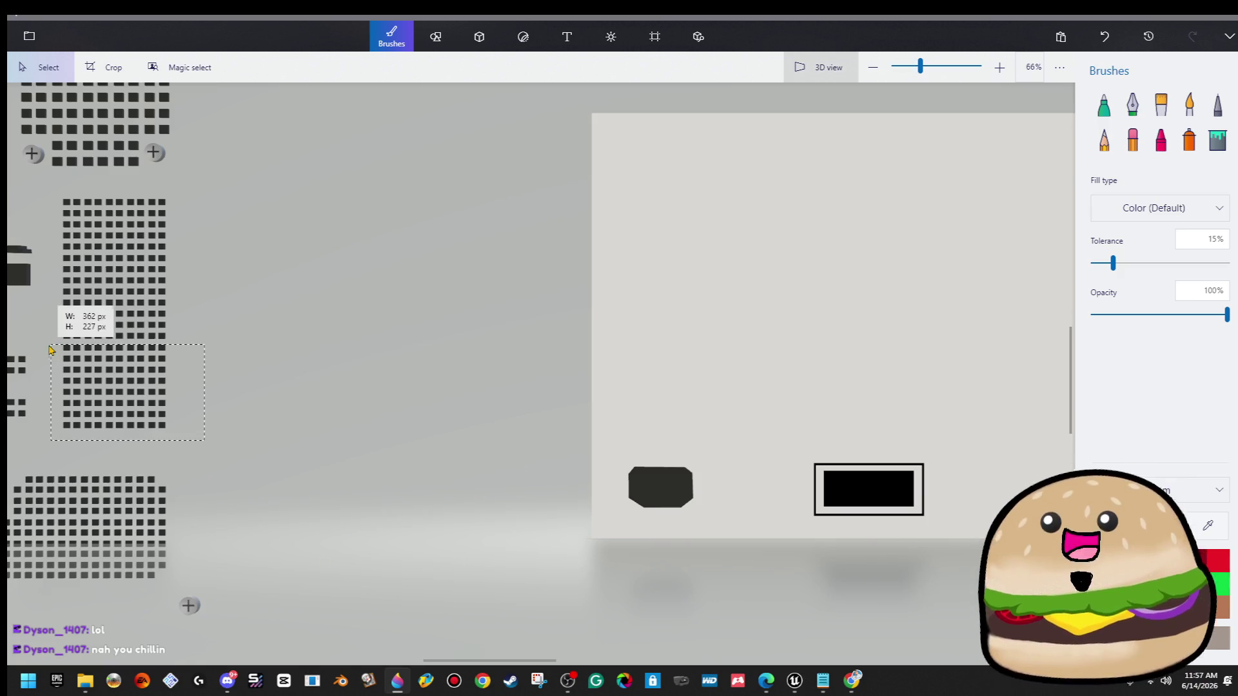
pyautogui.rightClick(145, 120)
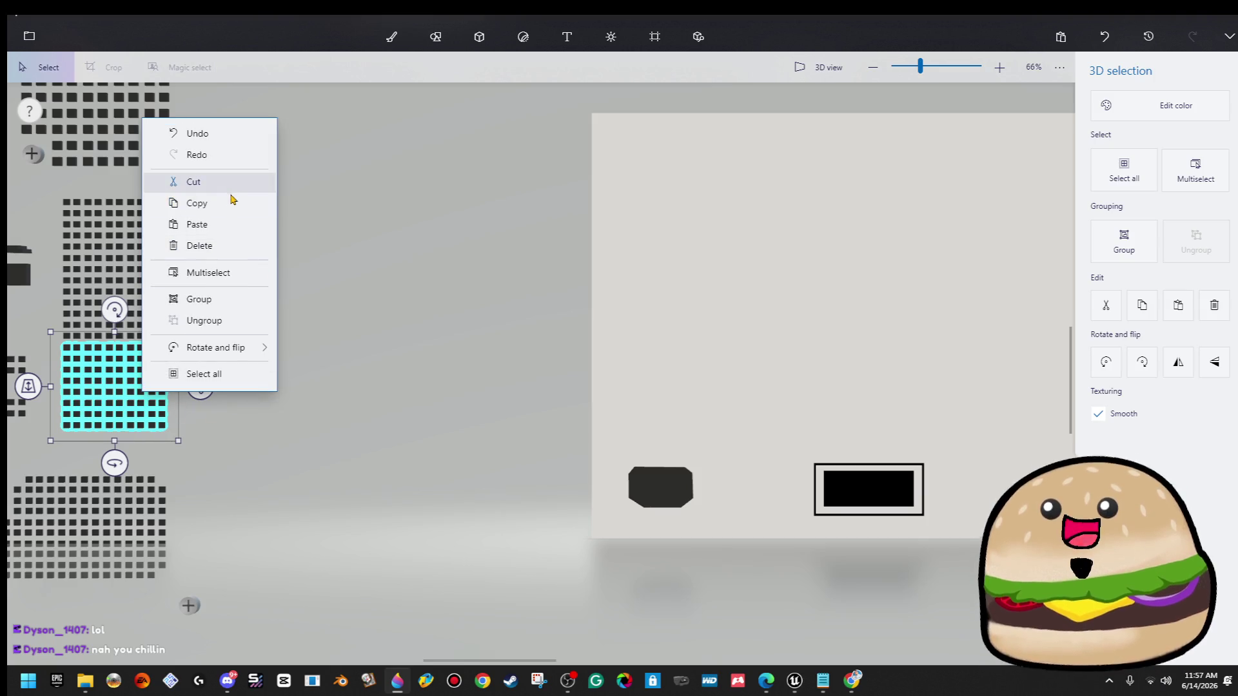
pyautogui.click(232, 199)
pyautogui.click(438, 329)
# Paste the vent grid copy at the panel's lower right and enlarge it.
pyautogui.scroll(-3, 474, 349)
pyautogui.hscroll(3, 341, 324)
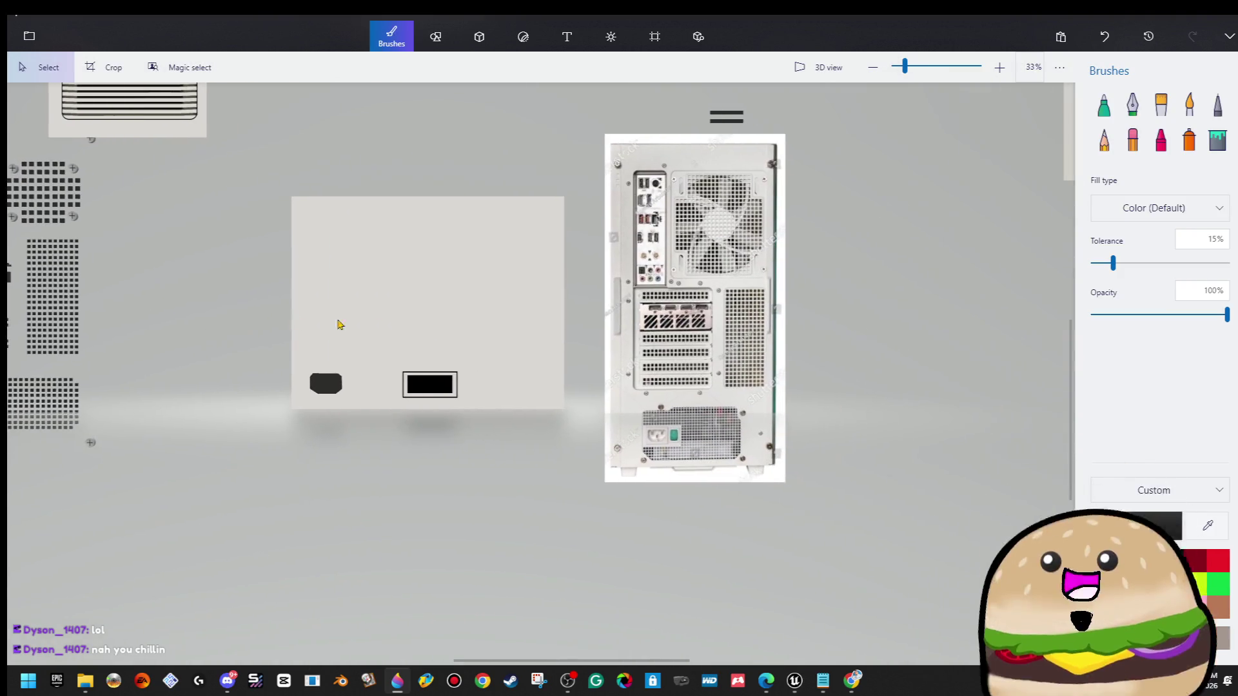
pyautogui.hotkey('ctrl', 'v')
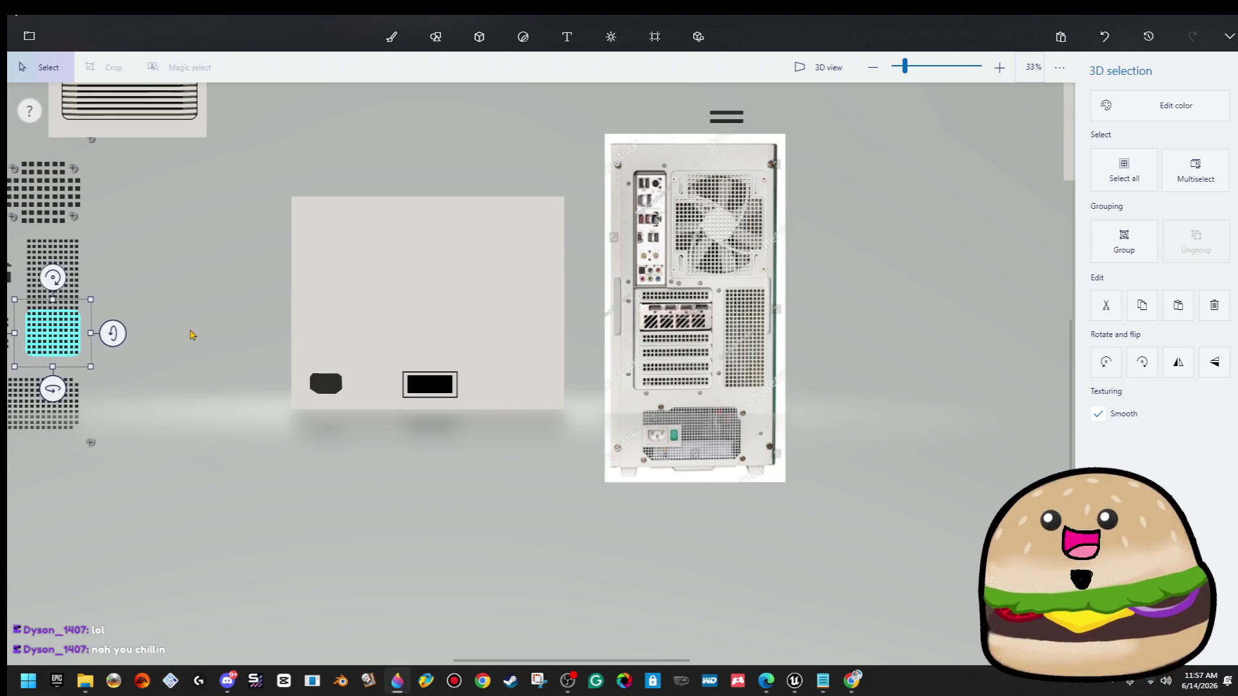
pyautogui.moveTo(69, 333)
pyautogui.mouseDown()
pyautogui.moveTo(279, 373)
pyautogui.moveTo(481, 448)
pyautogui.moveTo(543, 393)
pyautogui.mouseUp()
pyautogui.click(543, 394)
pyautogui.scroll(2, 547, 405)
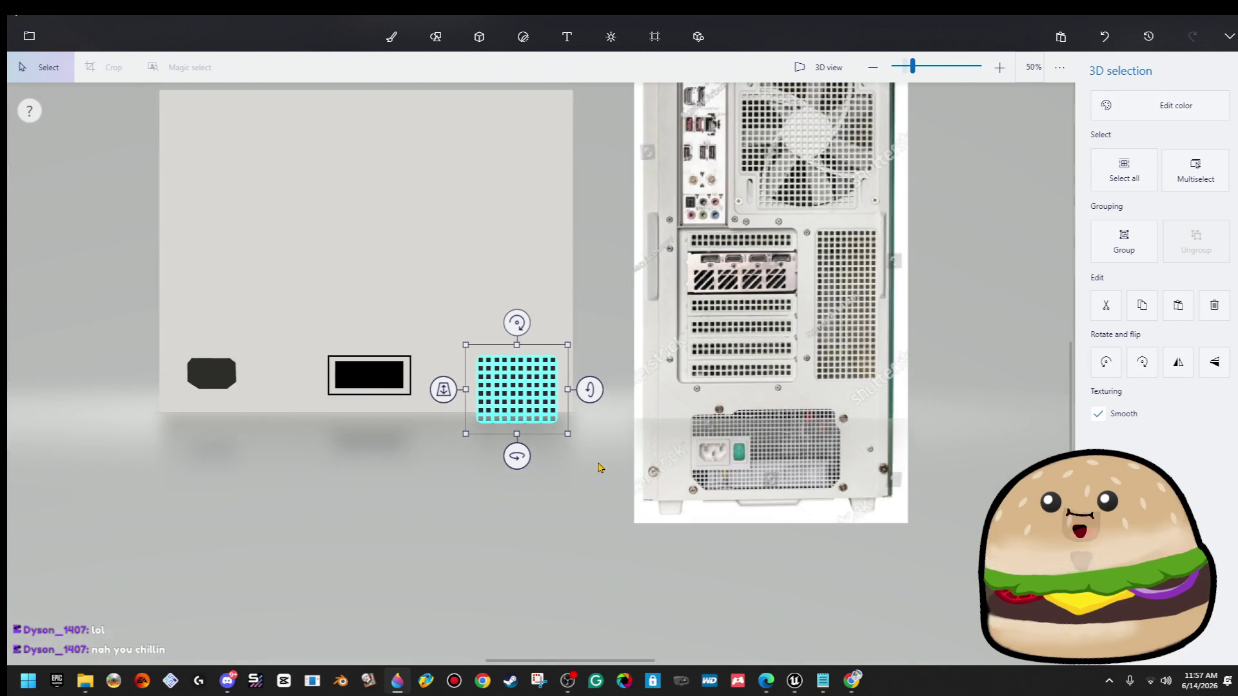
pyautogui.moveTo(471, 341)
pyautogui.mouseDown()
pyautogui.moveTo(434, 320)
pyautogui.moveTo(411, 285)
pyautogui.mouseUp()
pyautogui.moveTo(575, 316); pyautogui.dragTo(607, 371)
# Delete the grid's leftmost columns and bottom two rows.
pyautogui.moveTo(418, 342); pyautogui.dragTo(449, 472)
pyautogui.press('Delete')
pyautogui.moveTo(580, 475); pyautogui.dragTo(413, 395)
pyautogui.press('Delete')
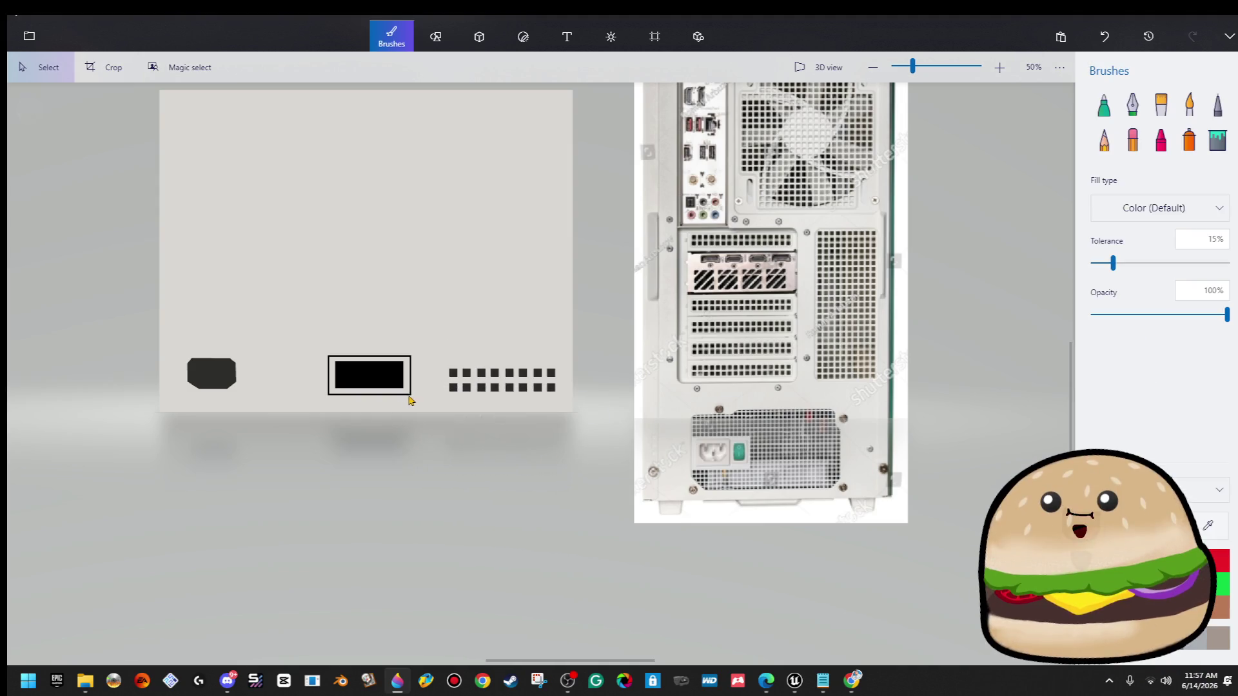
pyautogui.scroll(-2, 327, 434)
pyautogui.scroll(2, 349, 442)
# Shrink the trimmed grid and nudge the black port area slightly left.
pyautogui.moveTo(450, 333); pyautogui.dragTo(603, 440)
pyautogui.moveTo(440, 350)
pyautogui.mouseDown()
pyautogui.moveTo(459, 351)
pyautogui.moveTo(307, 415)
pyautogui.moveTo(305, 400)
pyautogui.mouseUp()
pyautogui.click(456, 320)
pyautogui.moveTo(467, 273); pyautogui.dragTo(449, 392)
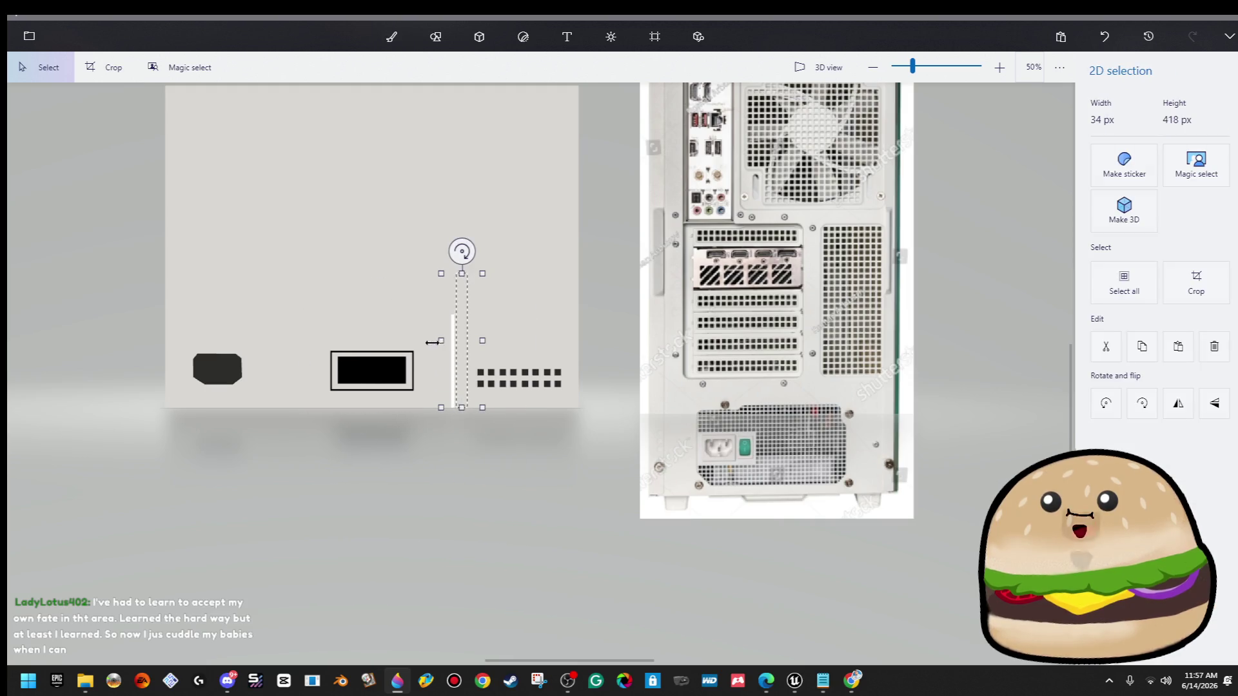
pyautogui.click(299, 226)
pyautogui.scroll(-3, 298, 226)
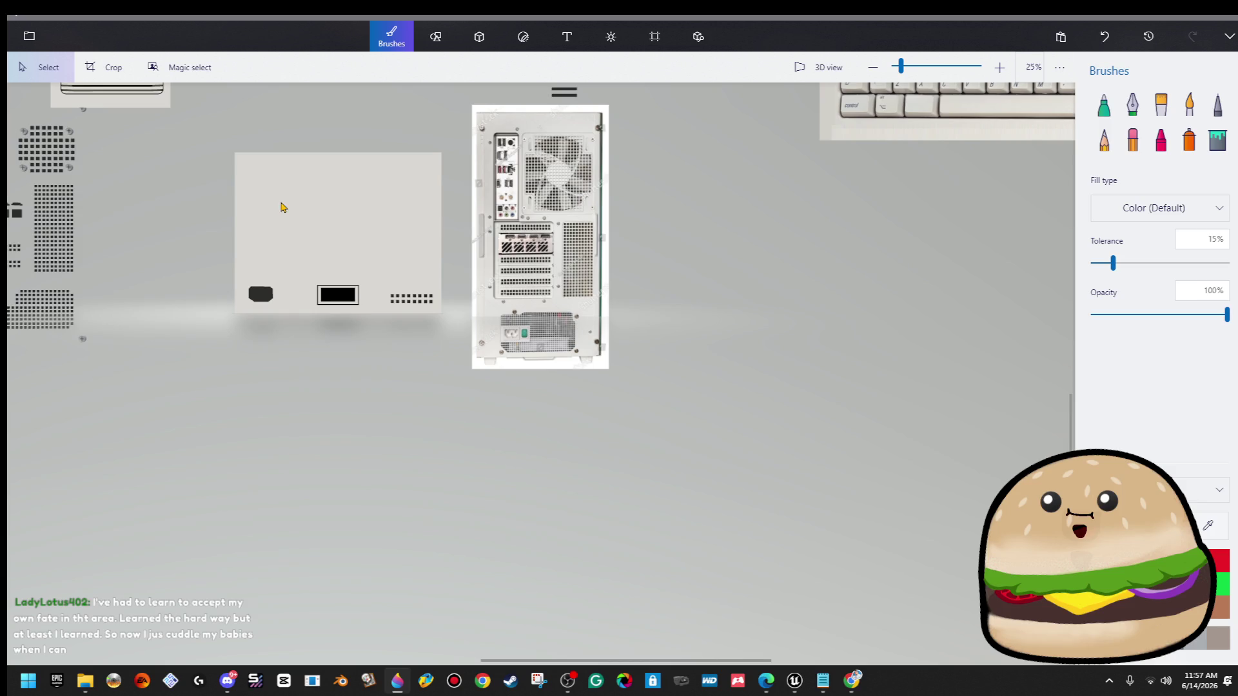
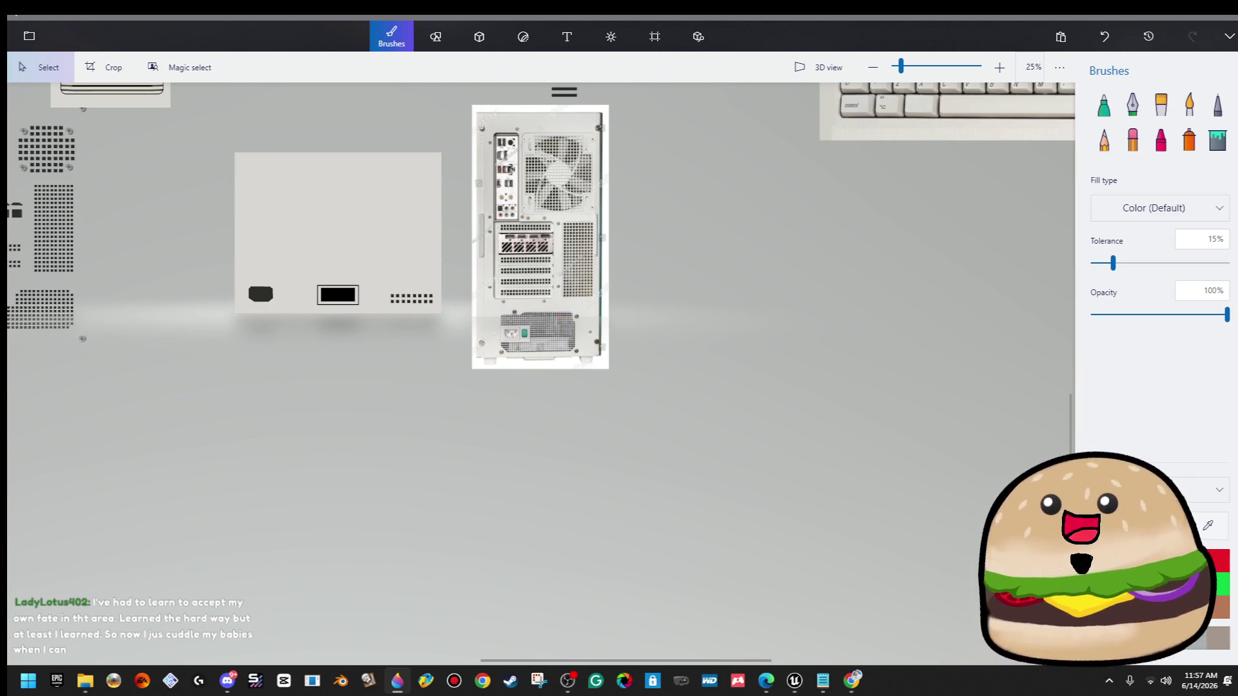
# Select the dotted vent grid, then stretch a small dark dot into a wide slot dash above it.
pyautogui.hotkey('alt', 'Tab')
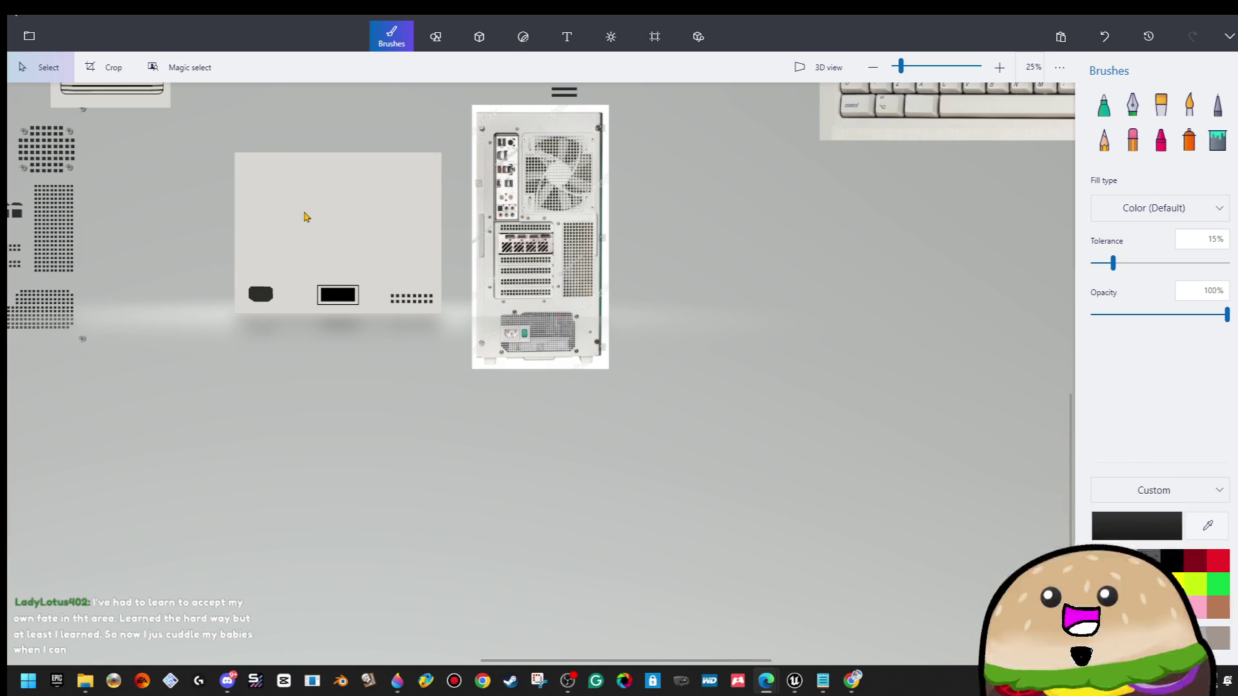
pyautogui.scroll(5, 303, 208)
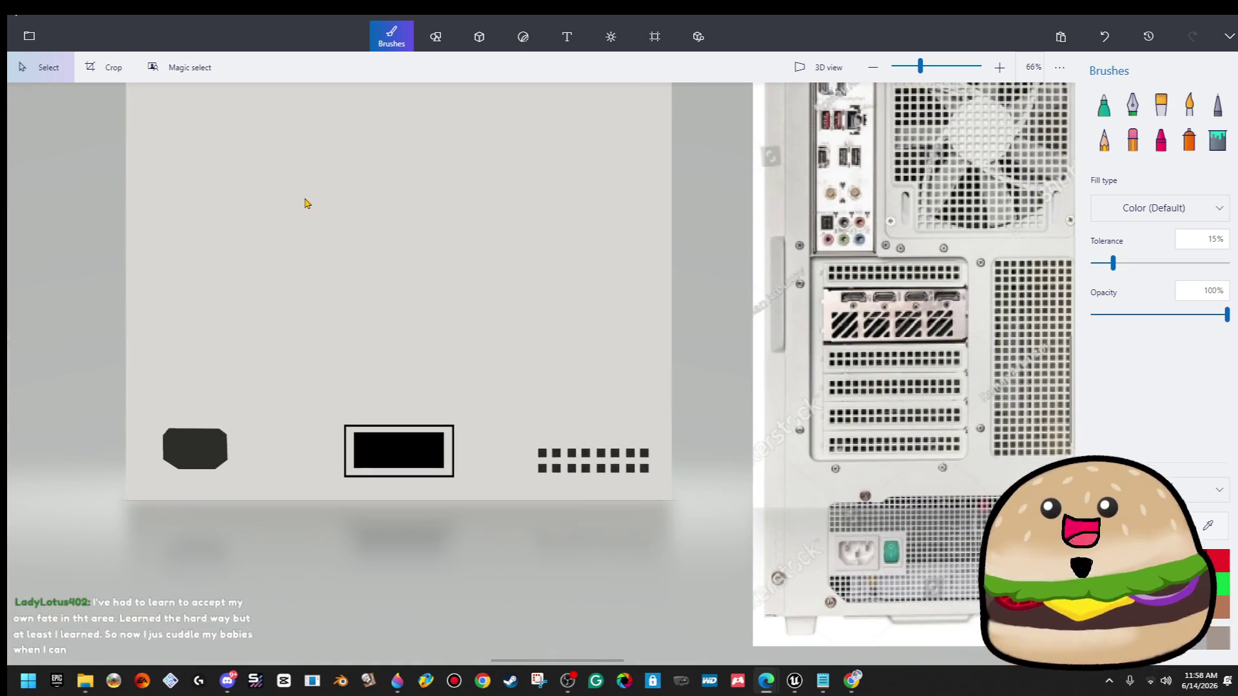
pyautogui.scroll(-3, 402, 300)
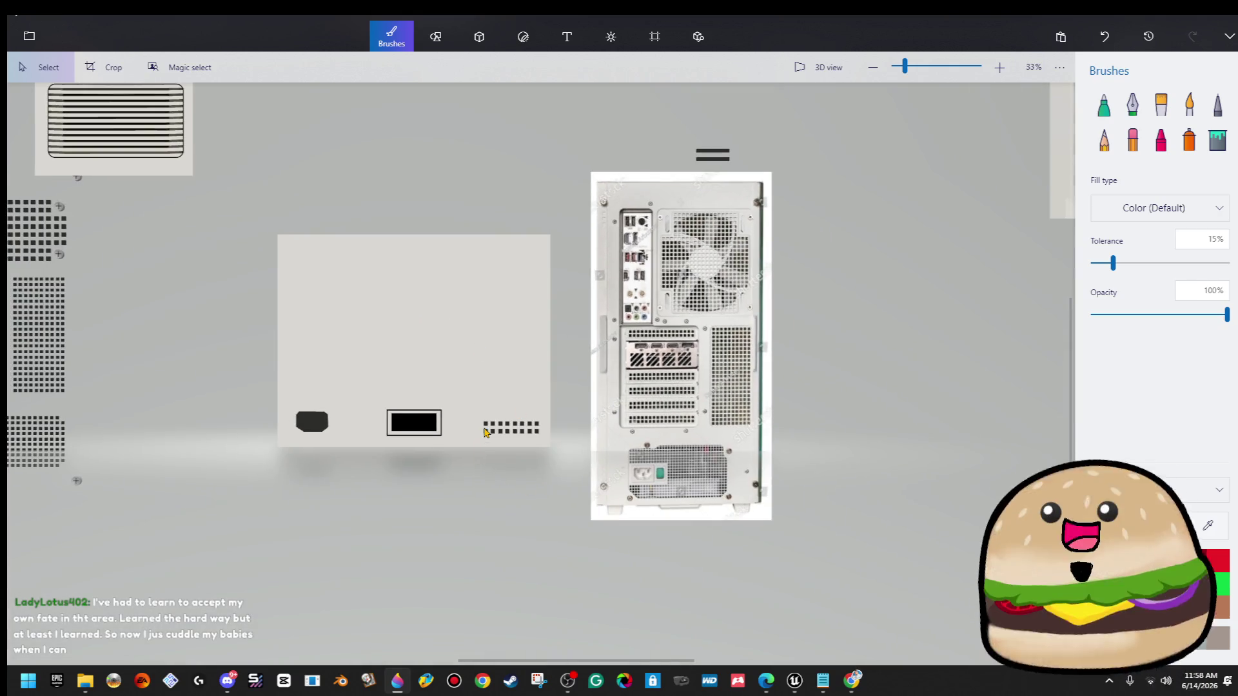
pyautogui.click(486, 432)
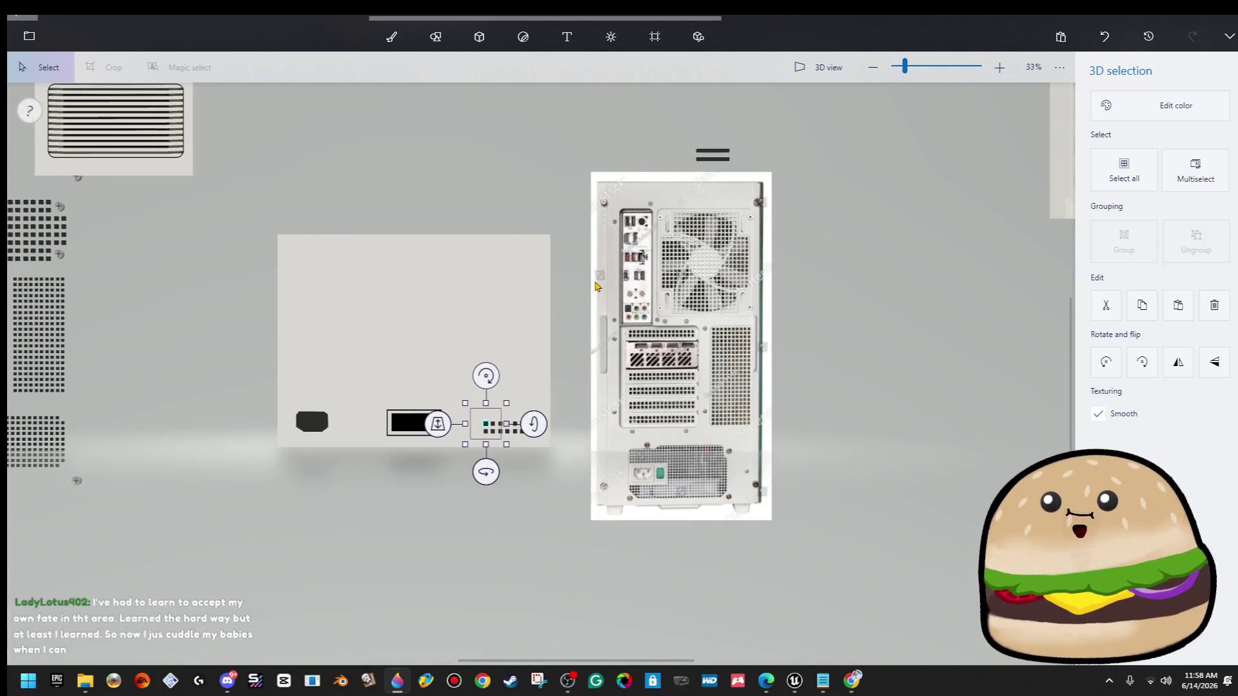
pyautogui.press('ctrl')
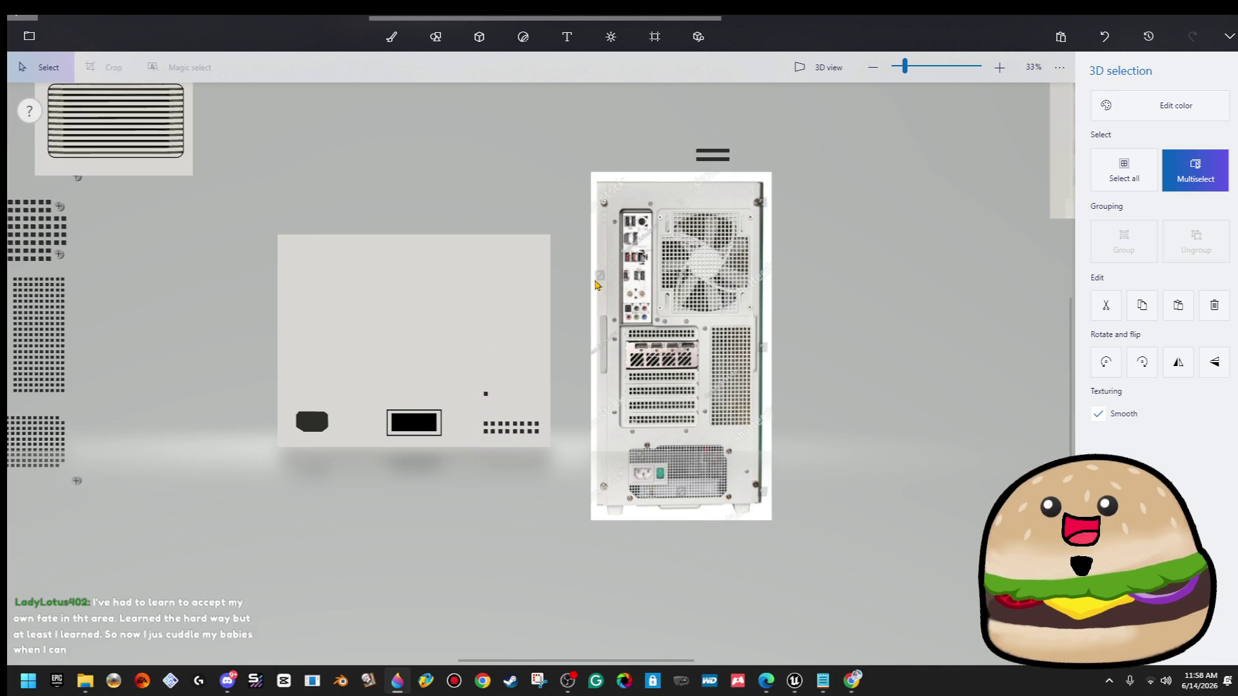
pyautogui.moveTo(522, 334); pyautogui.dragTo(519, 334)
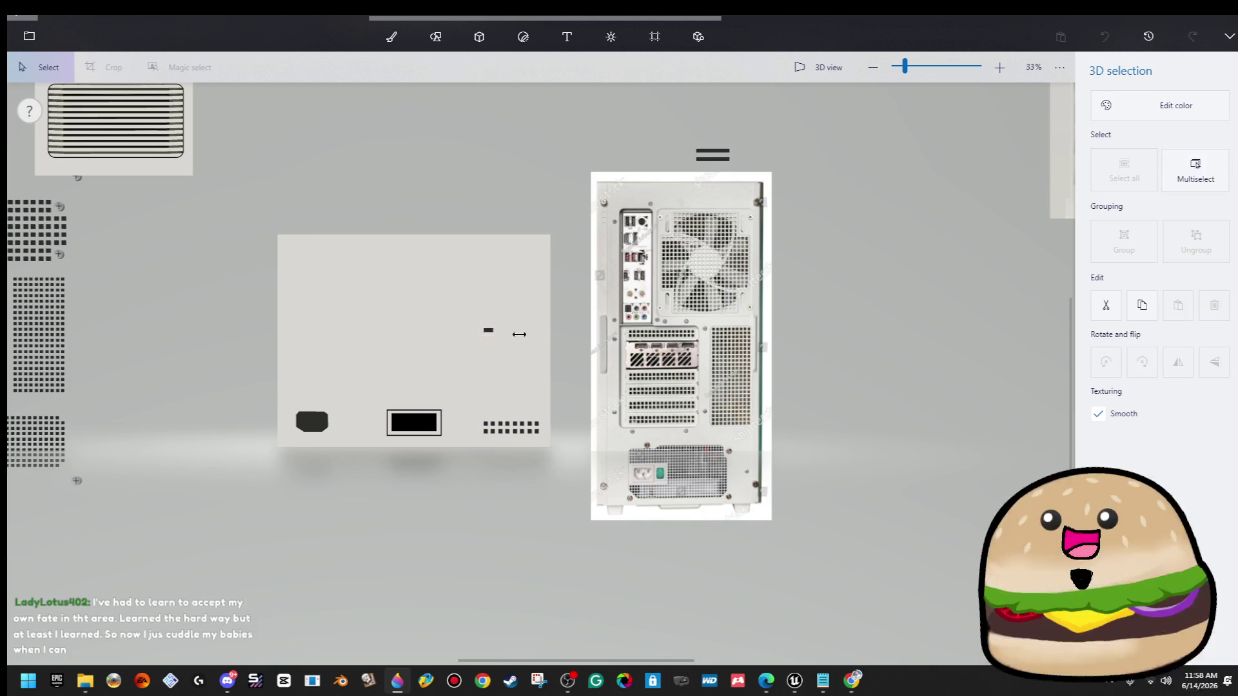
pyautogui.scroll(-5, 501, 326)
pyautogui.press('ctrl')
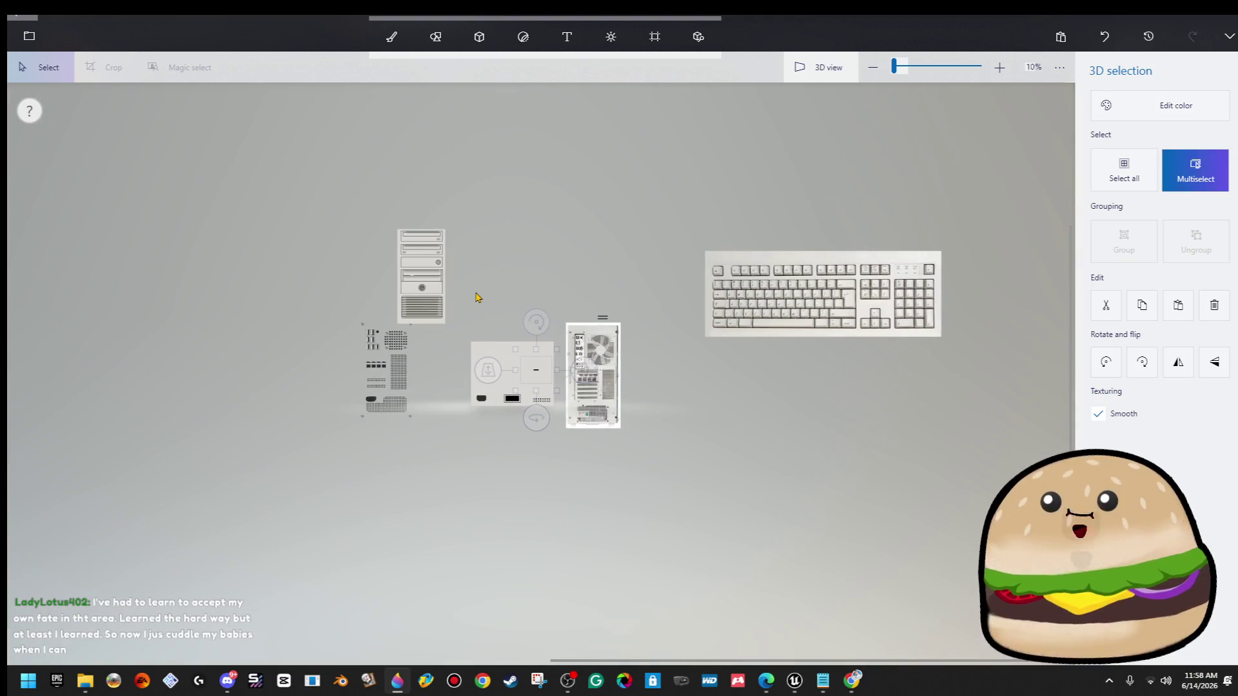
# Move the dash left and up on the panel and paste a copy of it.
pyautogui.scroll(5, 501, 325)
pyautogui.moveTo(727, 551)
pyautogui.mouseDown()
pyautogui.moveTo(326, 478)
pyautogui.moveTo(358, 486)
pyautogui.mouseUp()
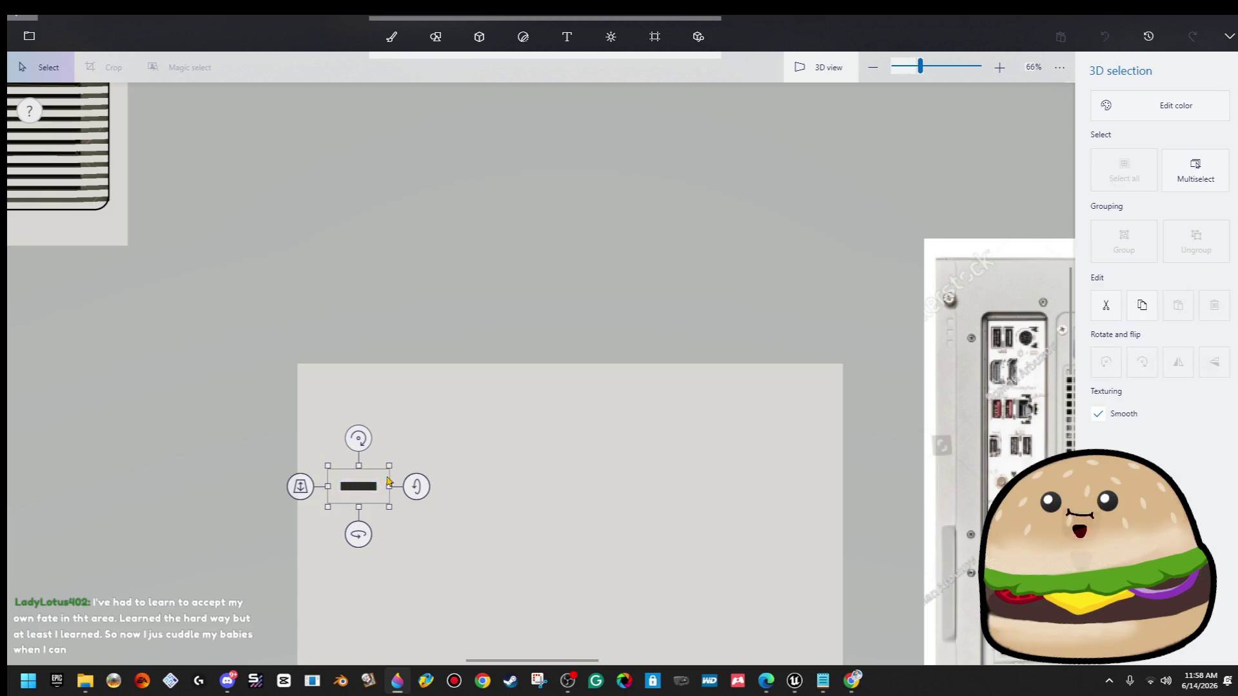
pyautogui.press('ctrl')
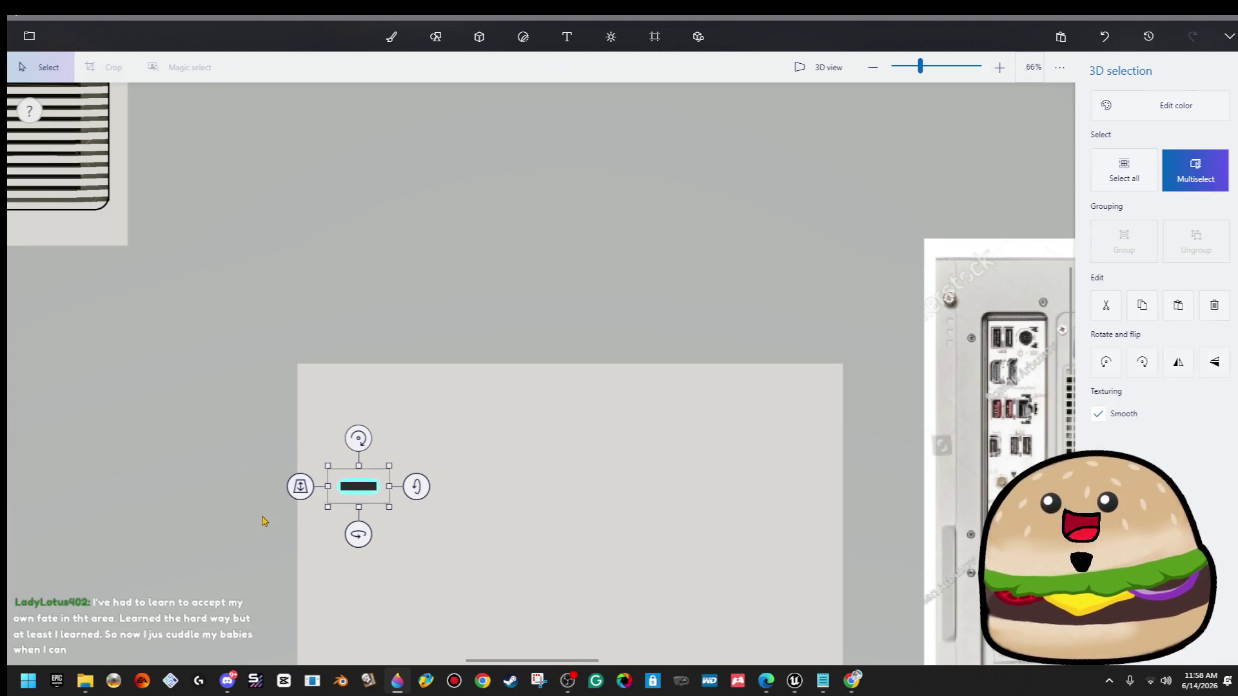
pyautogui.click(264, 521)
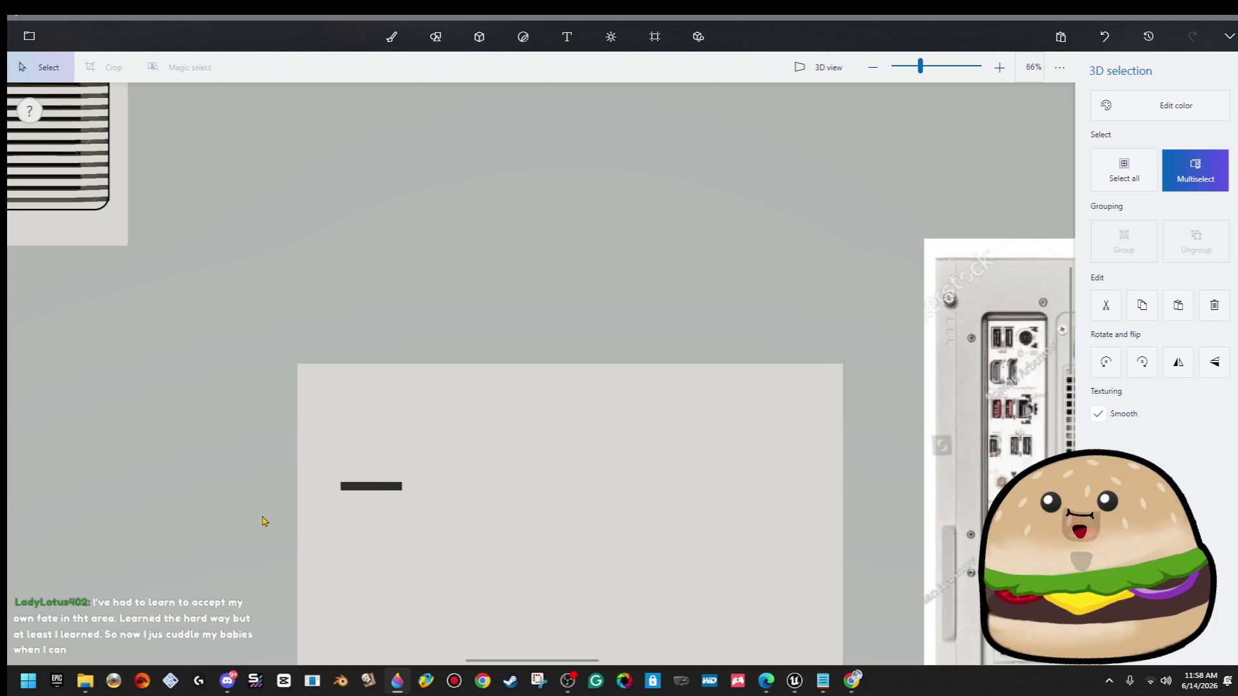
pyautogui.press('Tab')
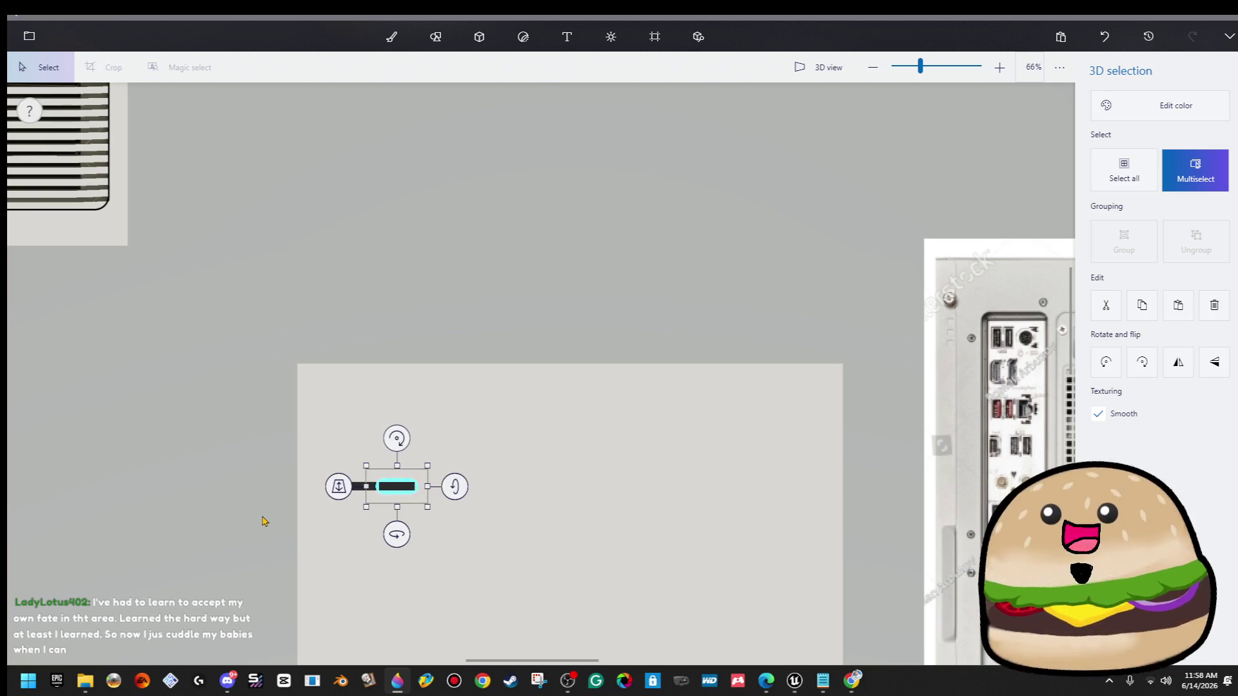
pyautogui.press('Up')
pyautogui.press('Up')
pyautogui.press('Up')
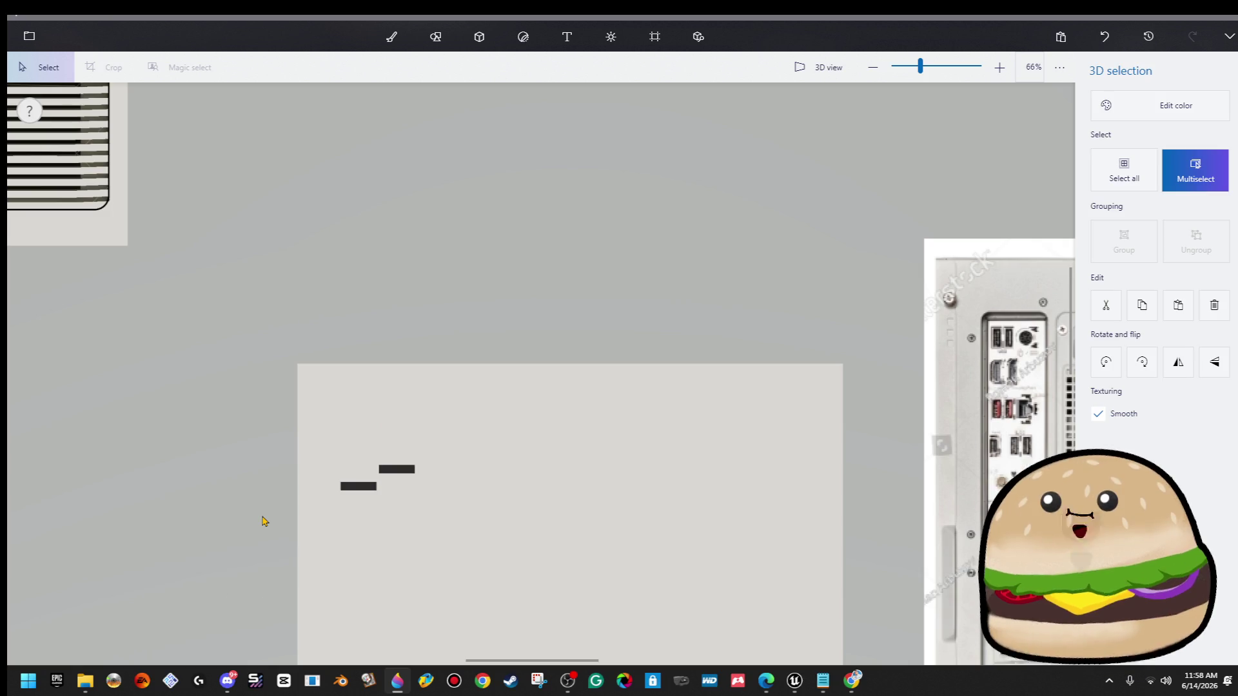
# Nudge the copied dash up and right, then settle it slightly down-left.
pyautogui.press('ctrl')
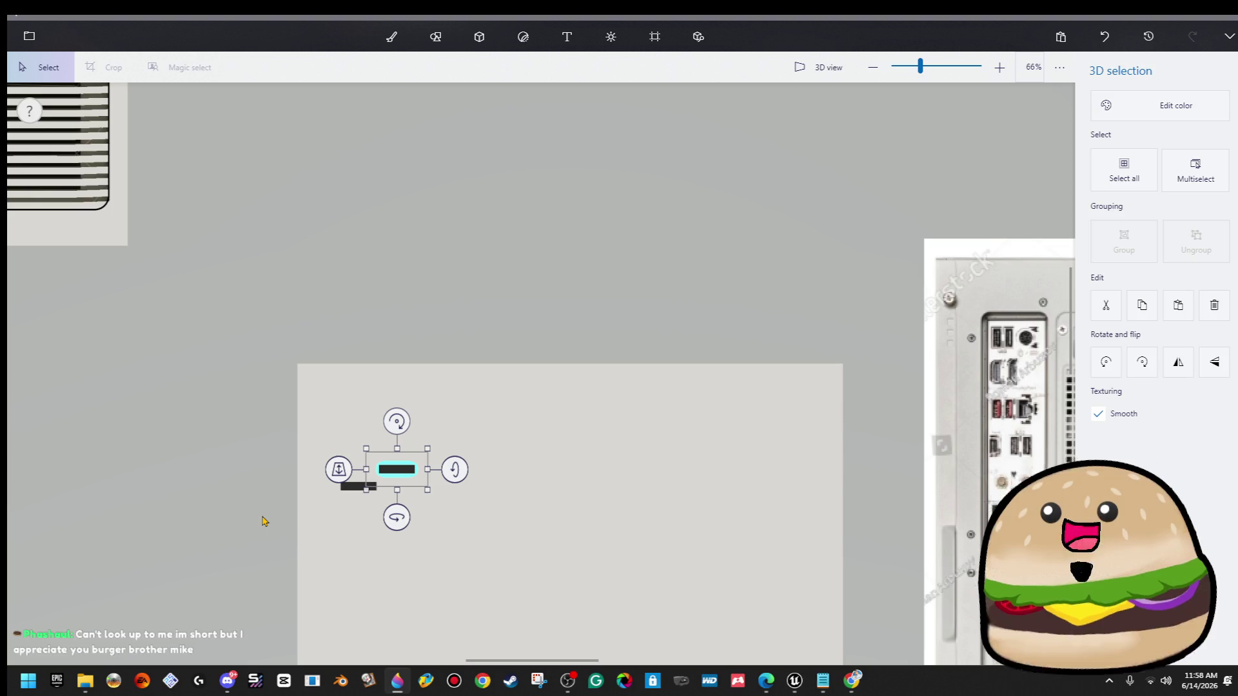
pyautogui.press('ctrl')
pyautogui.press('Up')
pyautogui.press('Up')
pyautogui.press('Right')
pyautogui.press('Right')
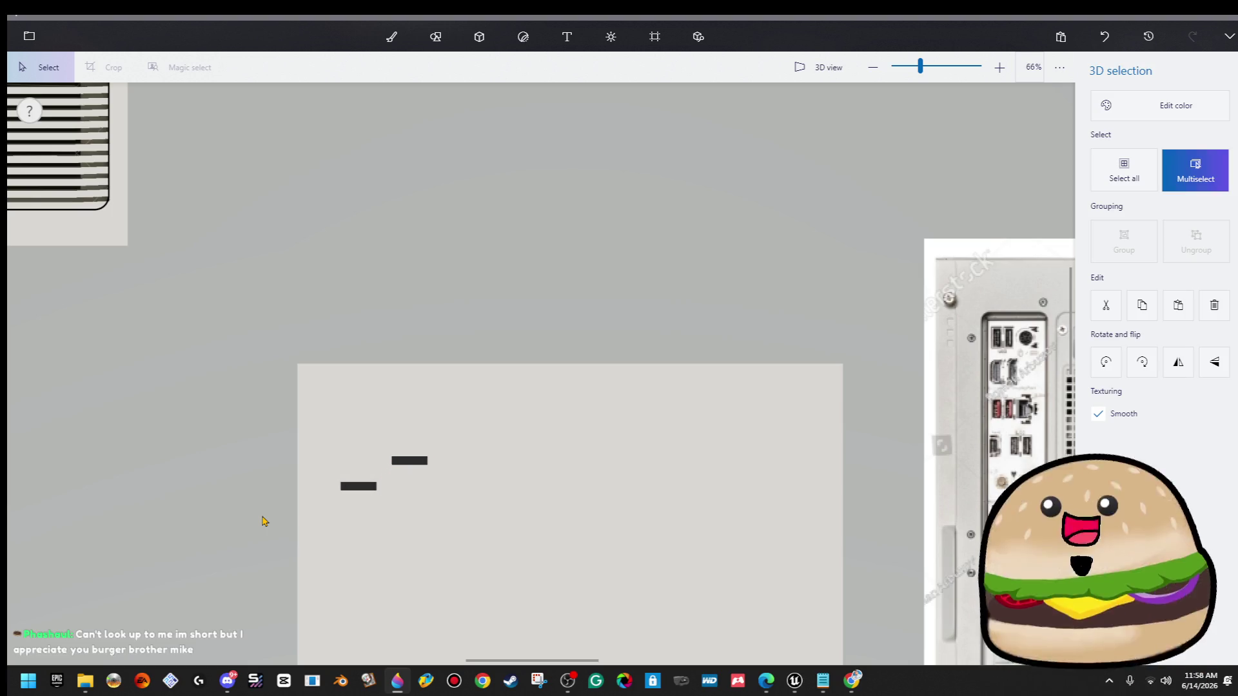
pyautogui.press('Down')
pyautogui.press('Left')
pyautogui.press('Down')
pyautogui.press('Left')
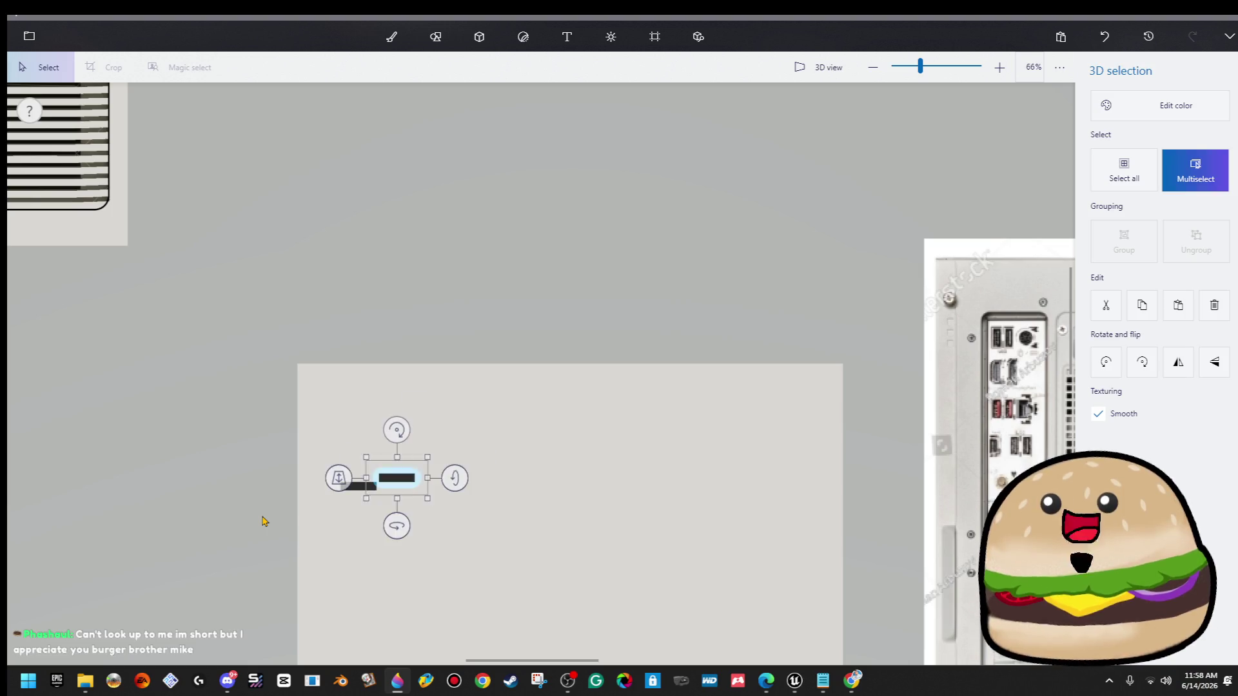
pyautogui.press('b')
pyautogui.click(401, 485)
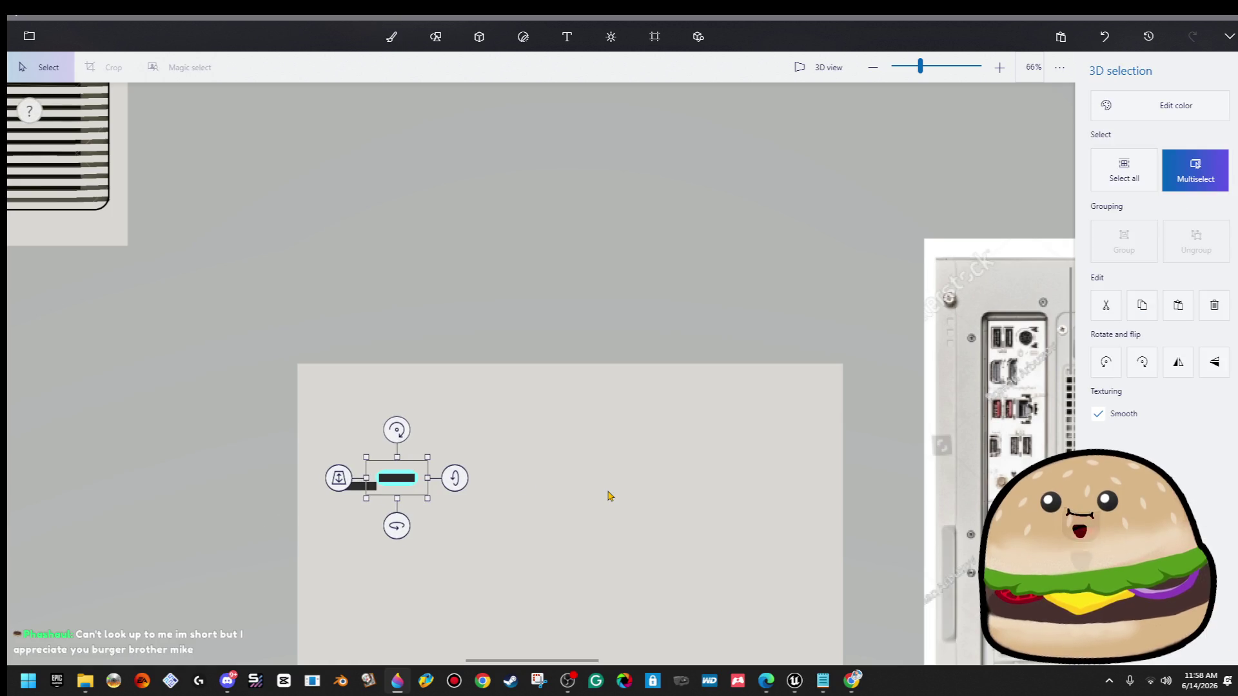
pyautogui.click(610, 496)
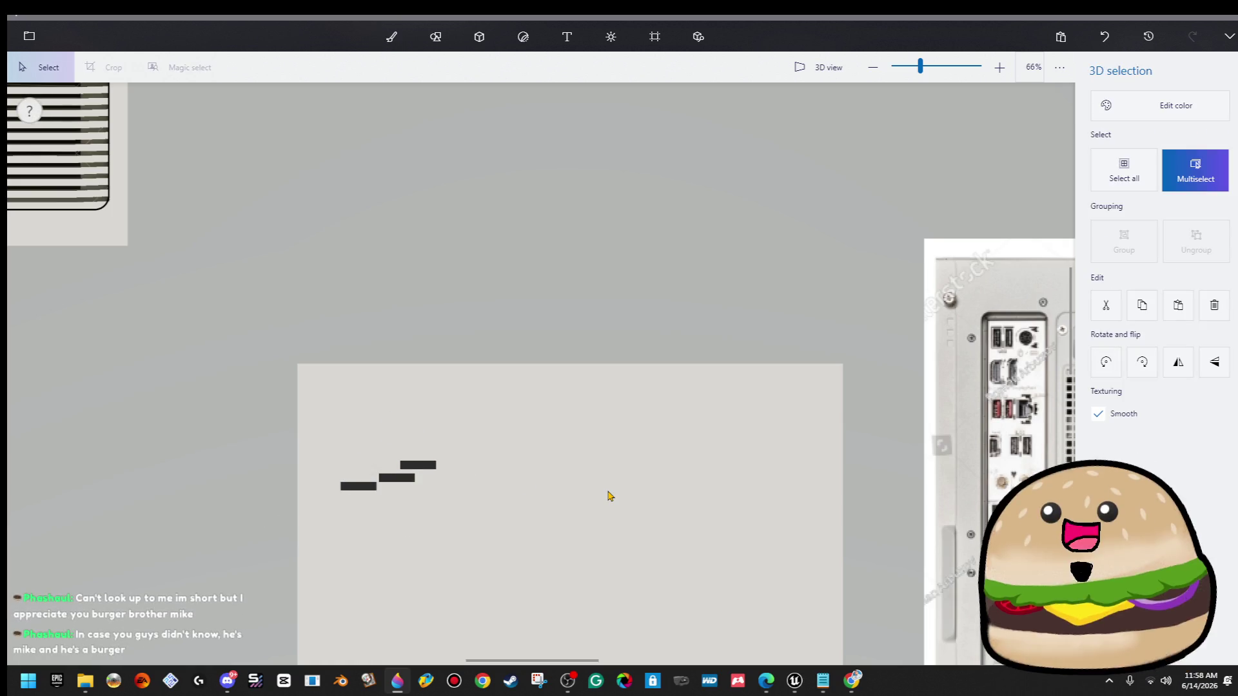
# Paste another dash one staggered step down-right and delete the middle dash.
pyautogui.press('Down')
pyautogui.press('Right')
pyautogui.press('b')
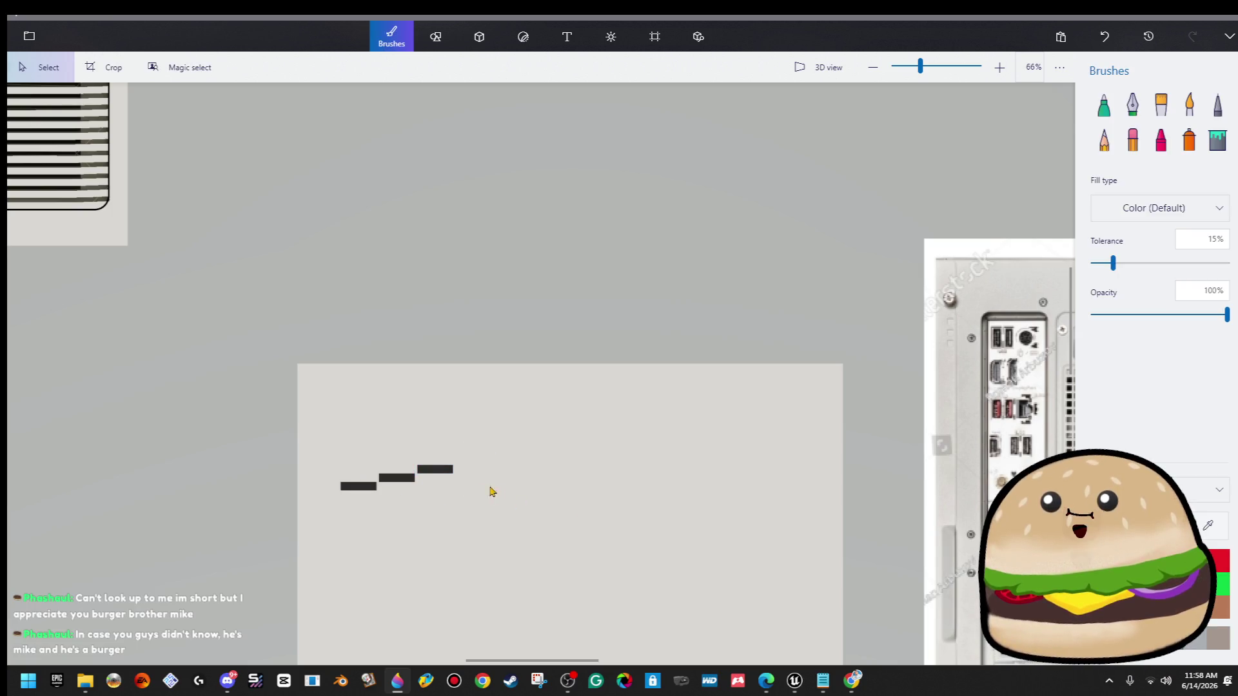
pyautogui.click(402, 481)
pyautogui.press('Delete')
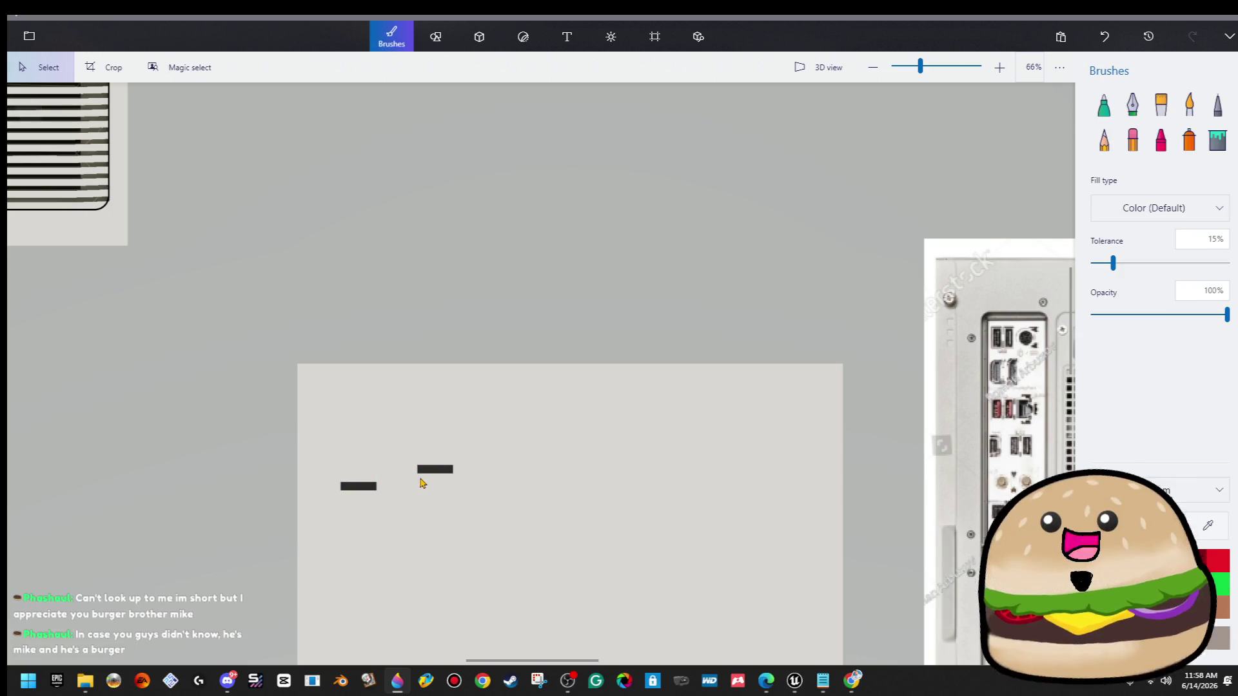
pyautogui.moveTo(502, 453); pyautogui.dragTo(296, 529)
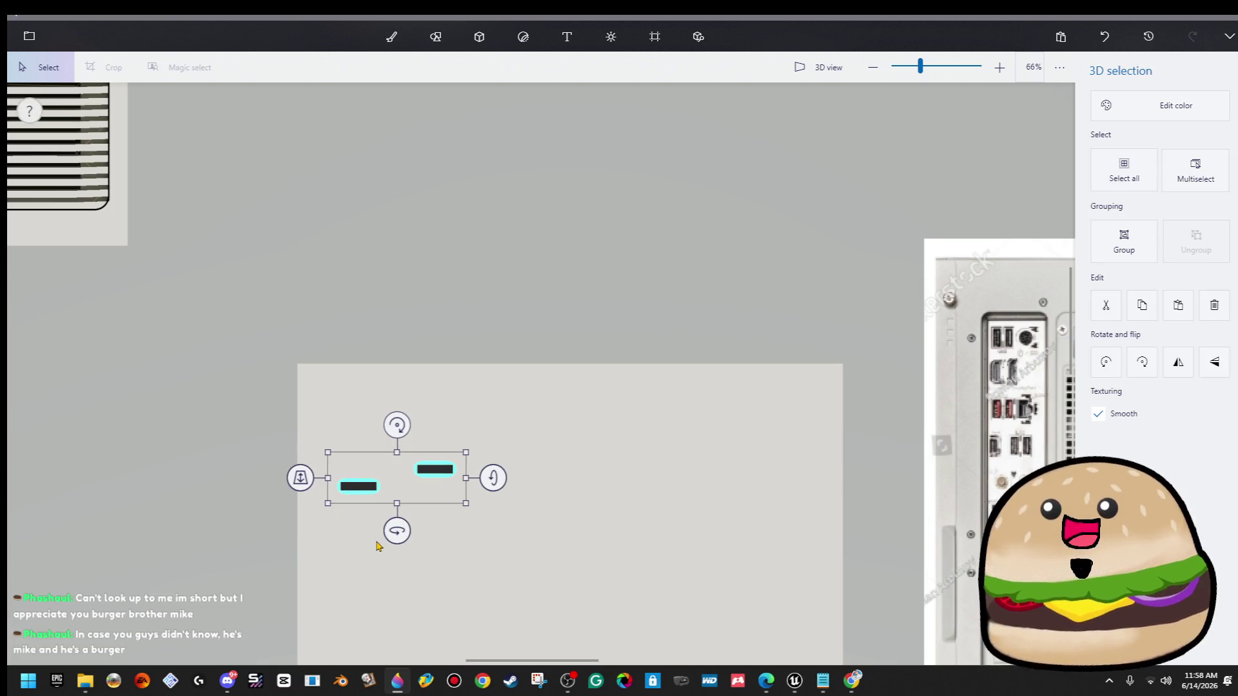
pyautogui.press('b')
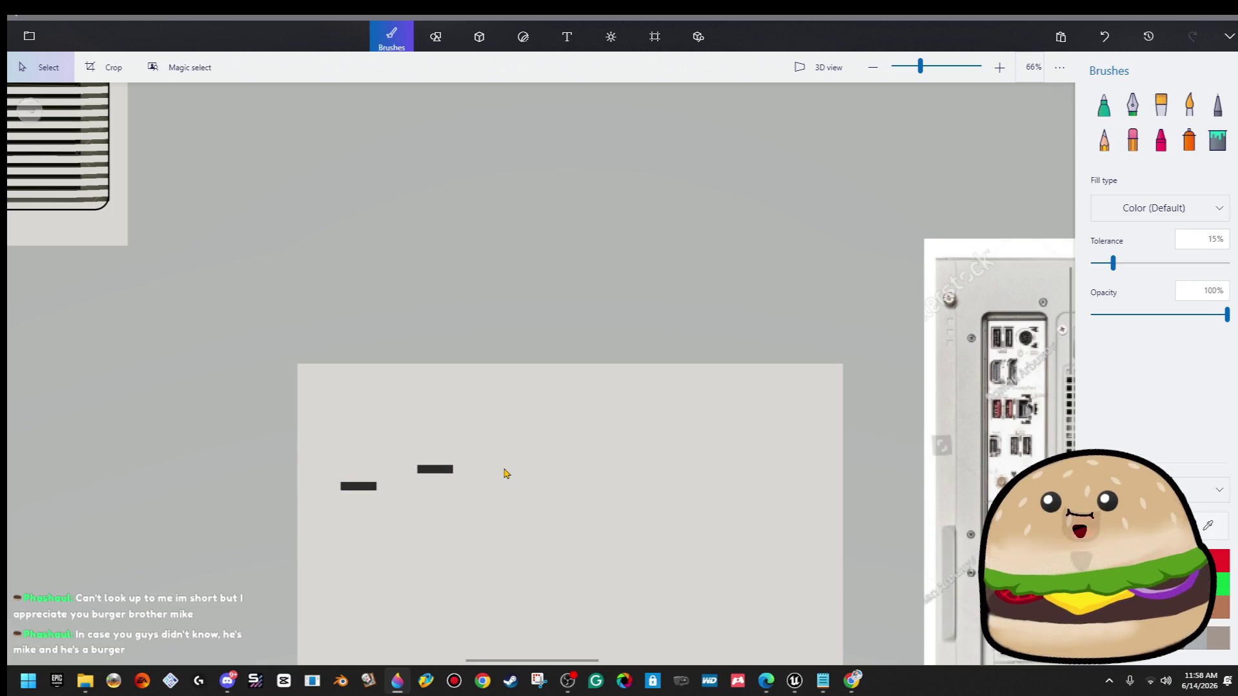
# Duplicate the right dash and move the copy down below the upper one.
pyautogui.click(450, 476)
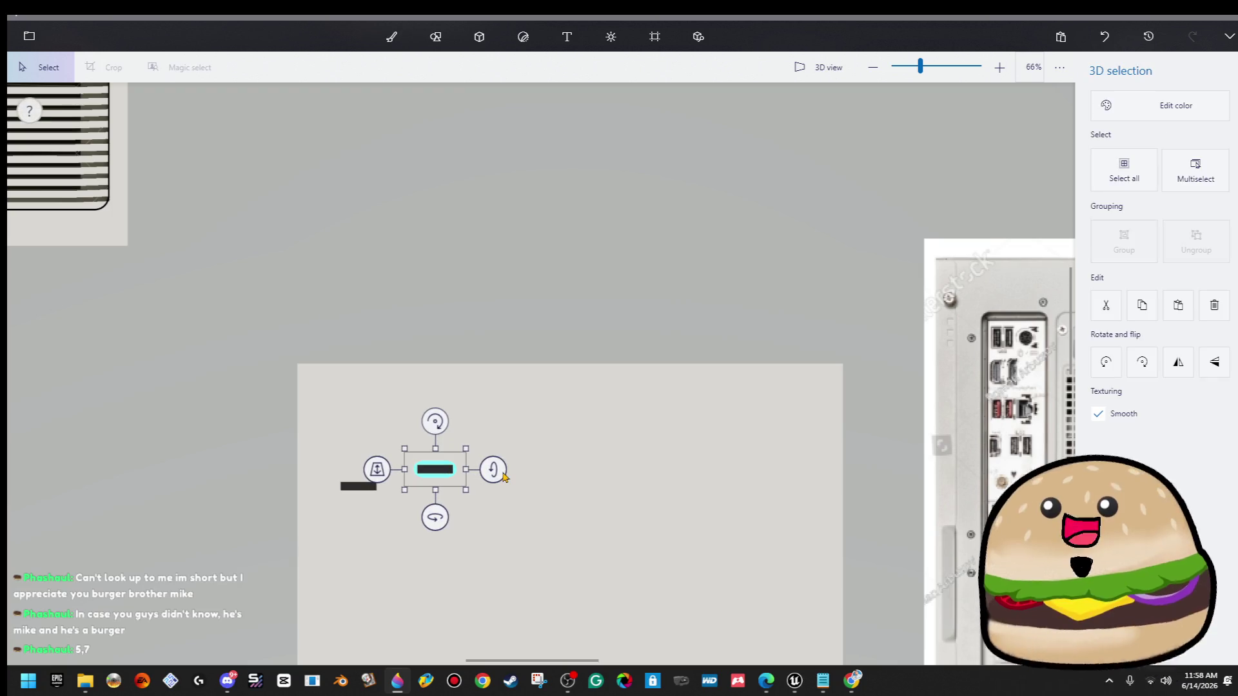
pyautogui.hotkey('ctrl', 'z')
pyautogui.hotkey('ctrl', 'y')
pyautogui.press('ctrl')
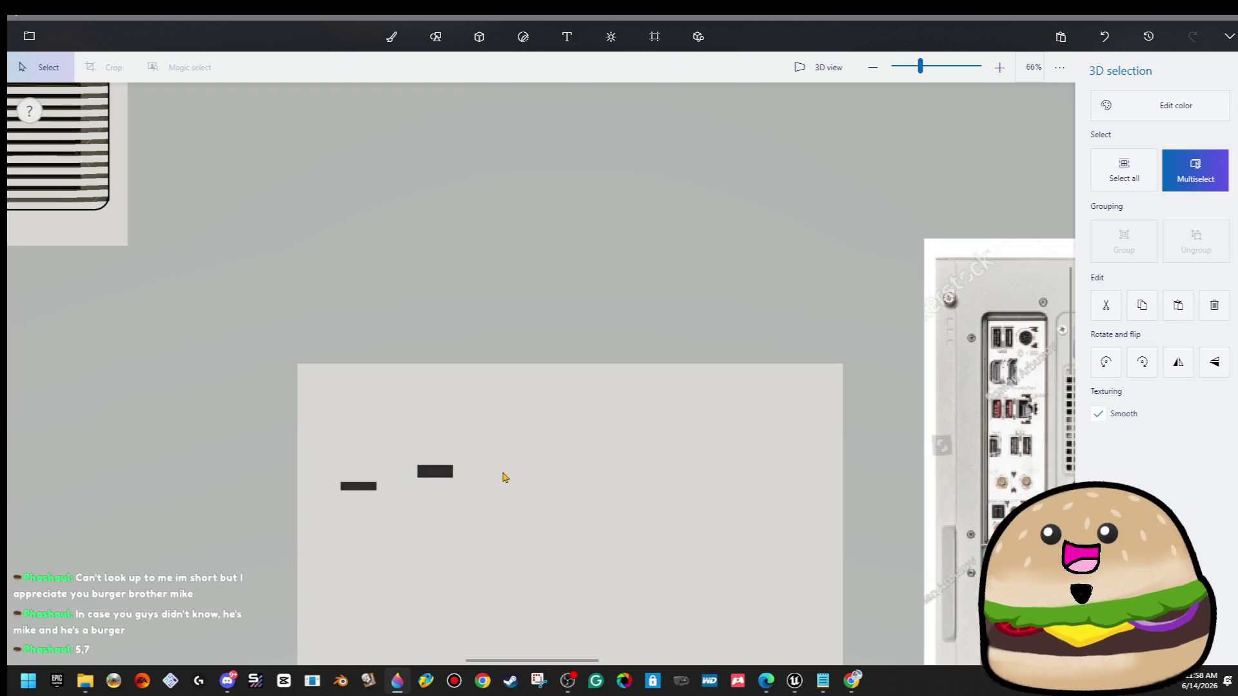
pyautogui.press('Down')
pyautogui.press('Down')
pyautogui.press('Down')
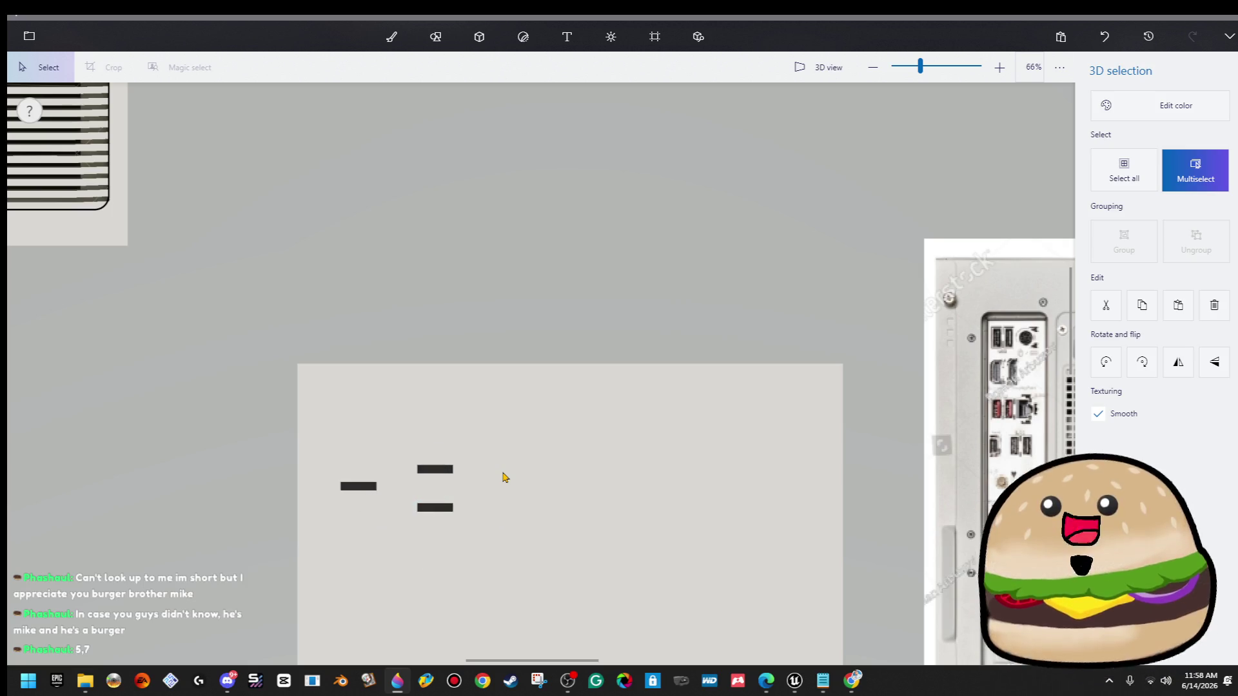
pyautogui.press('b')
# Copy all three dashes and shift the pasted set to the right.
pyautogui.moveTo(508, 435); pyautogui.dragTo(250, 539)
pyautogui.press('ctrl')
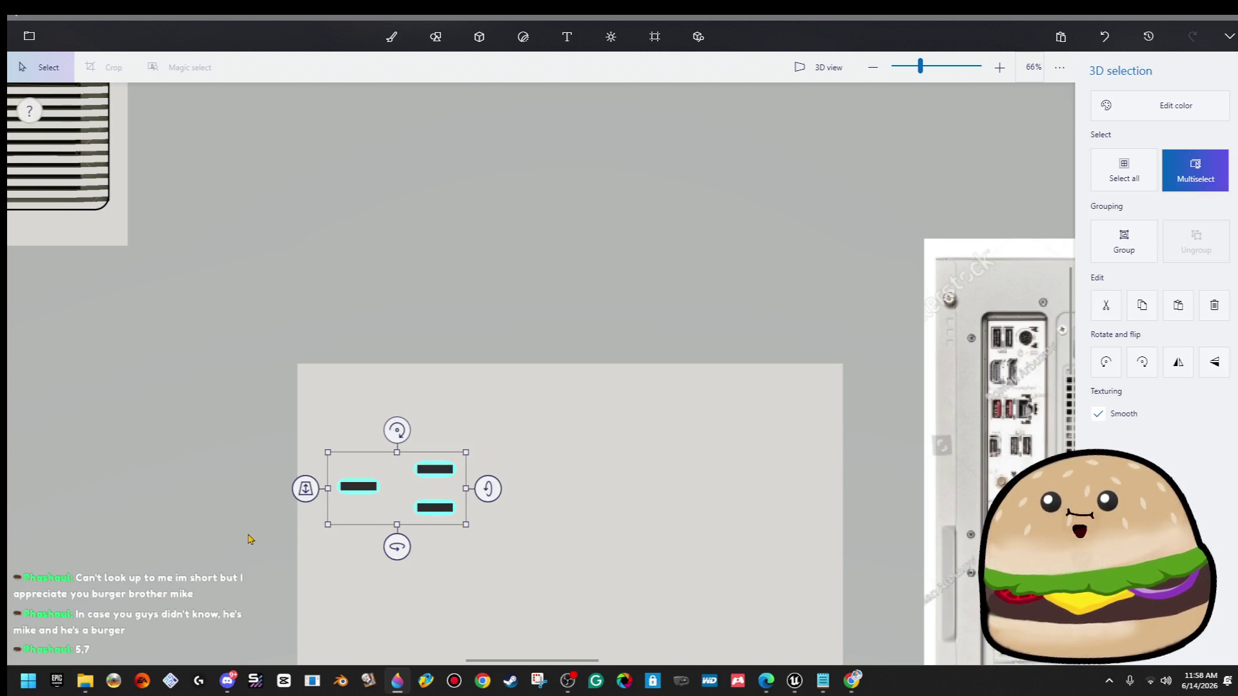
pyautogui.hotkey('ctrl', 'c')
pyautogui.hotkey('ctrl', 'v')
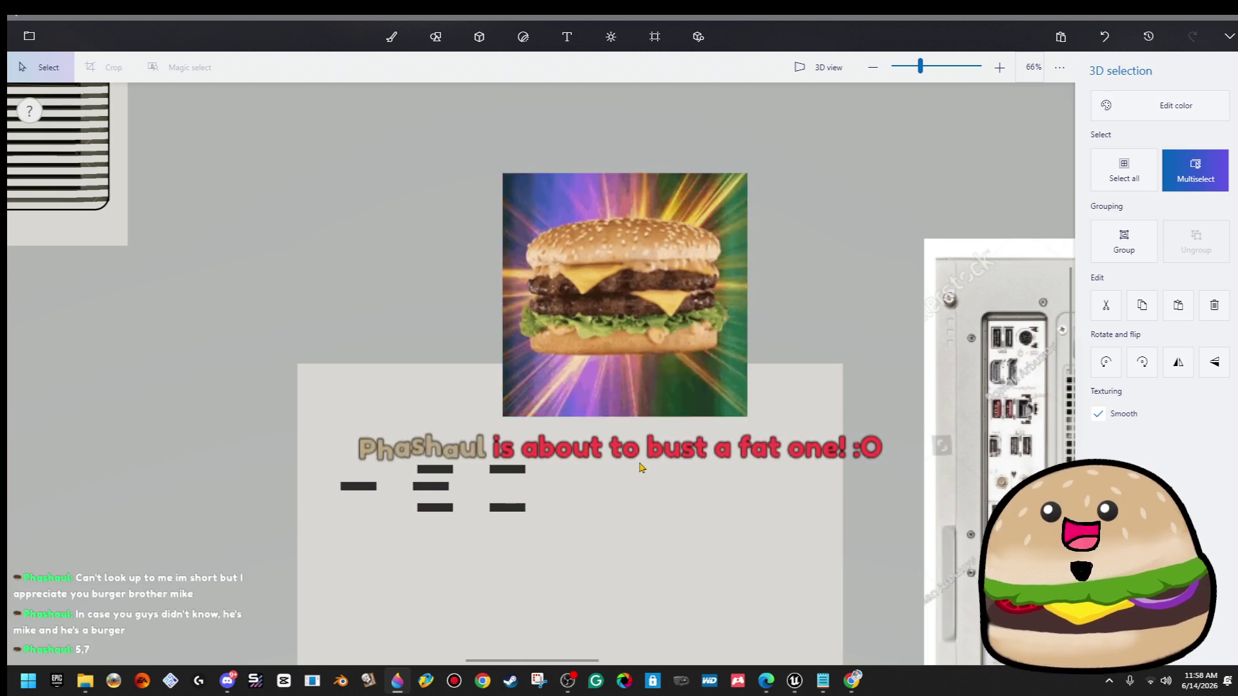
pyautogui.press('Right')
pyautogui.press('Right')
pyautogui.press('Right')
pyautogui.press('Escape')
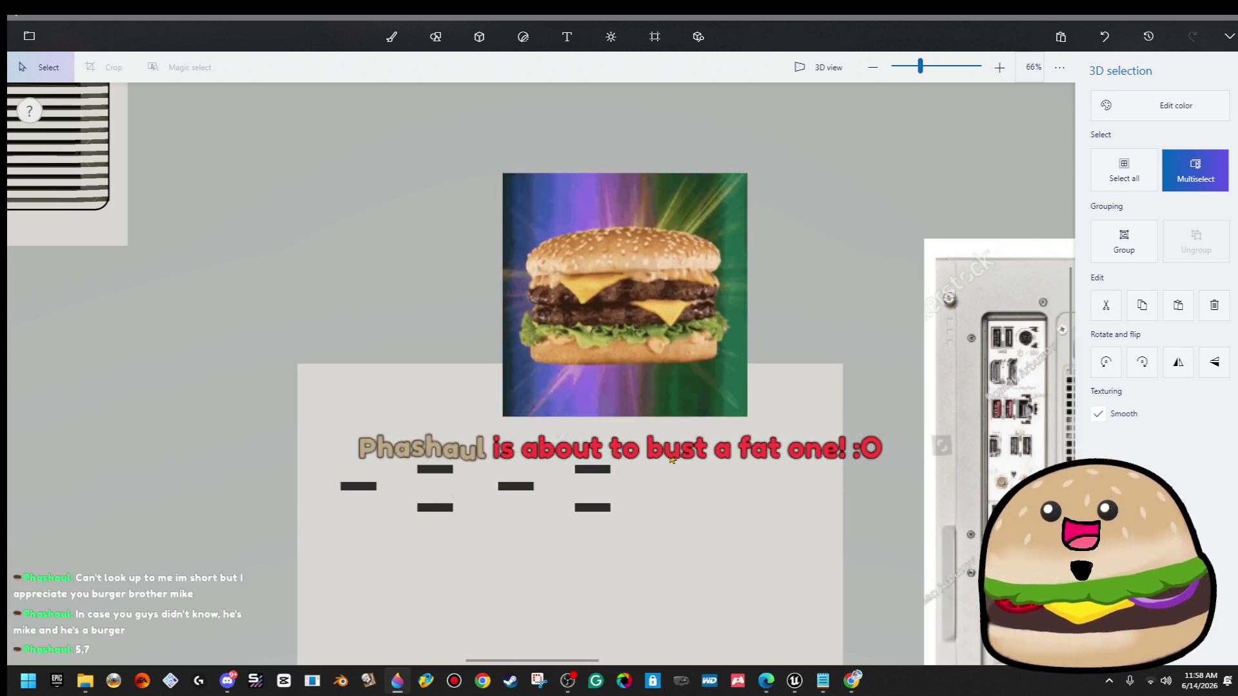
pyautogui.press('b')
pyautogui.scroll(-3, 671, 461)
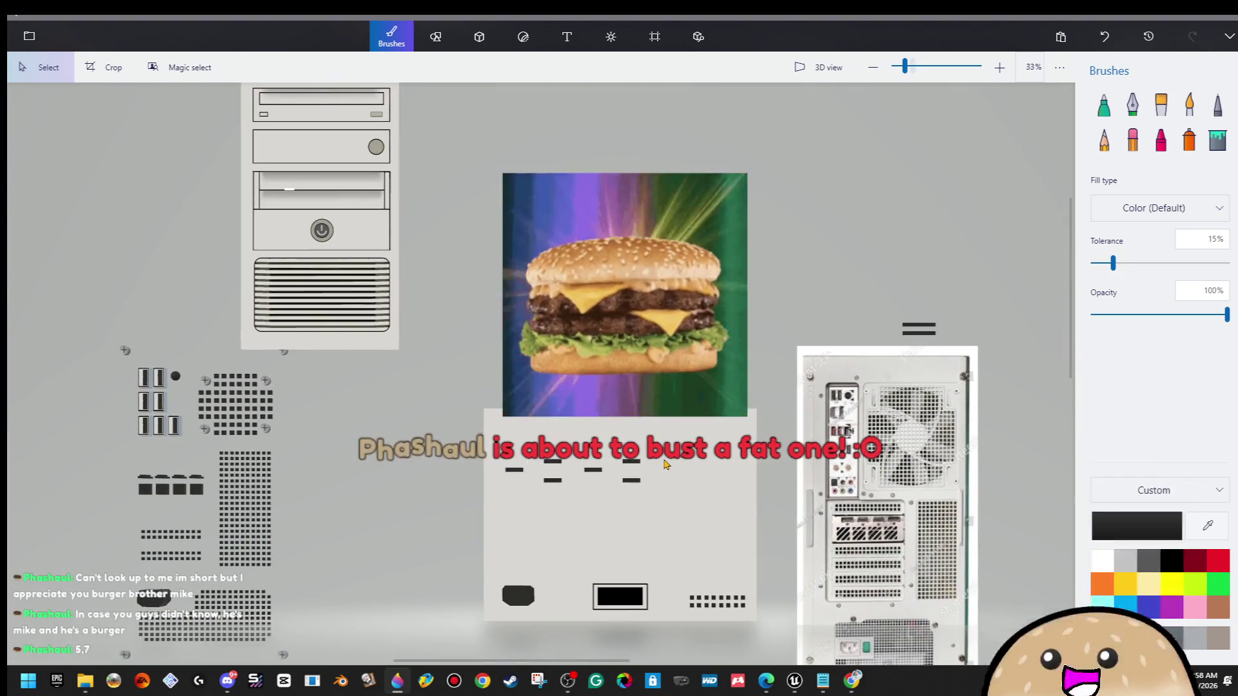
# Select the vent dashes and shift them to the left.
pyautogui.scroll(-3, 666, 464)
pyautogui.scroll(3, 624, 475)
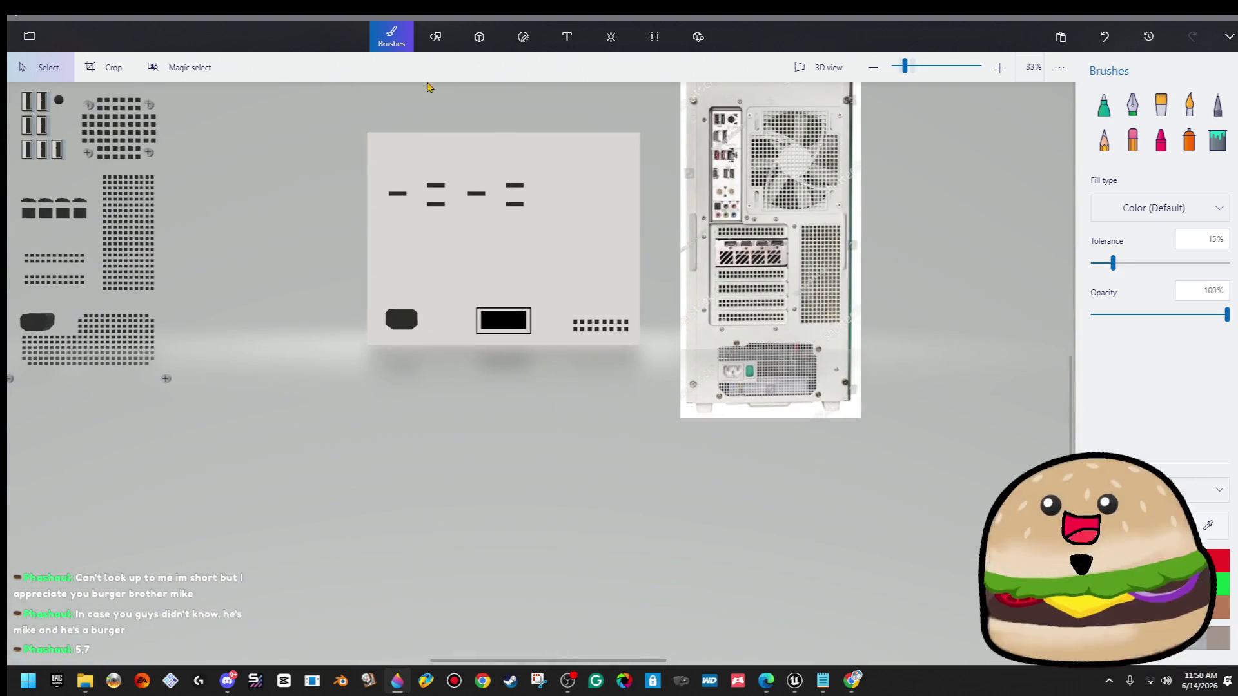
pyautogui.scroll(2, 422, 162)
pyautogui.scroll(2, 423, 161)
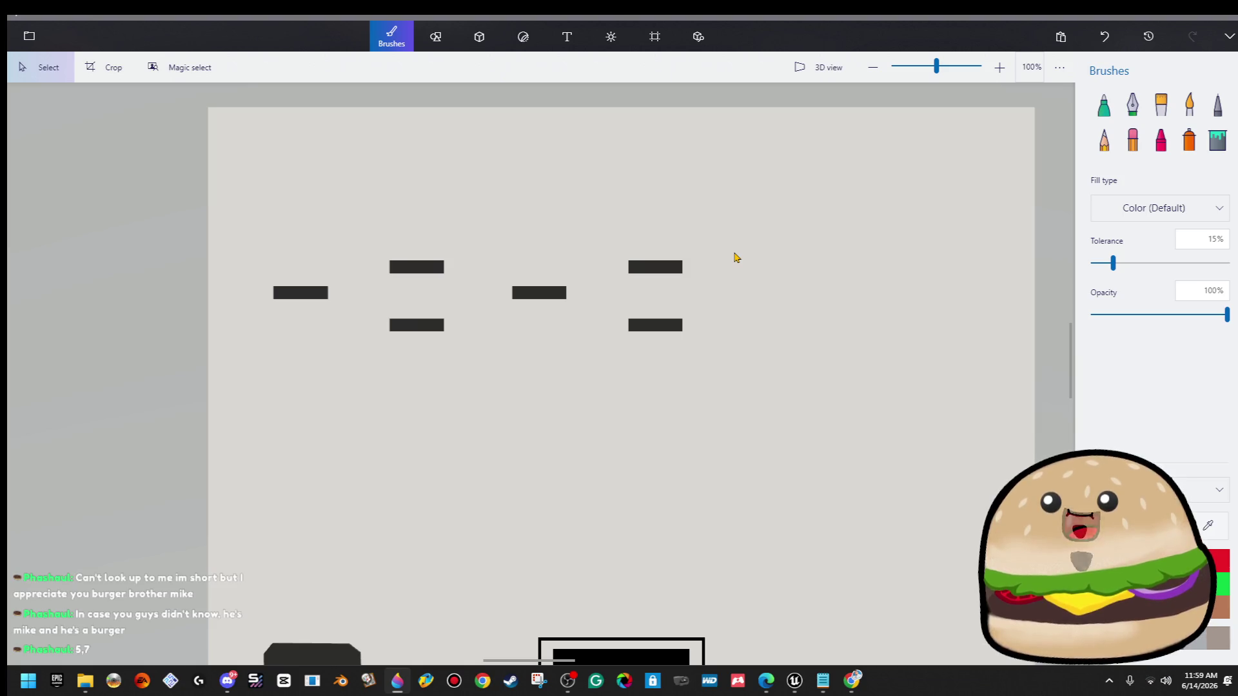
pyautogui.moveTo(374, 253); pyautogui.dragTo(738, 365)
pyautogui.press('Left')
pyautogui.press('Left')
pyautogui.press('Left')
pyautogui.press('Escape')
# Move the right-hand dashes further left to close up the staggered row.
pyautogui.moveTo(737, 249); pyautogui.dragTo(425, 501)
pyautogui.press('Left')
pyautogui.press('Left')
pyautogui.press('Escape')
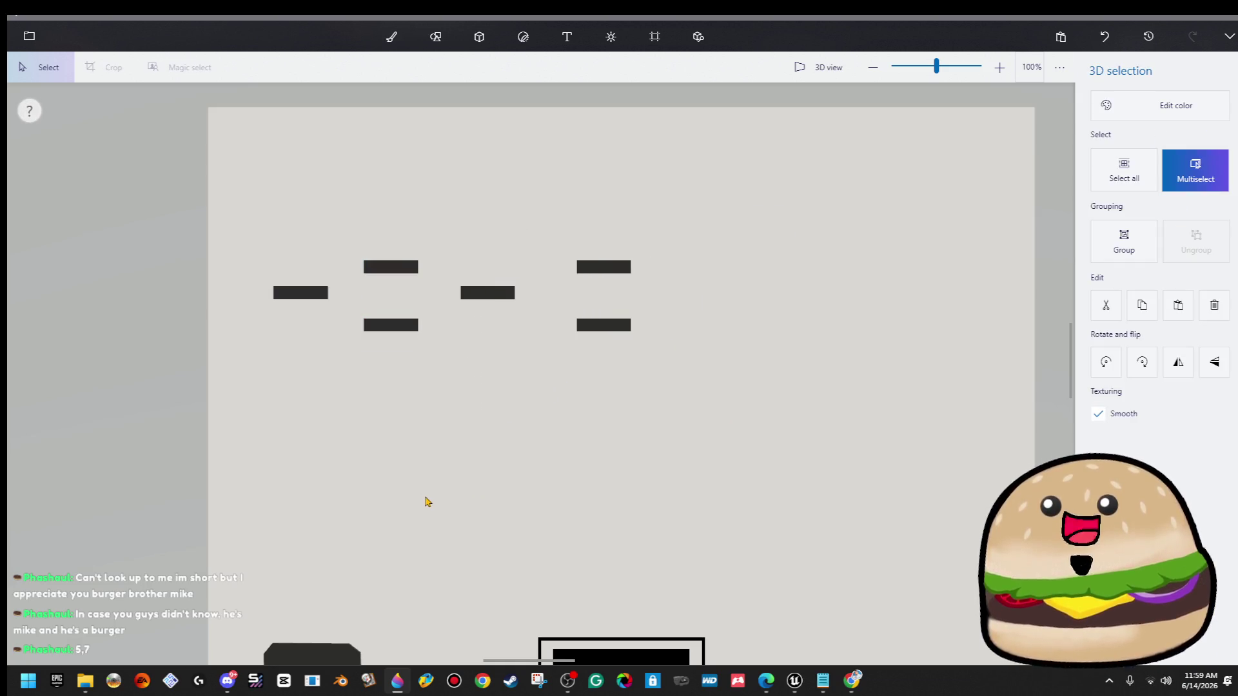
pyautogui.moveTo(710, 191); pyautogui.dragTo(542, 486)
pyautogui.press('Left')
pyautogui.press('Left')
pyautogui.press('Escape')
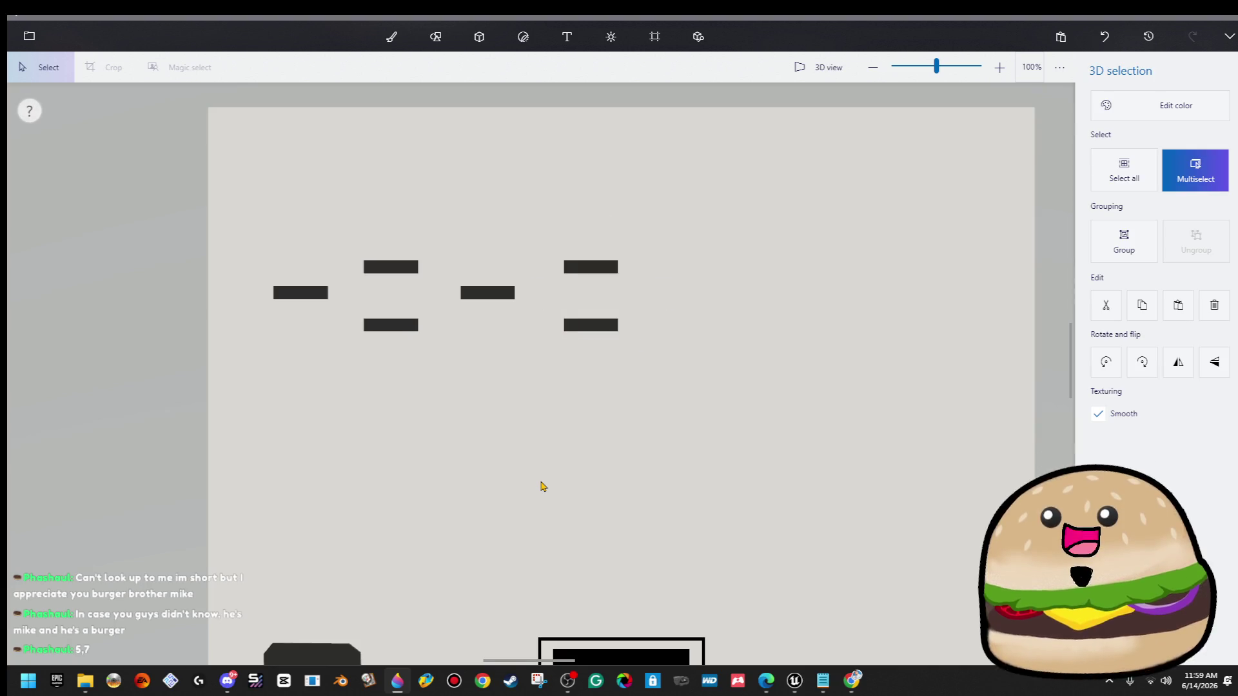
pyautogui.hotkey('ctrl', 'z')
pyautogui.hotkey('ctrl', 'z')
pyautogui.press('b')
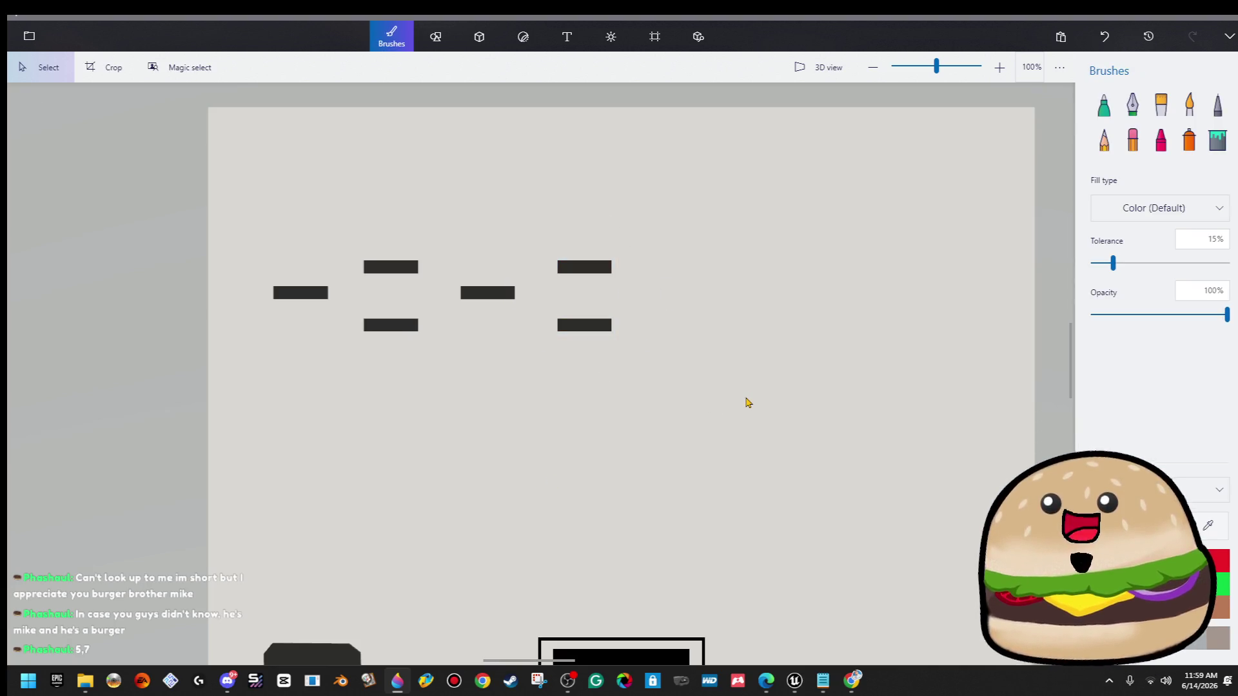
# Copy the six-dash group and paste a duplicate continuing the pattern to the right.
pyautogui.moveTo(741, 407)
pyautogui.mouseDown()
pyautogui.moveTo(567, 191)
pyautogui.moveTo(447, 175)
pyautogui.mouseUp()
pyautogui.moveTo(793, 249)
pyautogui.mouseDown()
pyautogui.moveTo(393, 373)
pyautogui.moveTo(218, 401)
pyautogui.mouseUp()
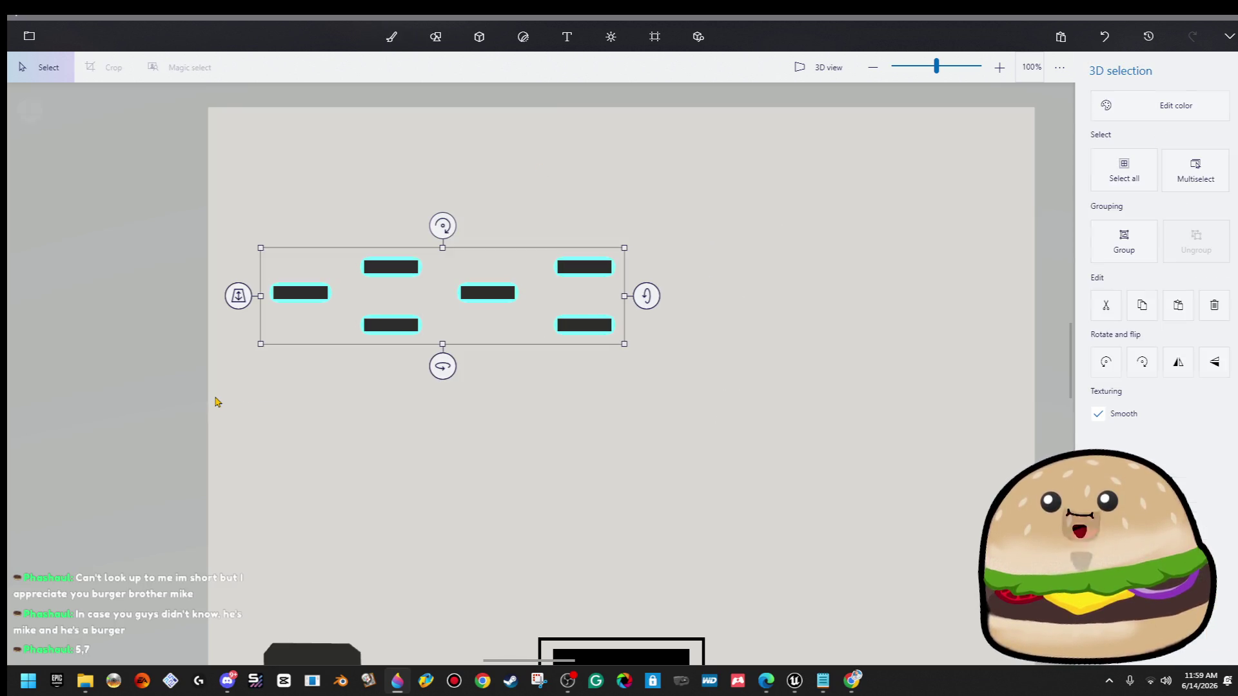
pyautogui.hotkey('ctrl', 'Right')
pyautogui.hotkey('ctrl', 'c')
pyautogui.hotkey('ctrl', 'v')
pyautogui.hotkey('ctrl', 'Right')
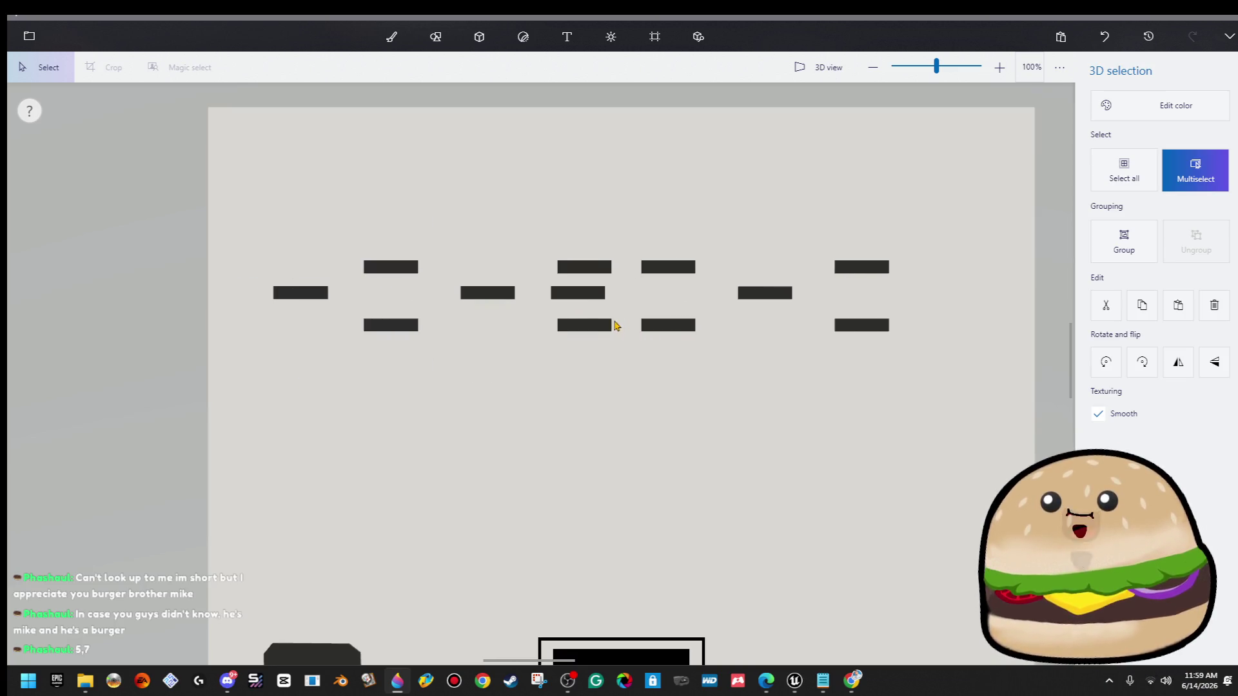
pyautogui.hotkey('ctrl', 'Right')
pyautogui.hotkey('ctrl', 'Right')
pyautogui.hotkey('ctrl', 'Right')
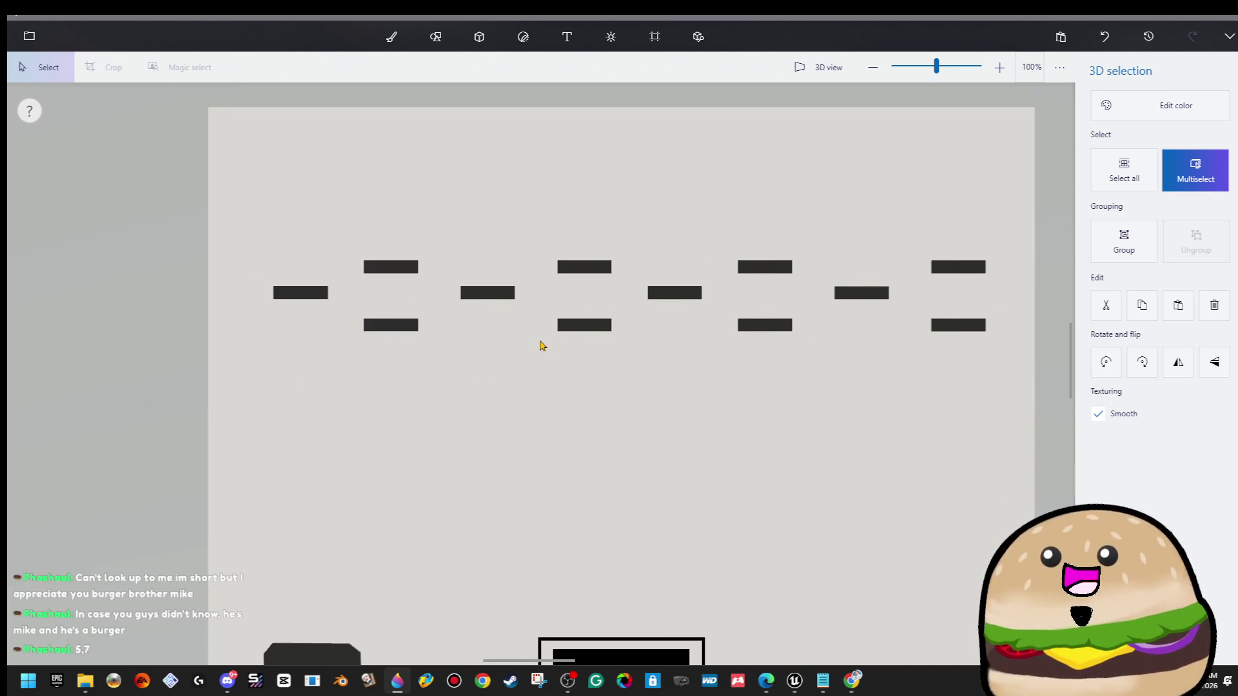
pyautogui.press('Escape')
# Remove the rightmost dash pair, then undo back to an earlier dash arrangement.
pyautogui.scroll(-2, 534, 337)
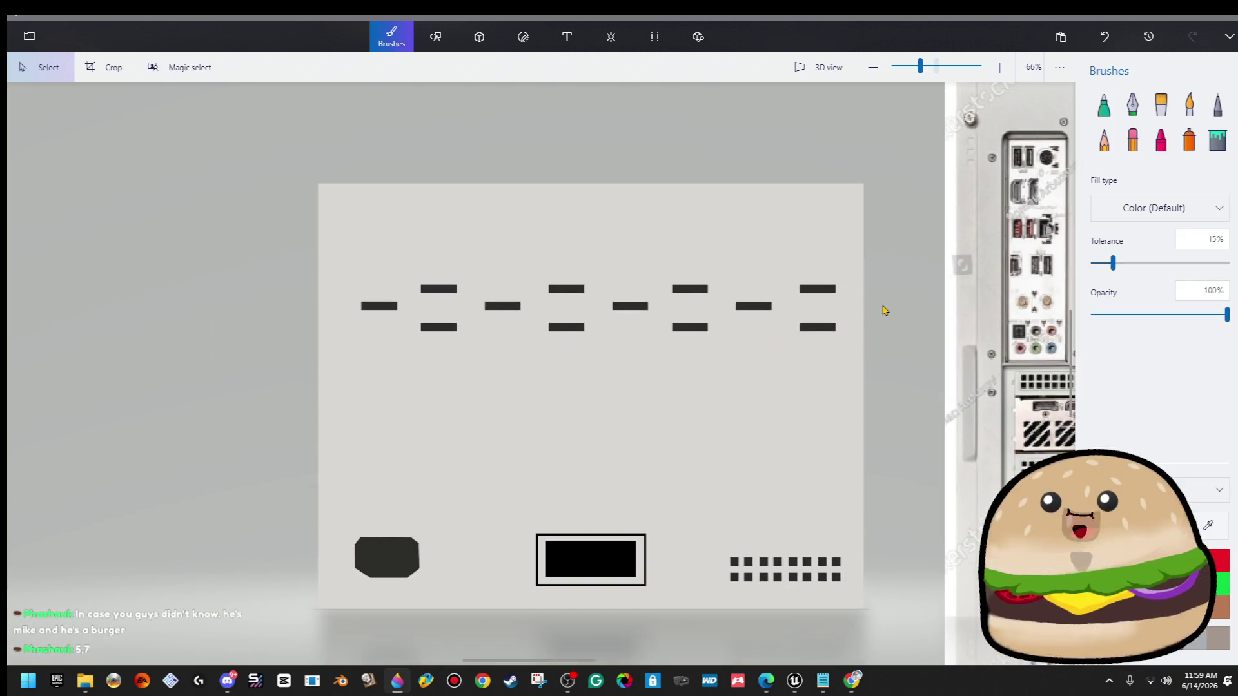
pyautogui.moveTo(796, 259); pyautogui.dragTo(879, 400)
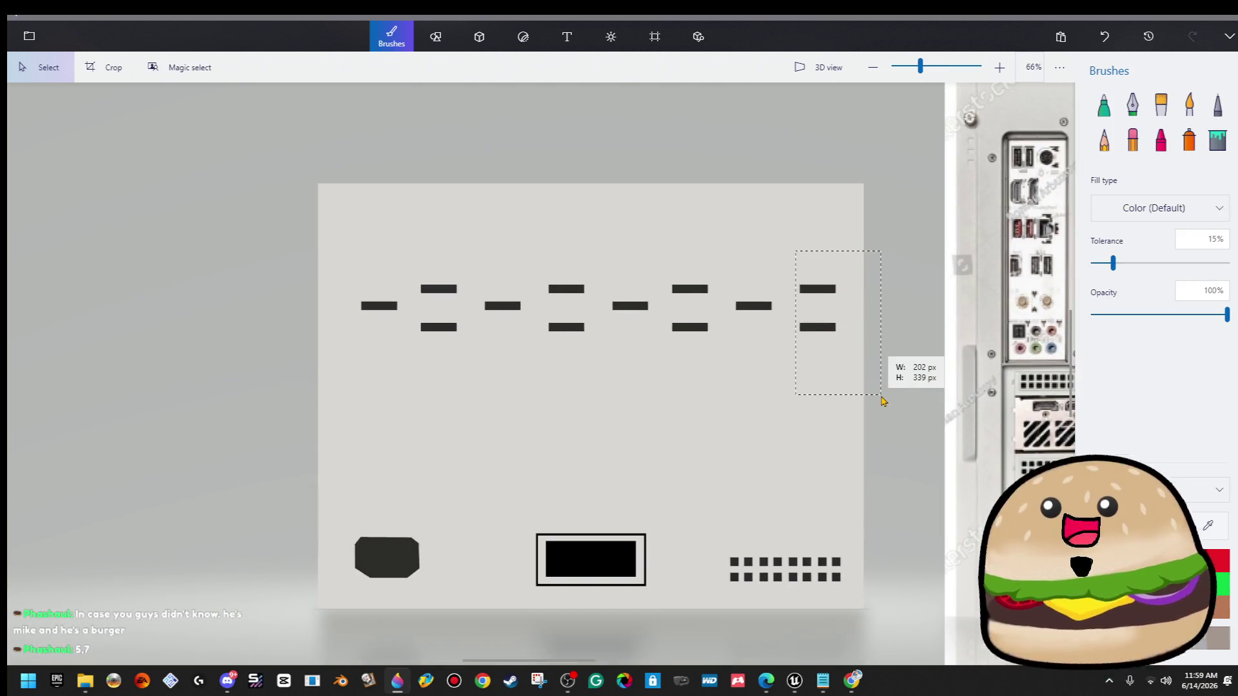
pyautogui.press('Delete')
pyautogui.moveTo(811, 383); pyautogui.dragTo(342, 232)
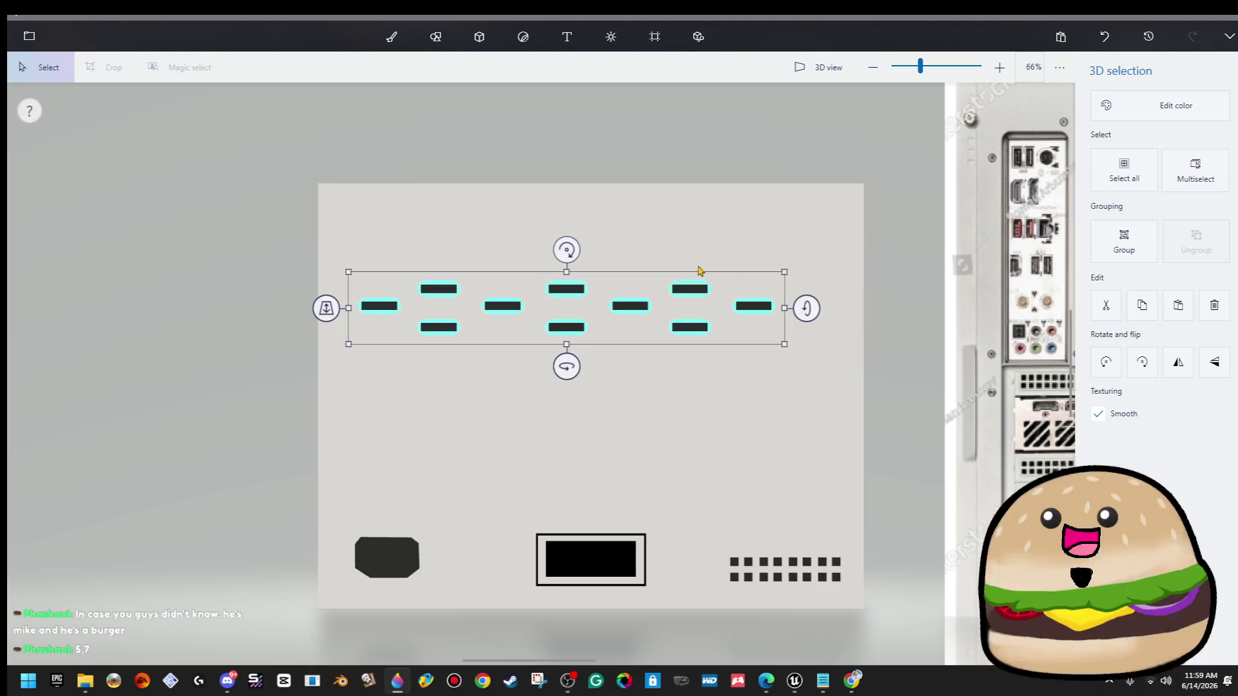
pyautogui.press('Escape')
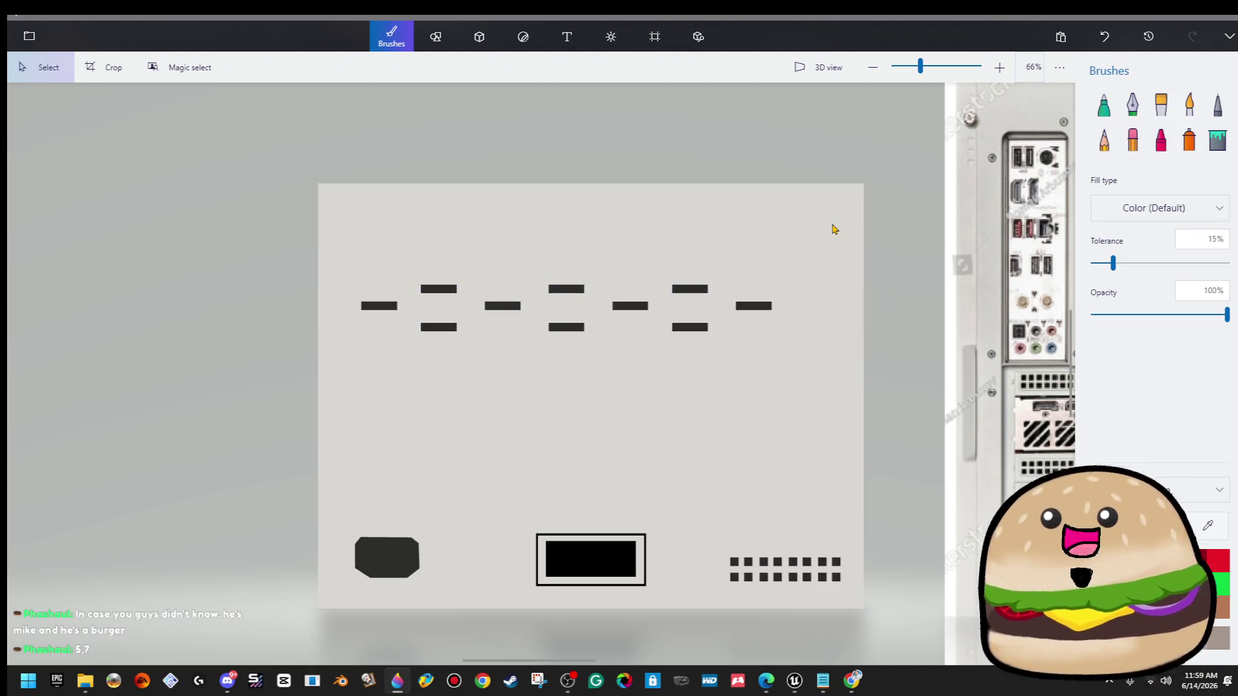
pyautogui.hotkey('ctrl', 'z')
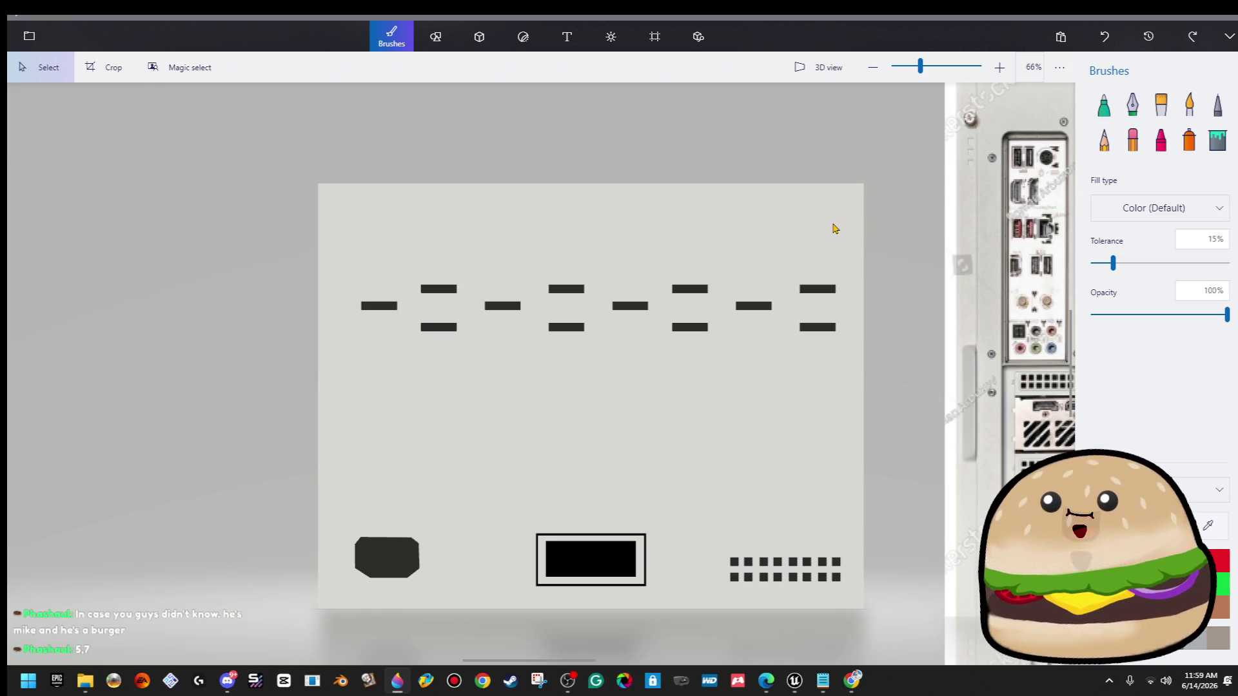
pyautogui.moveTo(318, 244); pyautogui.dragTo(486, 393)
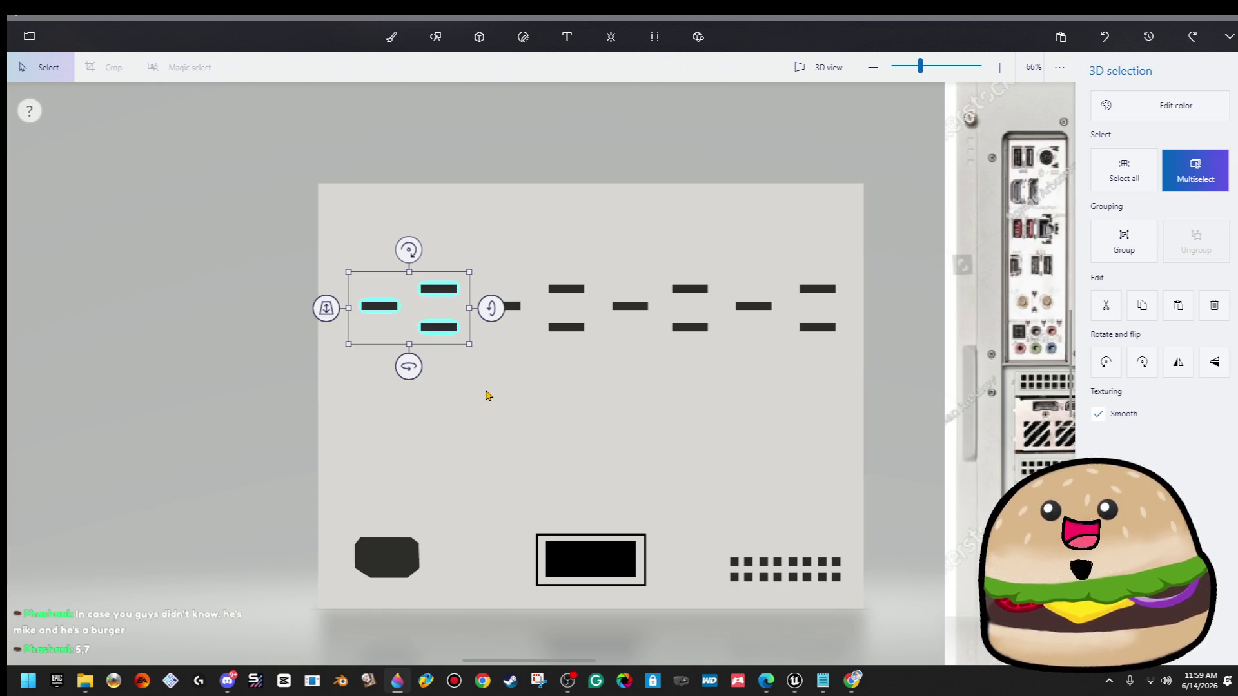
pyautogui.hotkey('ctrl', 'y')
pyautogui.hotkey('ctrl', 'y')
pyautogui.hotkey('ctrl', 'y')
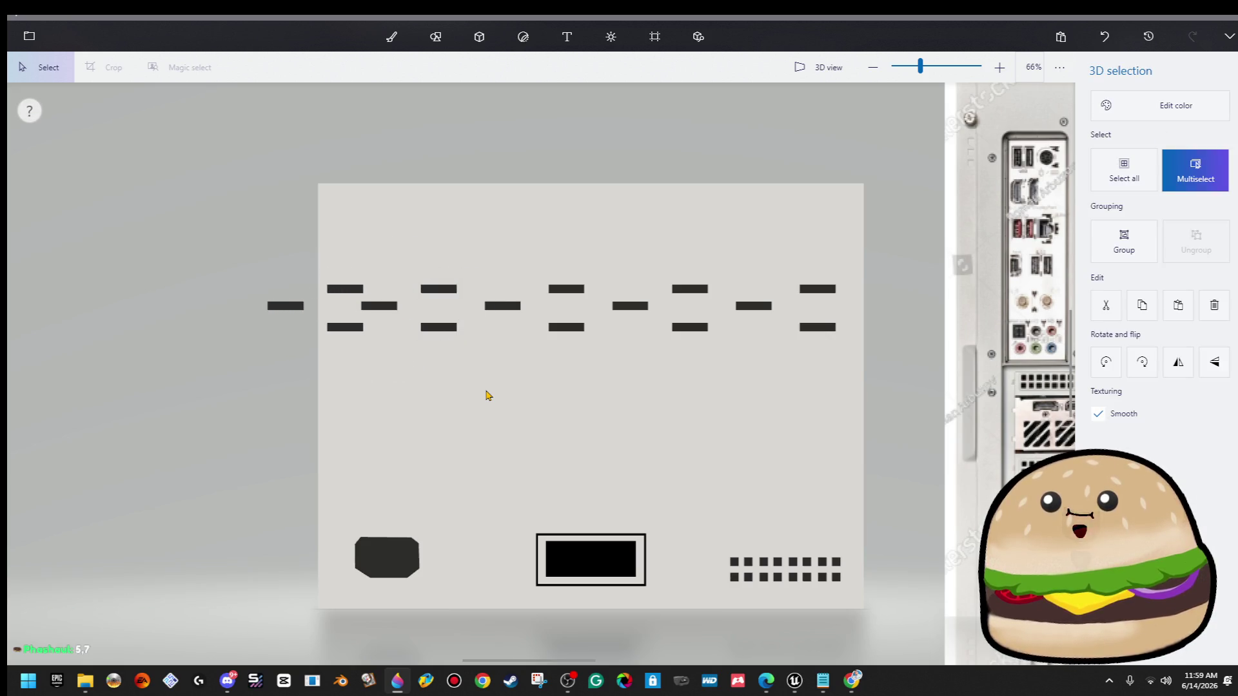
pyautogui.hotkey('ctrl', 'z')
pyautogui.hotkey('ctrl', 'z')
# Select every dash in the vent row and move it up and left, tighter.
pyautogui.moveTo(901, 374)
pyautogui.mouseDown()
pyautogui.moveTo(861, 378)
pyautogui.moveTo(192, 184)
pyautogui.moveTo(354, 441)
pyautogui.mouseUp()
pyautogui.moveTo(903, 384)
pyautogui.mouseDown()
pyautogui.moveTo(97, 145)
pyautogui.moveTo(61, 149)
pyautogui.mouseUp()
pyautogui.moveTo(845, 348)
pyautogui.mouseDown()
pyautogui.moveTo(694, 321)
pyautogui.moveTo(813, 312)
pyautogui.mouseUp()
pyautogui.moveTo(889, 320)
pyautogui.mouseDown()
pyautogui.moveTo(859, 331)
pyautogui.moveTo(815, 307)
pyautogui.moveTo(832, 282)
pyautogui.mouseUp()
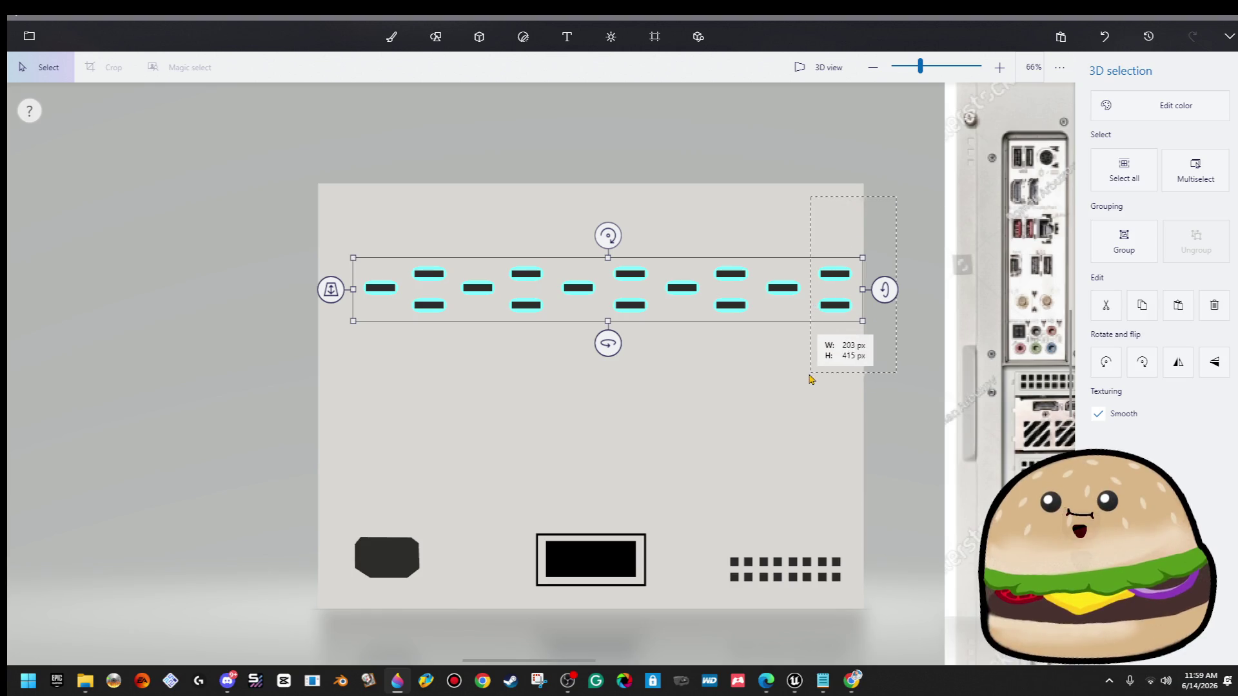
pyautogui.hotkey('ctrl', 'b')
# Copy the dash group and paste a second set of rows offset between the originals.
pyautogui.moveTo(859, 217); pyautogui.dragTo(249, 381)
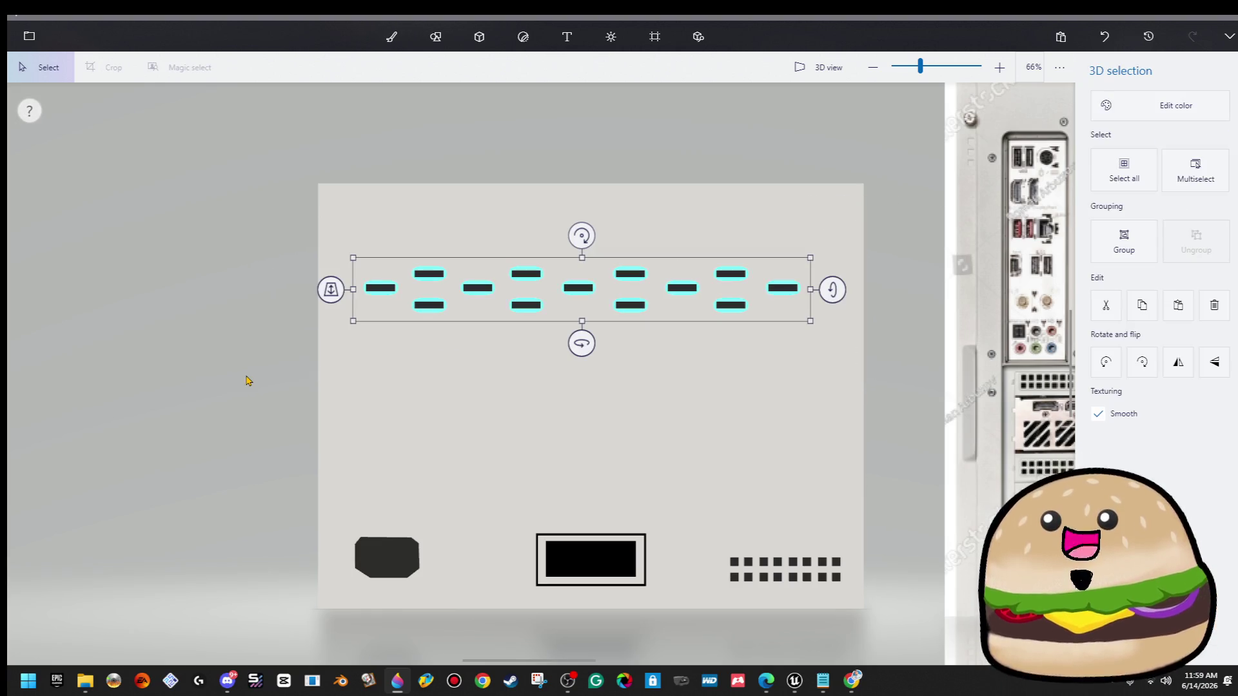
pyautogui.click(249, 381)
pyautogui.hotkey('ctrl', 'z')
pyautogui.hotkey('ctrl', 'v')
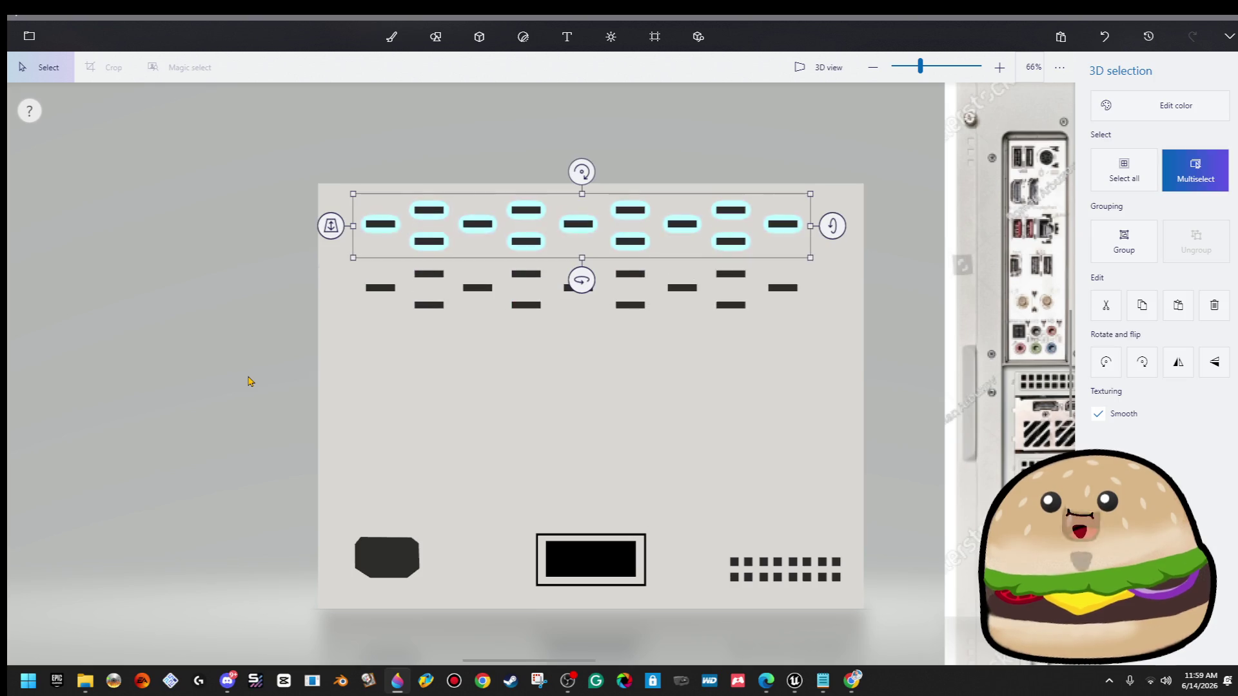
pyautogui.hotkey('ctrl', 'z')
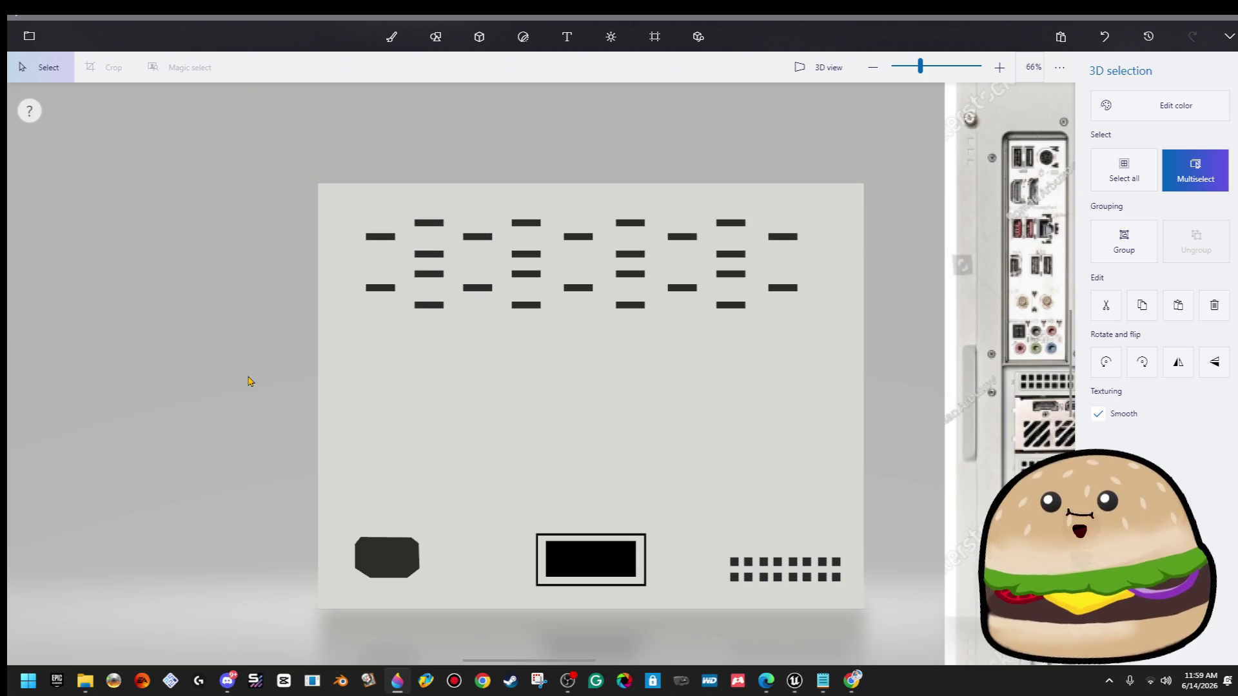
pyautogui.hotkey('ctrl', 'y')
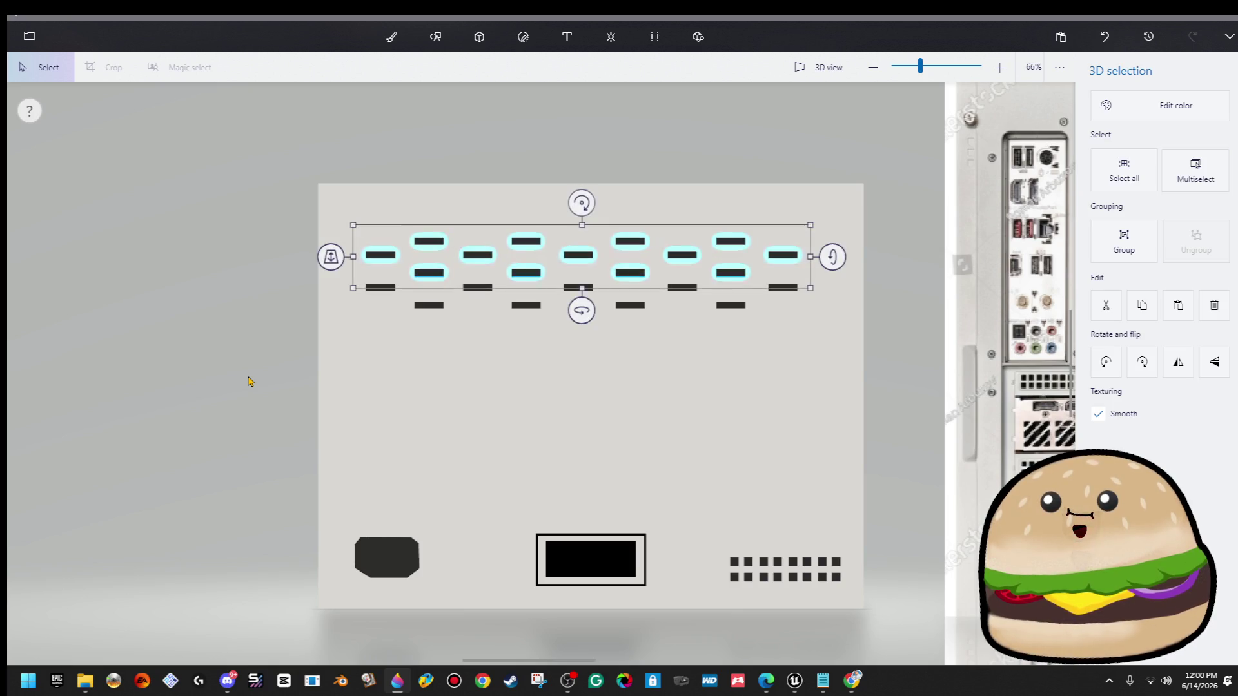
pyautogui.hotkey('ctrl', 'z')
# Stretch all the vent dash rows wider across the panel.
pyautogui.scroll(-2, 252, 380)
pyautogui.moveTo(288, 214)
pyautogui.mouseDown()
pyautogui.moveTo(735, 400)
pyautogui.moveTo(724, 391)
pyautogui.mouseUp()
pyautogui.moveTo(682, 348); pyautogui.dragTo(691, 354)
pyautogui.press('b')
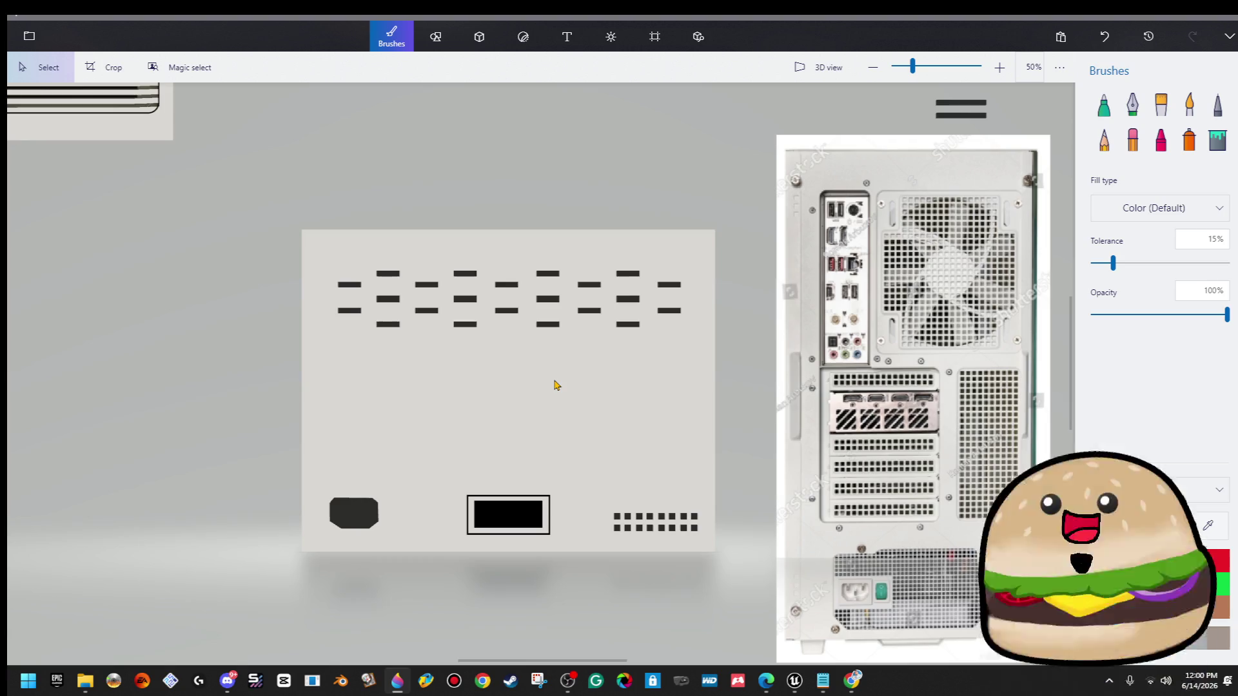
pyautogui.scroll(2, 588, 420)
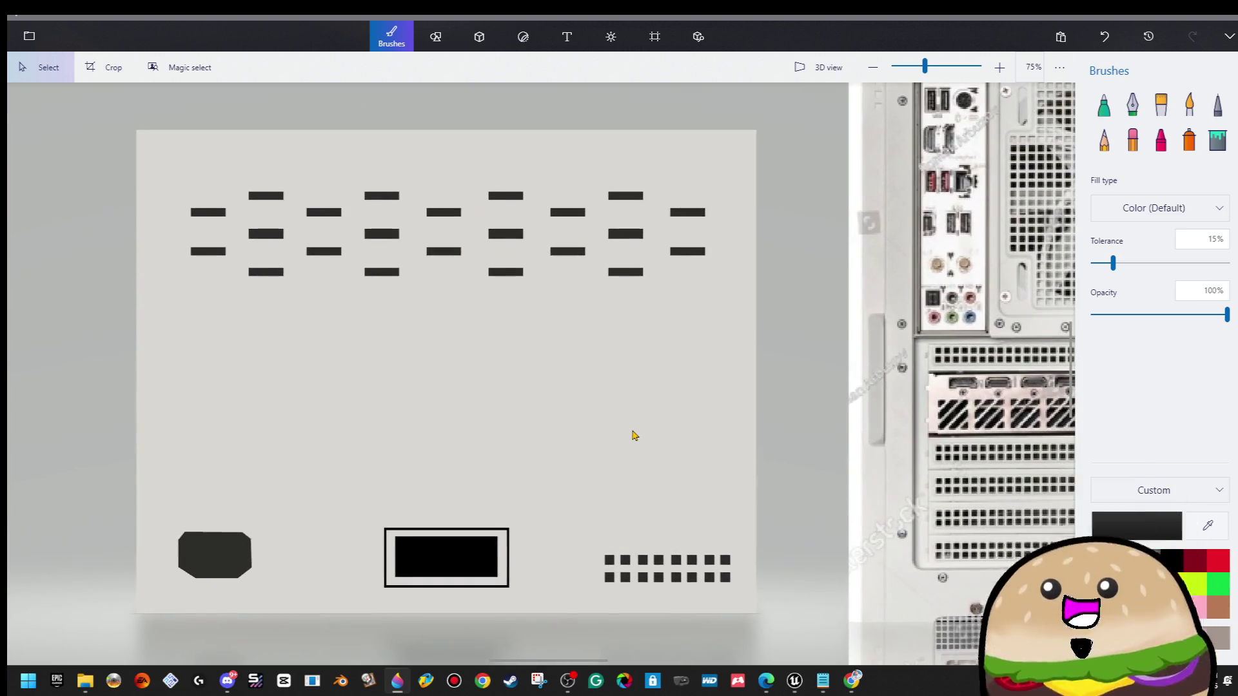
# Draw a rounded rectangle label box below the vent slots.
pyautogui.click(479, 36)
pyautogui.click(435, 36)
pyautogui.click(1188, 173)
pyautogui.moveTo(611, 307)
pyautogui.mouseDown()
pyautogui.moveTo(293, 484)
pyautogui.moveTo(252, 485)
pyautogui.moveTo(284, 473)
pyautogui.mouseUp()
pyautogui.click(764, 311)
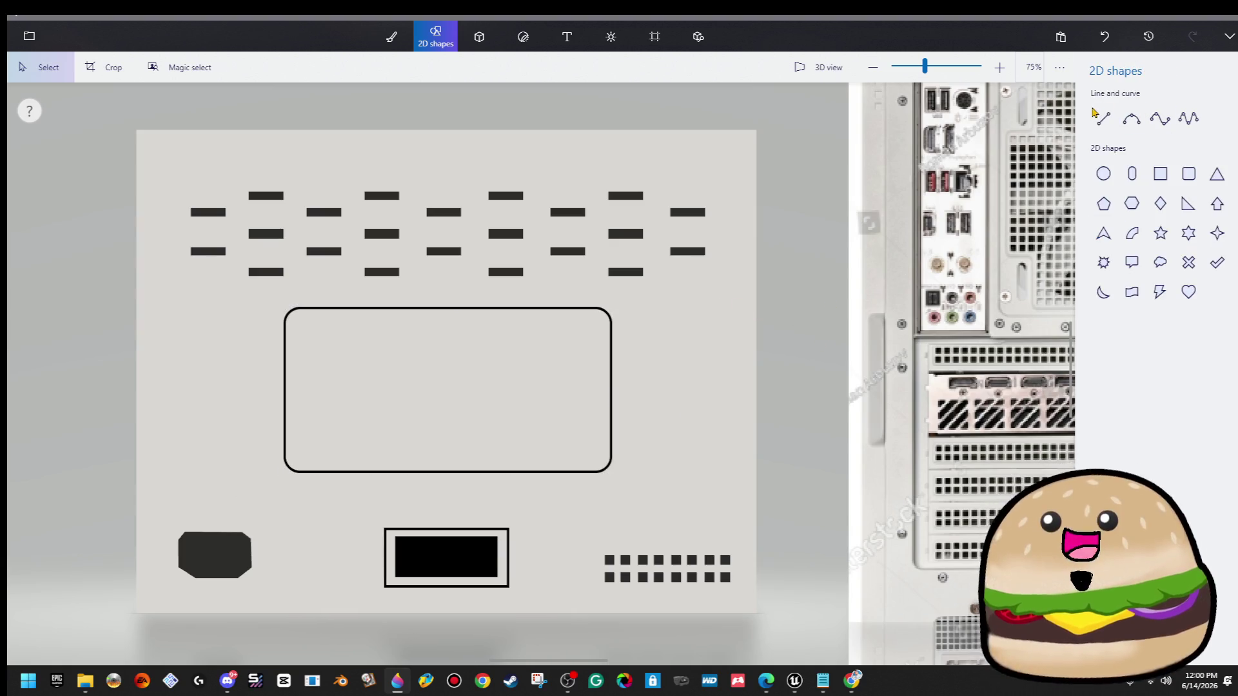
# Fill the rounded box with grey, then refill it with light grey e6e6e6.
pyautogui.click(380, 32)
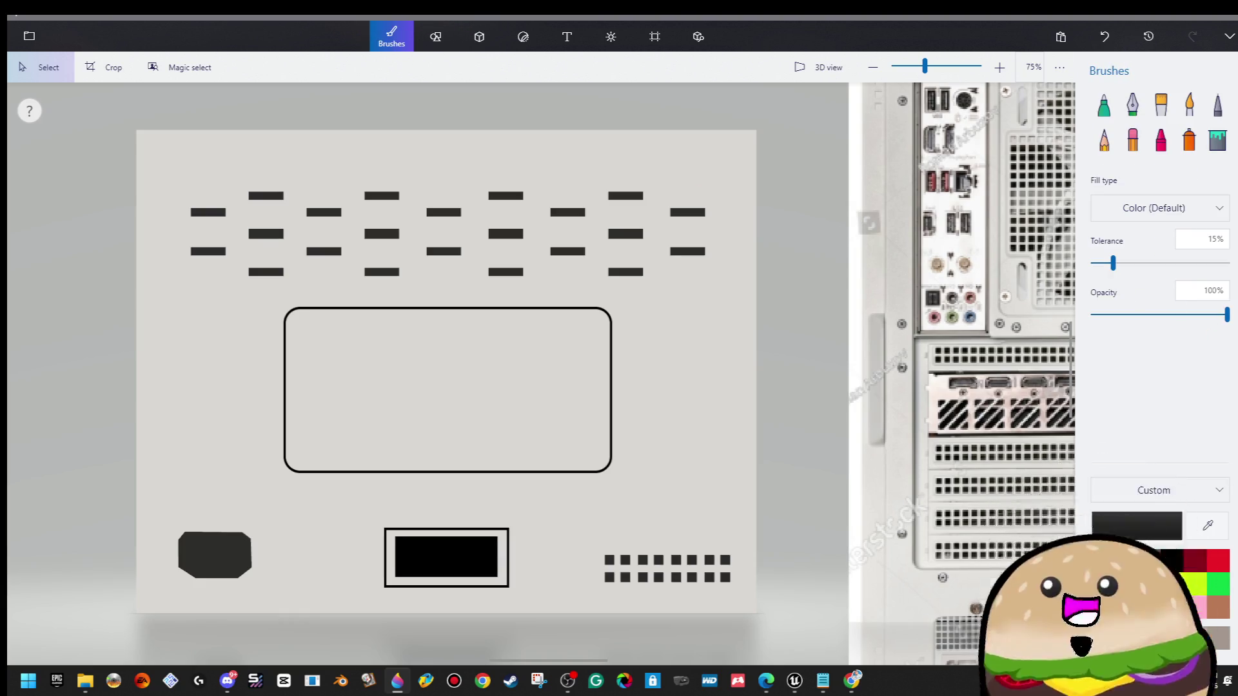
pyautogui.click(1217, 139)
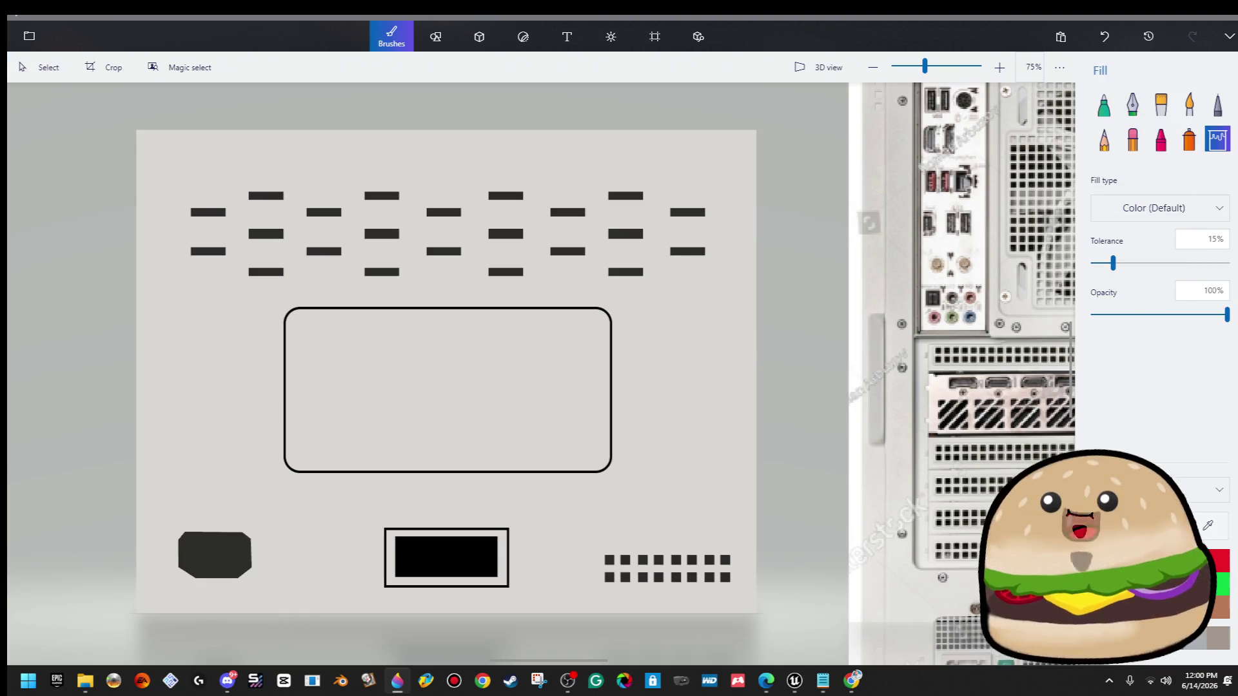
pyautogui.click(567, 383)
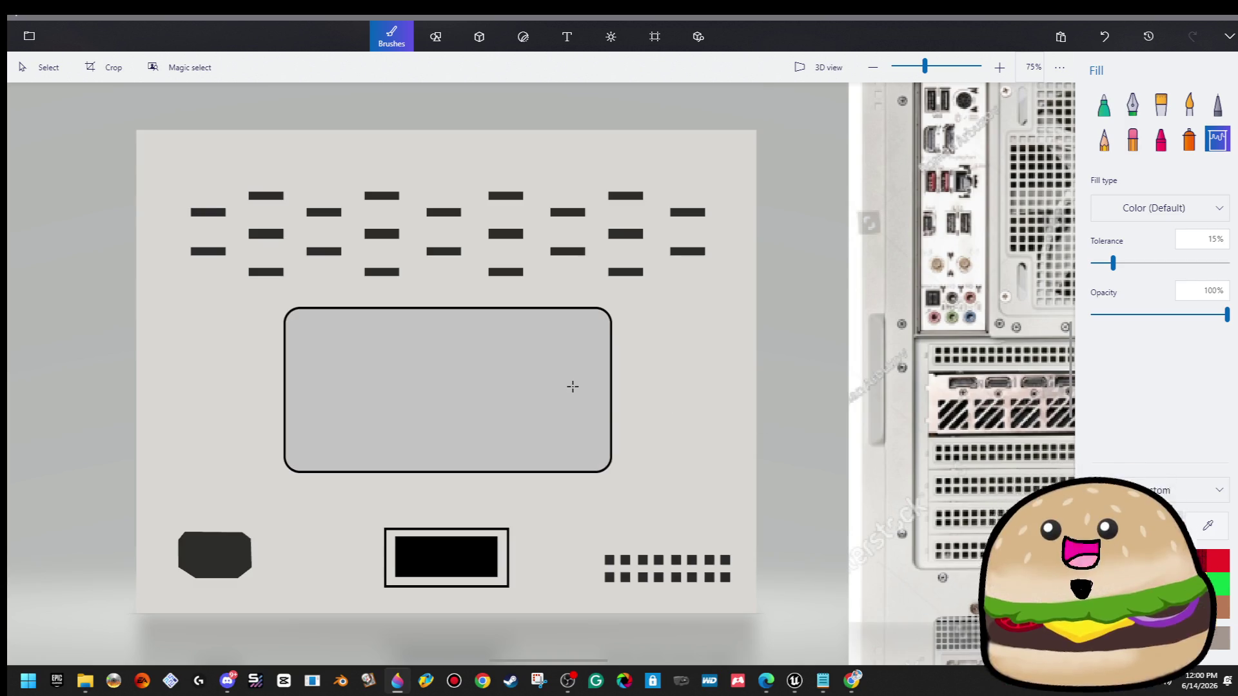
pyautogui.click(1161, 526)
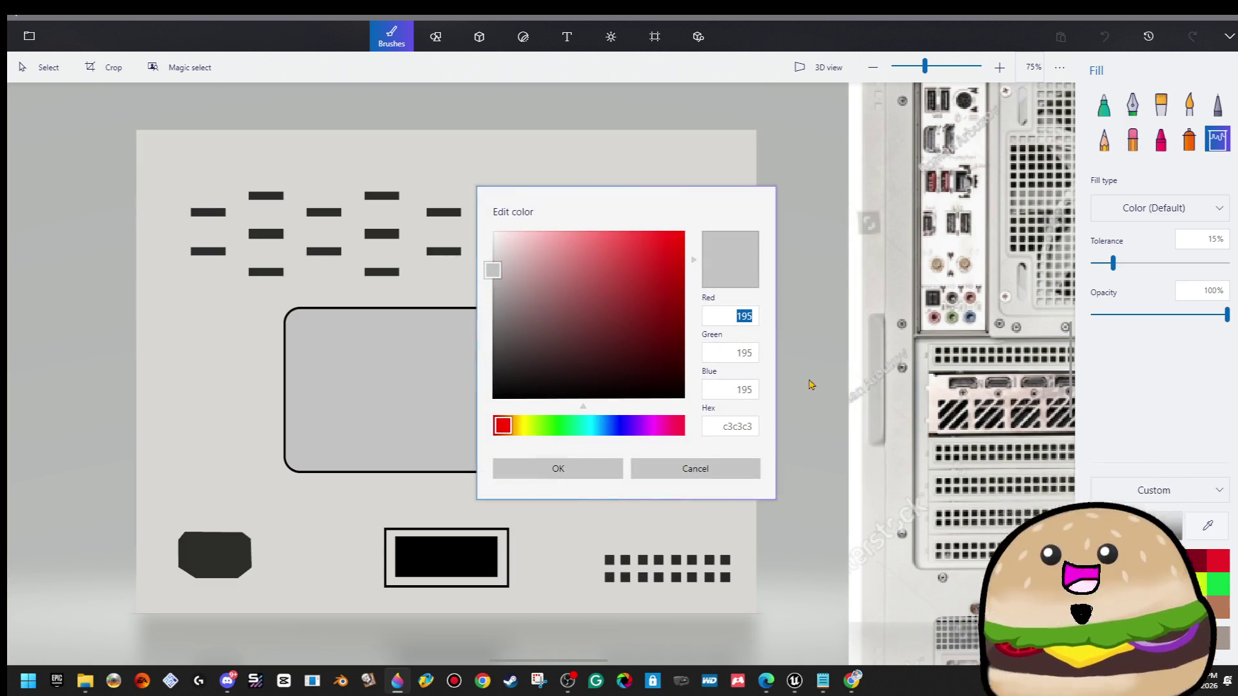
pyautogui.click(551, 471)
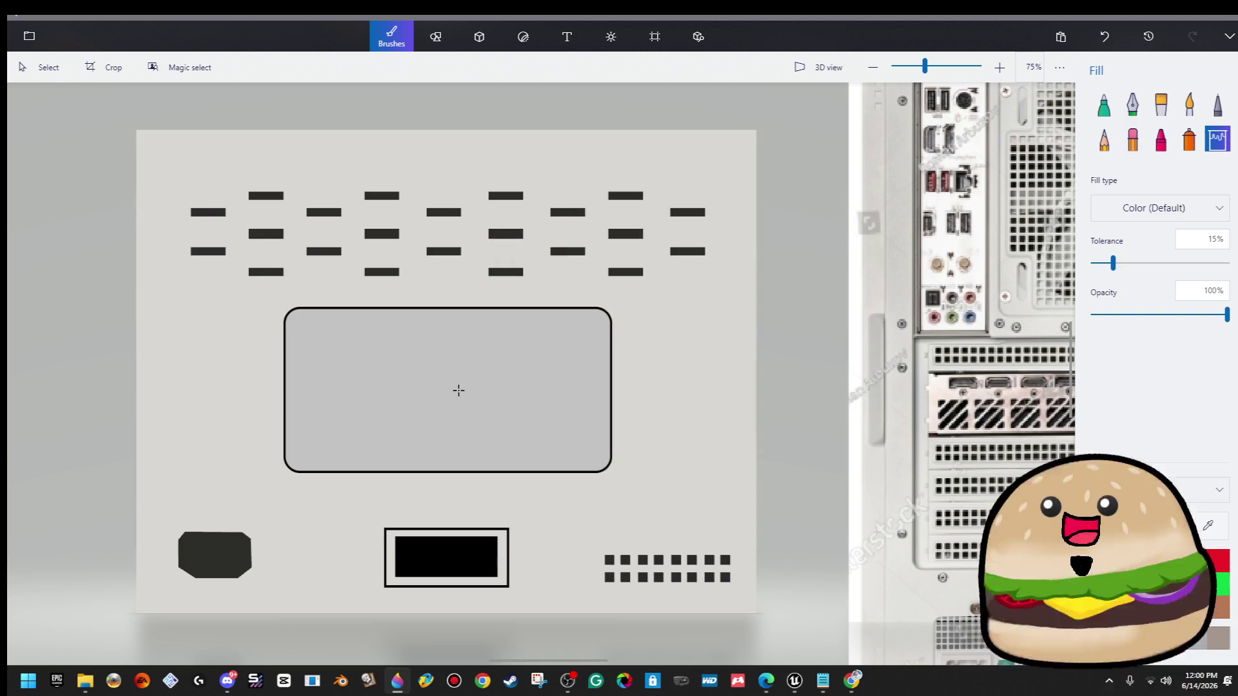
pyautogui.click(458, 391)
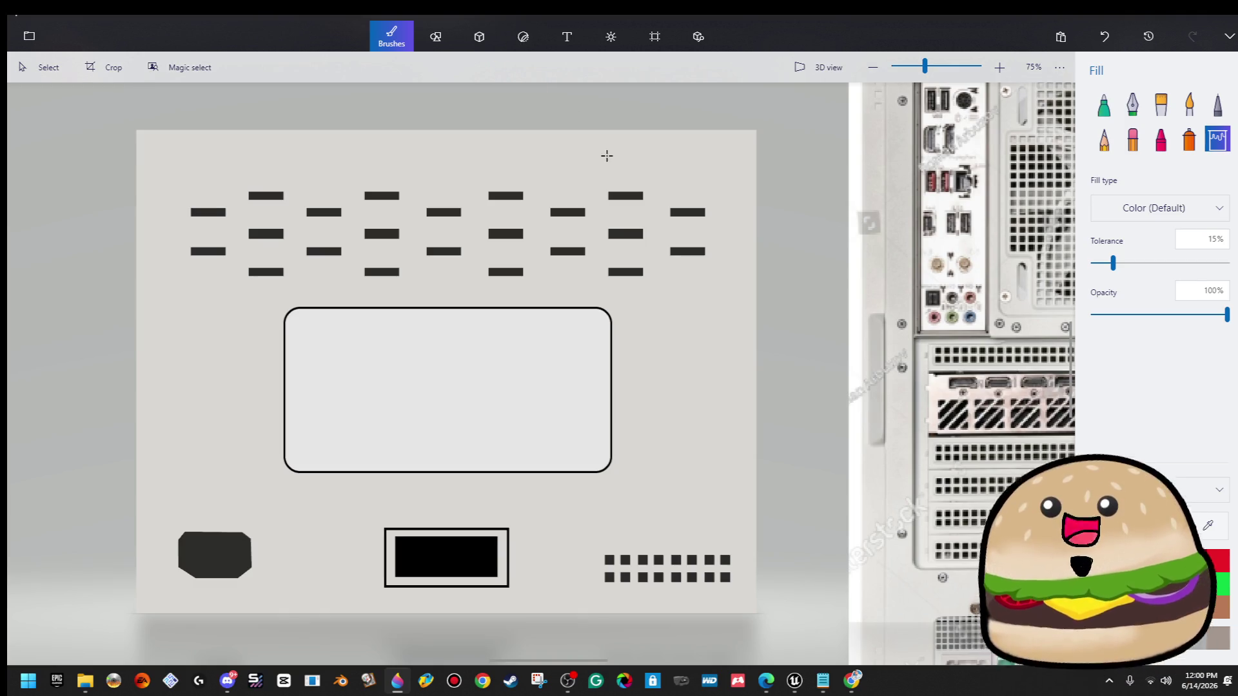
# Choose the Text tool with the EXEPixelPerfect pixel font.
pyautogui.click(567, 36)
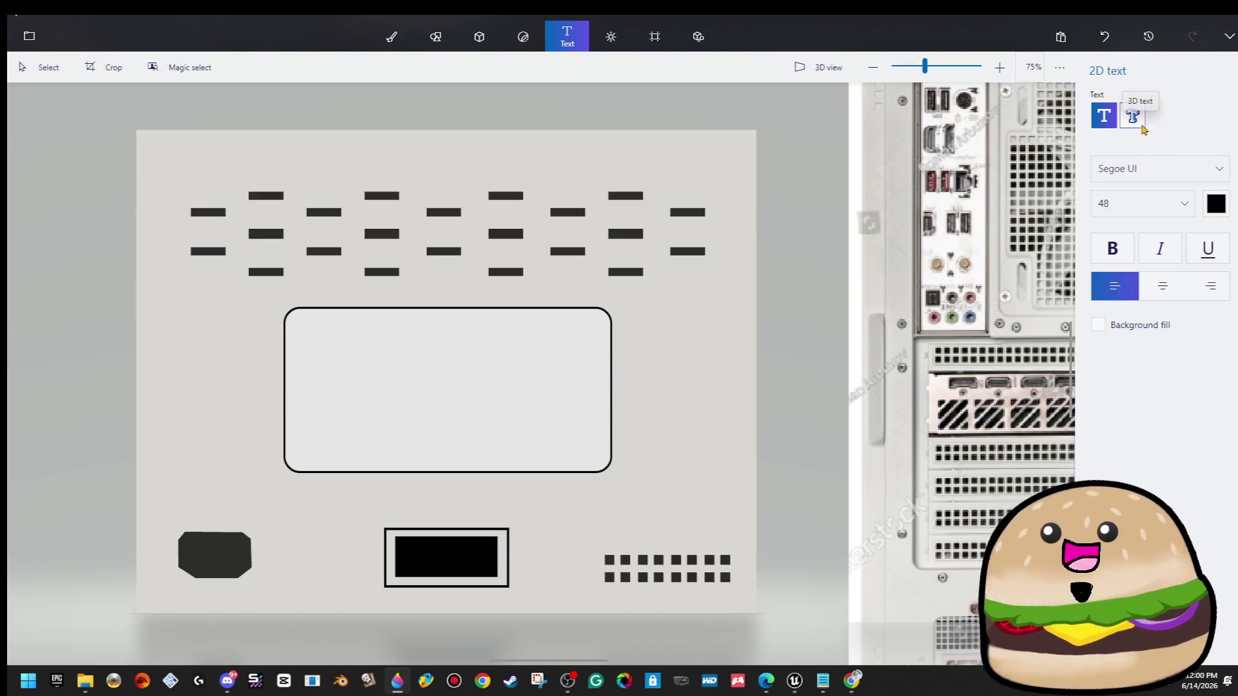
pyautogui.click(1208, 173)
pyautogui.scroll(10, 1196, 175)
pyautogui.scroll(3, 1196, 175)
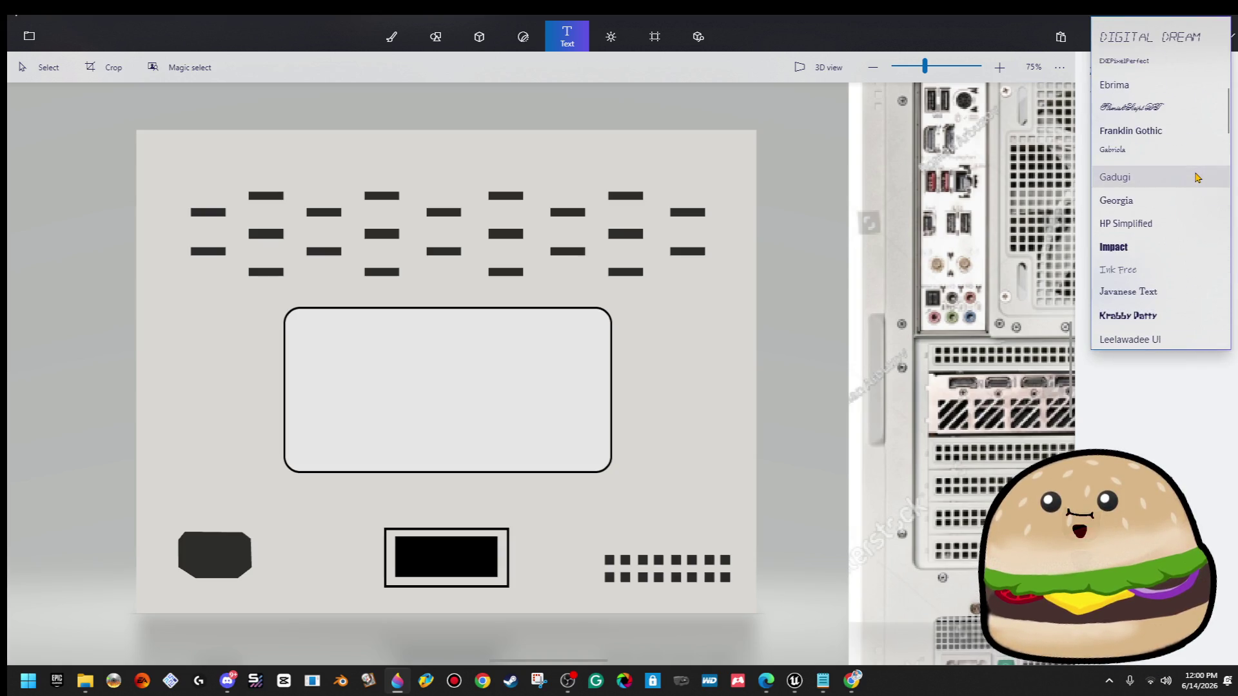
pyautogui.scroll(3, 1196, 177)
pyautogui.click(1191, 159)
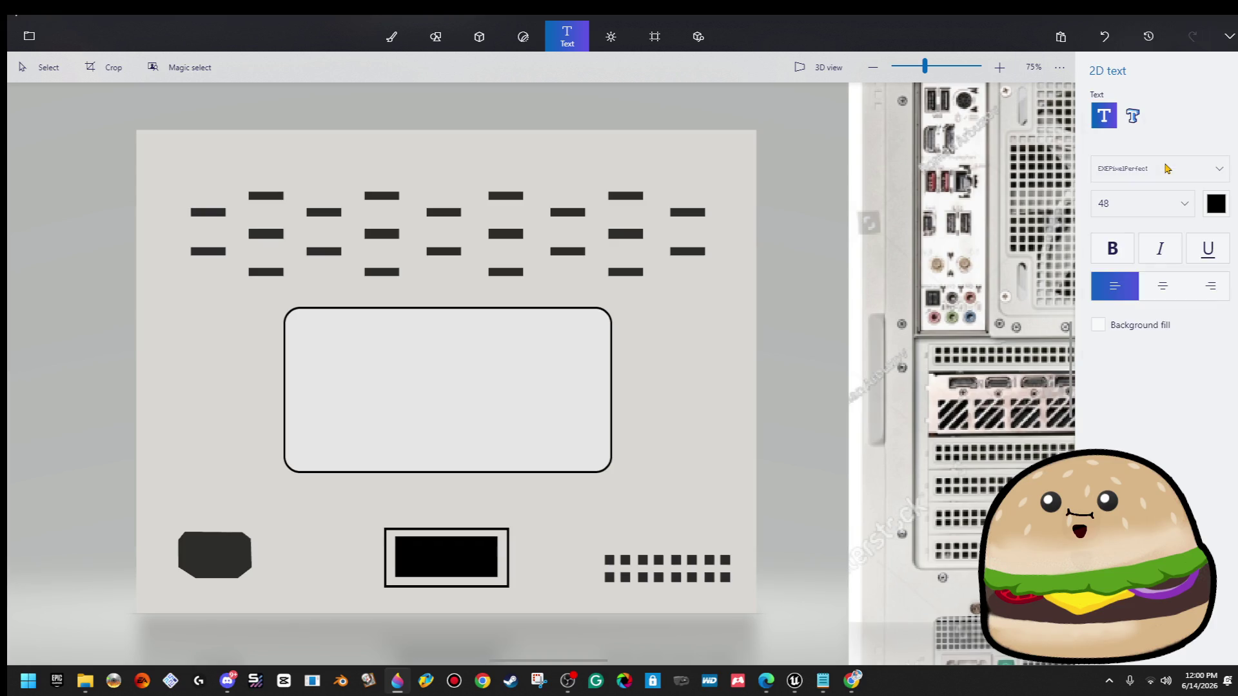
# Draw a text box across the label and type the message ending WINDOWS 98.
pyautogui.click(309, 337)
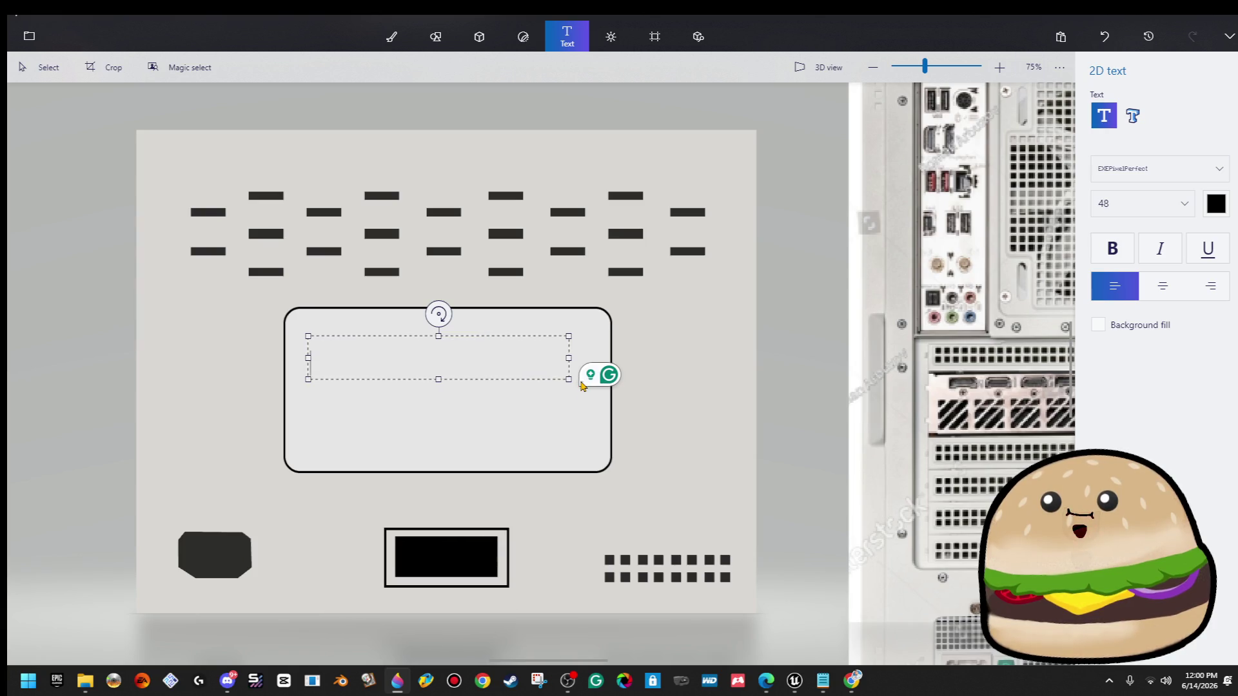
pyautogui.moveTo(566, 380); pyautogui.dragTo(609, 404)
pyautogui.moveTo(309, 336); pyautogui.dragTo(303, 326)
pyautogui.moveTo(384, 329); pyautogui.dragTo(379, 321)
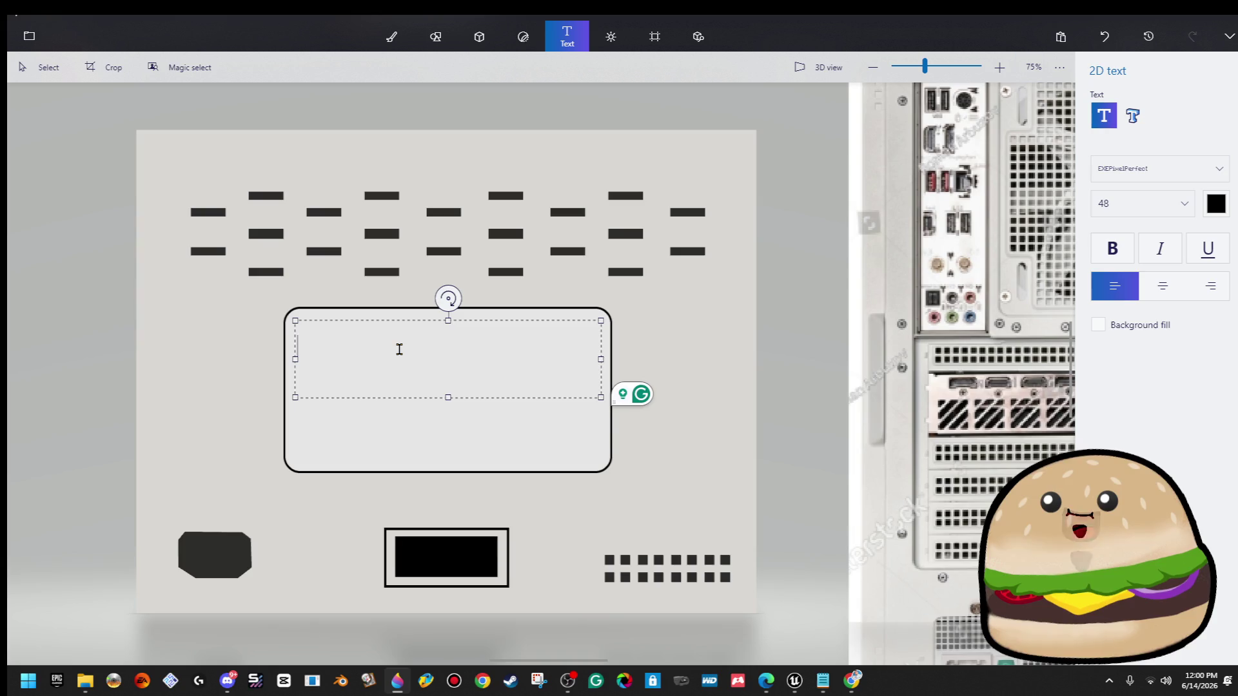
pyautogui.write('THAKN YOU')
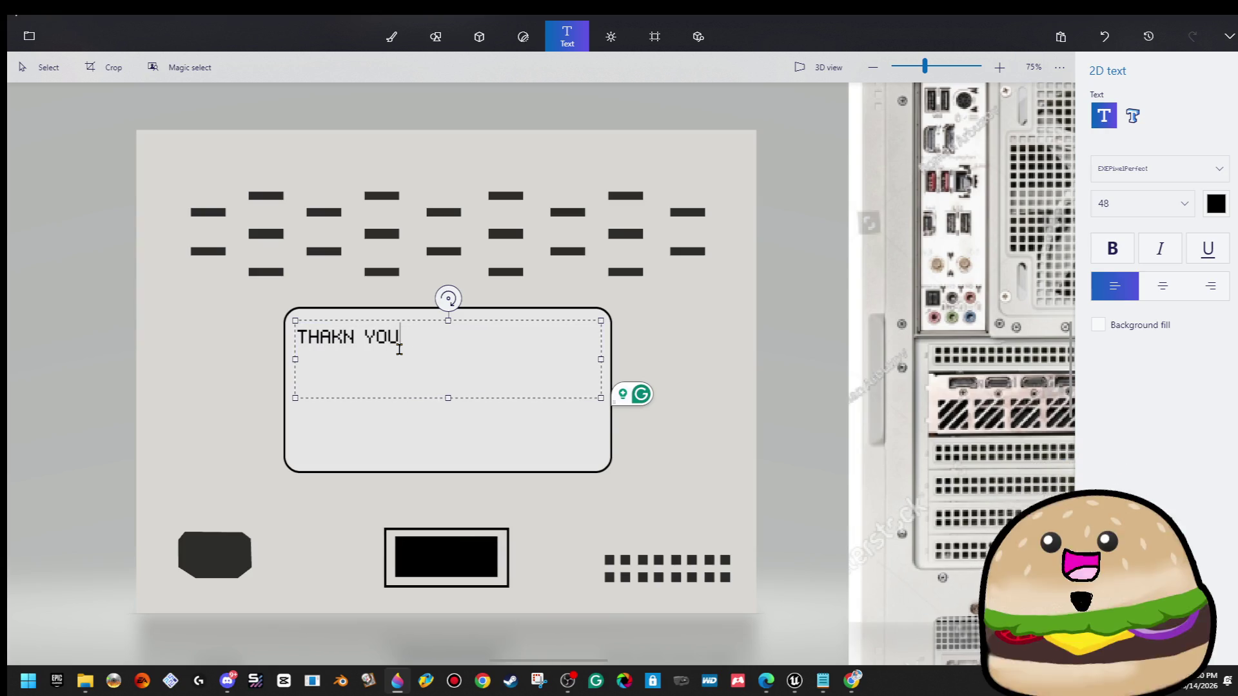
pyautogui.press('BackSpace')
pyautogui.press('BackSpace')
pyautogui.press('BackSpace')
pyautogui.press('BackSpace')
pyautogui.press('BackSpace')
pyautogui.press('BackSpace')
pyautogui.write('THIS COMPUTER WAS MADE')
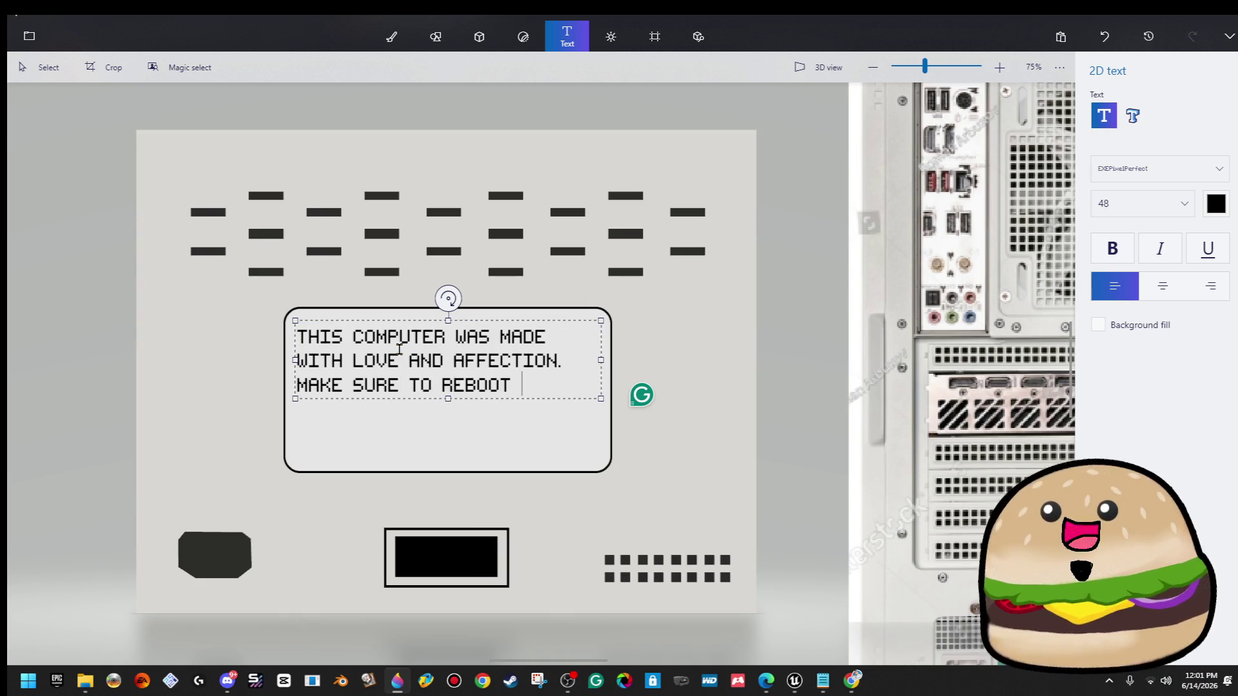
pyautogui.write('T DO')
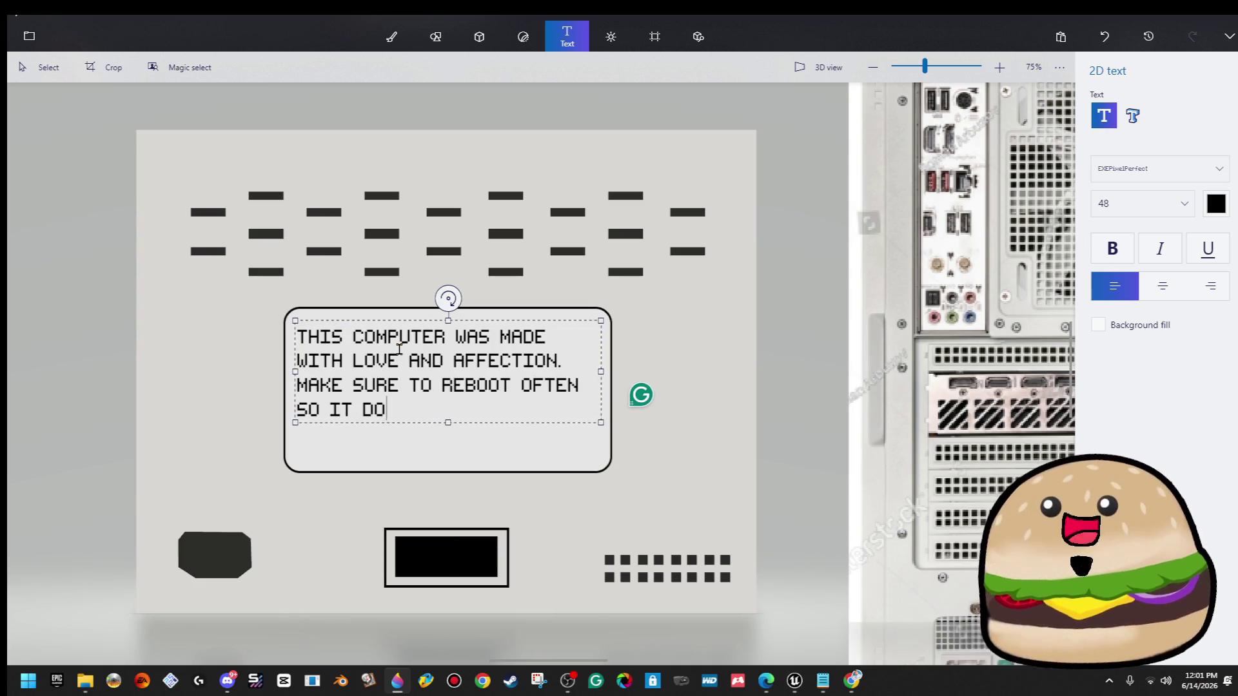
pyautogui.write('ESNT F UP AND')
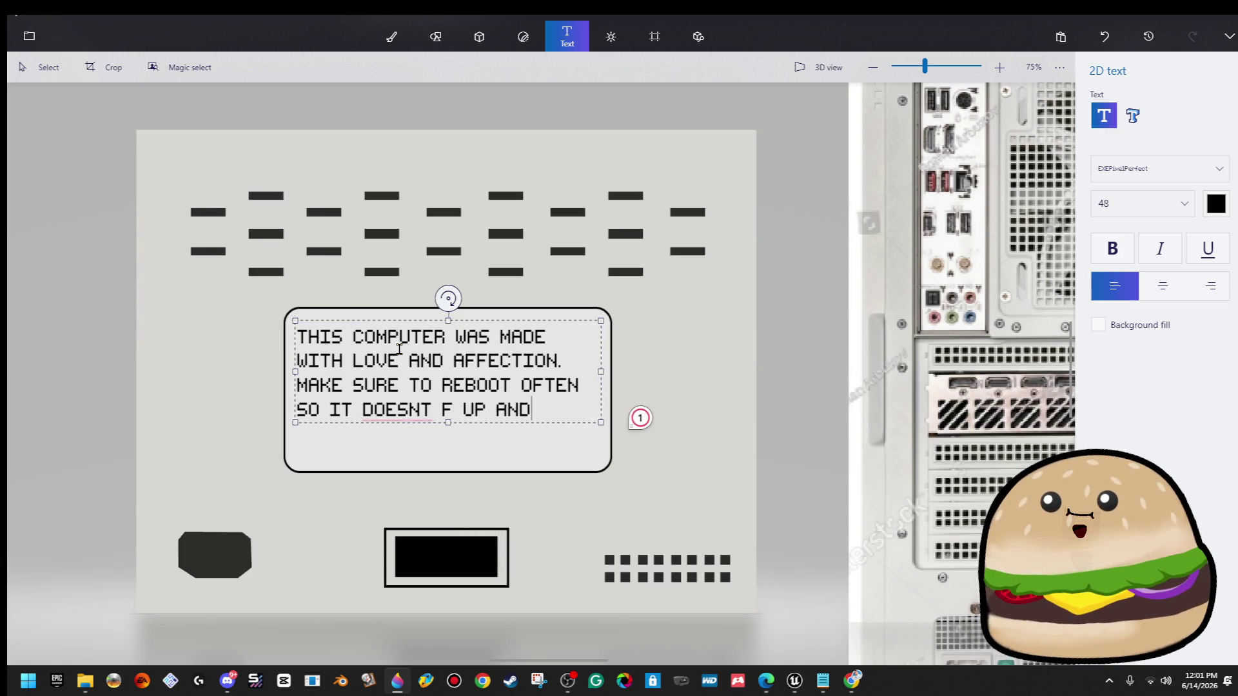
pyautogui.write(' YOU KNOW SINCE ITS W')
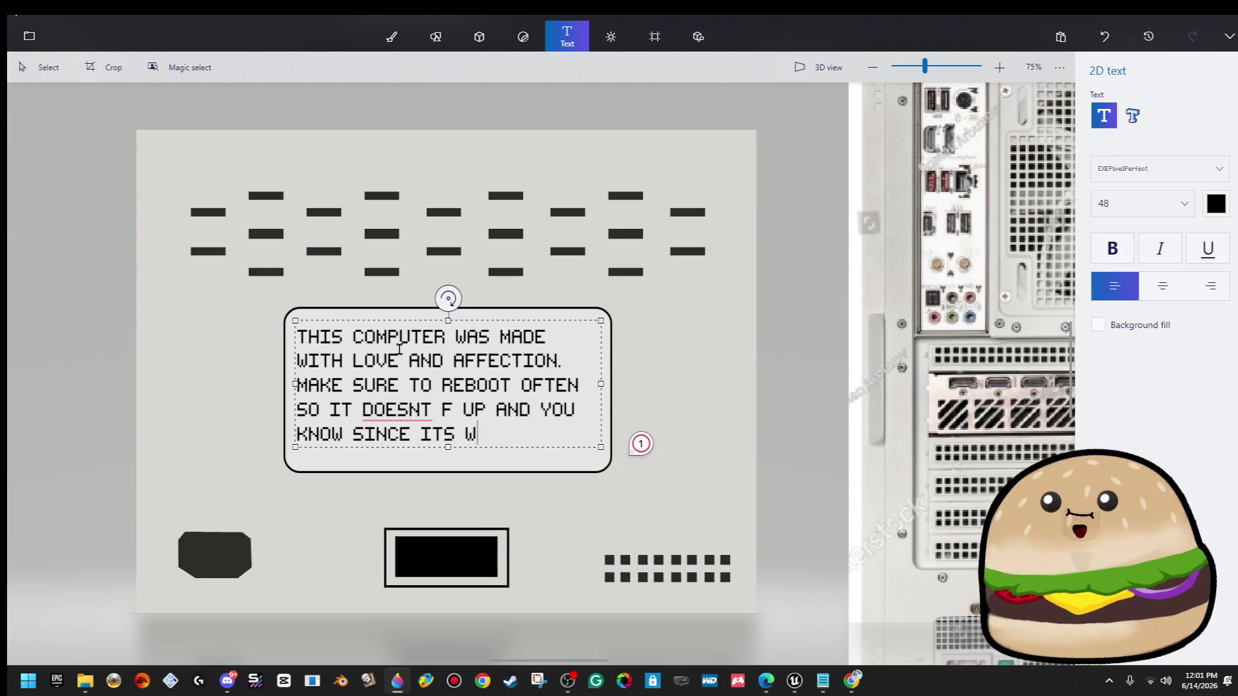
pyautogui.write('8.')
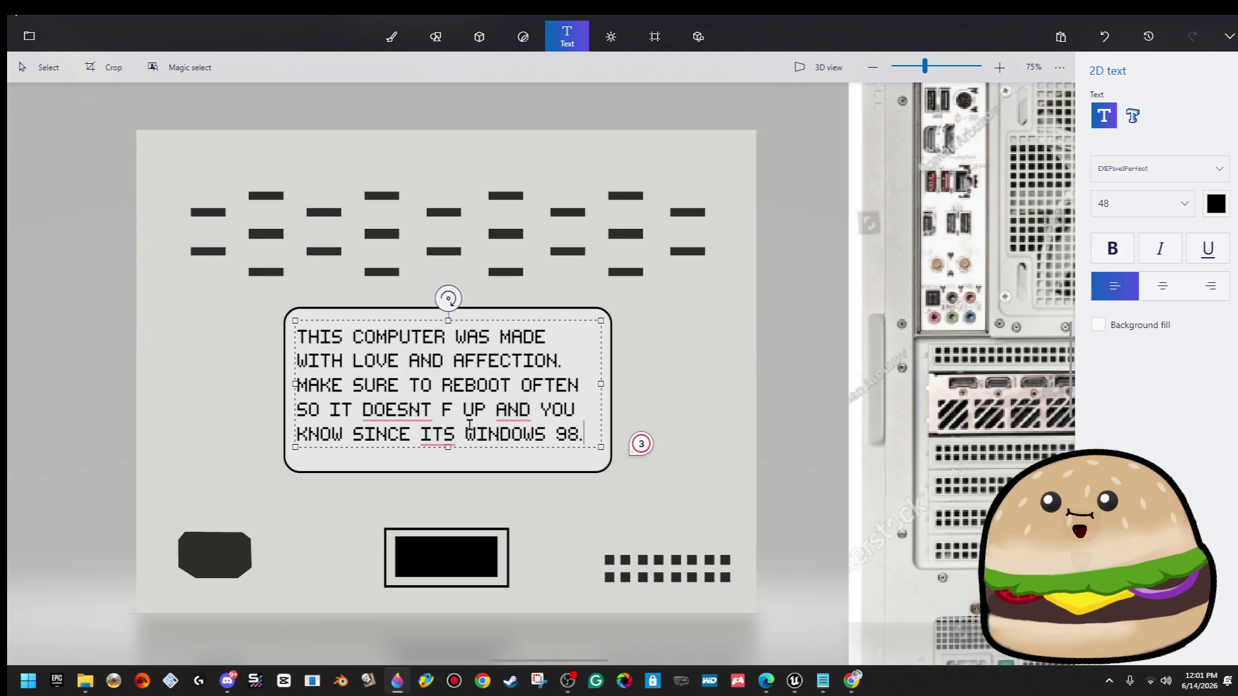
# Fix the spelling (comma before AND, IT'S, DOESN'T) and centre-align the whole message.
pyautogui.moveTo(396, 412)
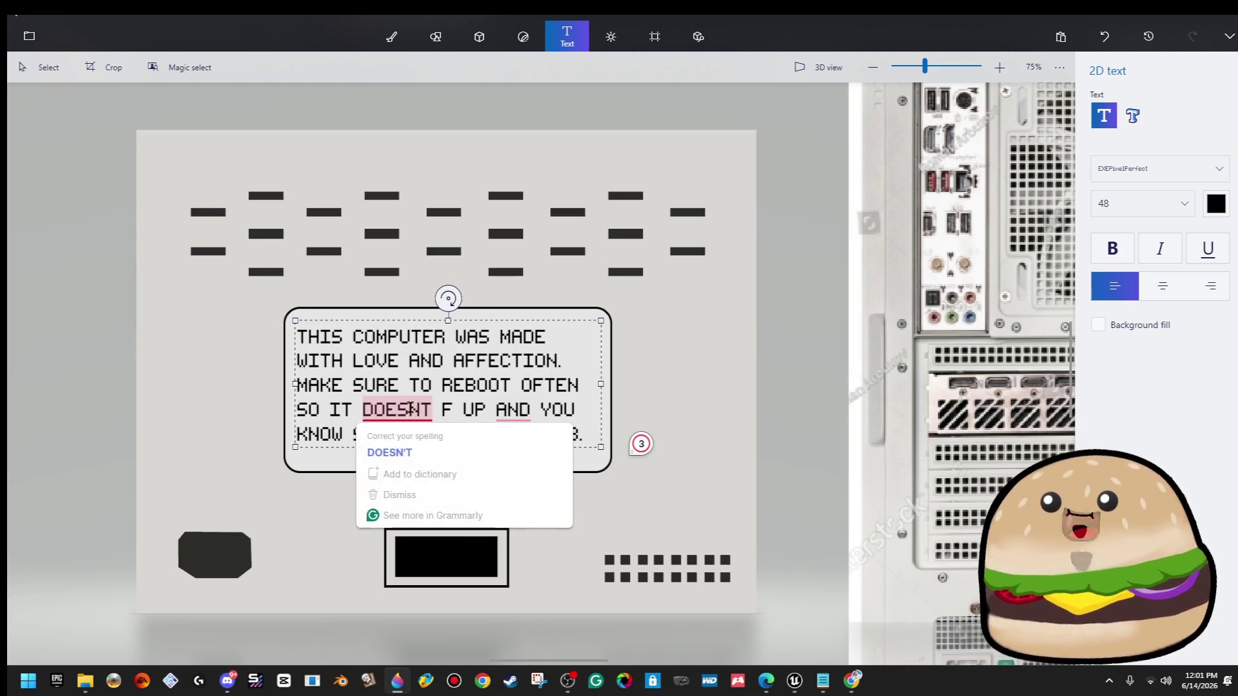
pyautogui.click(432, 474)
pyautogui.moveTo(512, 411)
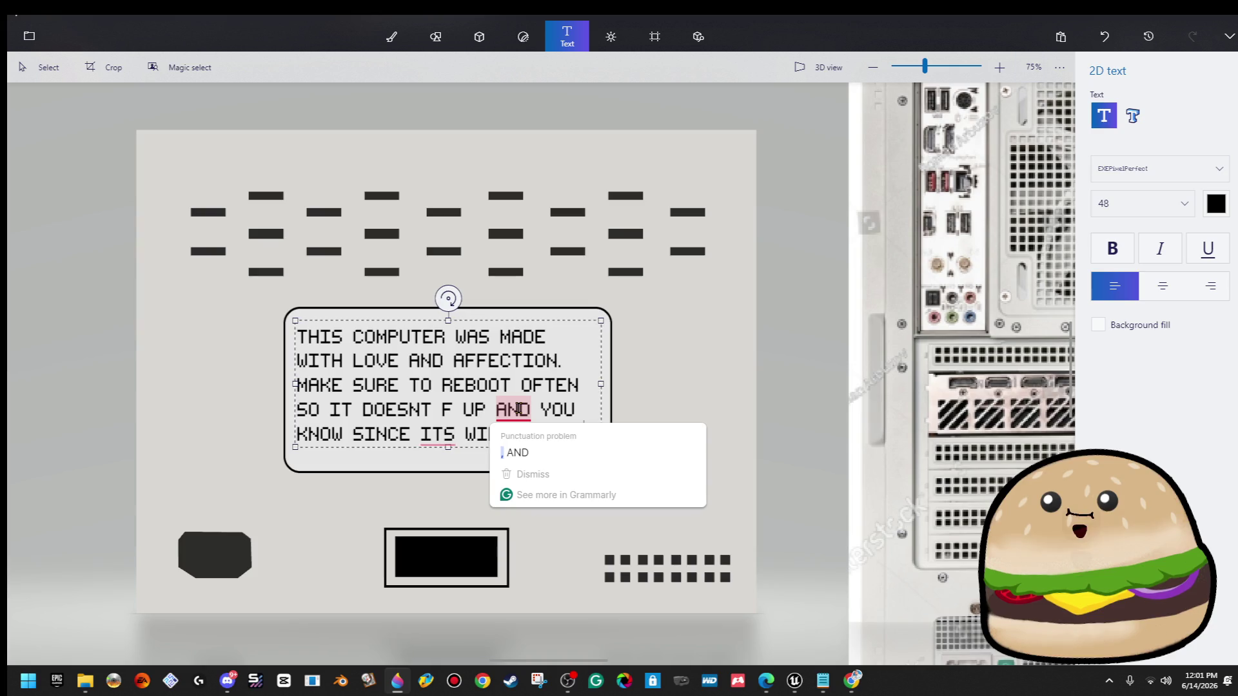
pyautogui.click(545, 450)
pyautogui.moveTo(438, 434)
pyautogui.click(438, 476)
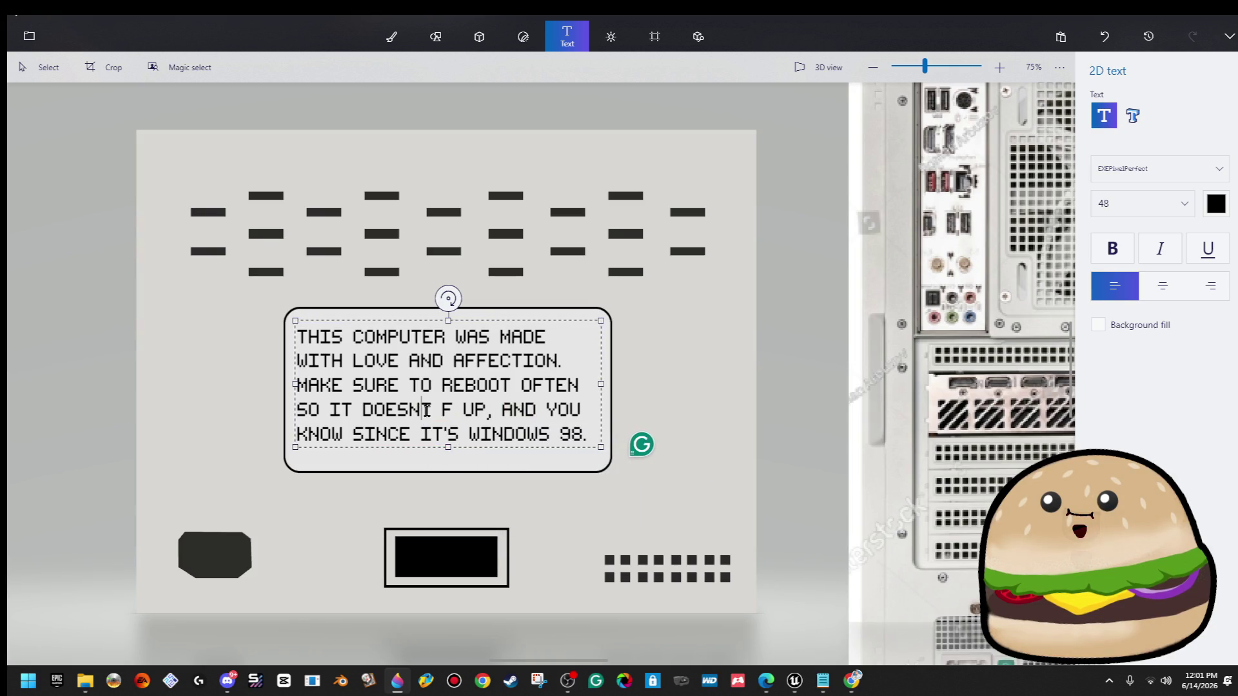
pyautogui.write(';')
pyautogui.press('BackSpace')
pyautogui.write("'")
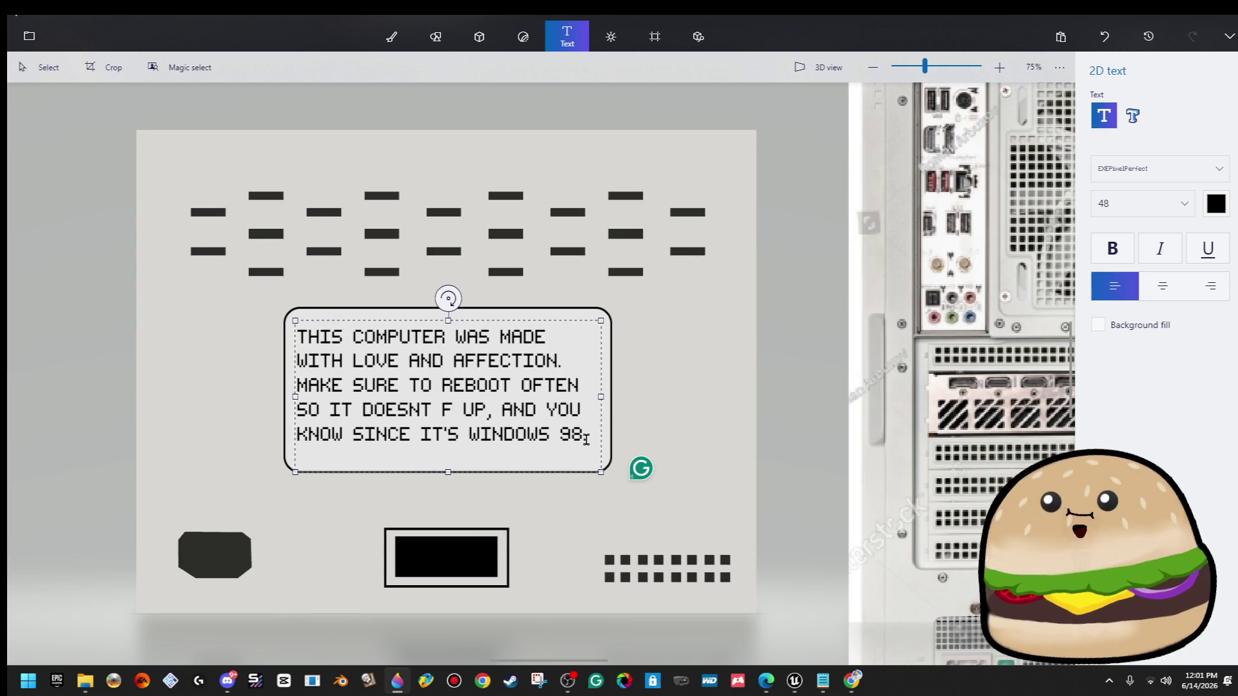
pyautogui.hotkey('ctrl', 'a')
pyautogui.hotkey('ctrl', 'e')
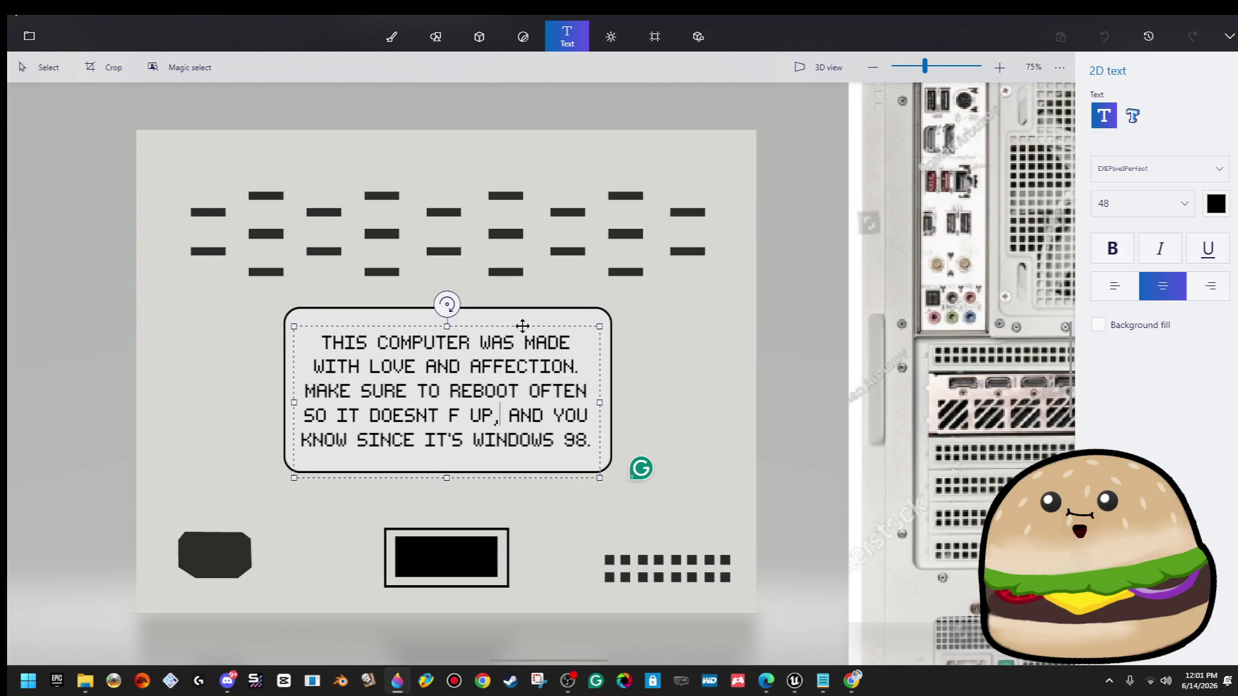
# Set the message to size 36, move it lower in the label box, and commit it.
pyautogui.moveTo(523, 326); pyautogui.dragTo(524, 322)
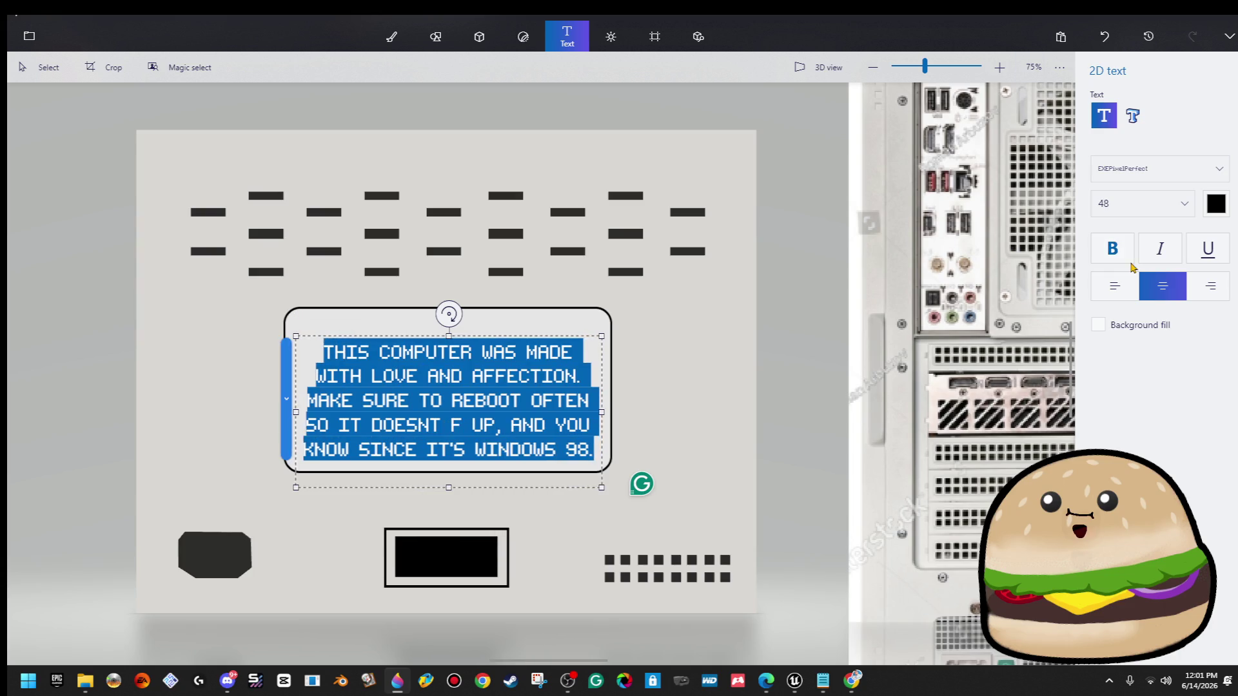
pyautogui.click(1154, 218)
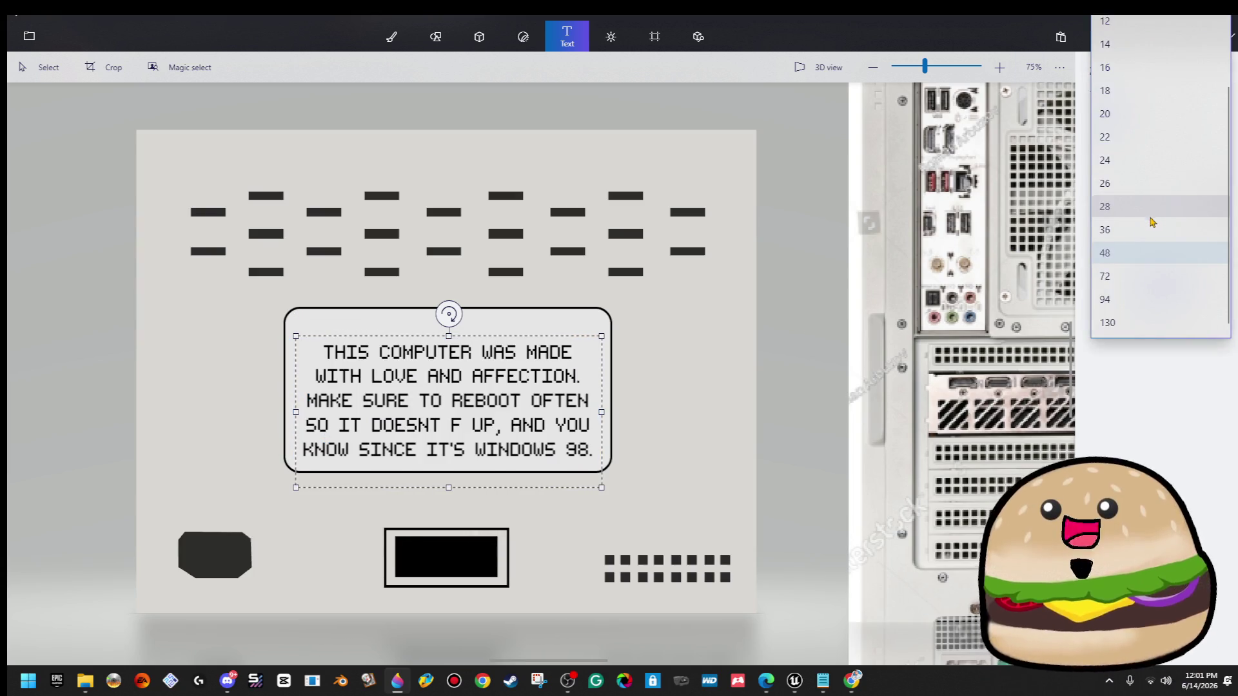
pyautogui.click(1154, 245)
pyautogui.moveTo(474, 341); pyautogui.dragTo(476, 385)
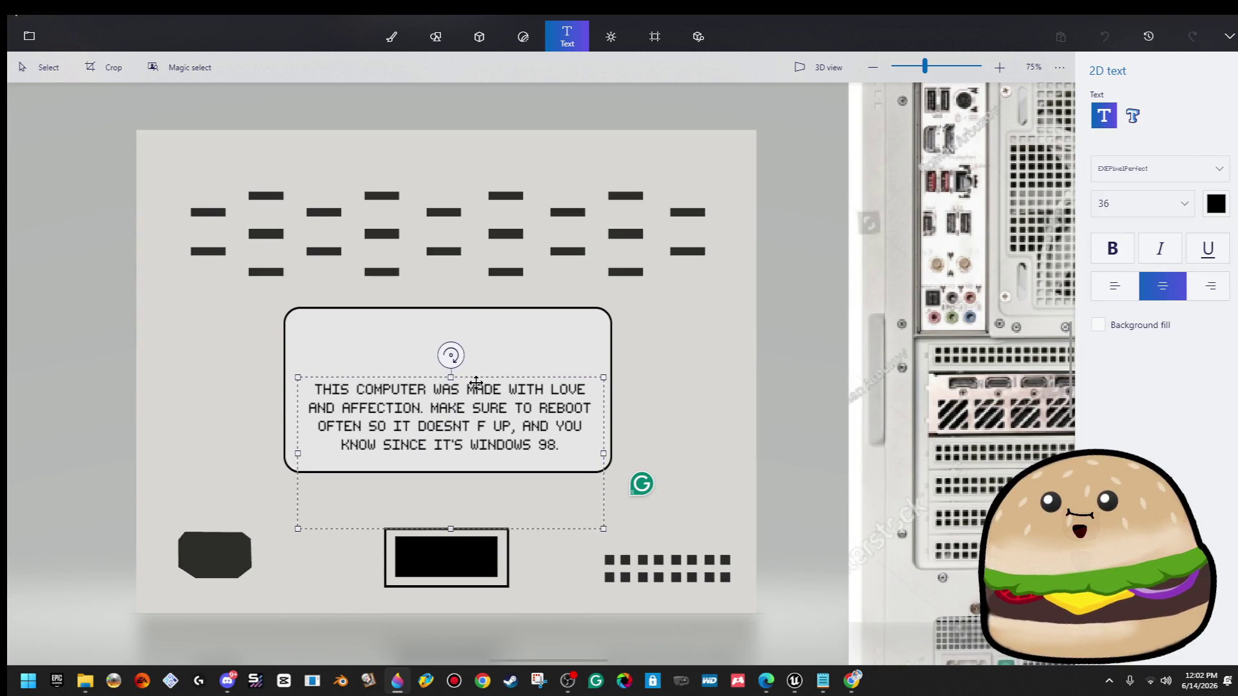
pyautogui.click(493, 304)
pyautogui.scroll(3, 408, 342)
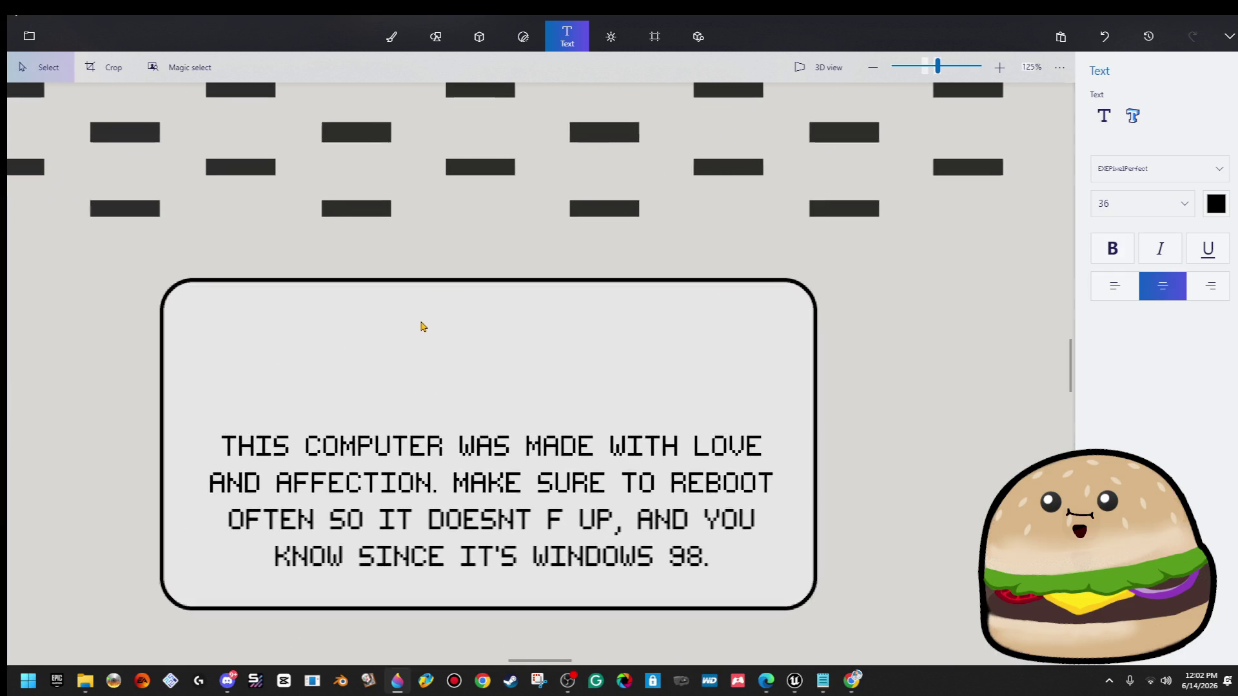
pyautogui.click(435, 37)
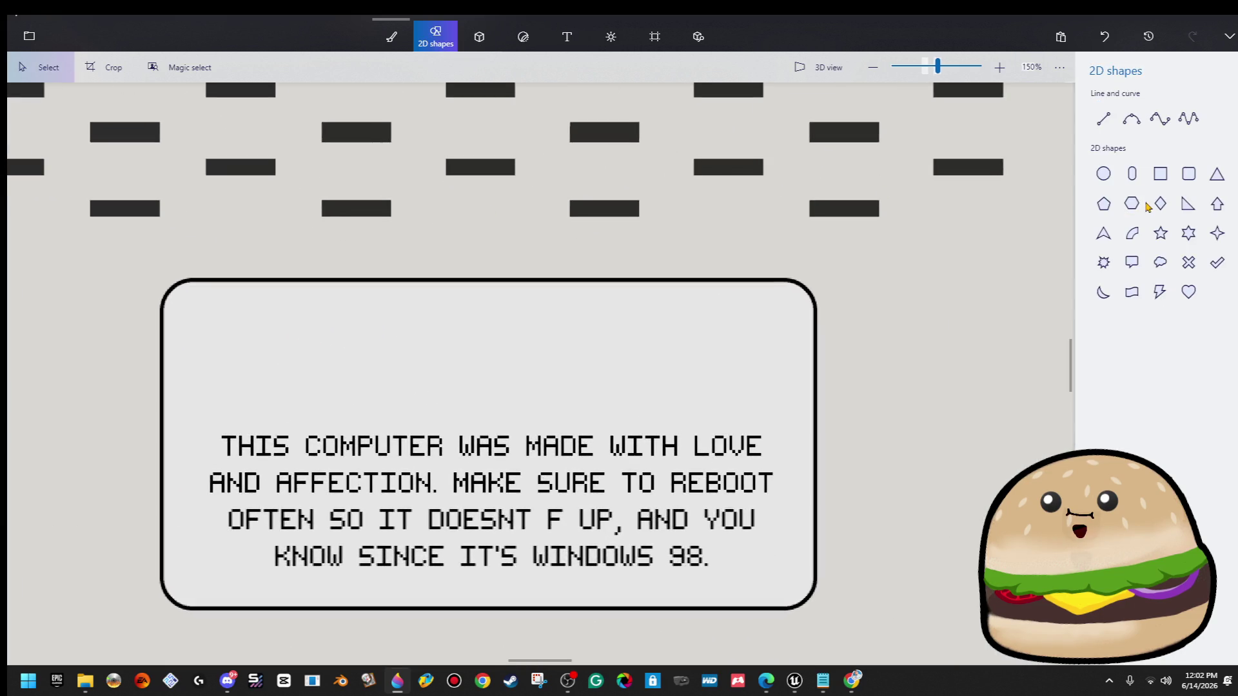